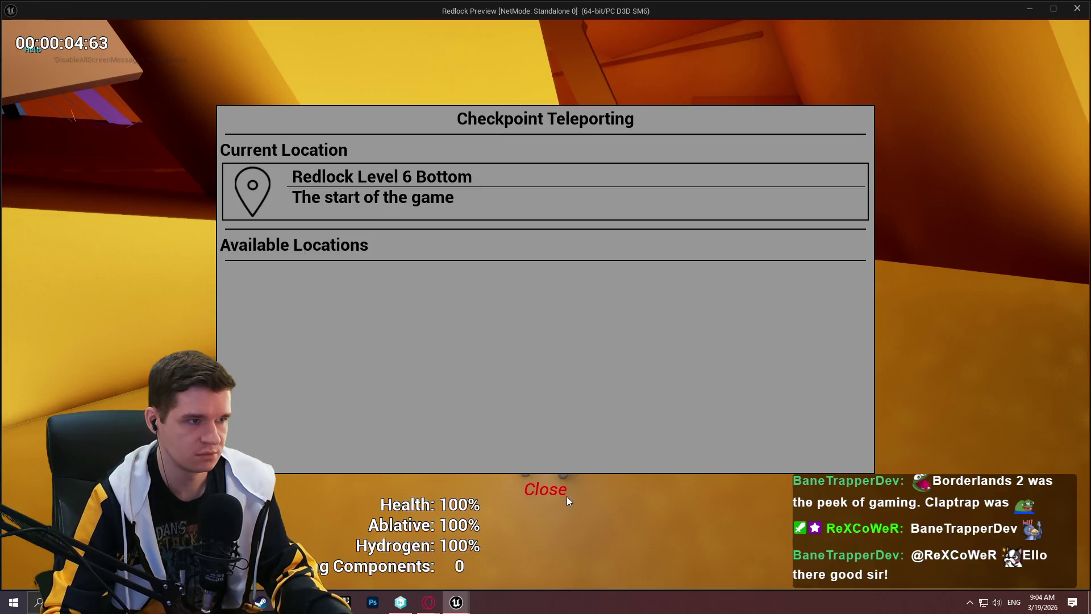
Stop the preview and add a Branch fed by SET's value, running after SET
{"action": "key", "text": "Escape"}
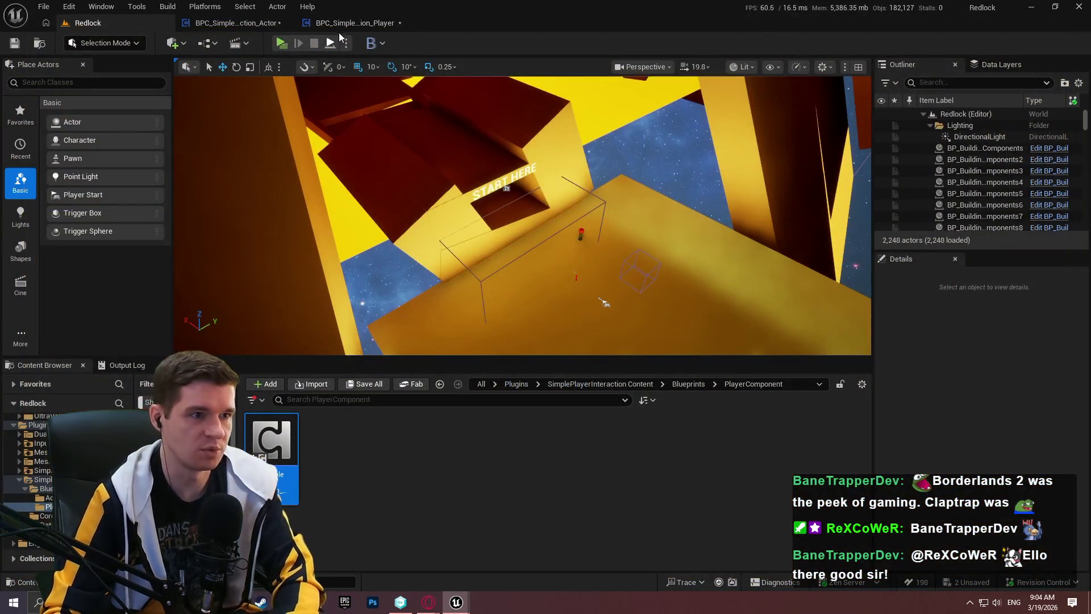
{"action": "left_click", "coordinate": [354, 23]}
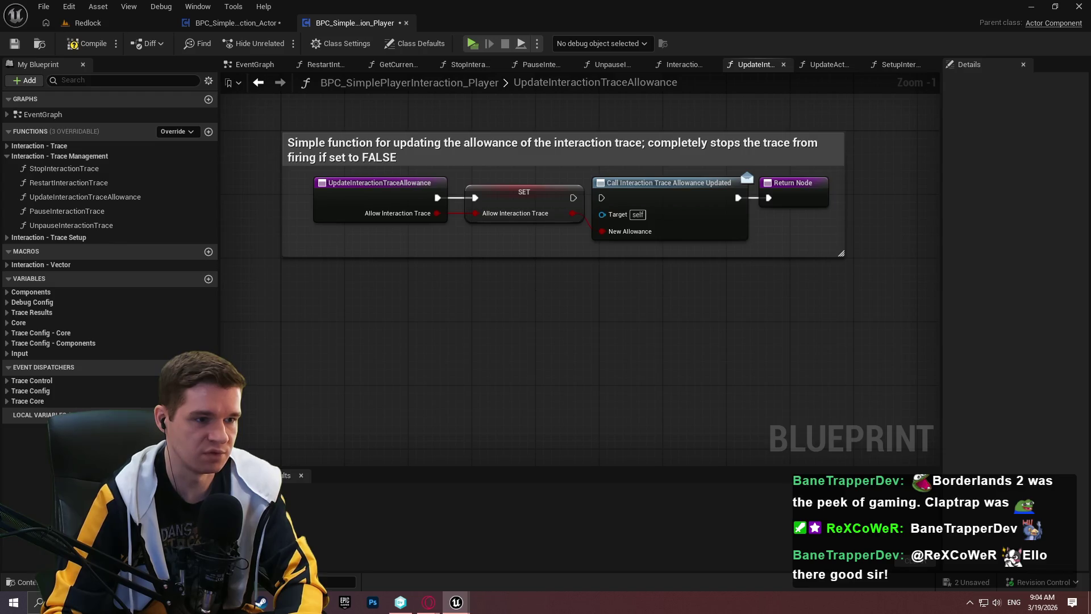
{"action": "left_click_drag", "start_coordinate": [461, 263], "coordinate": [462, 324]}
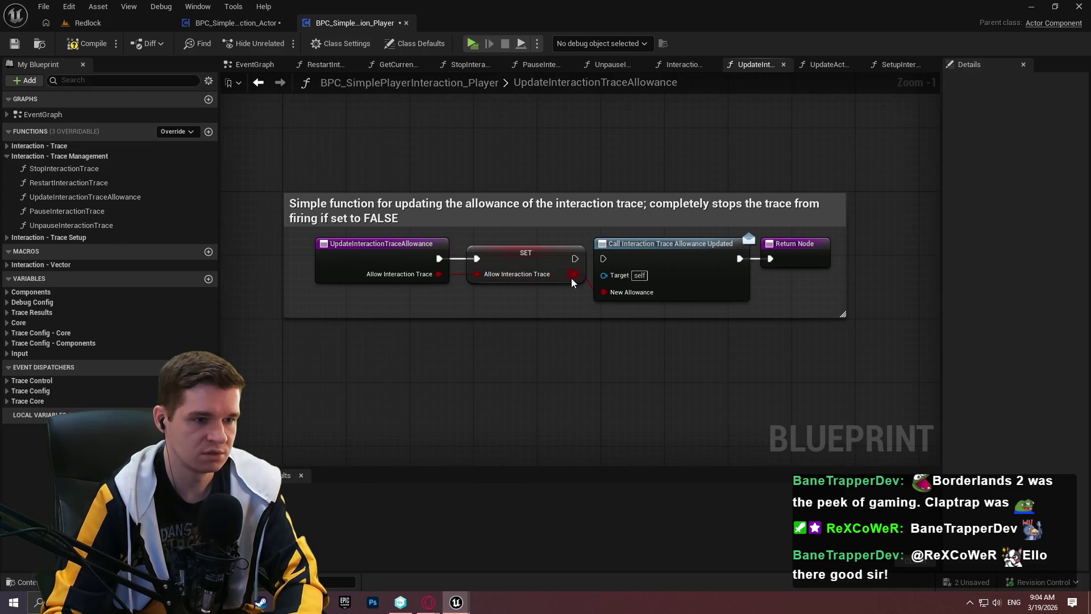
{"action": "left_click_drag", "start_coordinate": [571, 275], "coordinate": [595, 378]}
{"action": "left_click_drag", "start_coordinate": [575, 259], "coordinate": [604, 400]}
Insert a Sequence node between the function entry and SET, shifting the other nodes right
{"action": "left_click_drag", "start_coordinate": [445, 259], "coordinate": [495, 407]}
{"action": "type", "text": "seq"}
{"action": "left_click", "coordinate": [539, 213]}
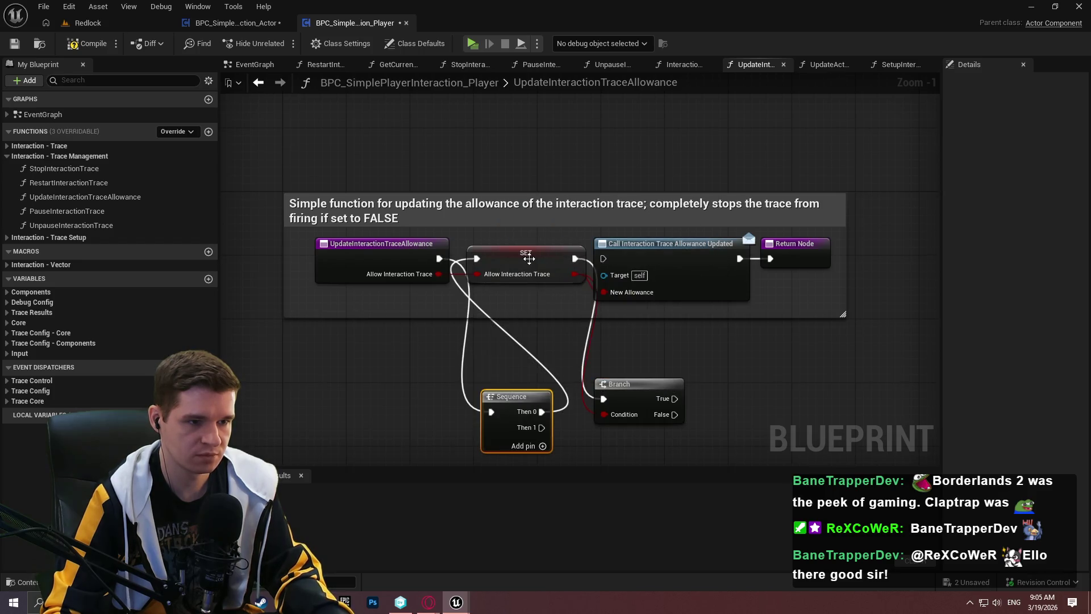
{"action": "mouse_move", "coordinate": [852, 423]}
{"action": "left_mouse_down"}
{"action": "mouse_move", "coordinate": [592, 236]}
{"action": "mouse_move", "coordinate": [464, 240]}
{"action": "left_mouse_up"}
{"action": "left_click_drag", "start_coordinate": [525, 252], "coordinate": [772, 262]}
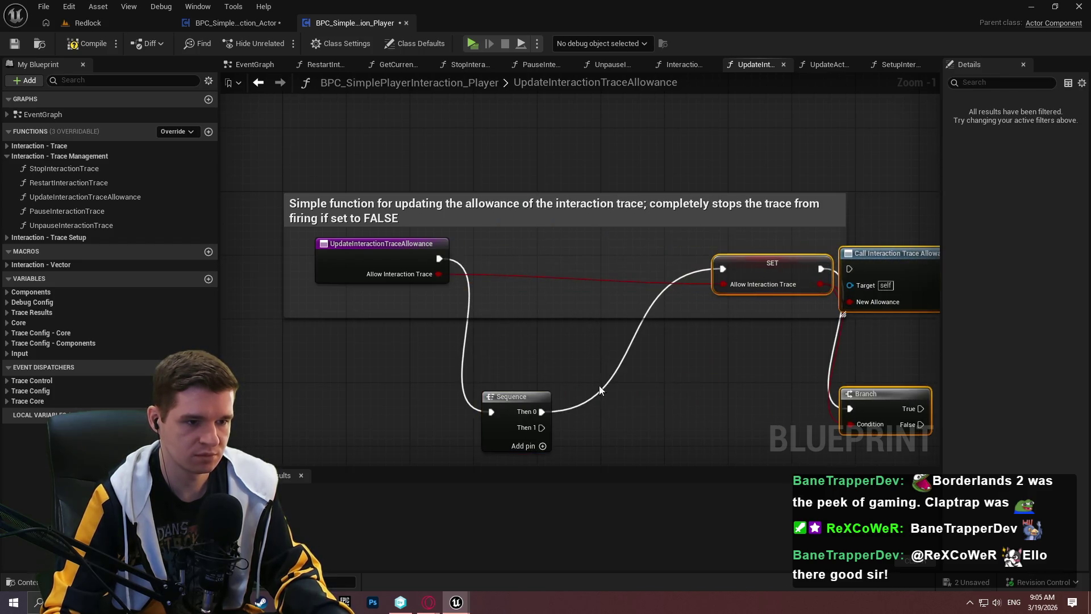
{"action": "mouse_move", "coordinate": [519, 415]}
{"action": "left_mouse_down"}
{"action": "mouse_move", "coordinate": [514, 258]}
{"action": "mouse_move", "coordinate": [524, 261]}
{"action": "mouse_move", "coordinate": [510, 259]}
{"action": "left_mouse_up"}
{"action": "left_click", "coordinate": [377, 258]}
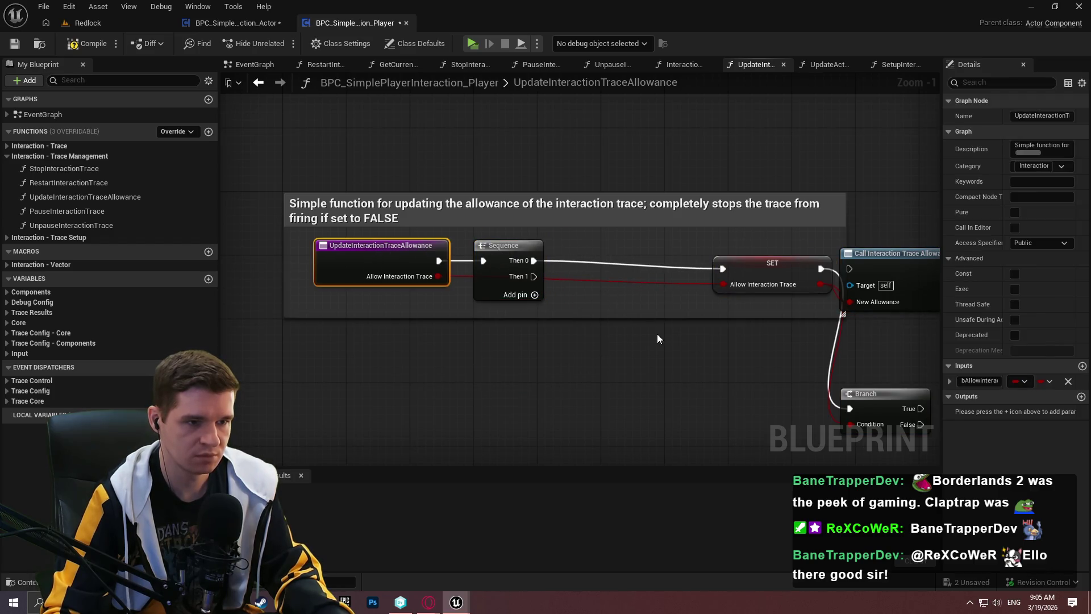
Wire a Get Allow Interaction Trace node into SET's input and align it beside SET
{"action": "left_click", "coordinate": [670, 318]}
{"action": "left_click_drag", "start_coordinate": [725, 284], "coordinate": [678, 364]}
{"action": "type", "text": "allow"}
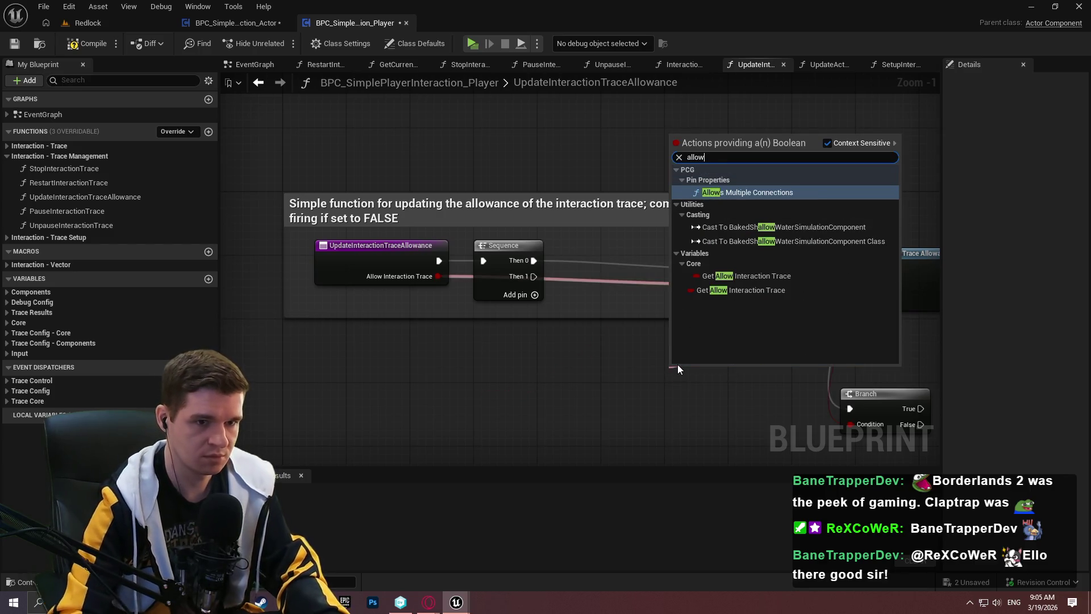
{"action": "left_click", "coordinate": [733, 277]}
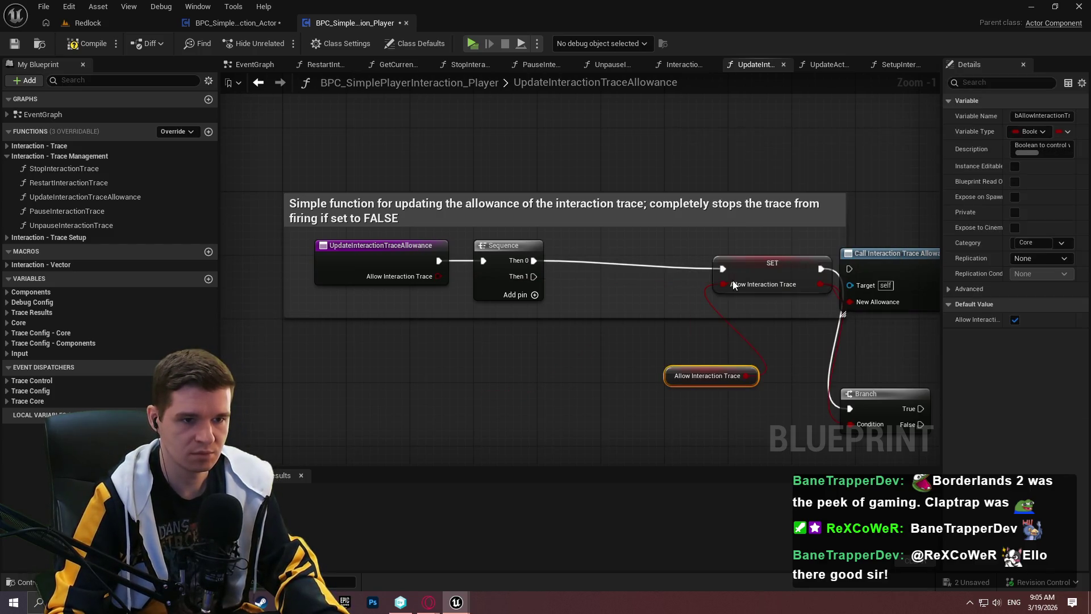
{"action": "left_click_drag", "start_coordinate": [721, 284], "coordinate": [691, 319]}
{"action": "type", "text": "allow"}
{"action": "left_click", "coordinate": [769, 477]}
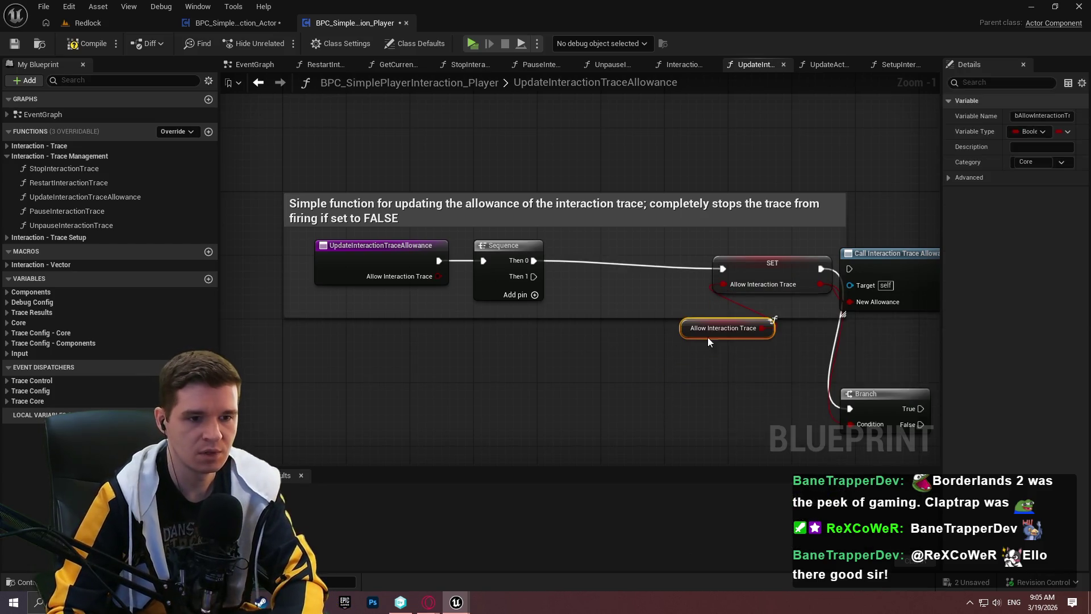
{"action": "left_click_drag", "start_coordinate": [690, 333], "coordinate": [622, 297]}
{"action": "left_click_drag", "start_coordinate": [765, 274], "coordinate": [768, 264]}
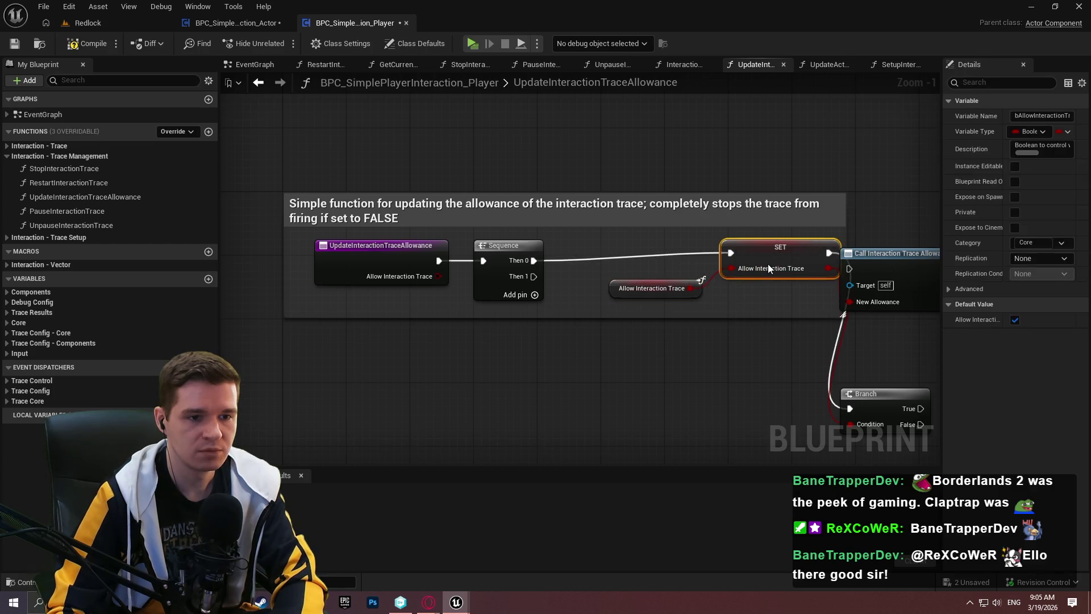
{"action": "left_click_drag", "start_coordinate": [702, 294], "coordinate": [711, 285]}
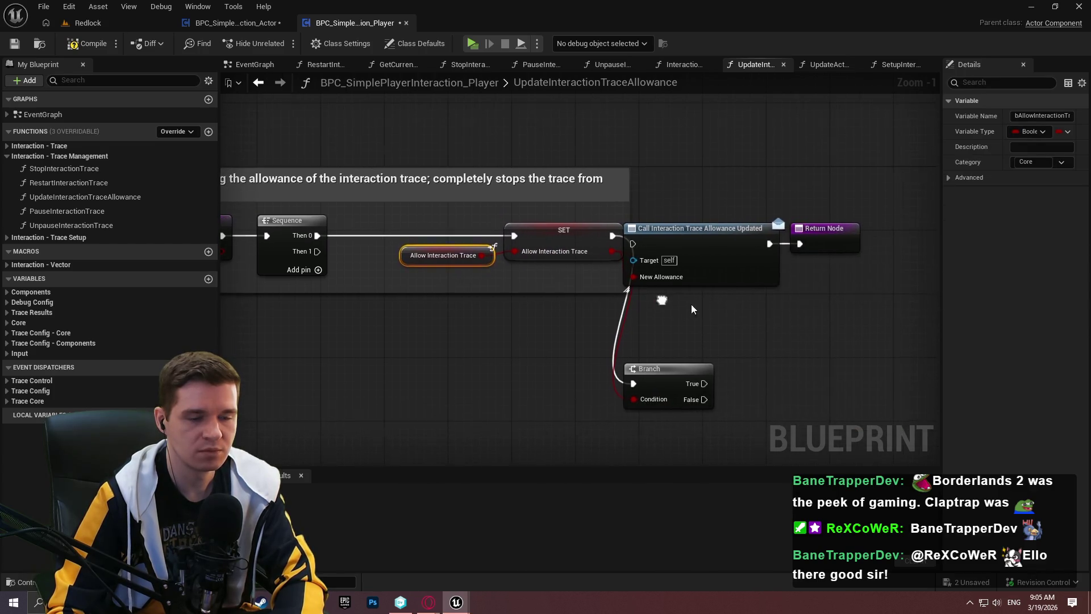
Move the dispatcher call and Return Node below, and place the Branch beside SET
{"action": "left_click", "coordinate": [705, 239]}
{"action": "left_click_drag", "start_coordinate": [704, 238], "coordinate": [433, 407]}
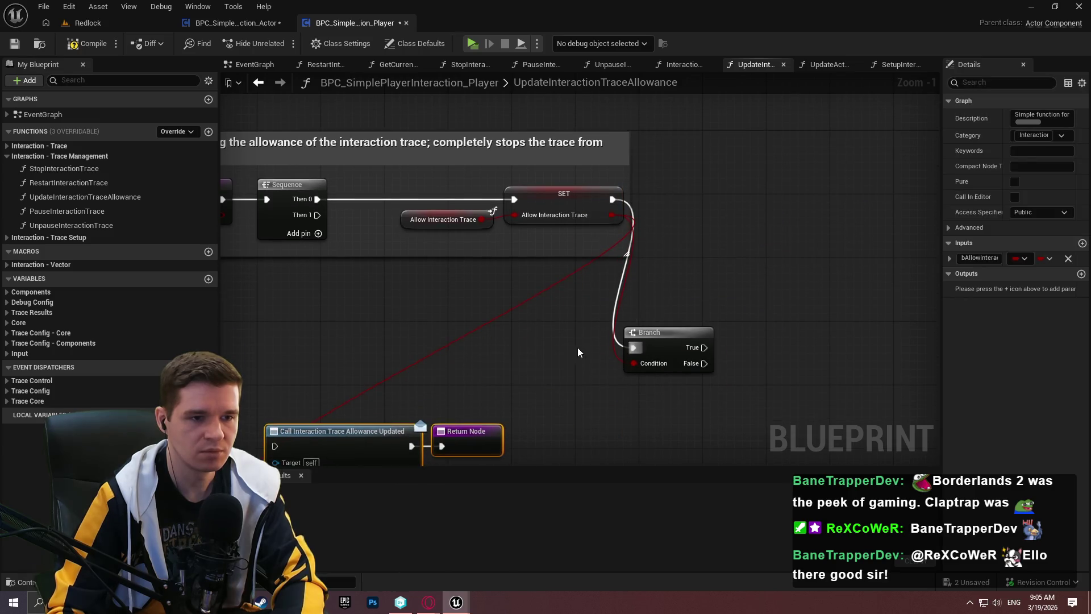
{"action": "left_click_drag", "start_coordinate": [282, 428], "coordinate": [285, 427]}
{"action": "scroll", "coordinate": [398, 370], "scroll_direction": "up", "scroll_amount": 1}
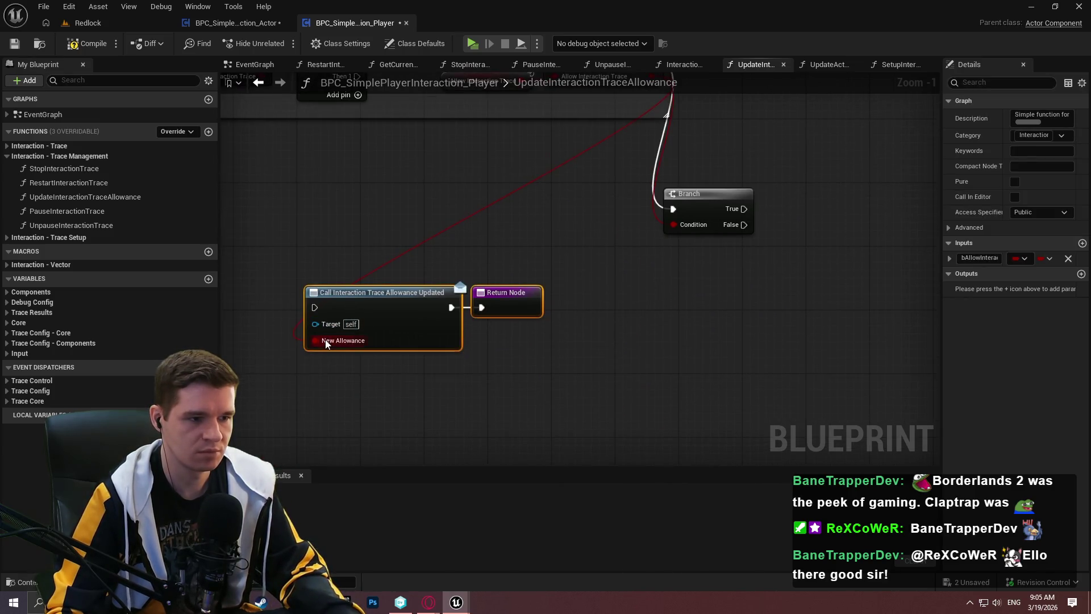
{"action": "scroll", "coordinate": [507, 342], "scroll_direction": "down", "scroll_amount": 1}
{"action": "left_click_drag", "start_coordinate": [643, 320], "coordinate": [665, 175]}
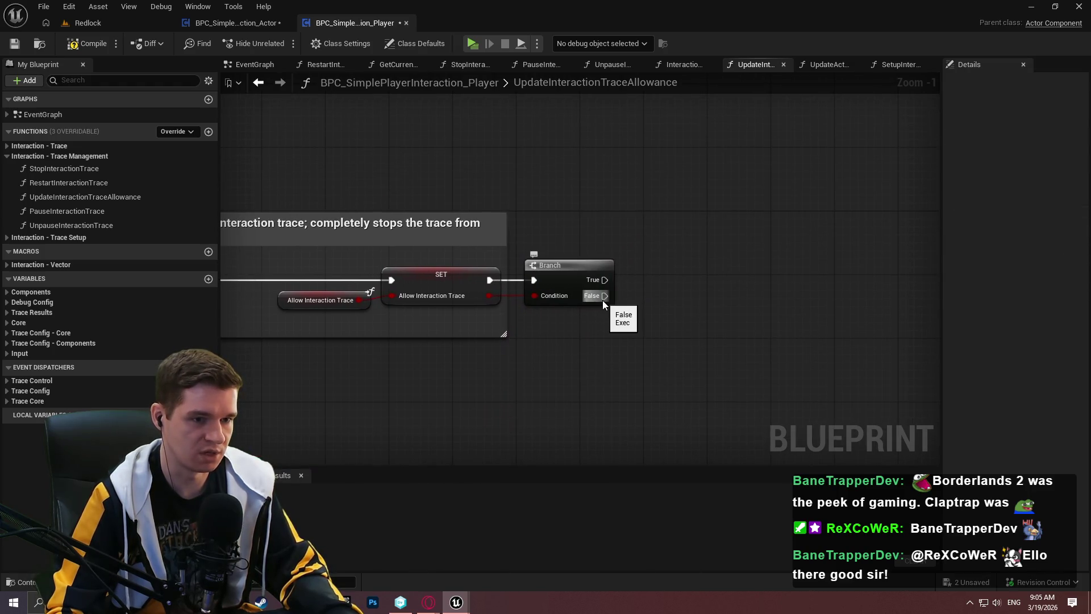
Place a New Hit Actor getter from the Trace Results variables
{"action": "left_click", "coordinate": [7, 323]}
{"action": "left_click", "coordinate": [7, 323]}
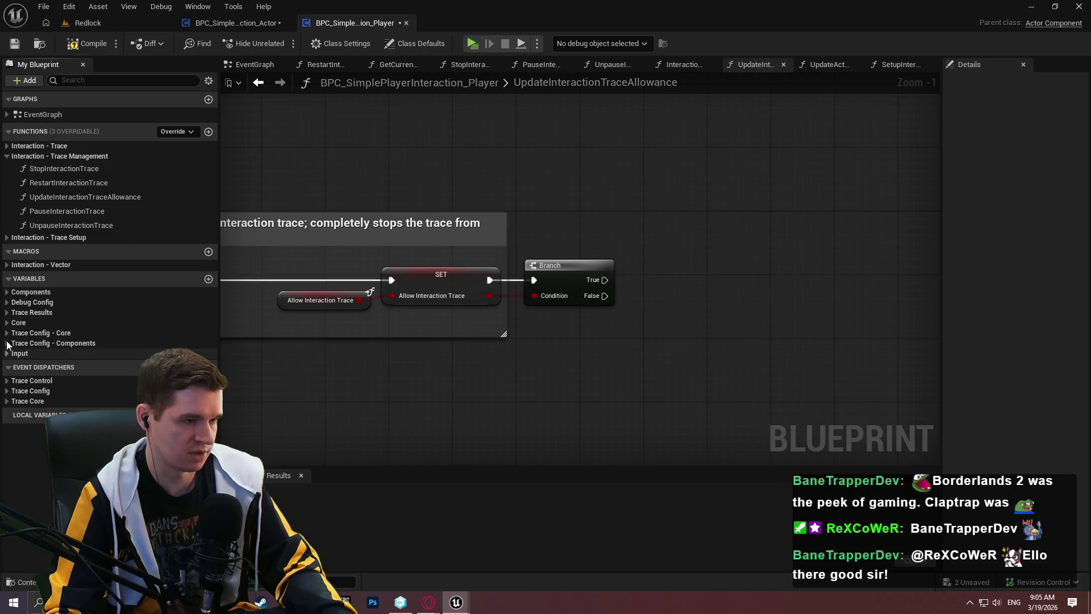
{"action": "left_click", "coordinate": [8, 342]}
{"action": "left_click", "coordinate": [8, 342]}
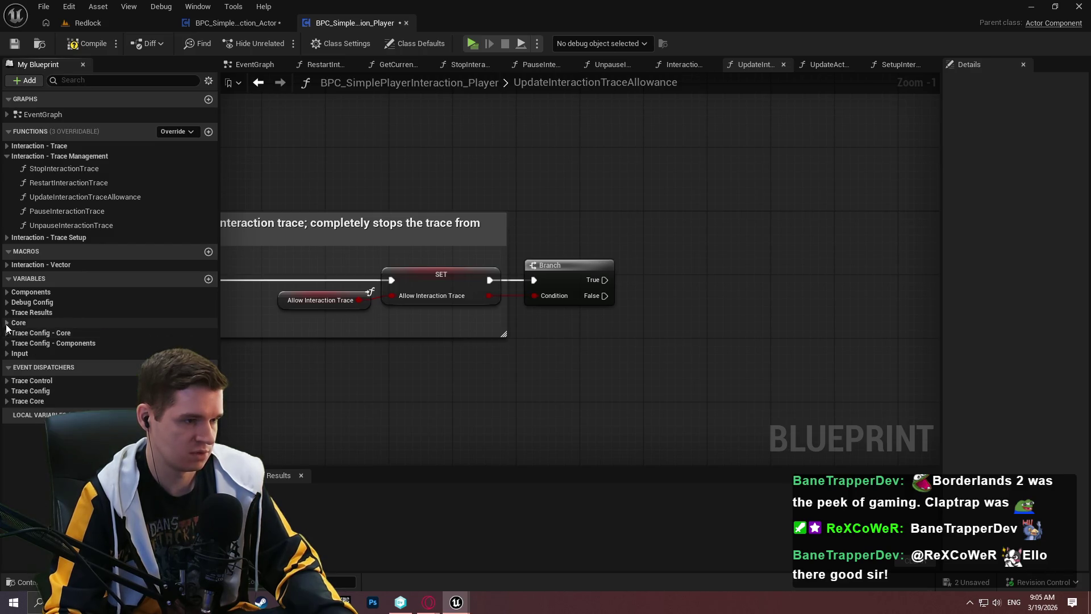
{"action": "left_click", "coordinate": [6, 313]}
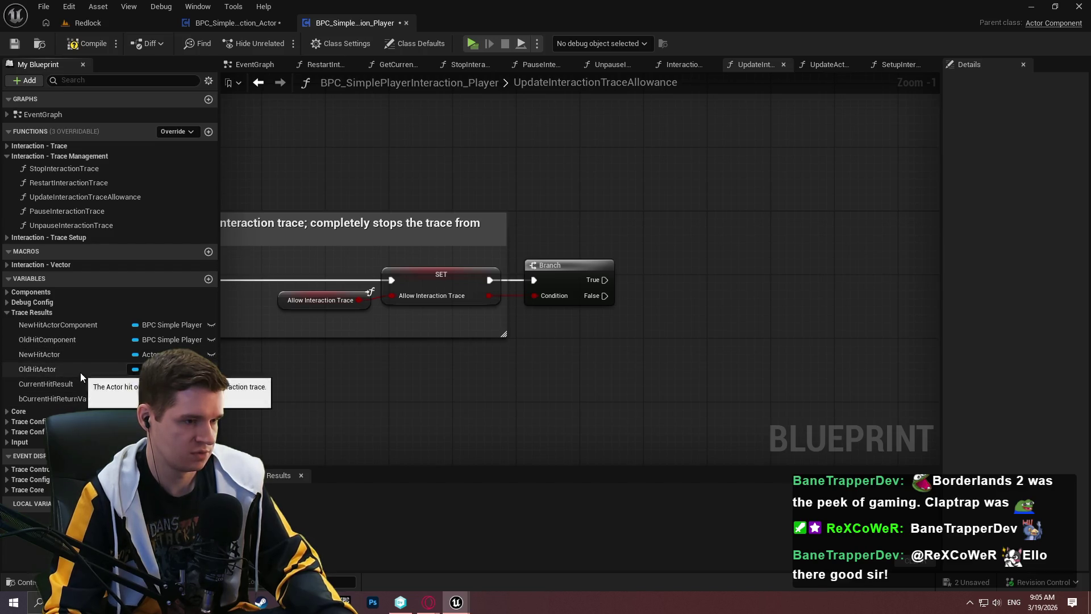
{"action": "mouse_move", "coordinate": [48, 355]}
{"action": "left_mouse_down"}
{"action": "mouse_move", "coordinate": [500, 387]}
{"action": "mouse_move", "coordinate": [704, 386]}
{"action": "left_mouse_up"}
{"action": "left_click", "coordinate": [656, 400]}
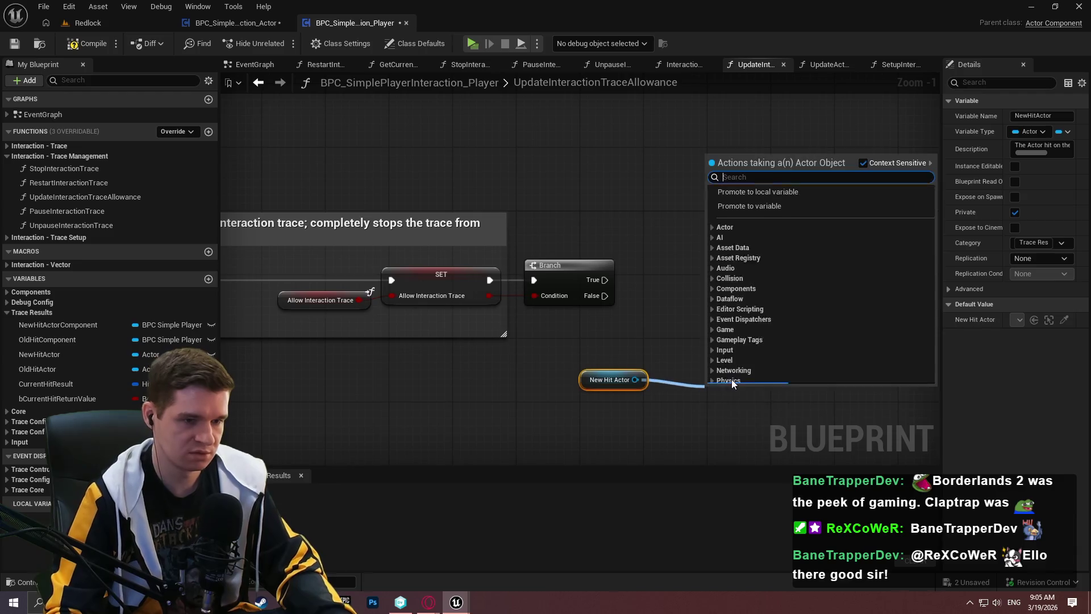
Add Unhover Interactable targeting New Hit Actor, run on the Branch's False output
{"action": "type", "text": "unho"}
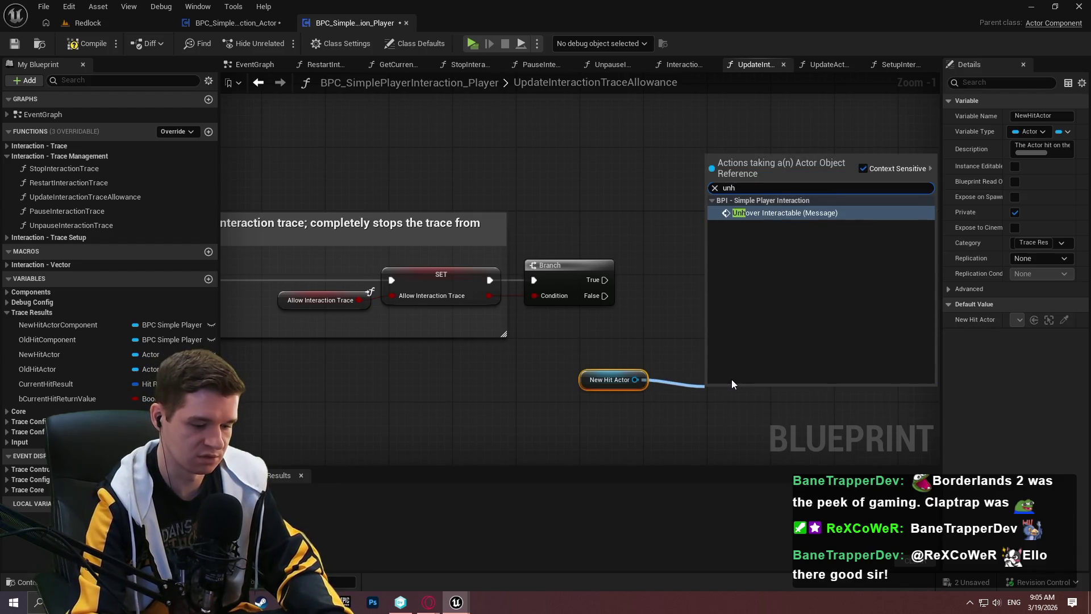
{"action": "key", "text": "Return"}
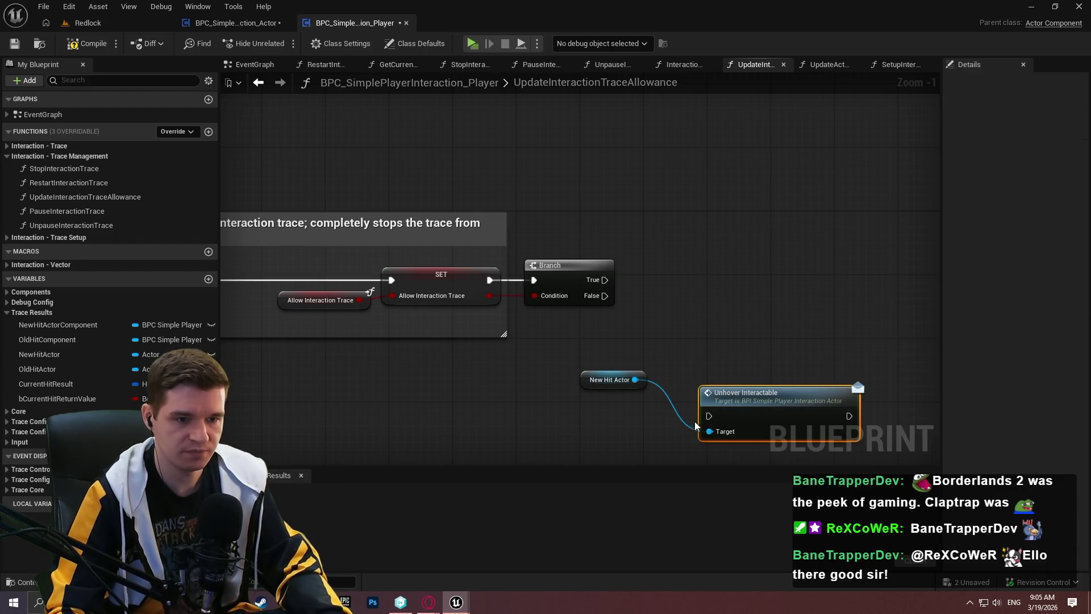
{"action": "left_click_drag", "start_coordinate": [604, 296], "coordinate": [722, 391]}
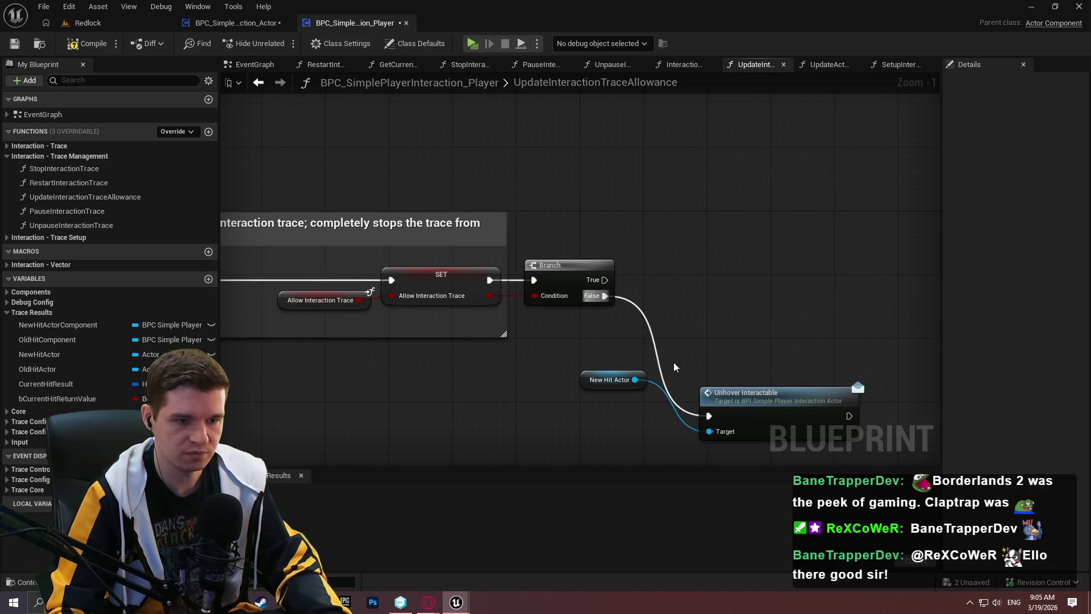
{"action": "left_click_drag", "start_coordinate": [648, 381], "coordinate": [692, 443]}
{"action": "left_click", "coordinate": [659, 292]}
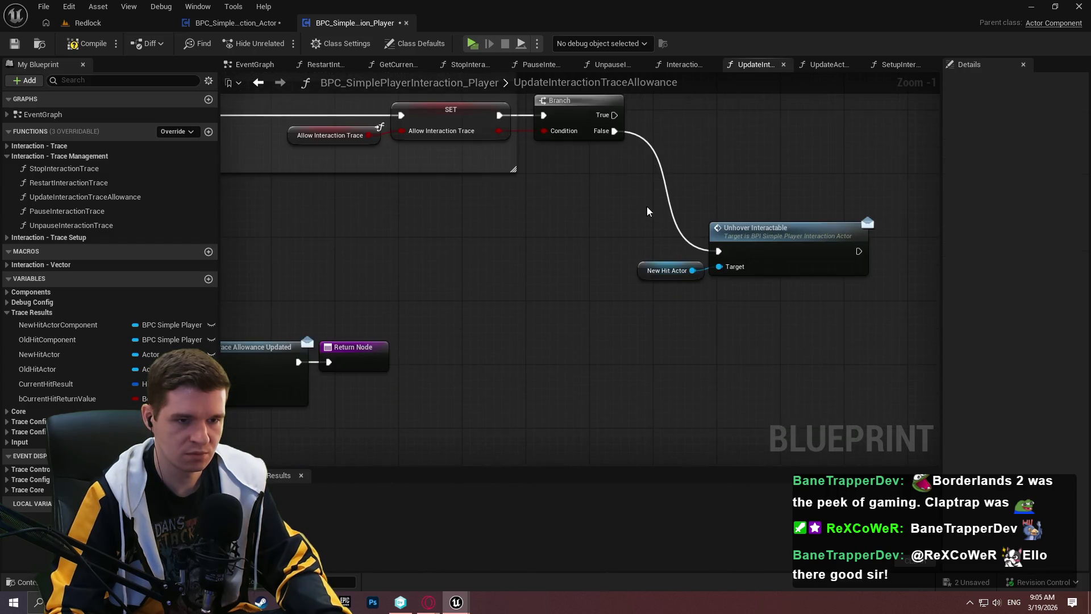
{"action": "scroll", "coordinate": [647, 207], "scroll_direction": "down", "scroll_amount": 2}
Fire the allowance dispatcher from Sequence Then 1, with Allow Interaction Trace as New Allowance
{"action": "left_click_drag", "start_coordinate": [405, 339], "coordinate": [436, 162]}
{"action": "left_click_drag", "start_coordinate": [404, 366], "coordinate": [353, 386]}
{"action": "key", "text": "Escape"}
{"action": "left_click", "coordinate": [6, 312]}
{"action": "left_click", "coordinate": [7, 323]}
{"action": "left_click", "coordinate": [6, 323]}
{"action": "left_click", "coordinate": [7, 323]}
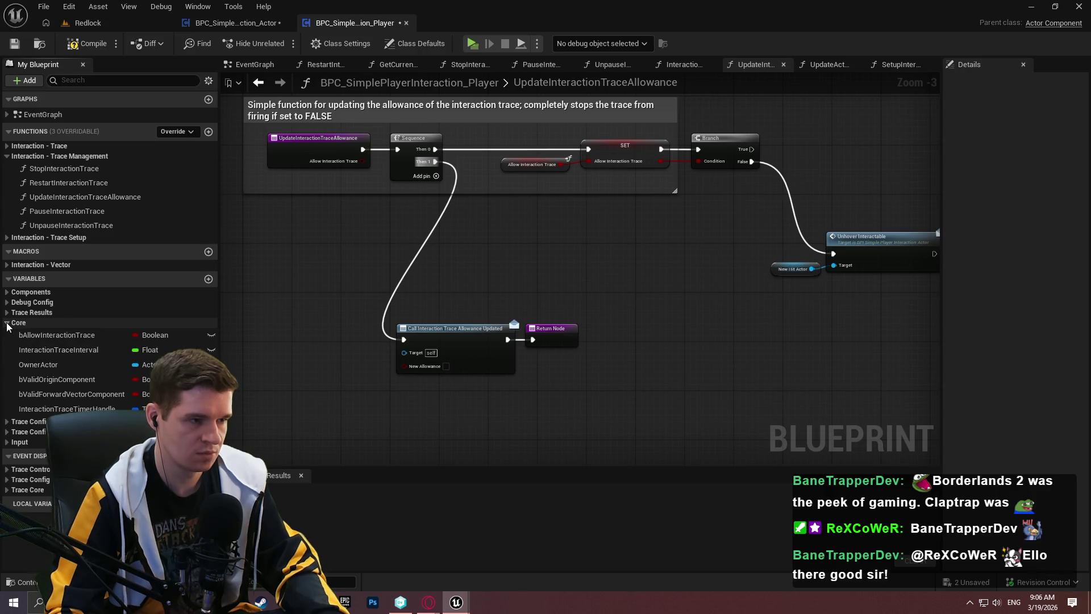
{"action": "left_click", "coordinate": [7, 323]}
{"action": "left_click", "coordinate": [7, 324]}
{"action": "left_click", "coordinate": [7, 324]}
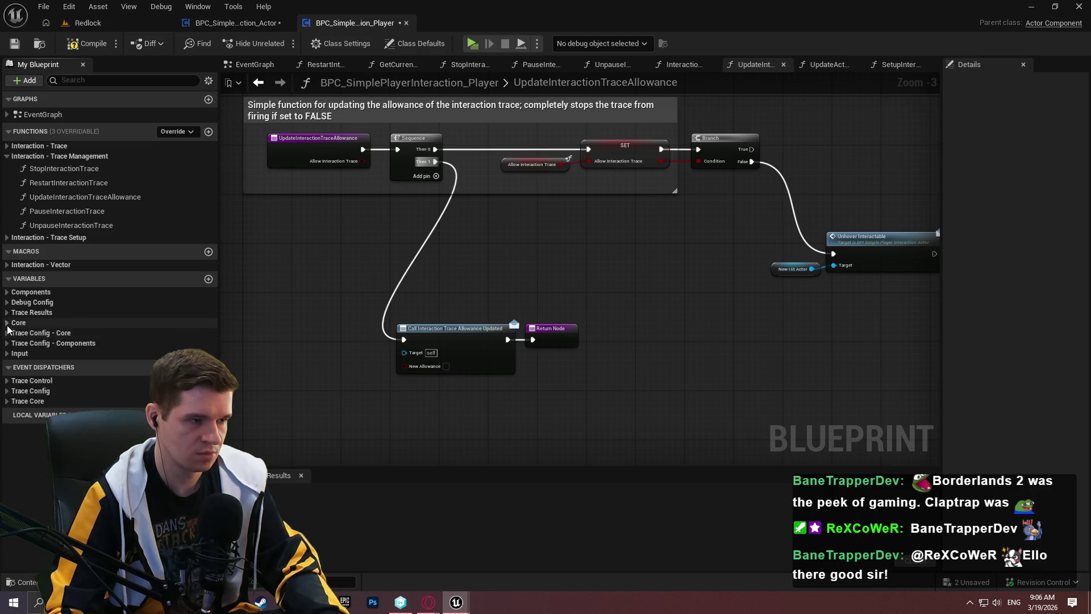
{"action": "left_click", "coordinate": [7, 323]}
{"action": "left_click_drag", "start_coordinate": [48, 336], "coordinate": [446, 362]}
{"action": "left_click", "coordinate": [318, 359]}
{"action": "scroll", "coordinate": [328, 390], "scroll_direction": "up", "scroll_amount": 2}
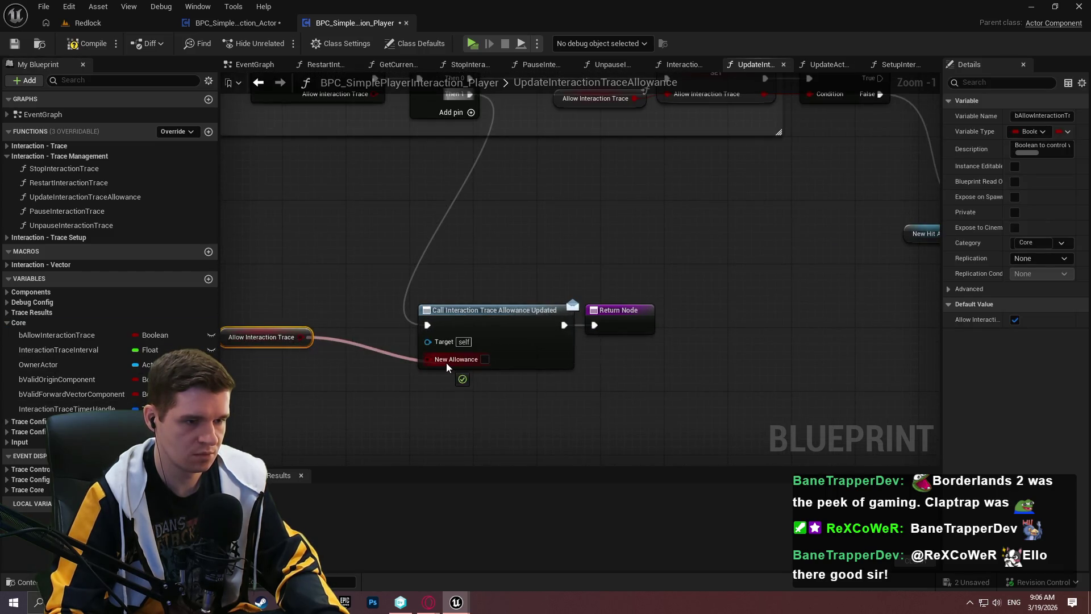
{"action": "left_click_drag", "start_coordinate": [305, 347], "coordinate": [386, 359]}
Compile the player interaction component blueprint
{"action": "left_click", "coordinate": [628, 369]}
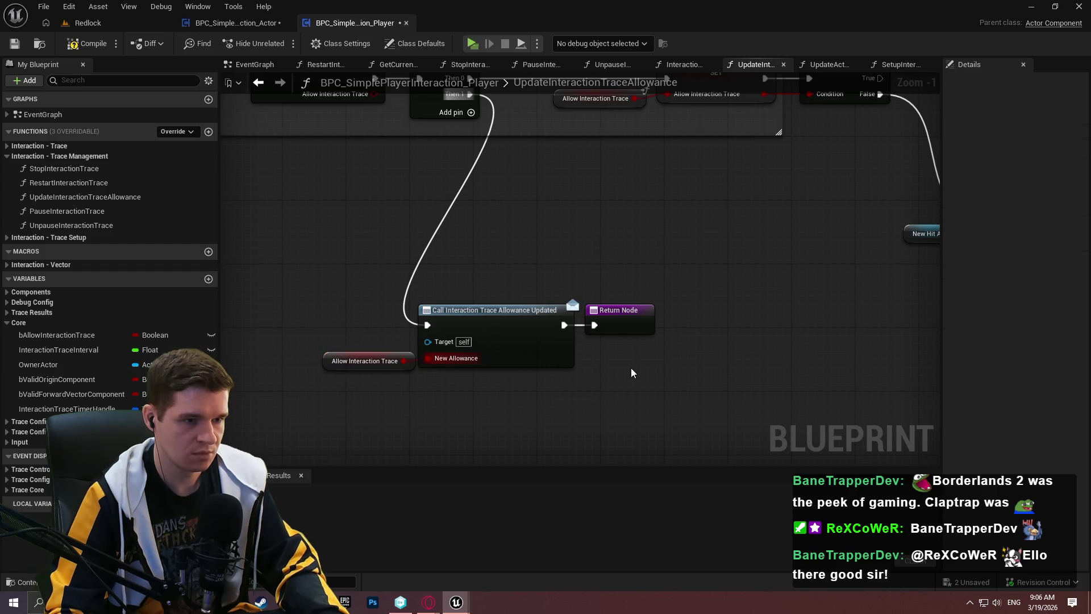
{"action": "left_click_drag", "start_coordinate": [523, 199], "coordinate": [540, 254]}
{"action": "left_click", "coordinate": [70, 44]}
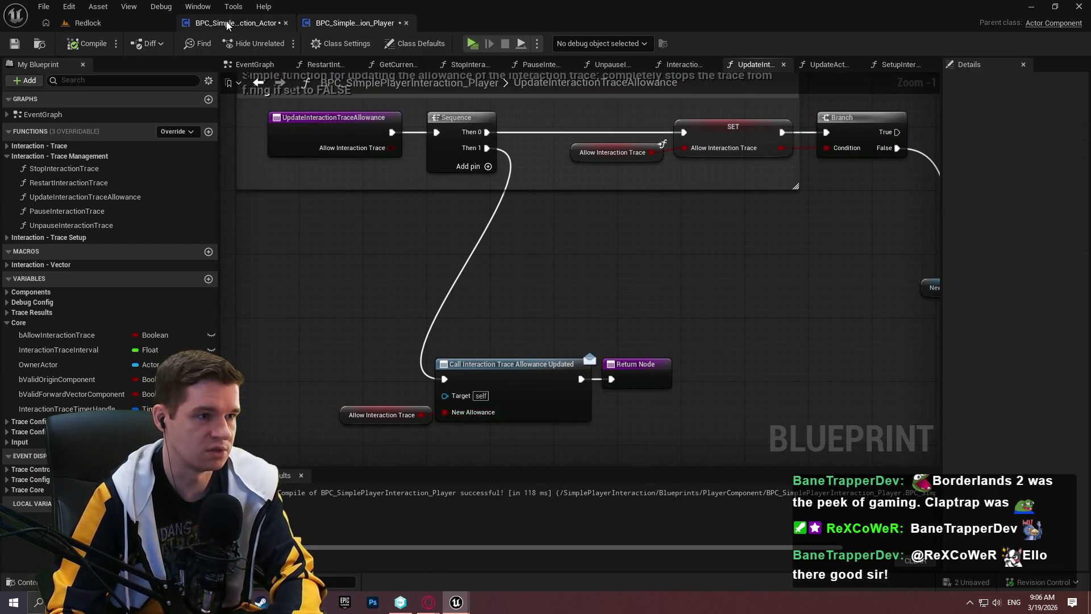
Add a 'Hello' Print String after Set Component Tick Enabled, then return to Redlock
{"action": "left_click", "coordinate": [236, 23]}
{"action": "left_click_drag", "start_coordinate": [628, 308], "coordinate": [559, 394]}
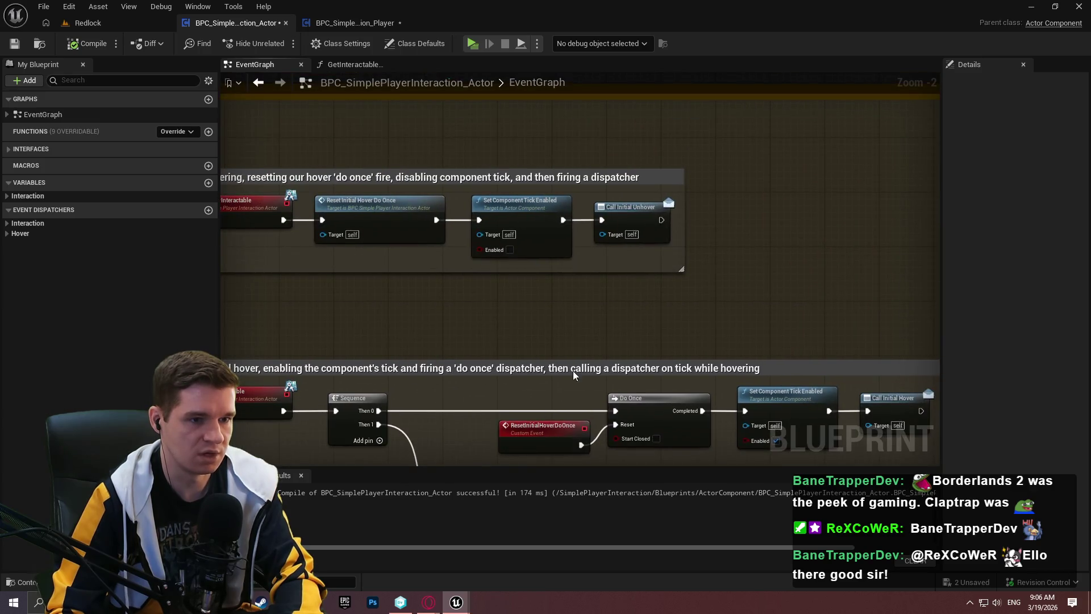
{"action": "mouse_move", "coordinate": [565, 223]}
{"action": "left_mouse_down"}
{"action": "mouse_move", "coordinate": [587, 138]}
{"action": "mouse_move", "coordinate": [572, 171]}
{"action": "left_mouse_up"}
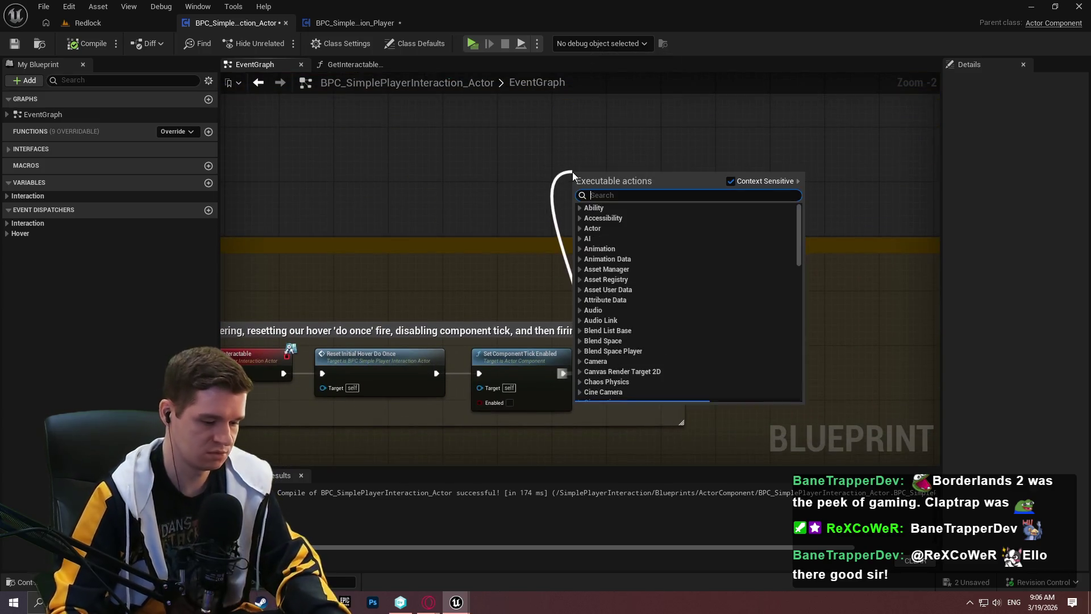
{"action": "type", "text": "print"}
{"action": "key", "text": "Return"}
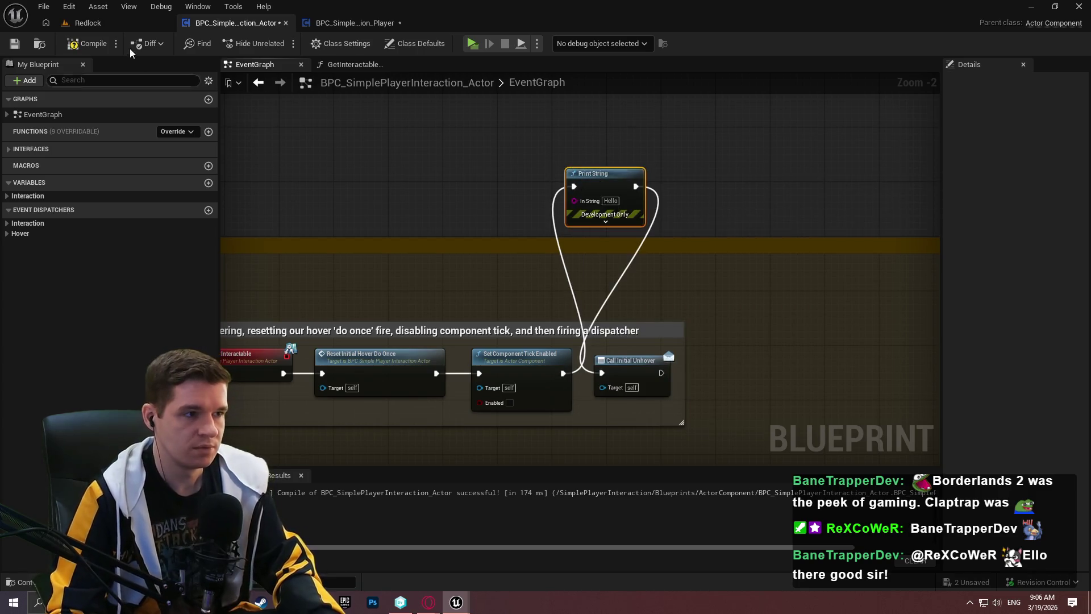
{"action": "left_click", "coordinate": [88, 23]}
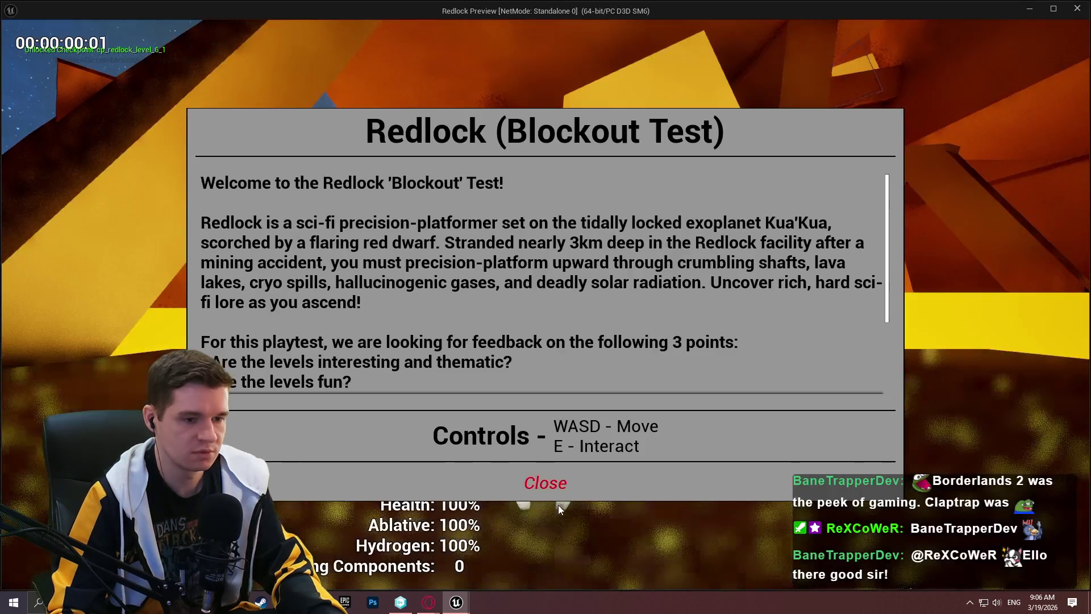
Playtest walking to the checkpoint and opening its teleport dialog, then reopen the actor blueprint
{"action": "left_click", "coordinate": [546, 482]}
{"action": "key", "text": "w"}
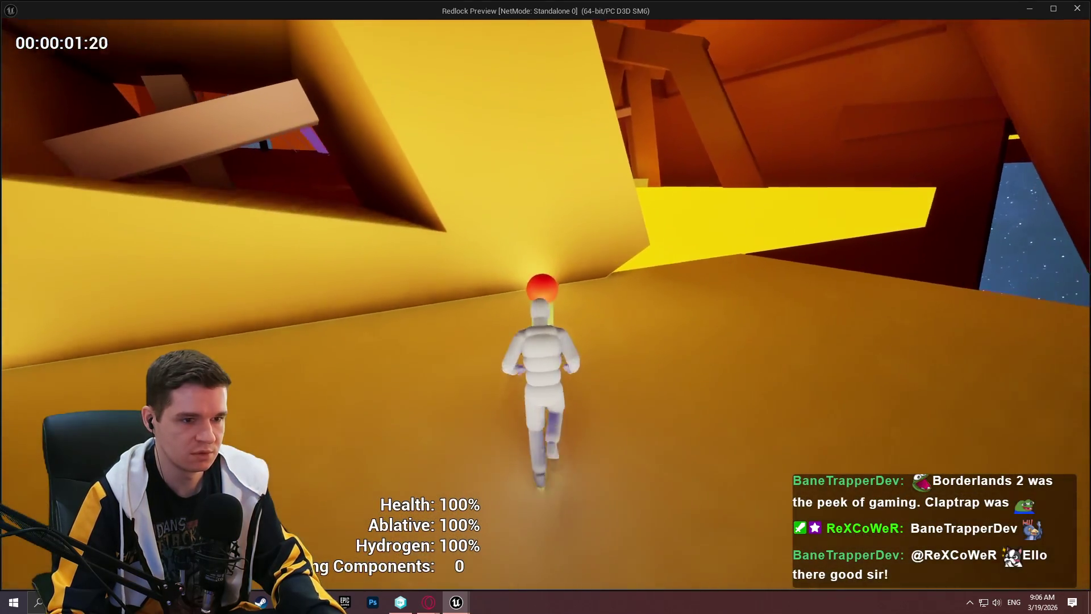
{"action": "key", "text": "e"}
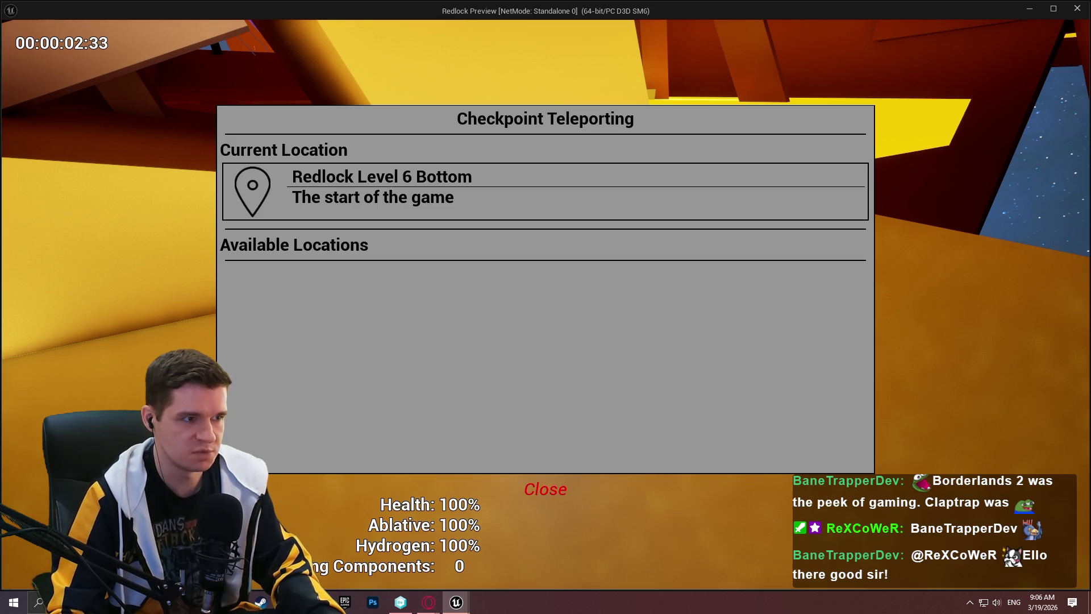
{"action": "left_click", "coordinate": [545, 488]}
{"action": "key", "text": "e"}
{"action": "key", "text": "Escape"}
{"action": "left_click", "coordinate": [243, 24]}
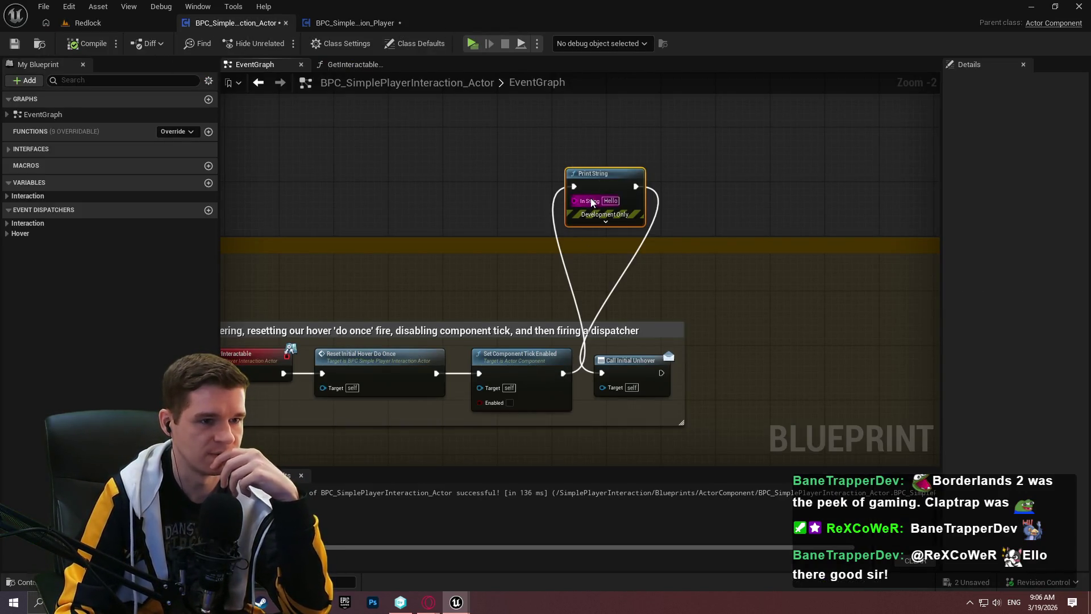
Drag an Old Hit Actor getter from Trace Results into Unhover Interactable's Target
{"action": "left_click", "coordinate": [343, 25]}
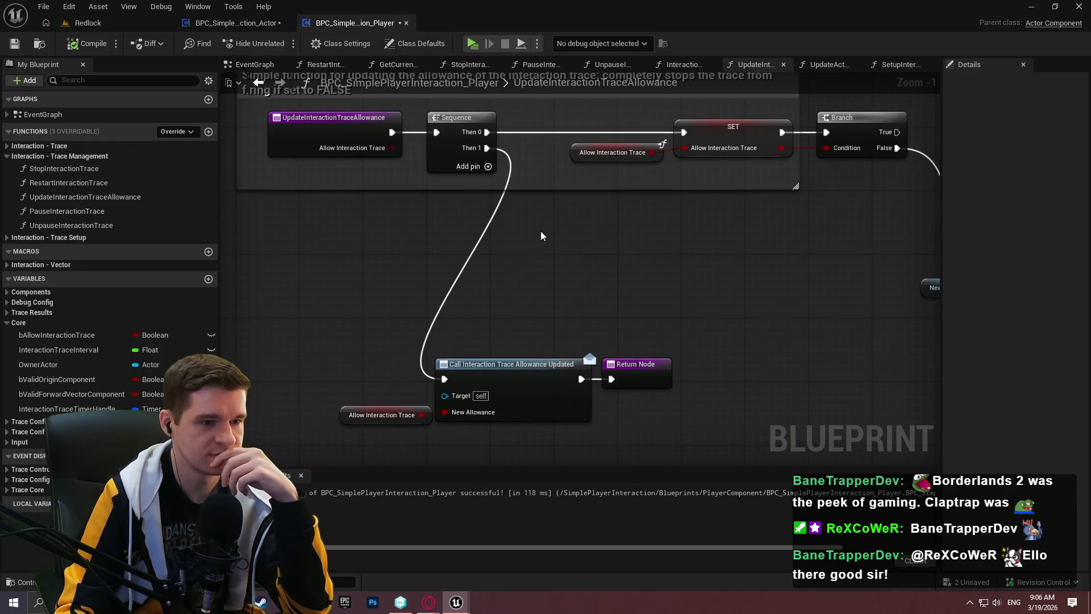
{"action": "left_click_drag", "start_coordinate": [533, 230], "coordinate": [158, 284]}
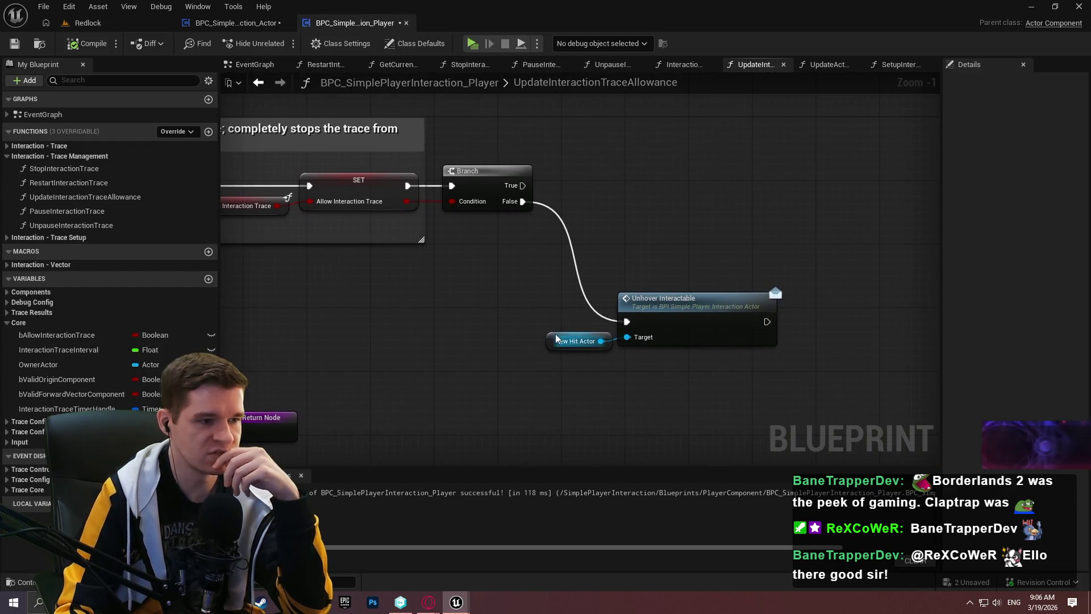
{"action": "left_click", "coordinate": [7, 322]}
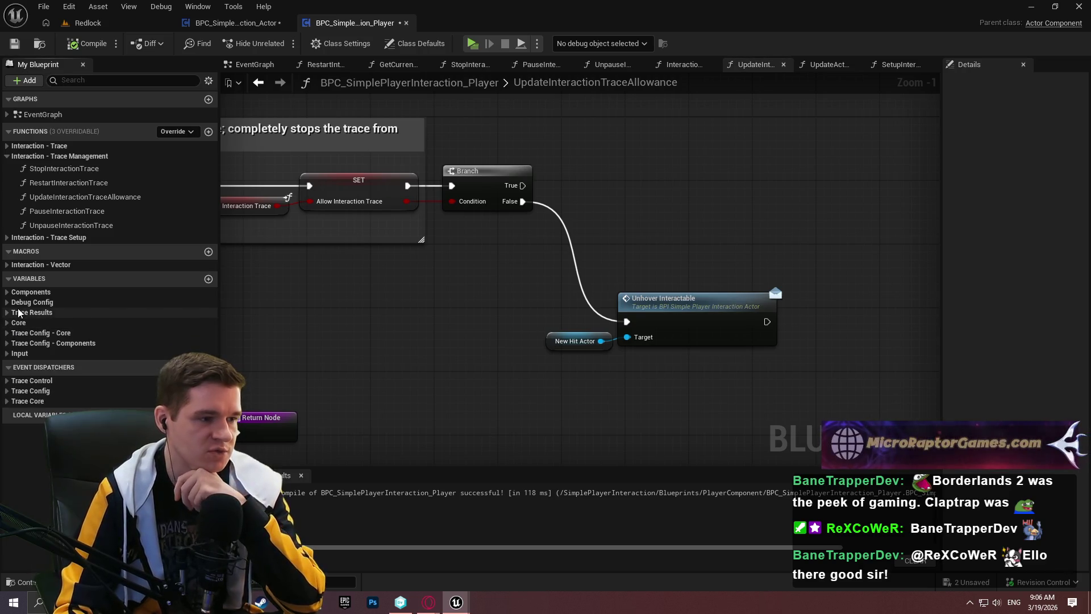
{"action": "left_click", "coordinate": [8, 333]}
{"action": "left_click", "coordinate": [7, 333]}
{"action": "left_click", "coordinate": [6, 313]}
{"action": "left_click_drag", "start_coordinate": [37, 369], "coordinate": [634, 338]}
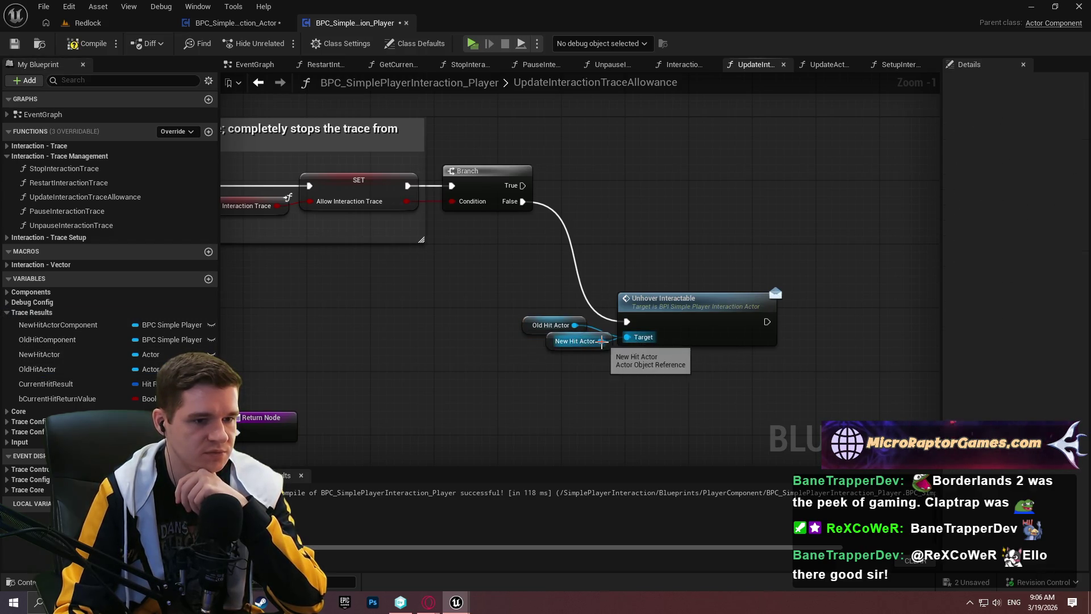
Delete the unused New Hit Actor node, recompile cleanly, and return to the Redlock level
{"action": "left_click", "coordinate": [86, 44]}
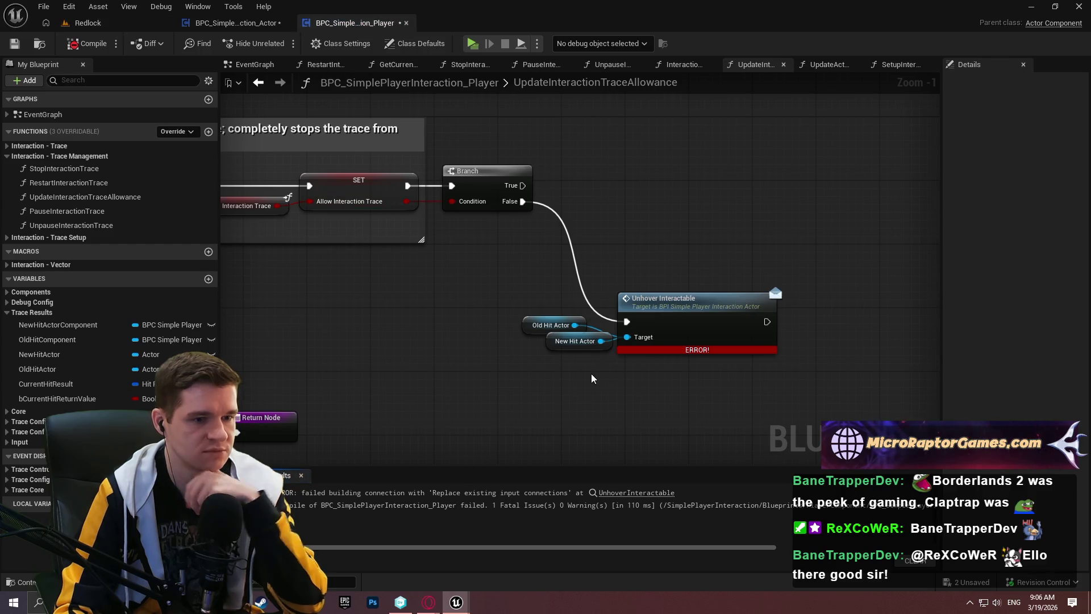
{"action": "key", "text": "Delete"}
{"action": "left_click", "coordinate": [87, 44]}
{"action": "left_click", "coordinate": [90, 23]}
{"action": "left_click", "coordinate": [277, 46]}
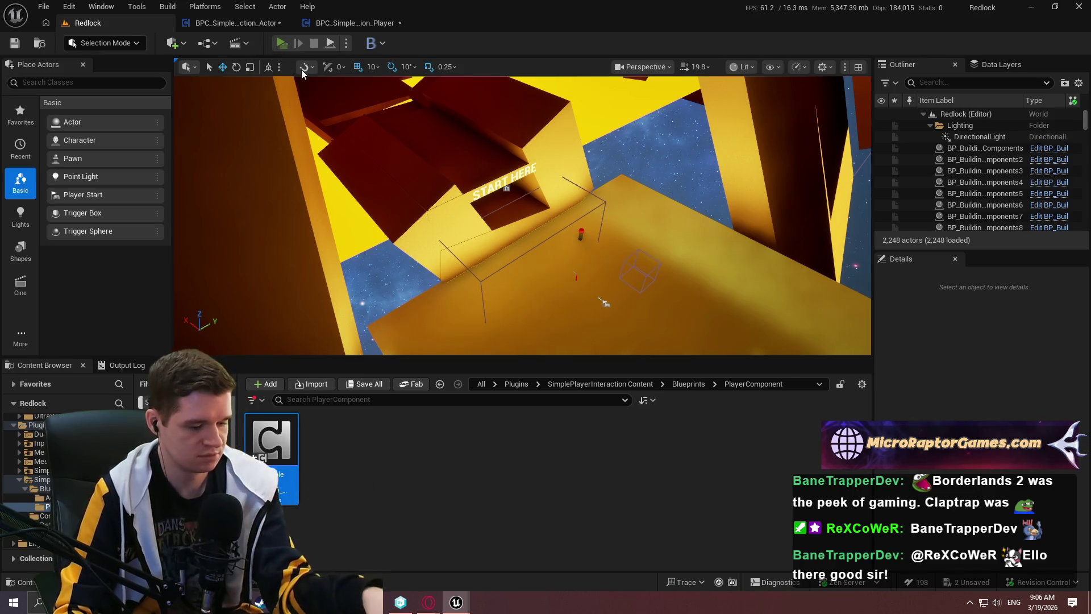
Playtest the checkpoint teleport again, then view the unhover chain and UpdateInteractionTraceAllowance
{"action": "left_click", "coordinate": [547, 479]}
{"action": "key", "text": "w"}
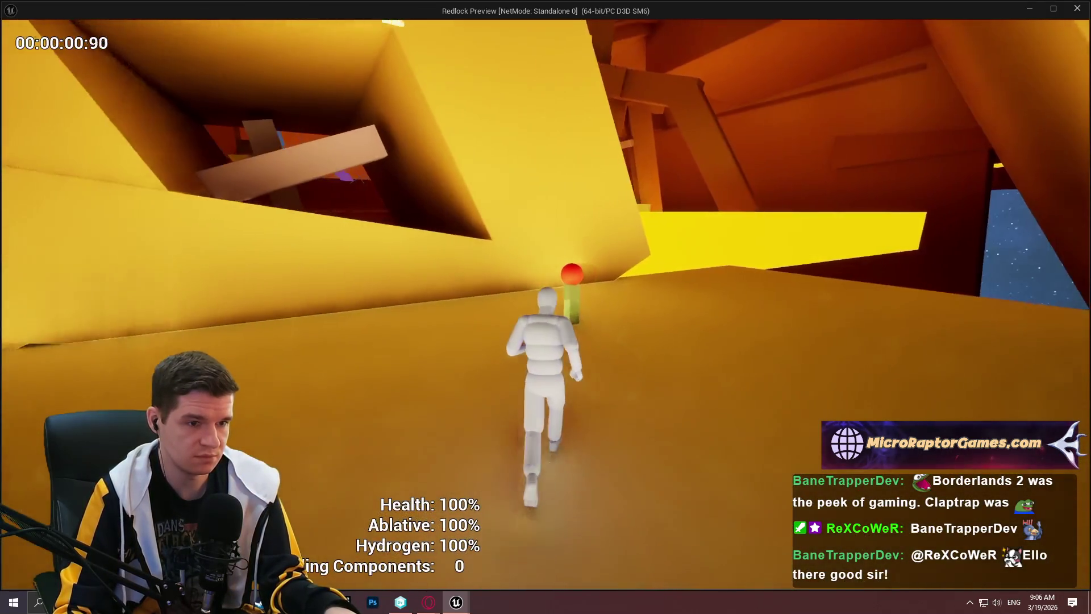
{"action": "key", "text": "e"}
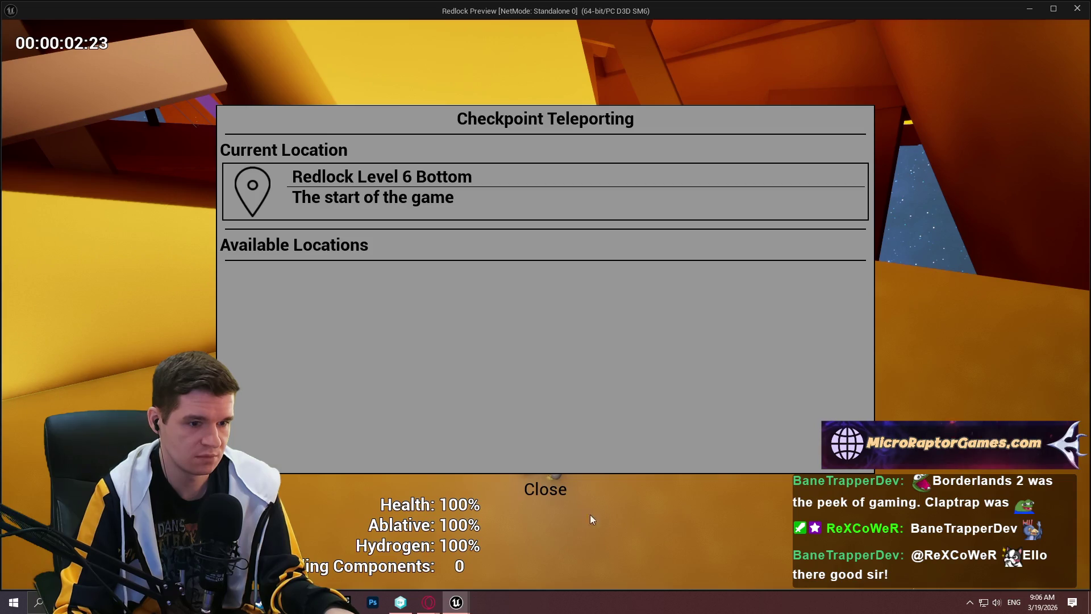
{"action": "left_click", "coordinate": [554, 494]}
{"action": "key", "text": "e"}
{"action": "key", "text": "Escape"}
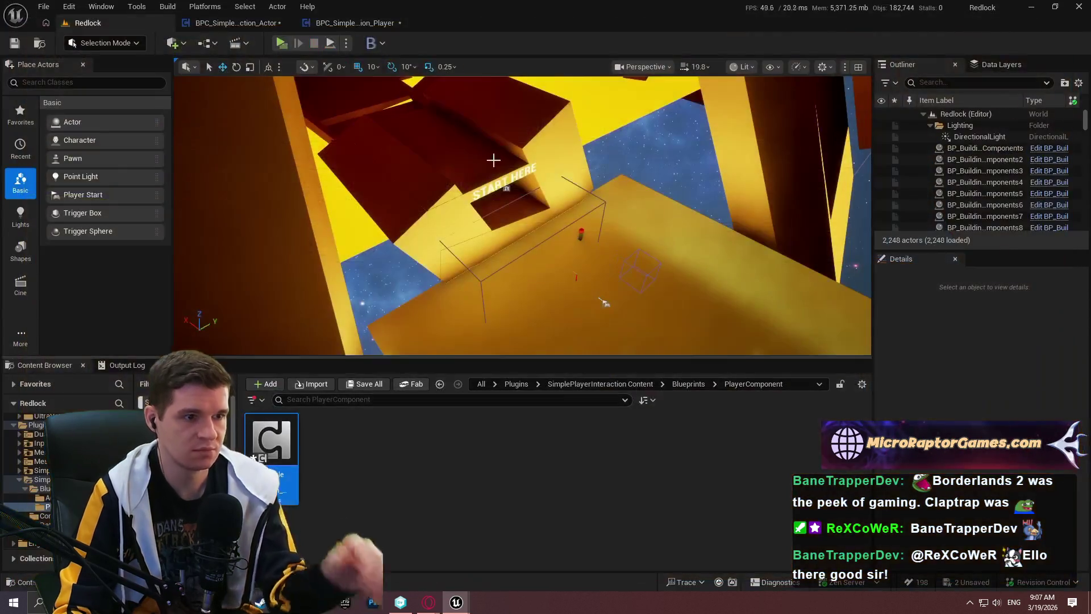
{"action": "left_click", "coordinate": [230, 23]}
{"action": "left_click_drag", "start_coordinate": [431, 260], "coordinate": [520, 199]}
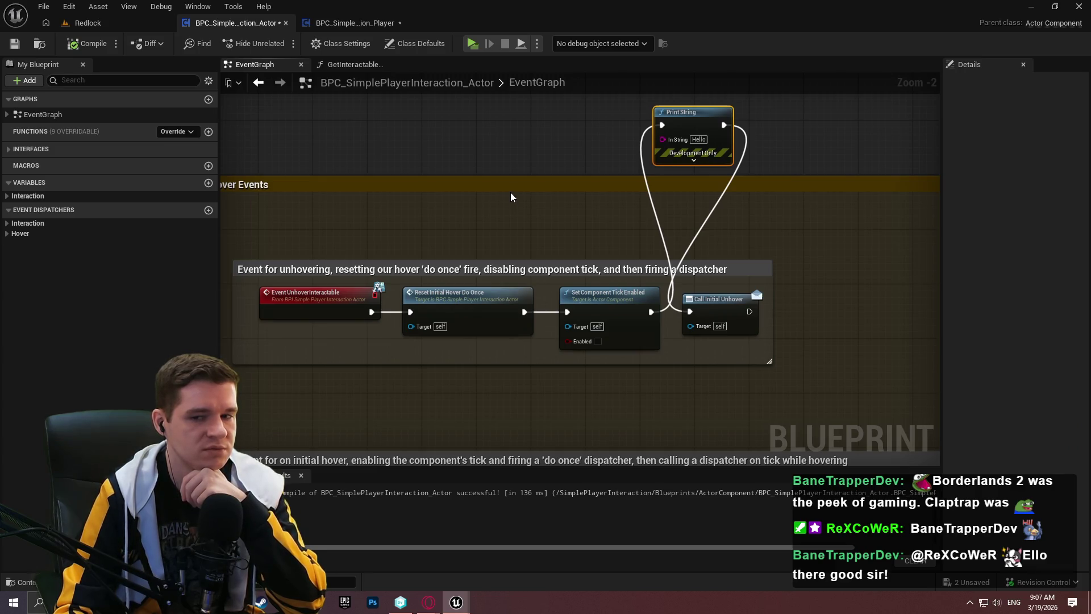
{"action": "left_click", "coordinate": [332, 22]}
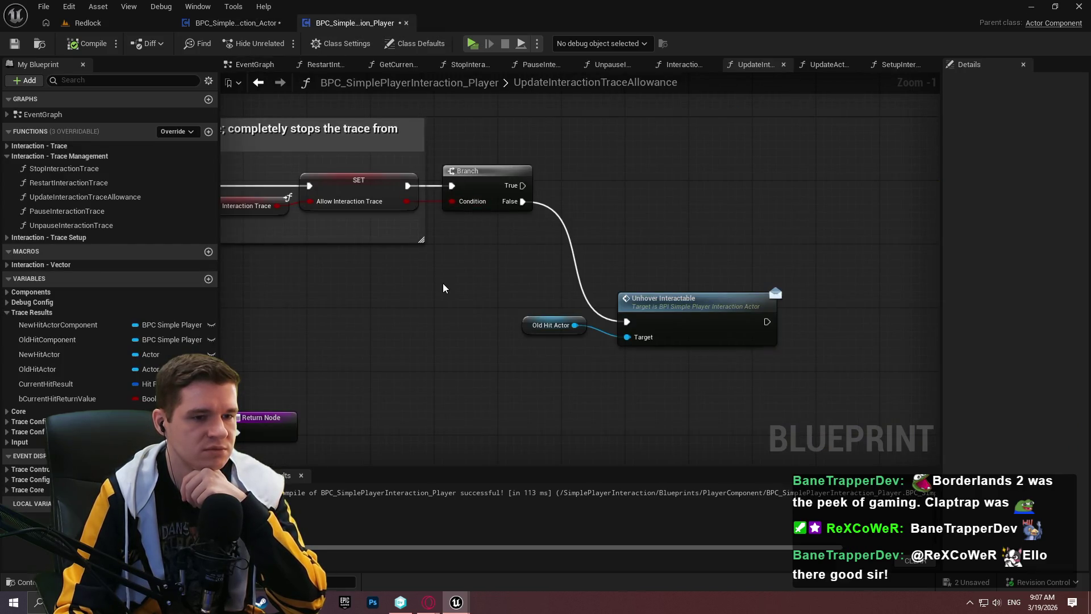
Set Old Hit Actor aside and place a New Hit Actor getter in the graph
{"action": "left_click_drag", "start_coordinate": [446, 286], "coordinate": [667, 306]}
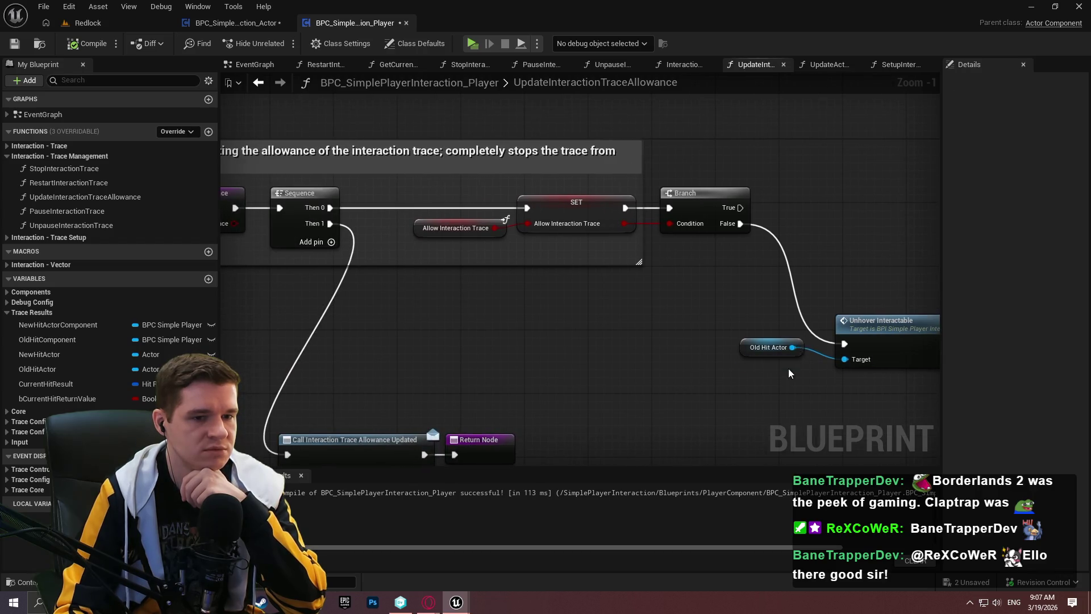
{"action": "left_click_drag", "start_coordinate": [772, 347], "coordinate": [757, 371]}
{"action": "mouse_move", "coordinate": [46, 354]}
{"action": "left_mouse_down"}
{"action": "mouse_move", "coordinate": [749, 405]}
{"action": "mouse_move", "coordinate": [710, 397]}
{"action": "left_mouse_up"}
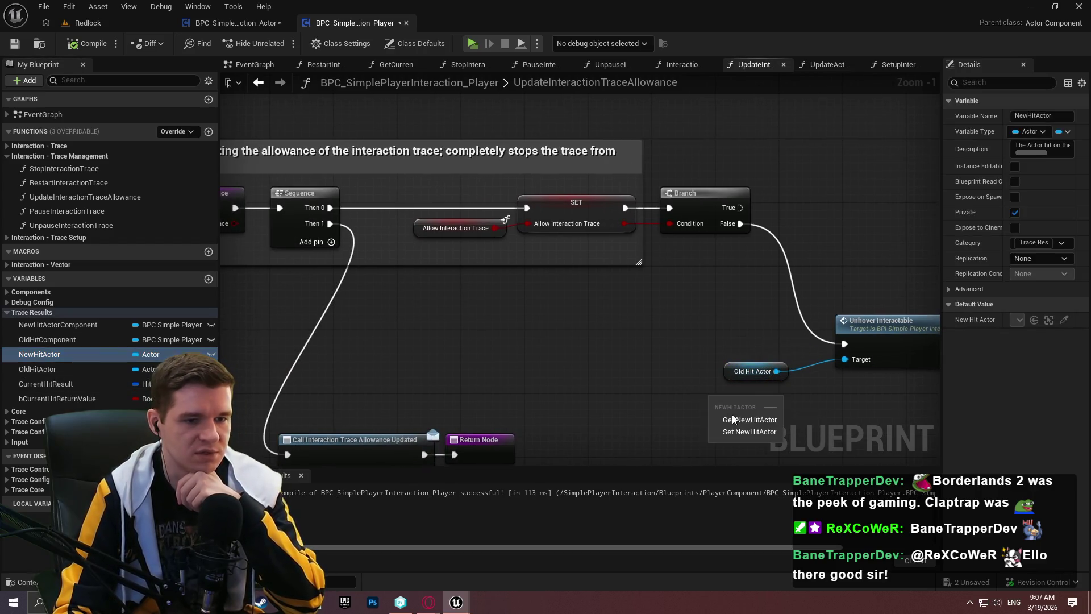
{"action": "left_click", "coordinate": [732, 419]}
Add a breakpoint on Unhover Interactable, recompile with F7, and start playing
{"action": "right_click", "coordinate": [878, 341]}
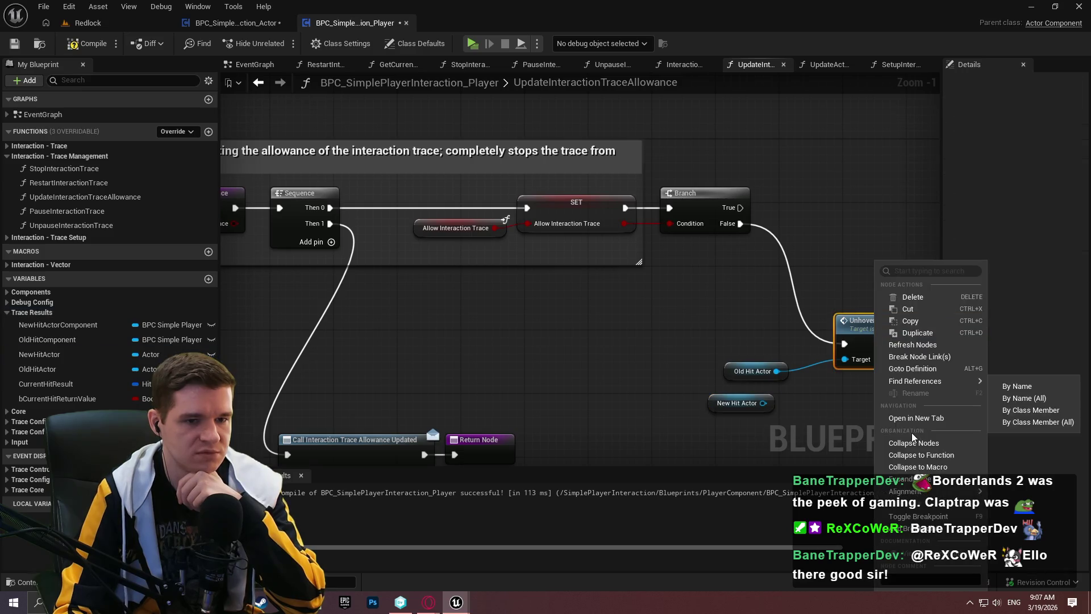
{"action": "left_click", "coordinate": [916, 528]}
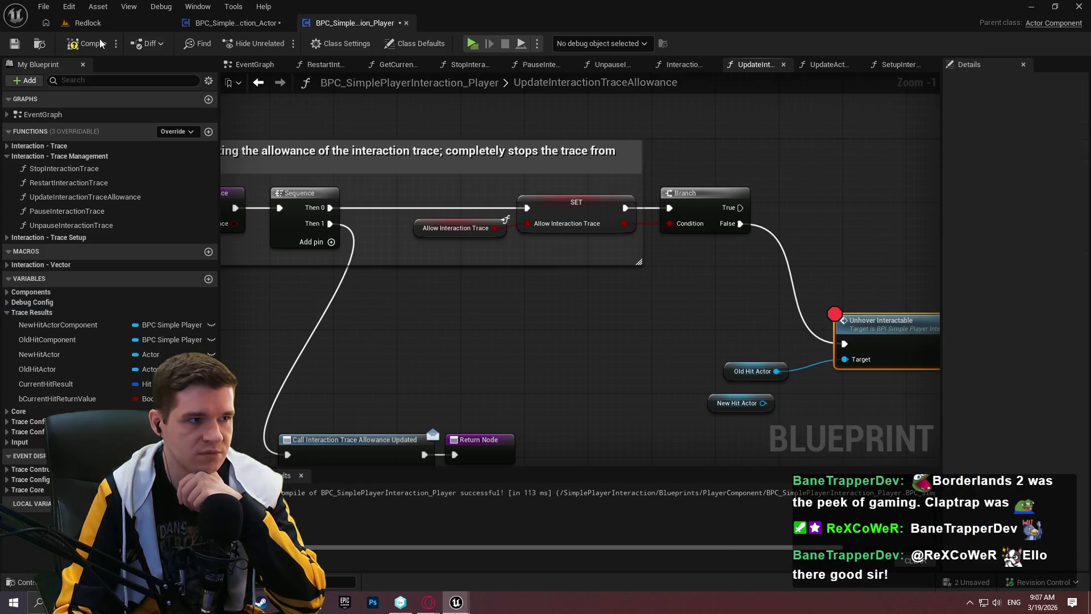
{"action": "key", "text": "F7"}
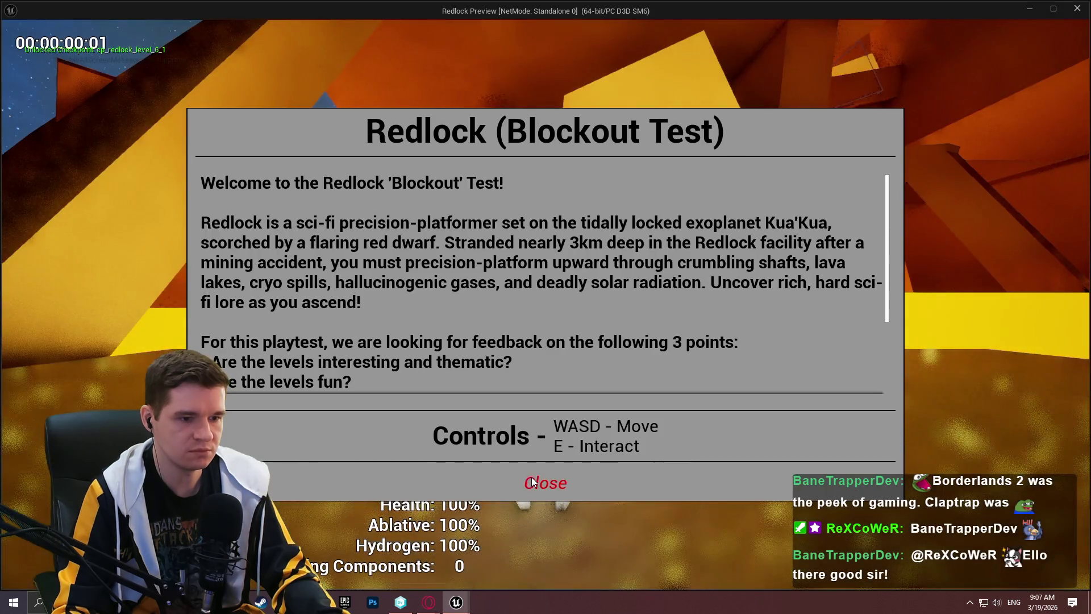
{"action": "left_click", "coordinate": [544, 482]}
At the breakpoint, read the Old Hit Actor and New Hit Actor debug values, then stop
{"action": "key", "text": "w"}
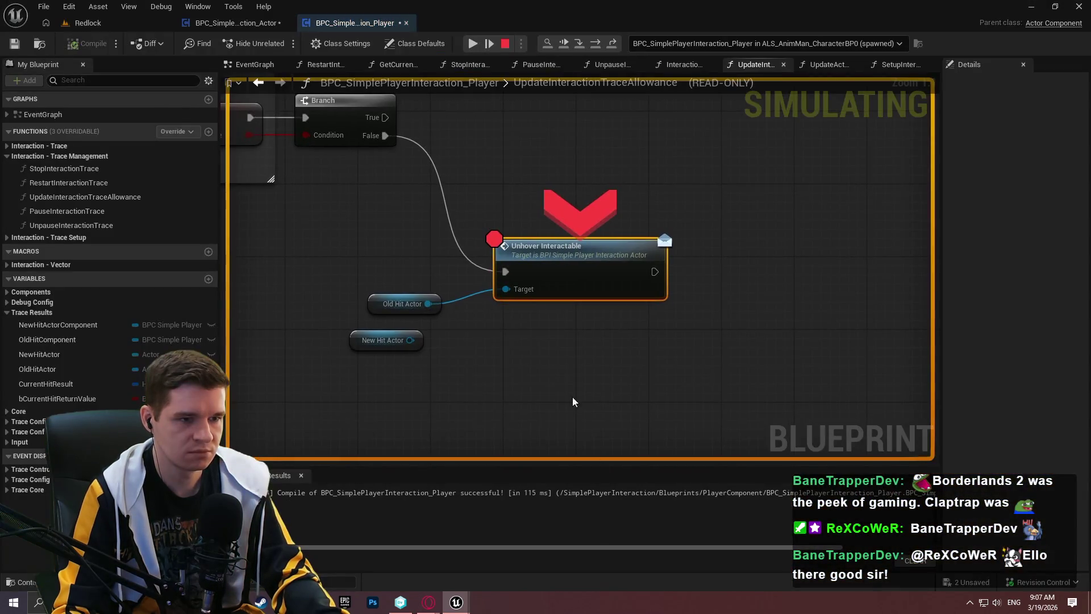
{"action": "mouse_move", "coordinate": [588, 312]}
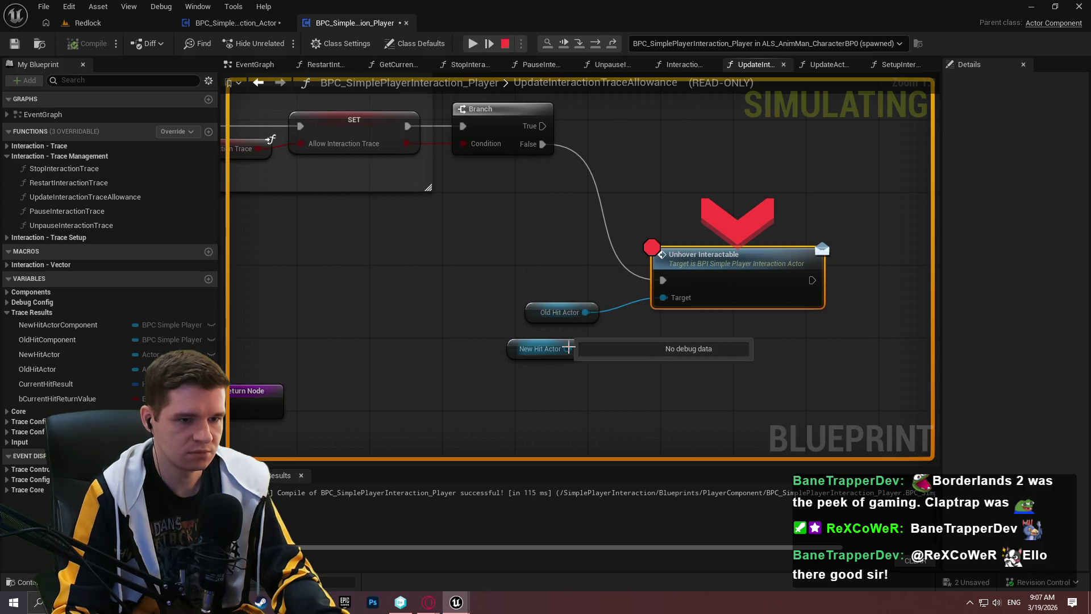
{"action": "mouse_move", "coordinate": [547, 351]}
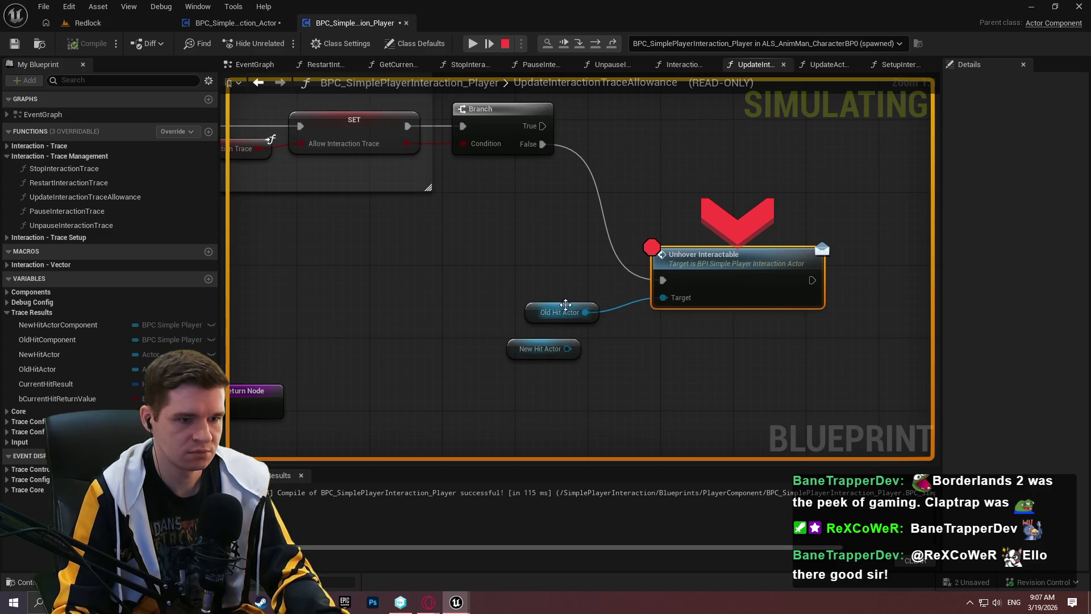
{"action": "left_click_drag", "start_coordinate": [489, 260], "coordinate": [740, 258]}
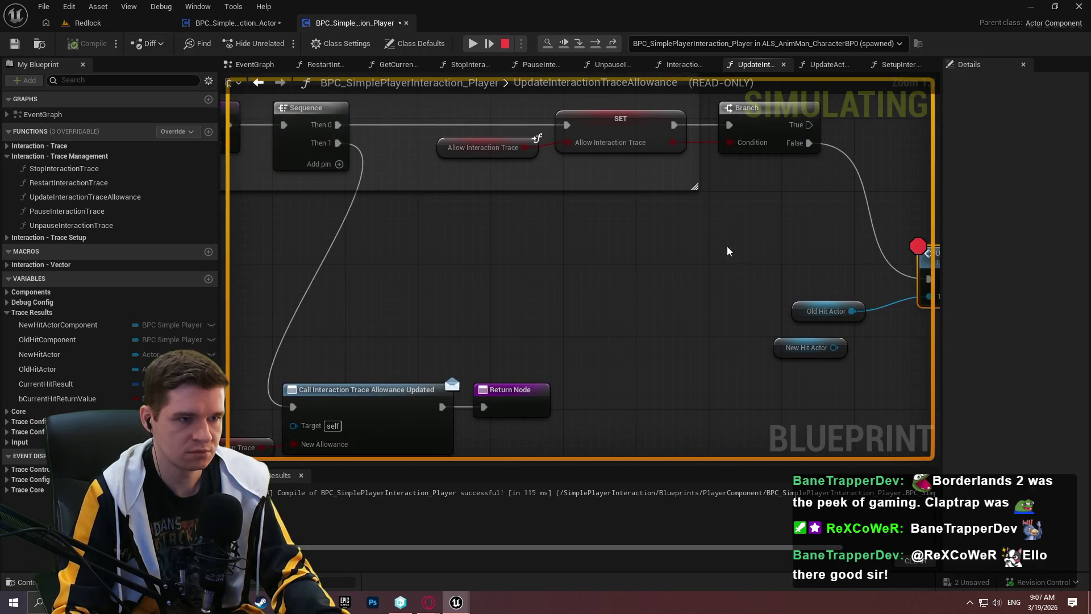
{"action": "scroll", "coordinate": [596, 182], "scroll_direction": "down", "scroll_amount": 1}
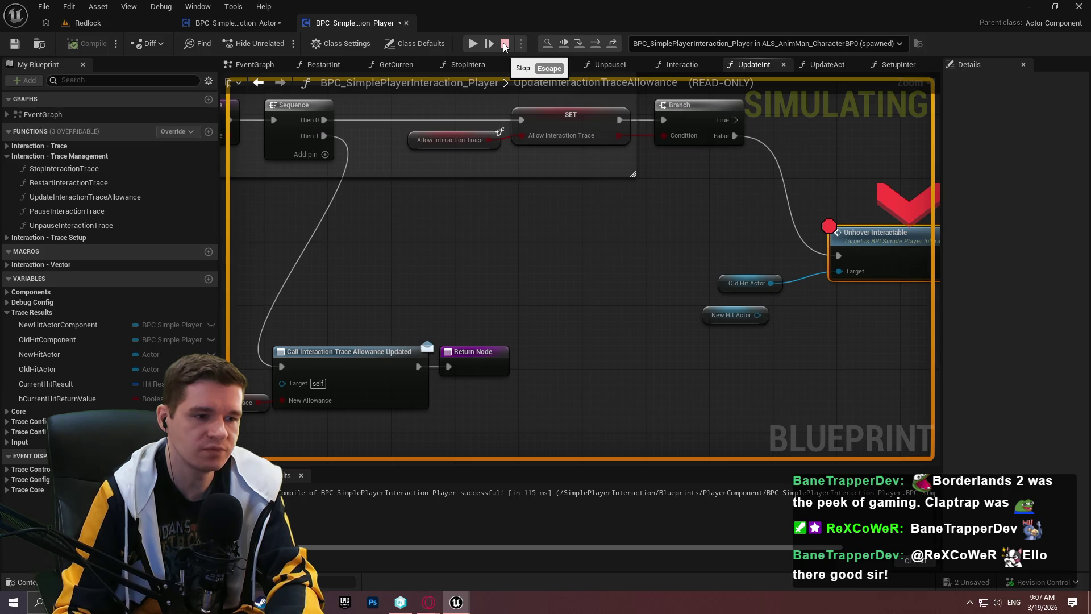
{"action": "left_click", "coordinate": [504, 44]}
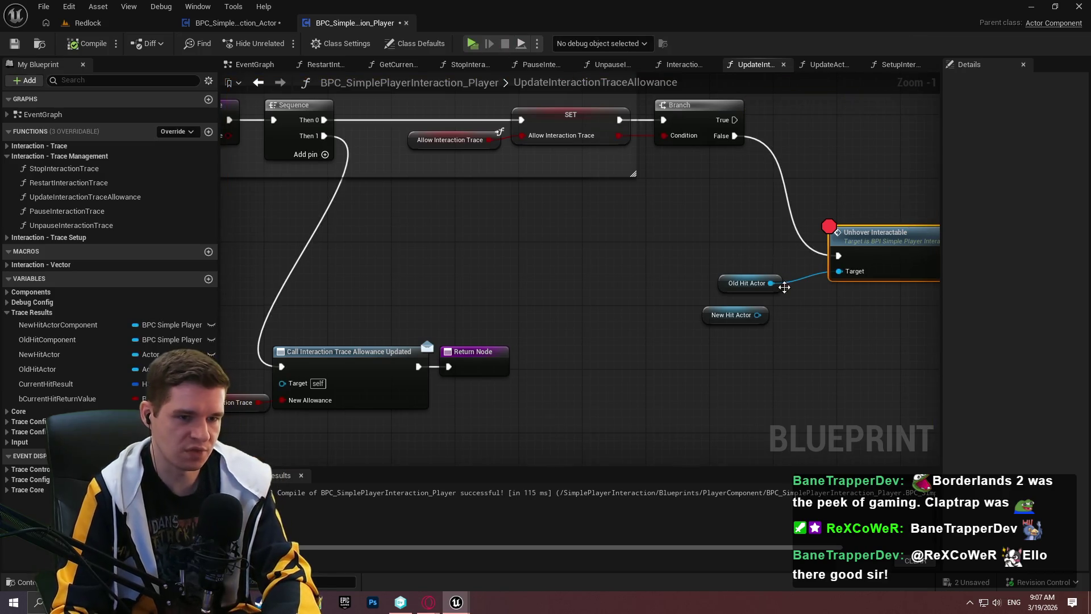
Wire New Hit Actor into Unhover Interactable's Target, compile, and run a short playtest
{"action": "left_click_drag", "start_coordinate": [756, 314], "coordinate": [840, 271]}
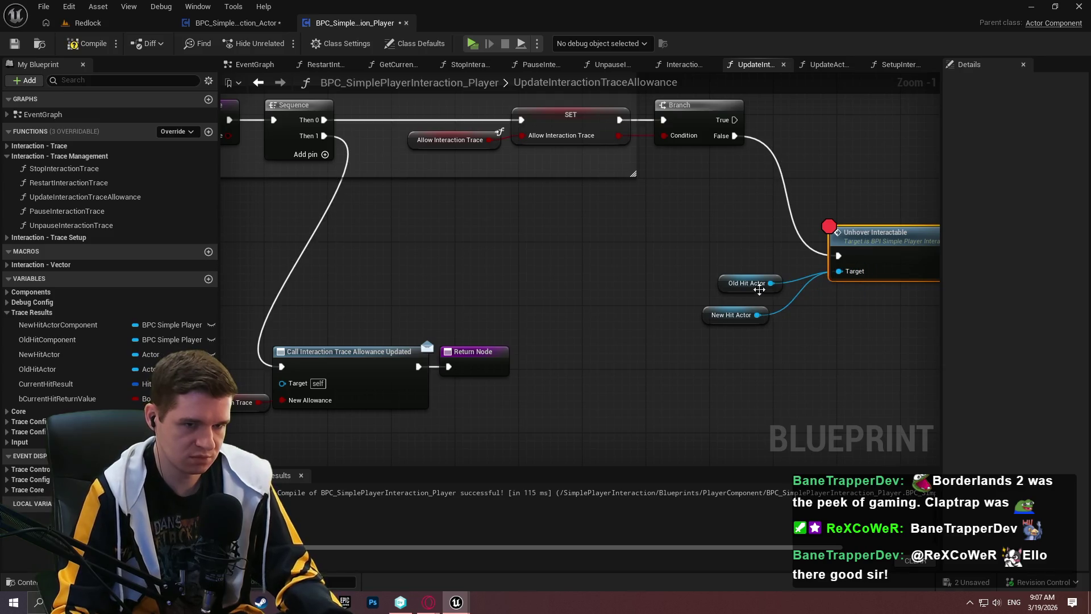
{"action": "left_click", "coordinate": [750, 242]}
{"action": "left_click", "coordinate": [91, 45]}
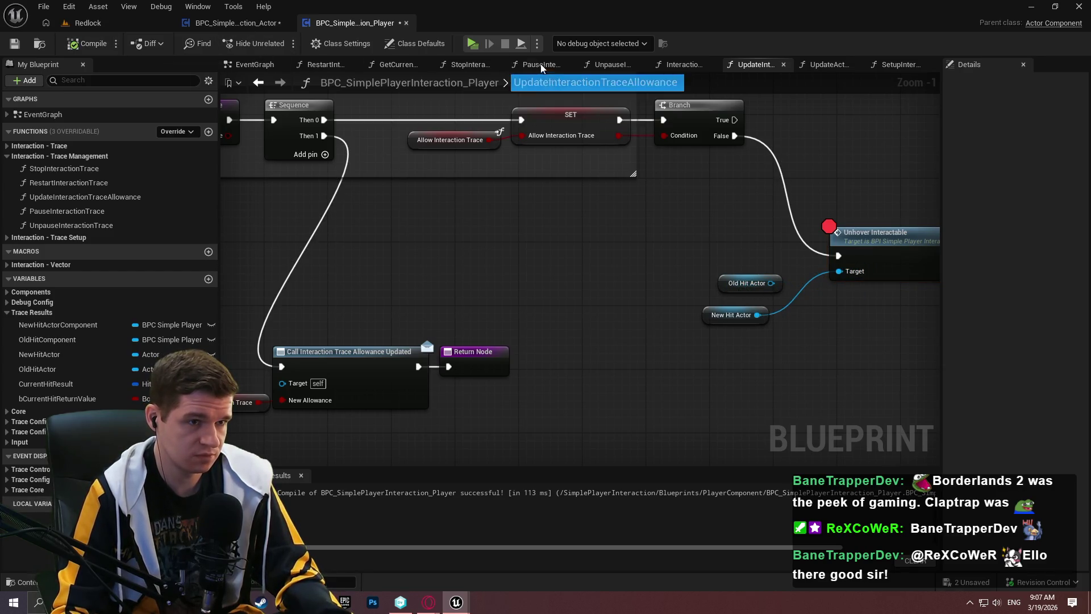
{"action": "key", "text": "alt+p"}
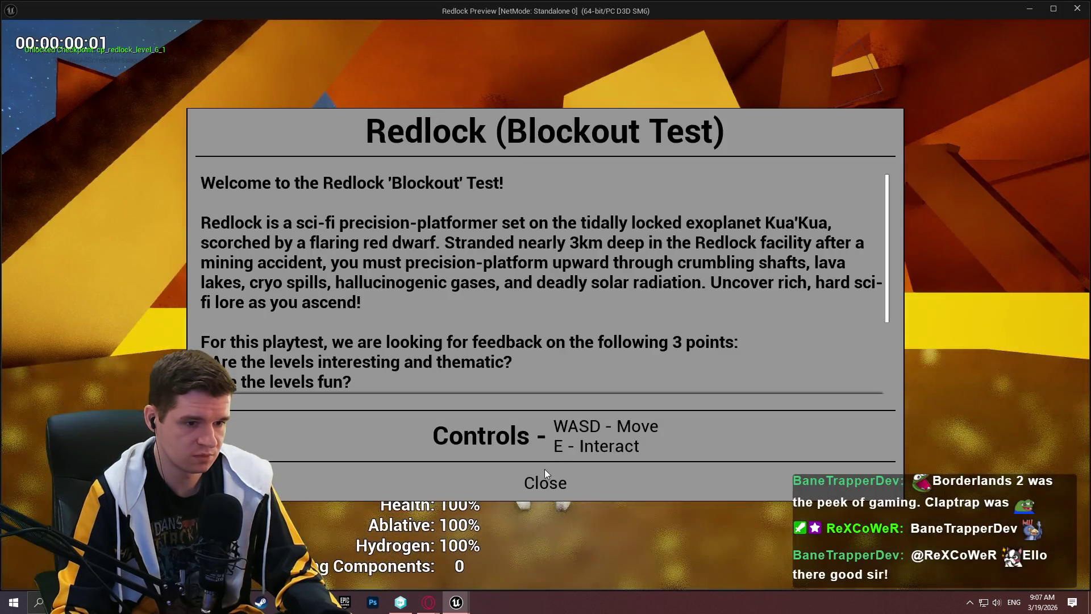
{"action": "left_click", "coordinate": [545, 472]}
{"action": "key", "text": "w"}
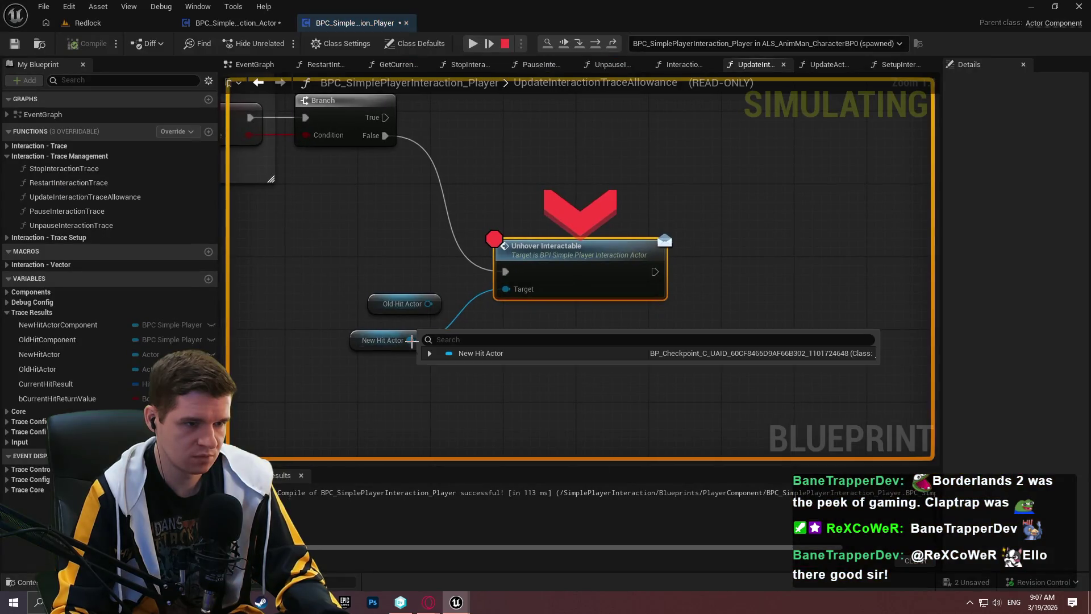
{"action": "left_click", "coordinate": [430, 353]}
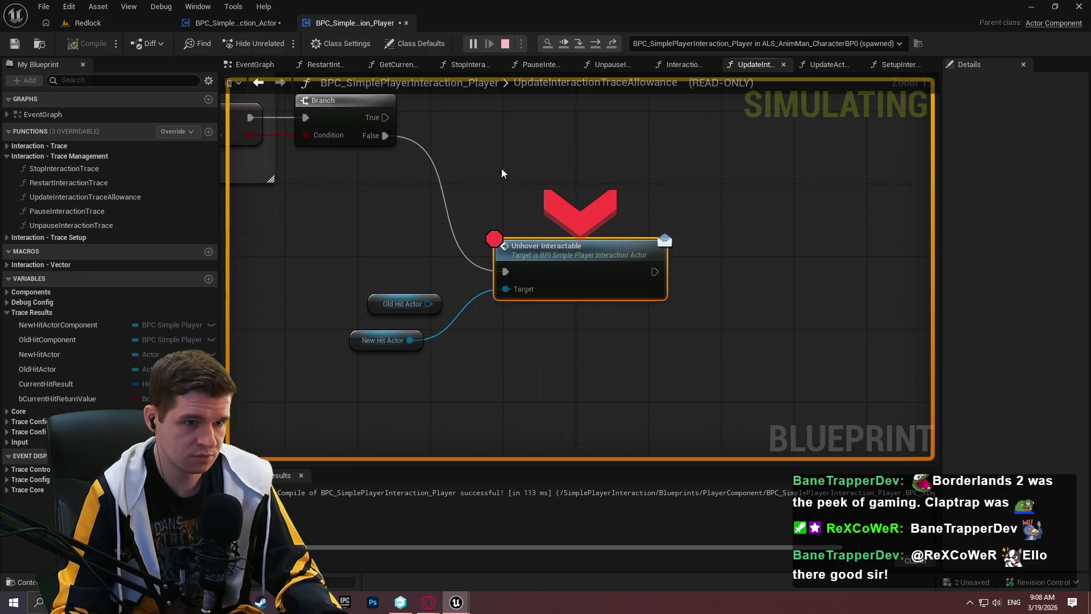
{"action": "left_click", "coordinate": [504, 43]}
Delete the Old Hit Actor getter, tidy New Hit Actor, and open the actor component blueprint
{"action": "left_click", "coordinate": [403, 303]}
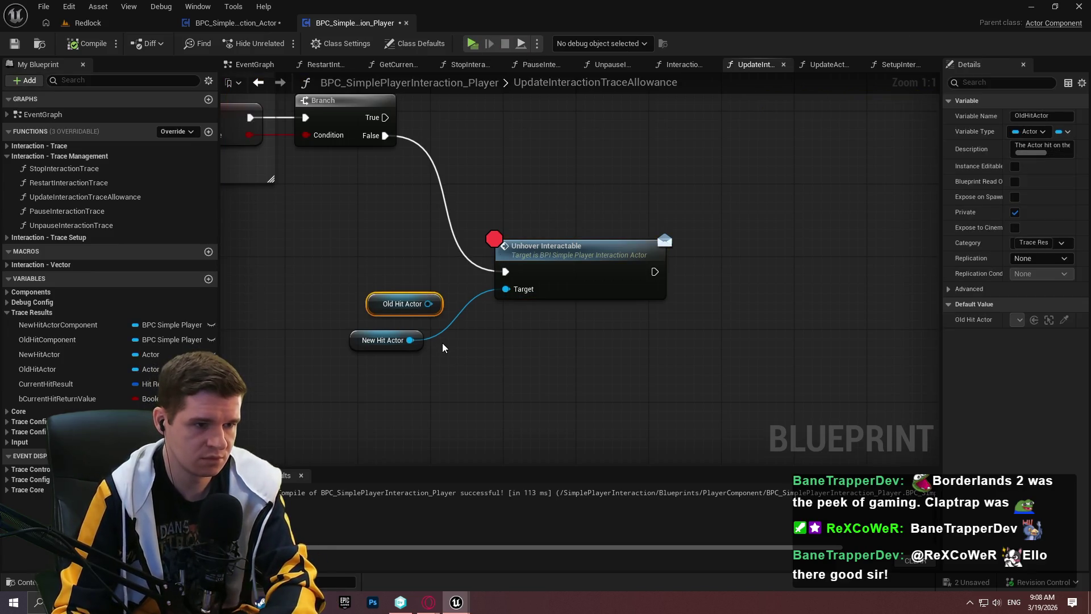
{"action": "key", "text": "Delete"}
{"action": "left_click_drag", "start_coordinate": [492, 349], "coordinate": [547, 316]}
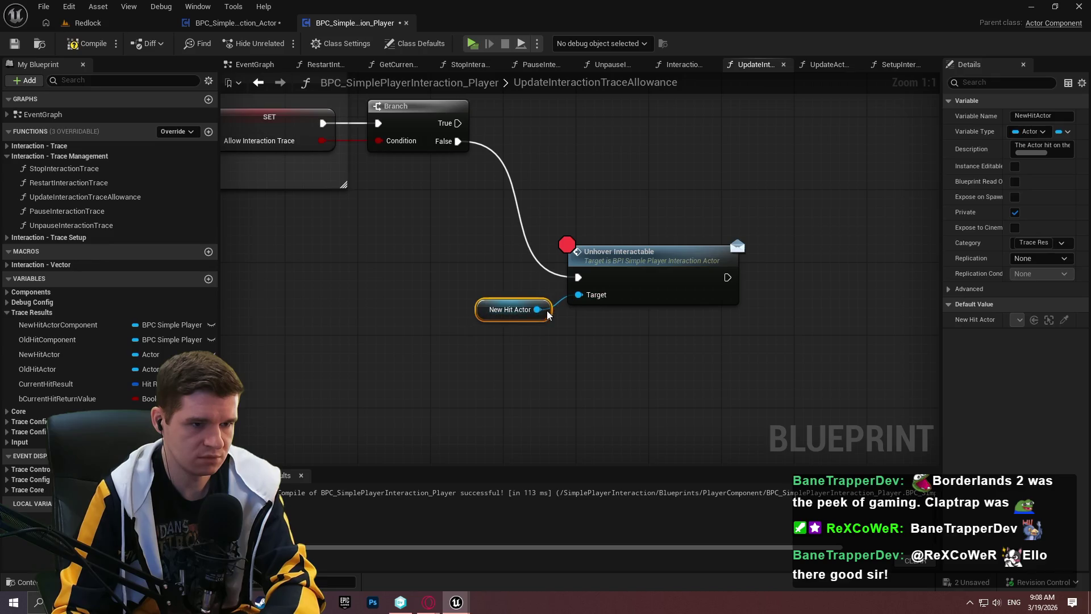
{"action": "left_click", "coordinate": [236, 22]}
{"action": "left_click", "coordinate": [597, 45]}
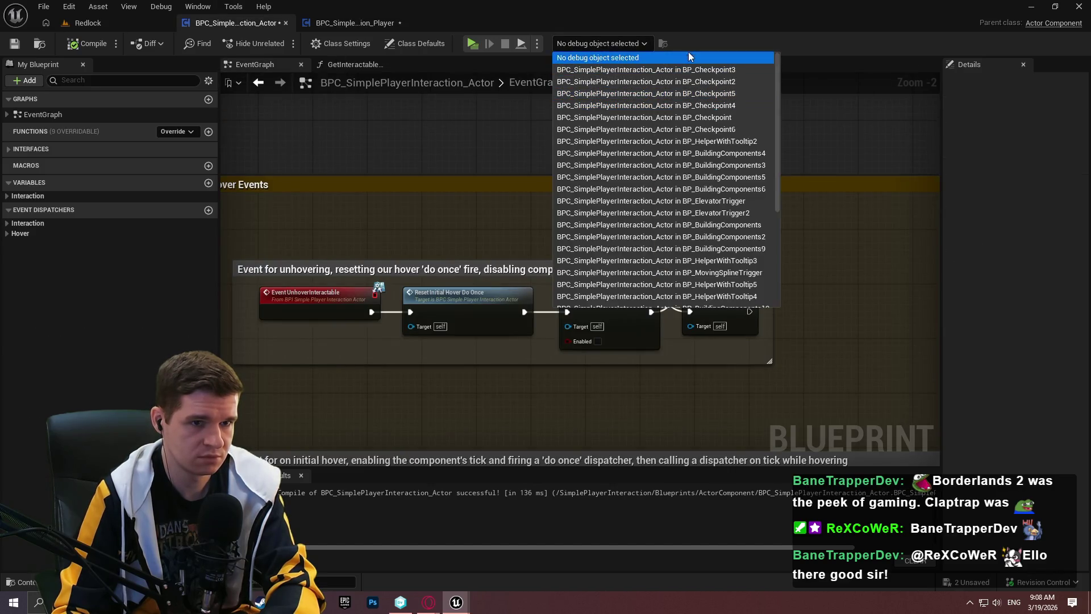
Debug the component on BP_Checkpoint and add a breakpoint on Event UnhoverInteractable
{"action": "left_click", "coordinate": [88, 22]}
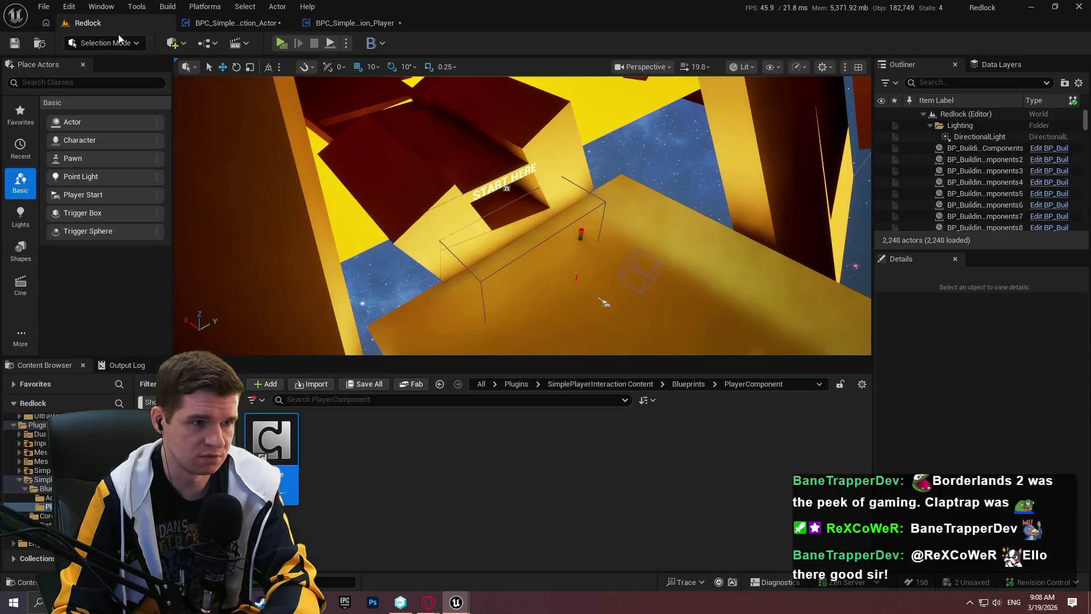
{"action": "left_click", "coordinate": [576, 275]}
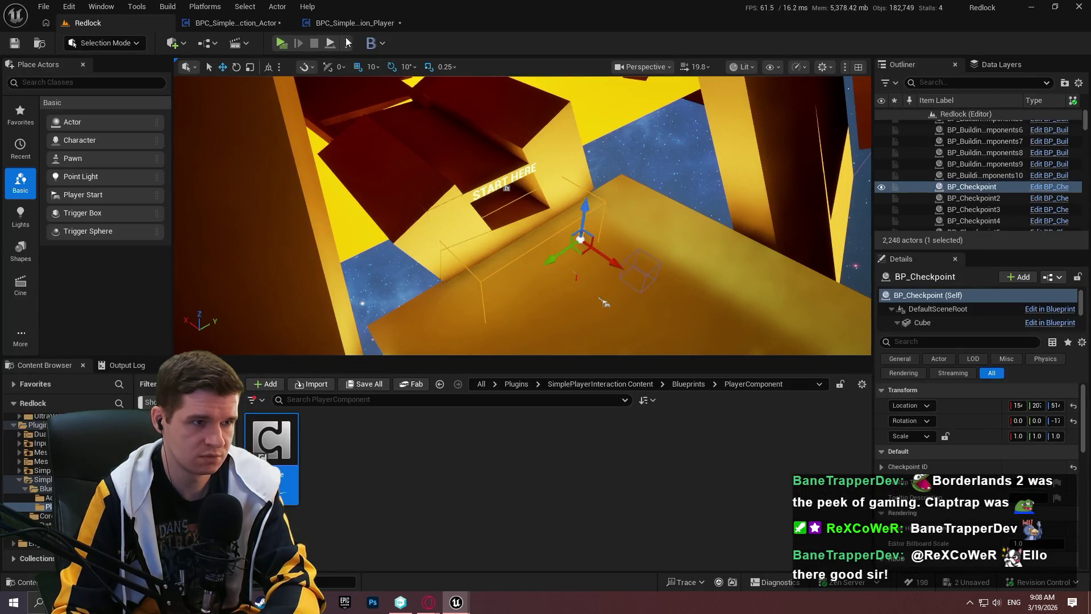
{"action": "left_click", "coordinate": [353, 23]}
{"action": "left_click", "coordinate": [235, 22]}
{"action": "left_click", "coordinate": [585, 43]}
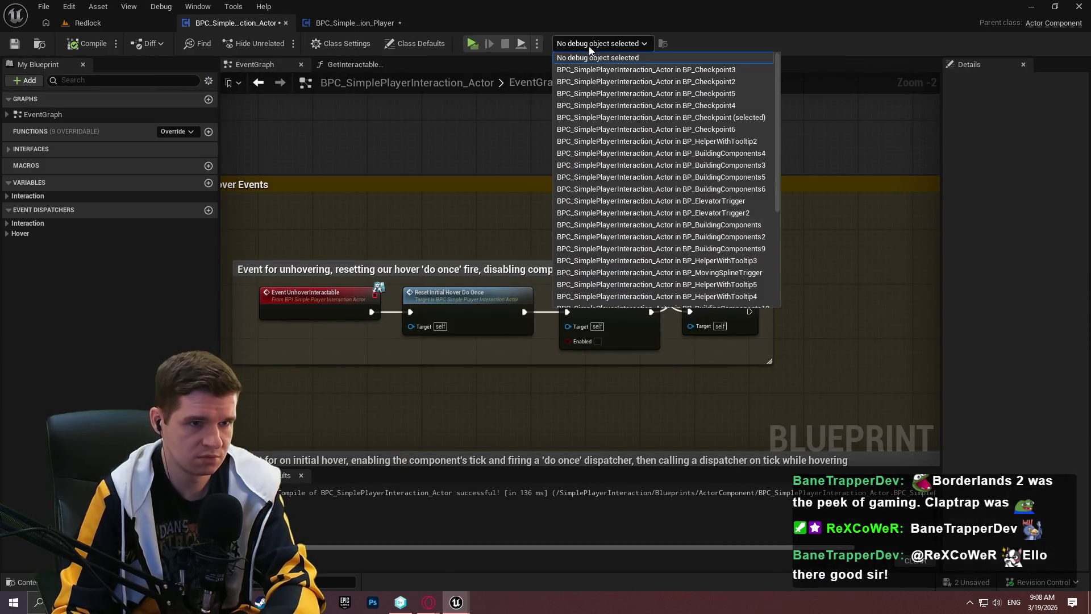
{"action": "left_click", "coordinate": [735, 118]}
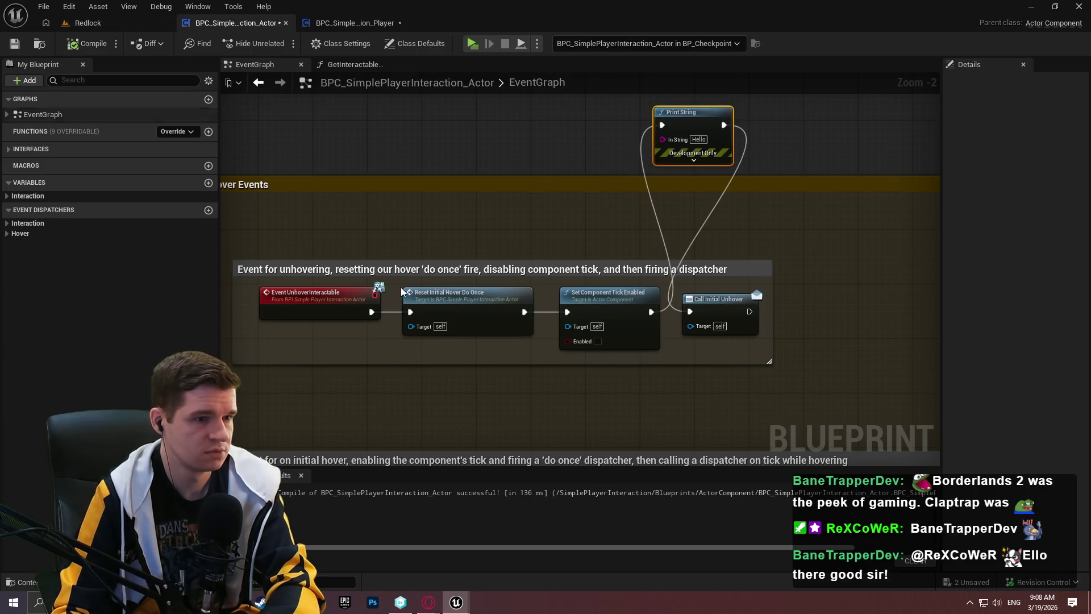
{"action": "right_click", "coordinate": [313, 293]}
{"action": "left_click", "coordinate": [367, 530]}
Start play, remove the Unhover Interactable call's breakpoint, and resume the game
{"action": "left_click", "coordinate": [475, 44]}
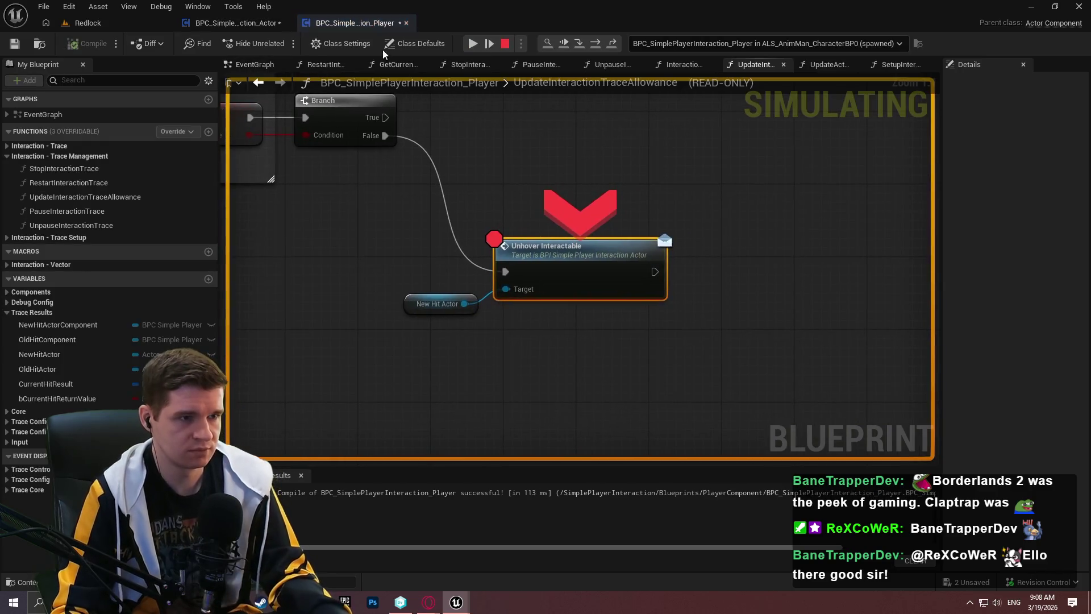
{"action": "right_click", "coordinate": [570, 281]}
{"action": "left_click", "coordinate": [624, 391]}
{"action": "left_click", "coordinate": [472, 44]}
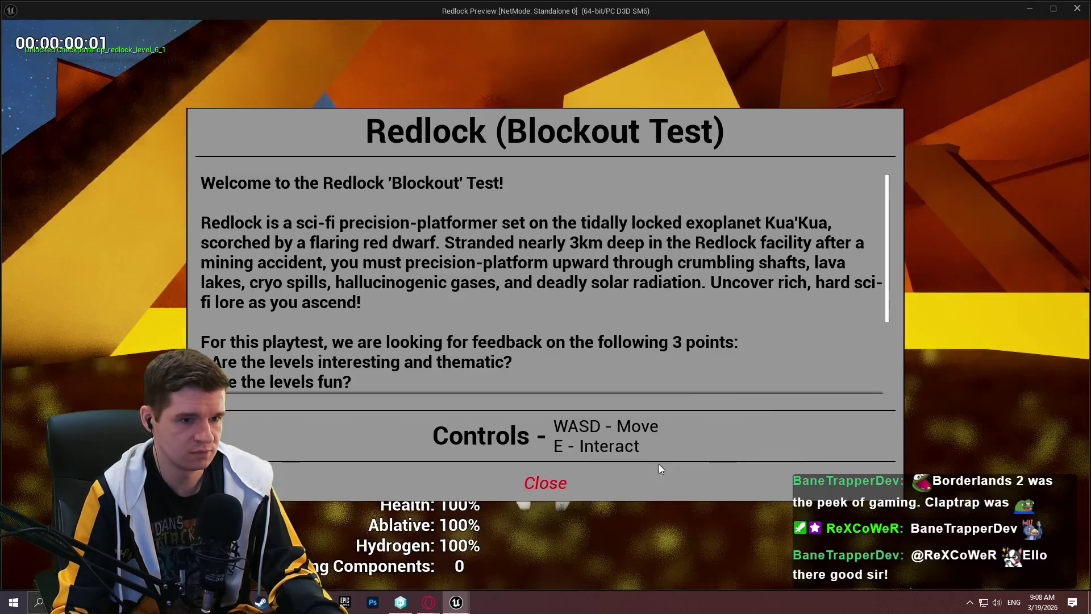
Dismiss the welcome dialog, walk to the checkpoint, and open and close its teleport dialog twice
{"action": "left_click", "coordinate": [545, 479]}
{"action": "key", "text": "w"}
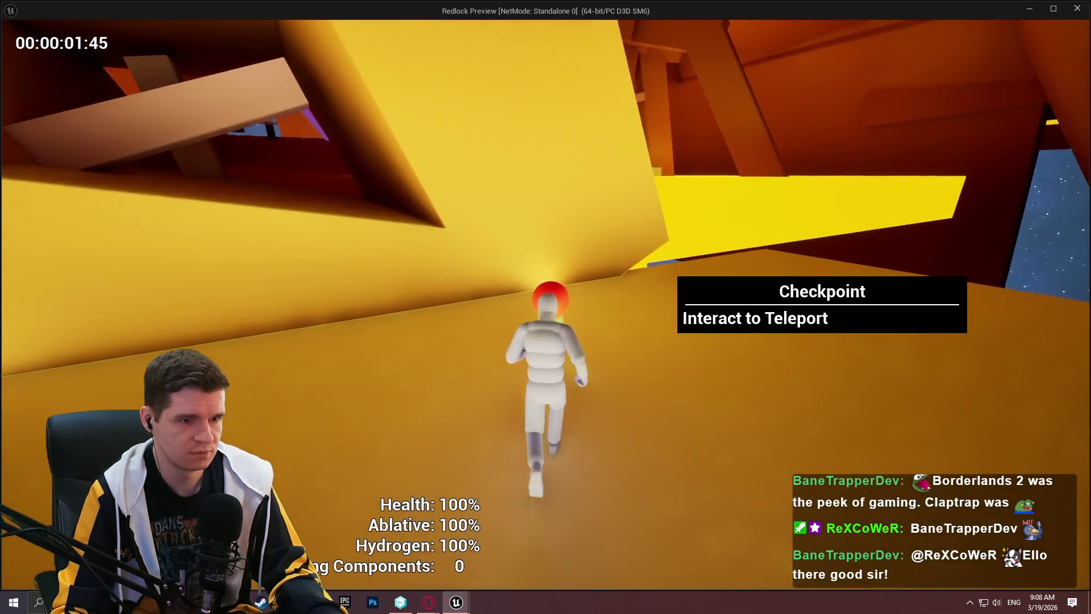
{"action": "key", "text": "e"}
{"action": "left_click", "coordinate": [551, 492]}
{"action": "key", "text": "e"}
{"action": "left_click", "coordinate": [546, 486]}
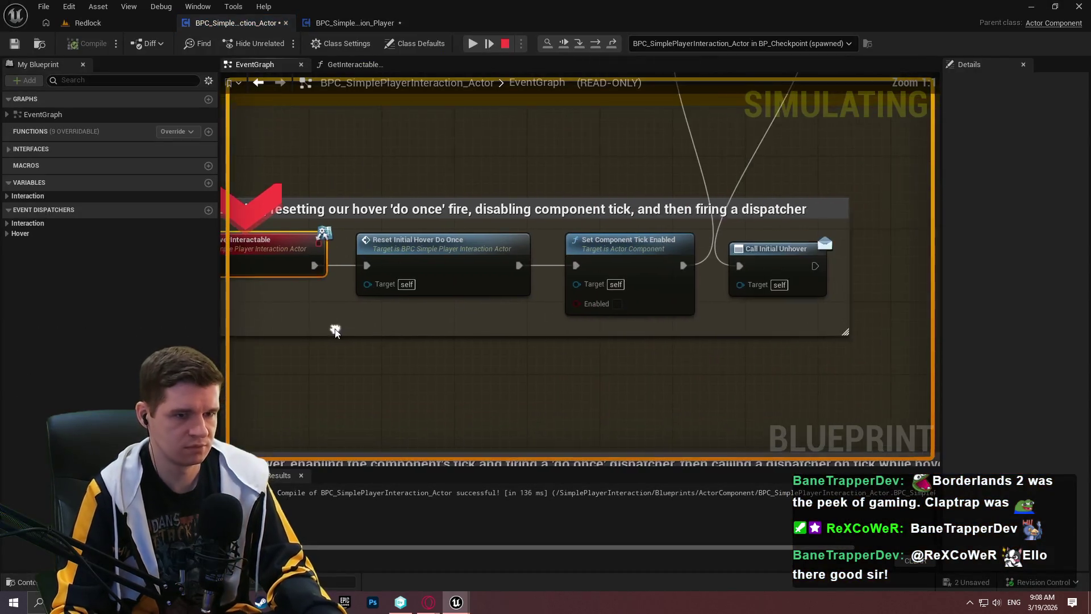
At the pause, remove the breakpoint from Event UnhoverInteractable and resume the game
{"action": "scroll", "coordinate": [623, 393], "scroll_direction": "down", "scroll_amount": 1}
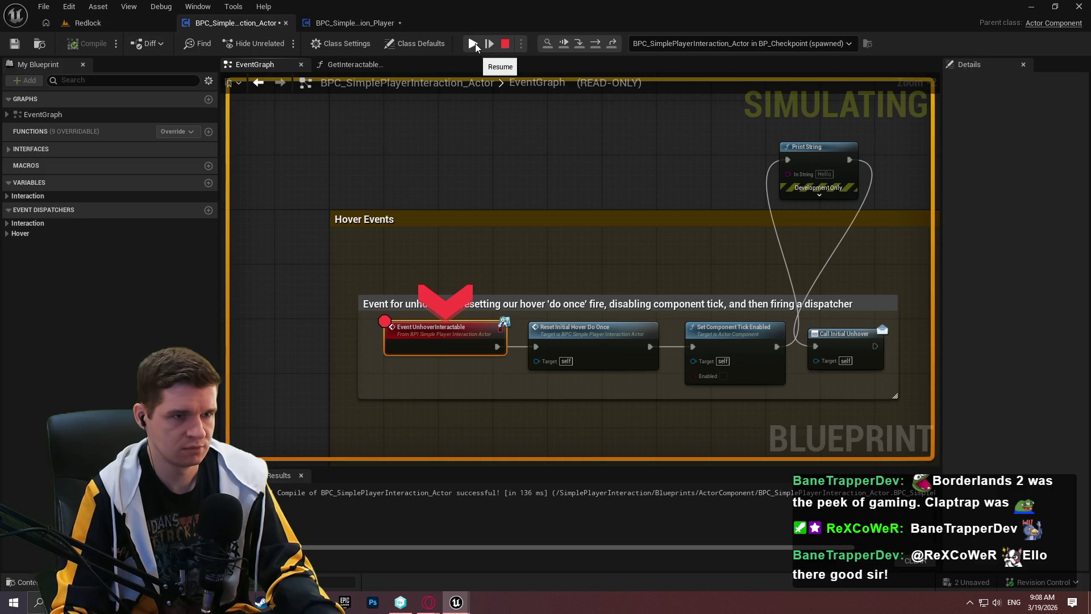
{"action": "right_click", "coordinate": [453, 341]}
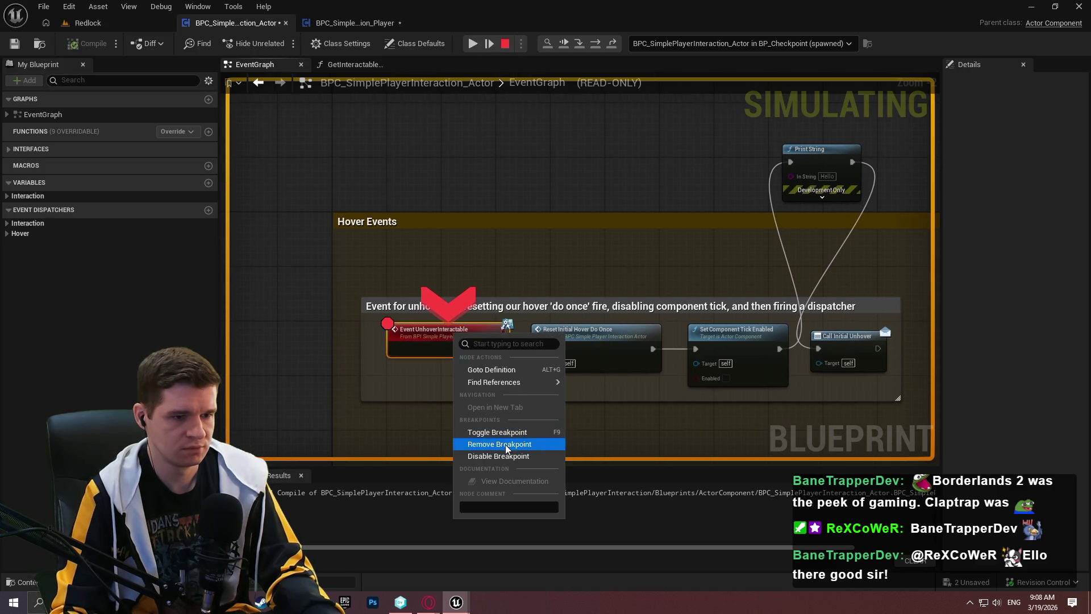
{"action": "left_click", "coordinate": [508, 443]}
{"action": "left_click", "coordinate": [472, 44]}
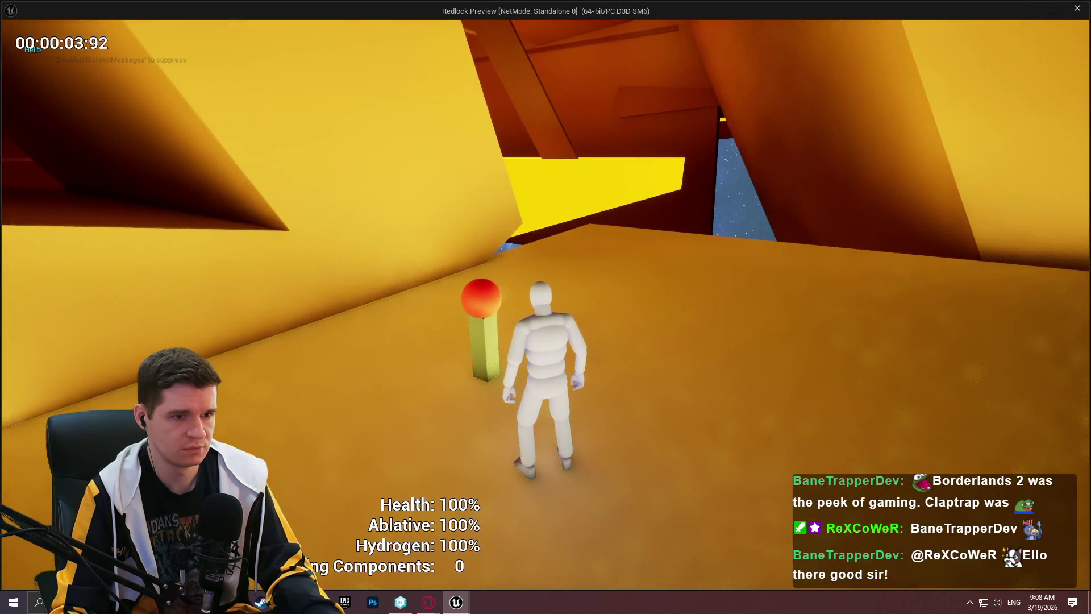
{"action": "key", "text": "super"}
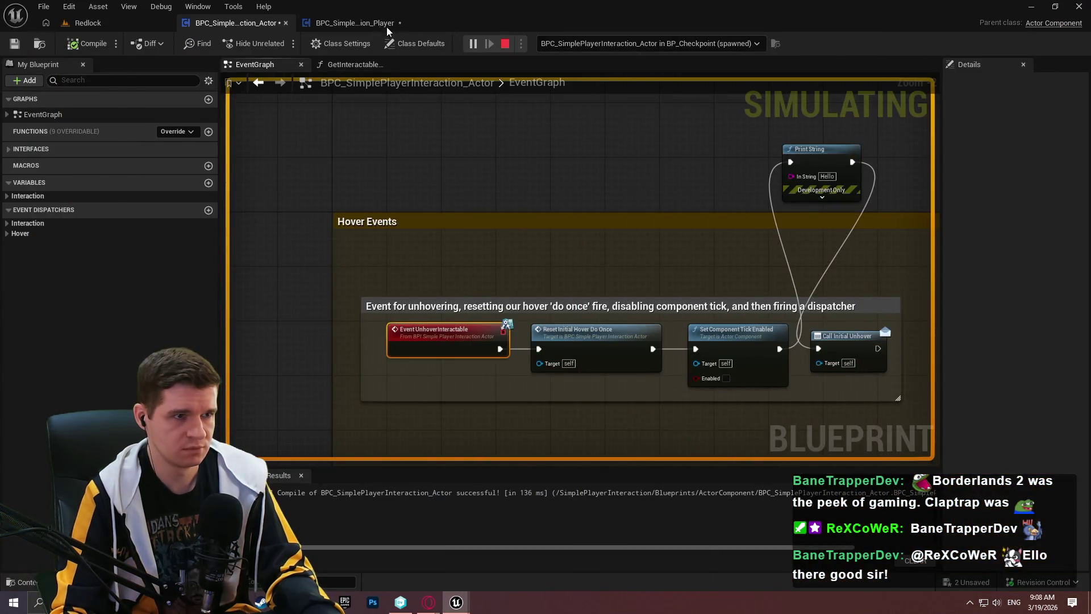
Debug the spawned ALS_AnimMan_CharacterBP0 player component, then return to the game and stop PIE
{"action": "scroll", "coordinate": [500, 186], "scroll_direction": "down", "scroll_amount": 3}
{"action": "left_click", "coordinate": [585, 44]}
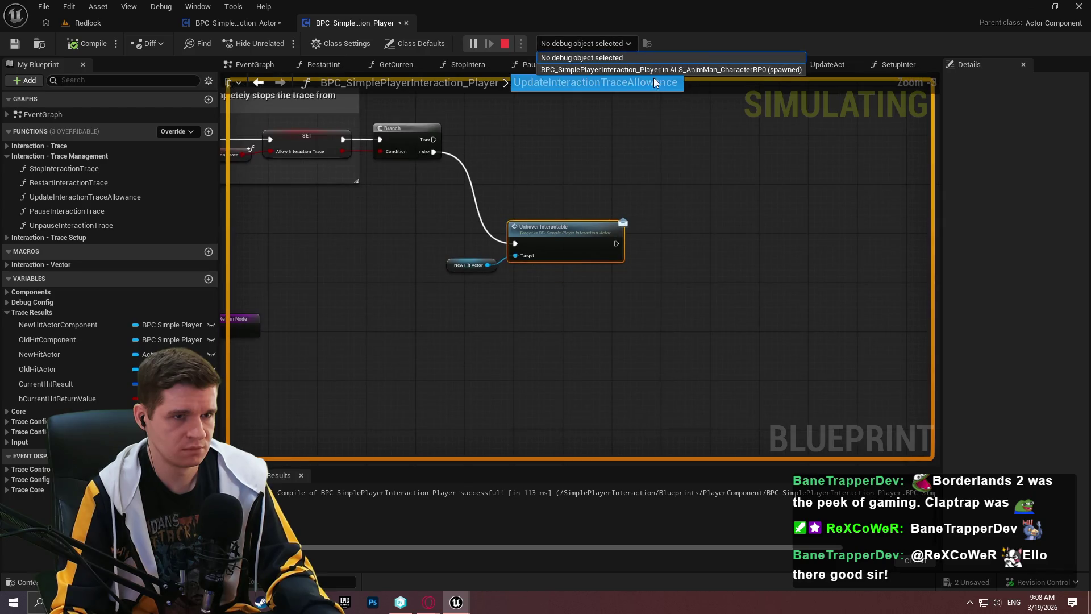
{"action": "left_click", "coordinate": [625, 85]}
{"action": "scroll", "coordinate": [603, 233], "scroll_direction": "down", "scroll_amount": 1}
{"action": "left_click_drag", "start_coordinate": [602, 232], "coordinate": [618, 234]}
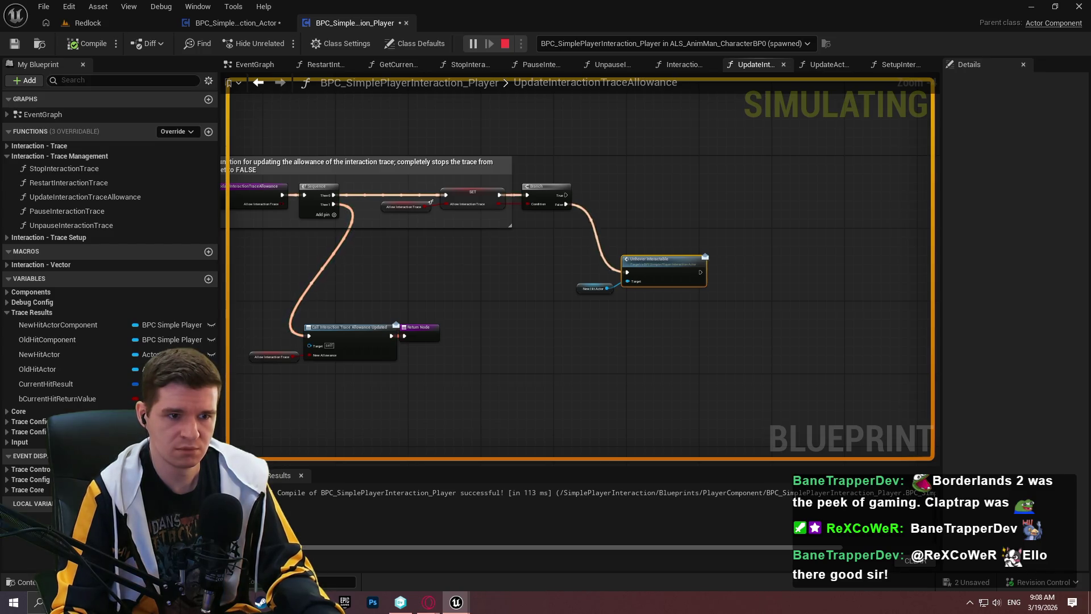
{"action": "key", "text": "alt+Tab"}
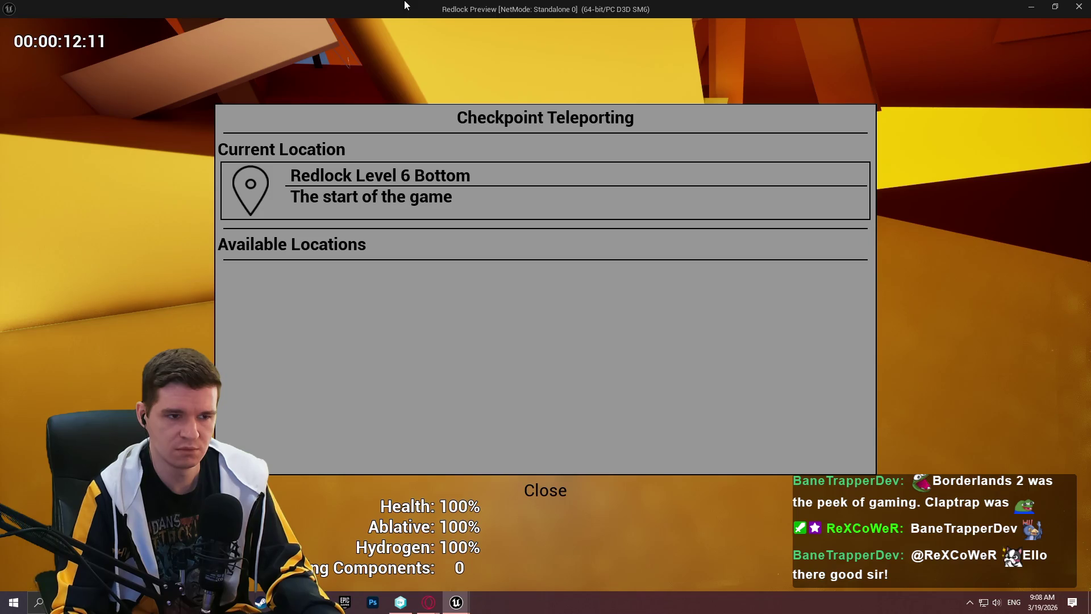
{"action": "key", "text": "Escape"}
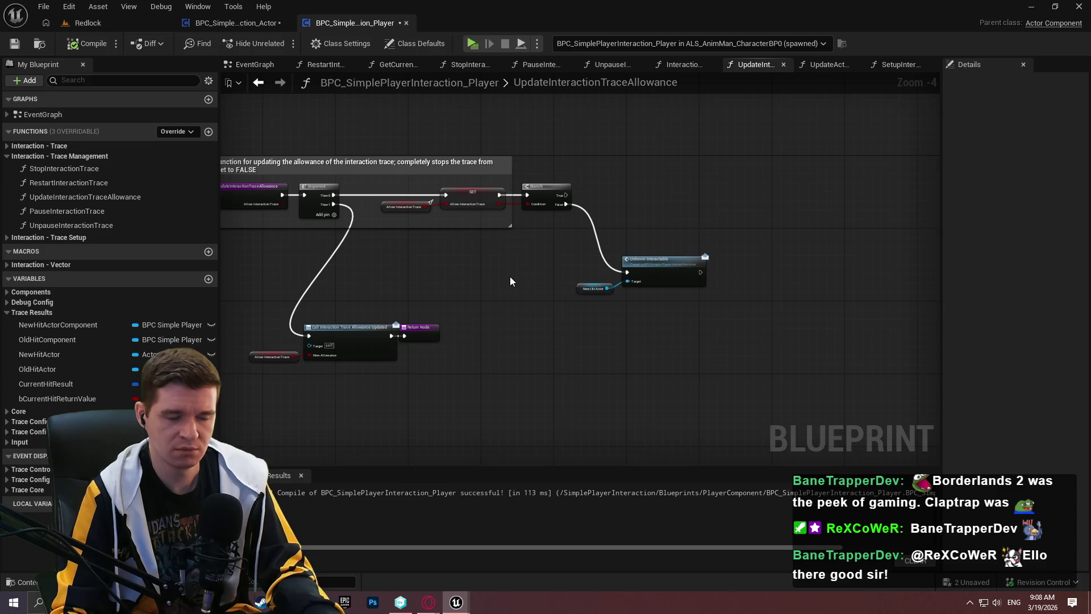
{"action": "left_click", "coordinate": [234, 22]}
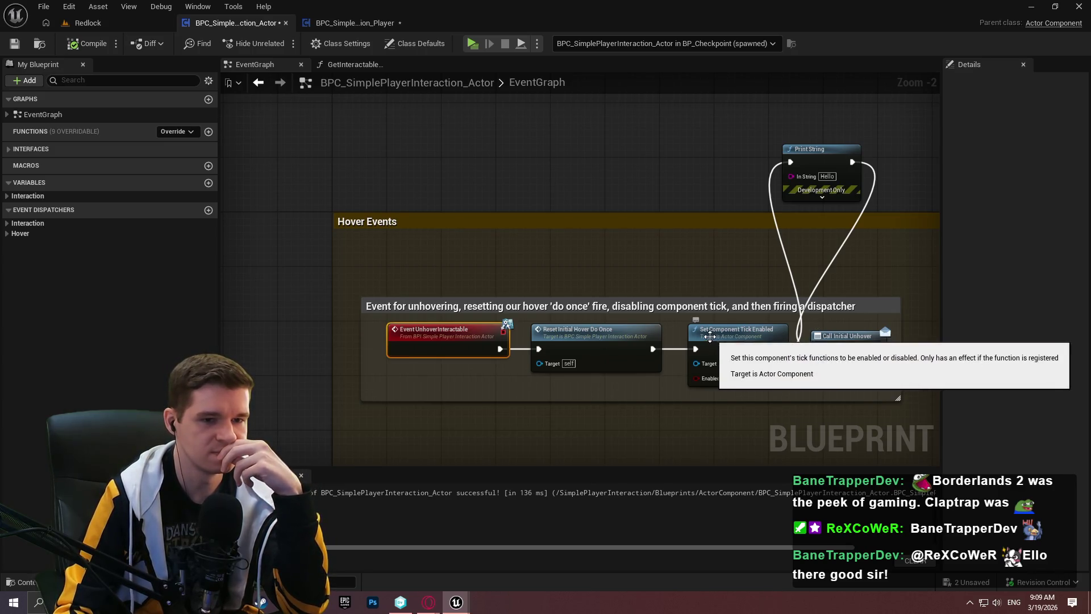
{"action": "mouse_move", "coordinate": [624, 270]}
{"action": "left_mouse_down"}
{"action": "mouse_move", "coordinate": [578, 65]}
{"action": "mouse_move", "coordinate": [523, 191]}
{"action": "left_mouse_up"}
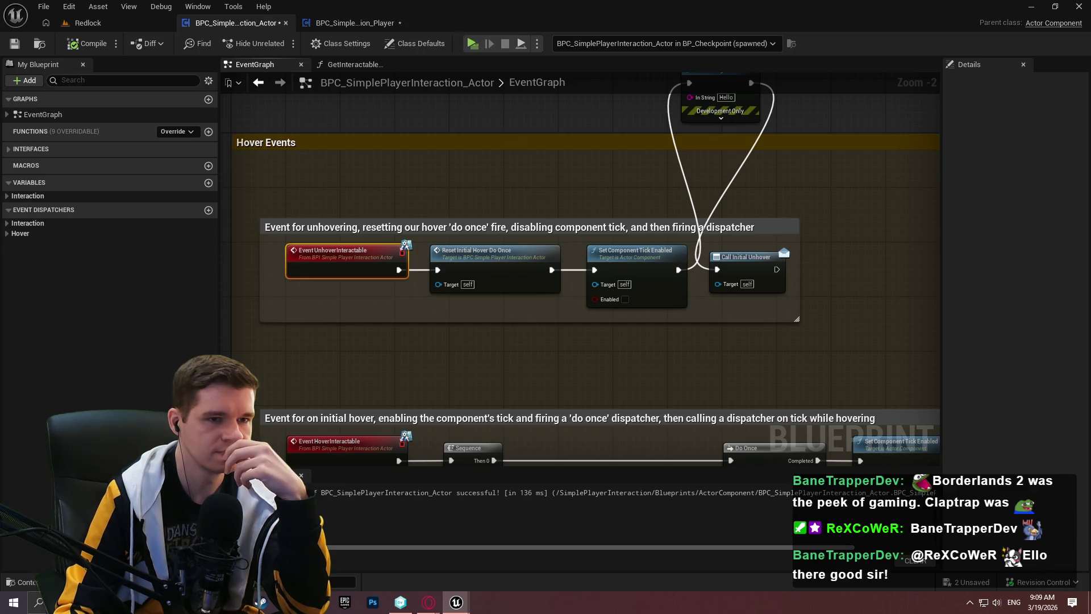
{"action": "left_click_drag", "start_coordinate": [512, 158], "coordinate": [550, 263]}
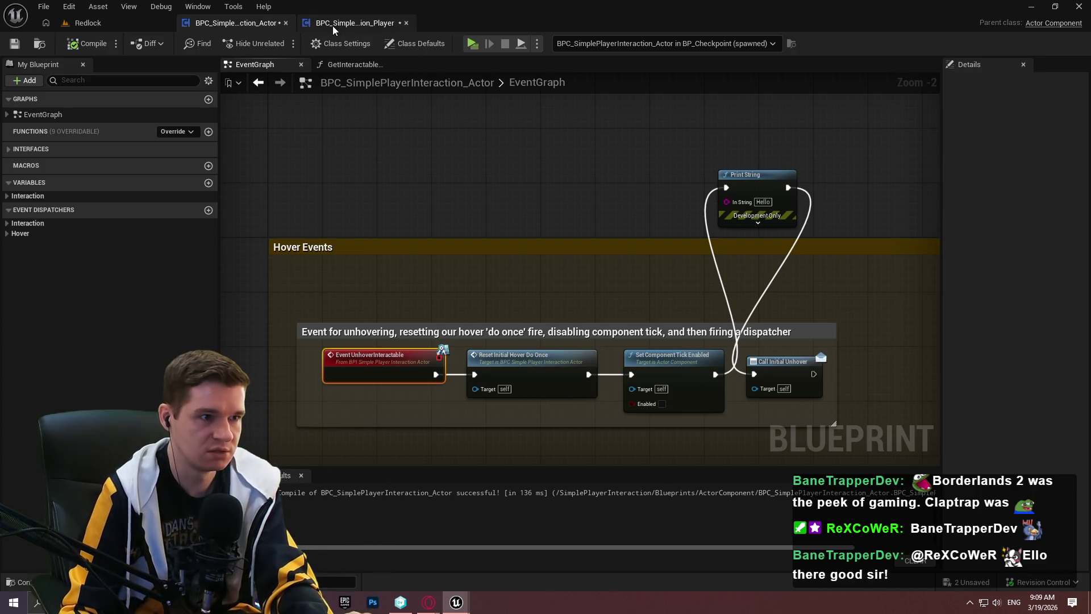
{"action": "left_click", "coordinate": [333, 24]}
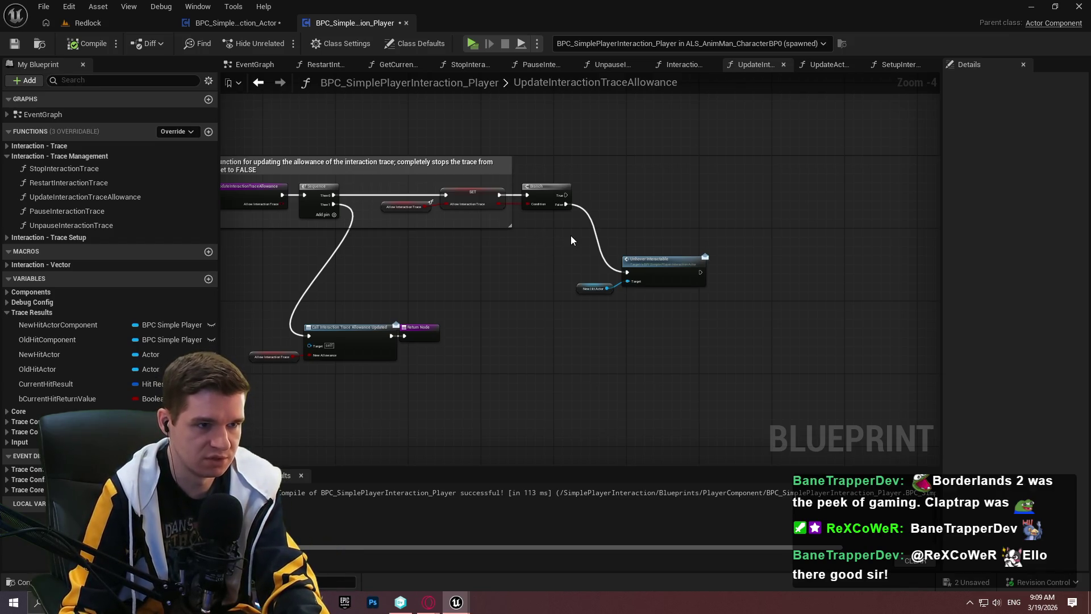
{"action": "left_click", "coordinate": [208, 24]}
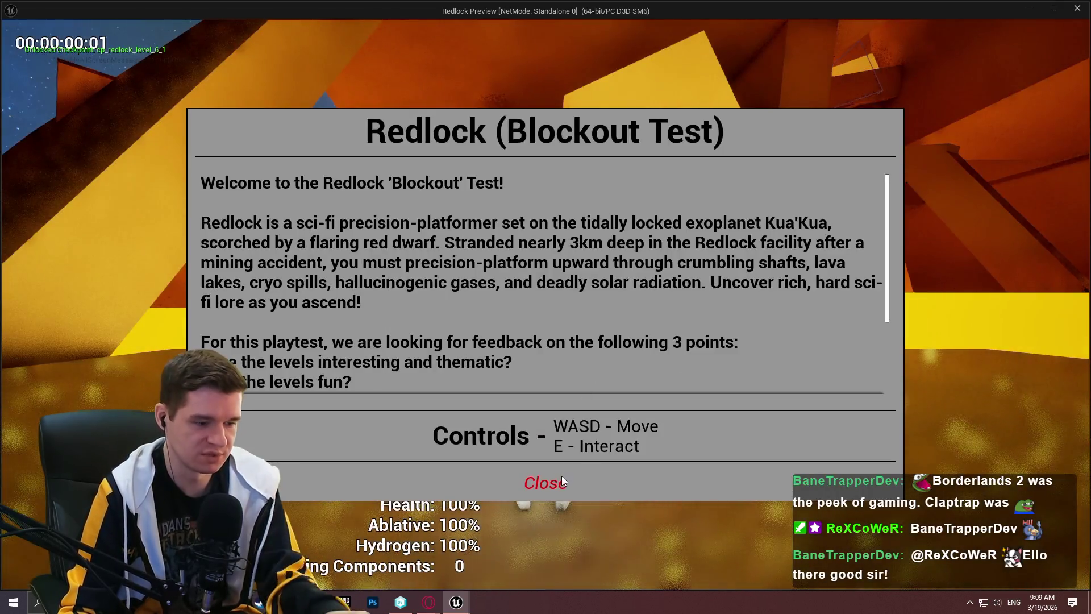
{"action": "left_click", "coordinate": [560, 478]}
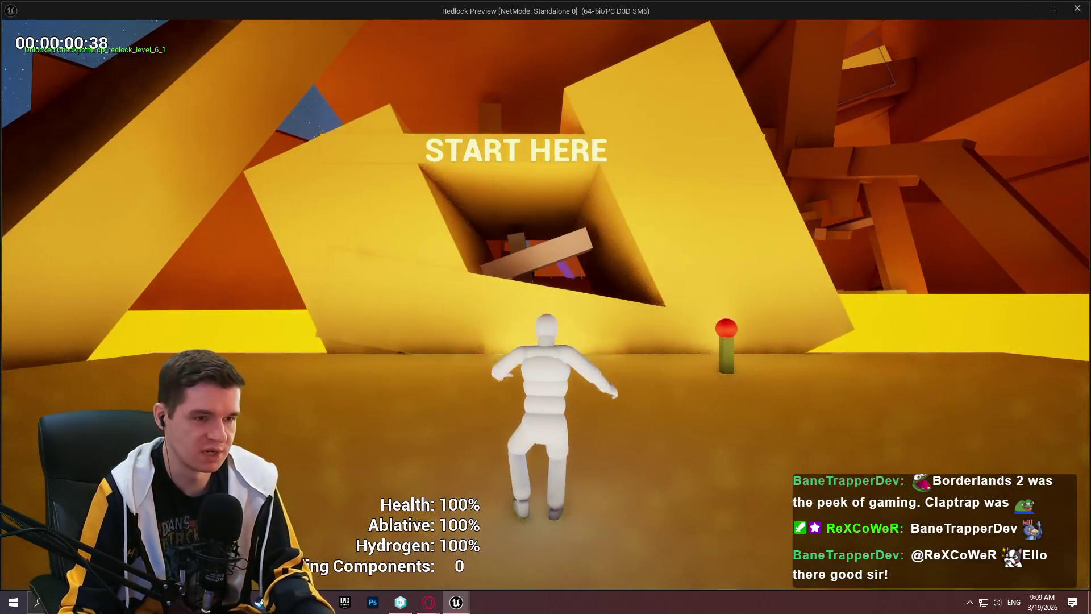
{"action": "key", "text": "super"}
{"action": "key", "text": "Escape"}
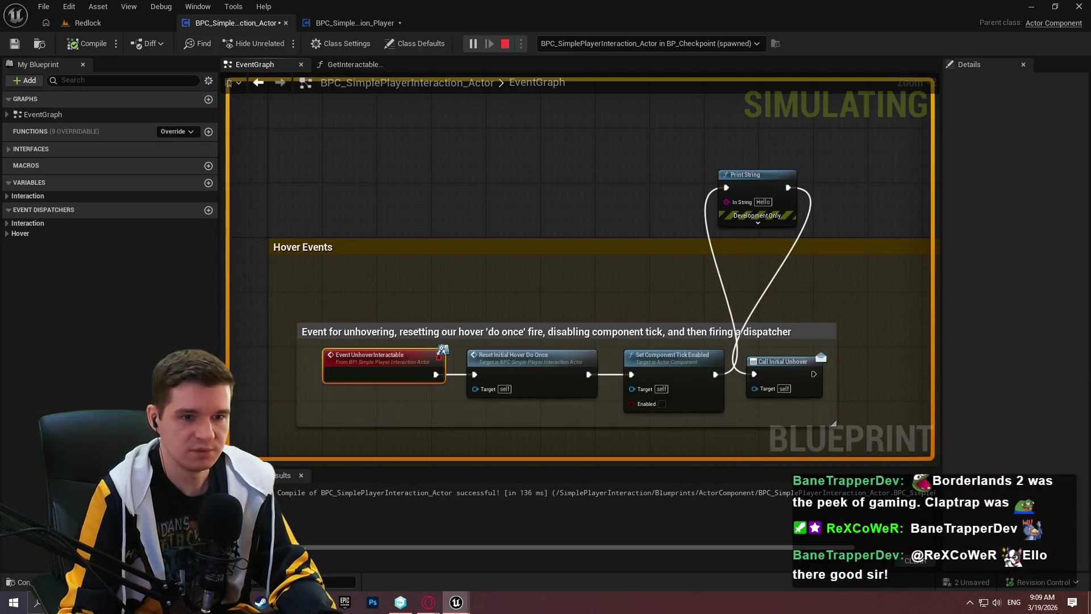
{"action": "key", "text": "Escape"}
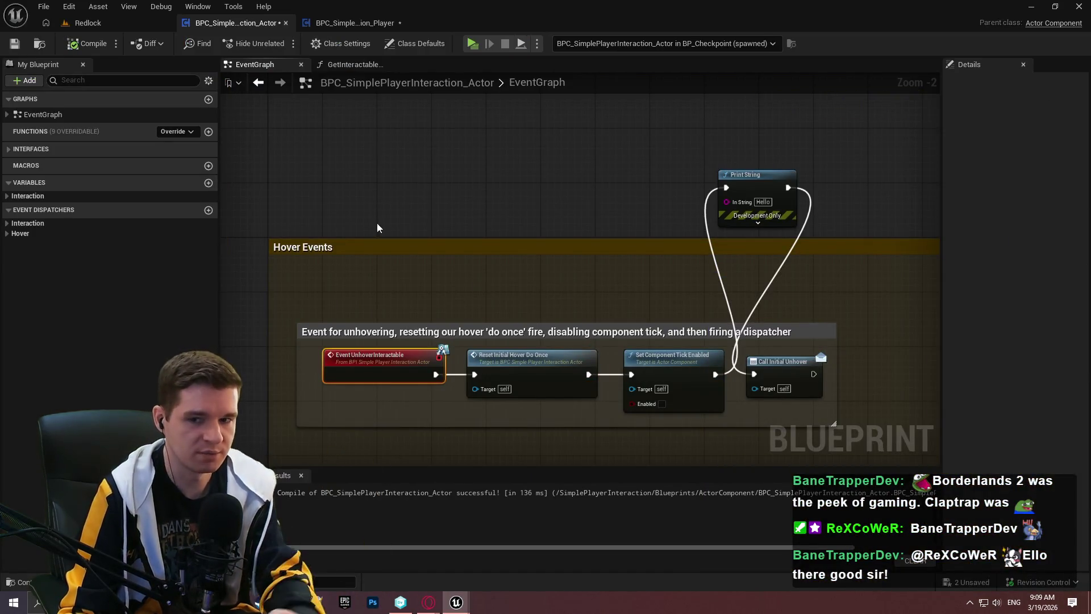
{"action": "left_click", "coordinate": [351, 22]}
{"action": "scroll", "coordinate": [533, 311], "scroll_direction": "up", "scroll_amount": 3}
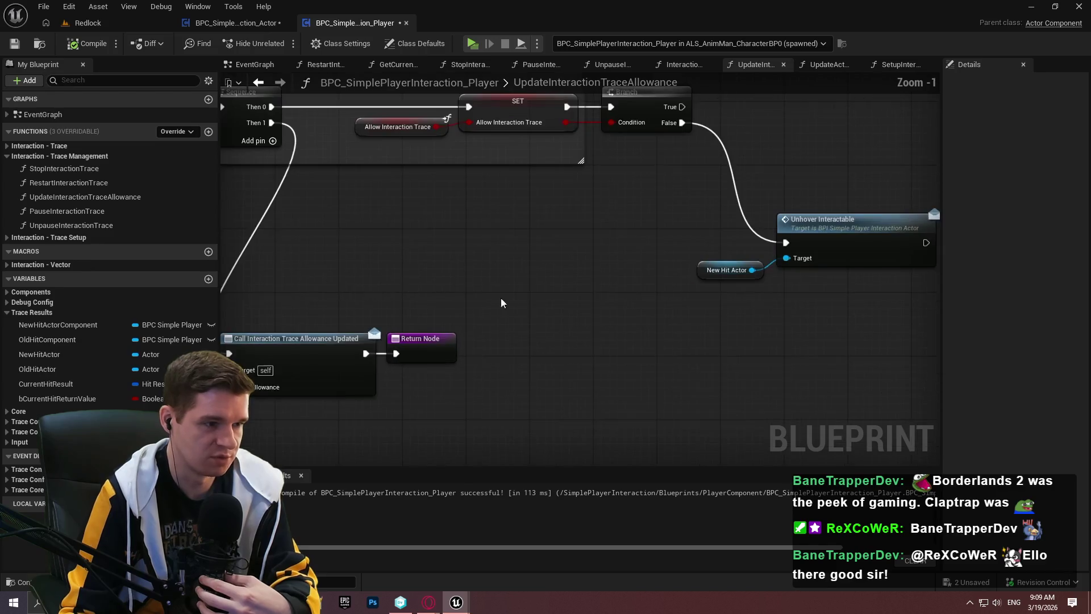
Wire a New Hit Actor Component getter into Unhover Interactable's Target, deleting the old New Hit Actor getter
{"action": "left_click_drag", "start_coordinate": [65, 329], "coordinate": [531, 324]}
{"action": "left_click", "coordinate": [597, 344]}
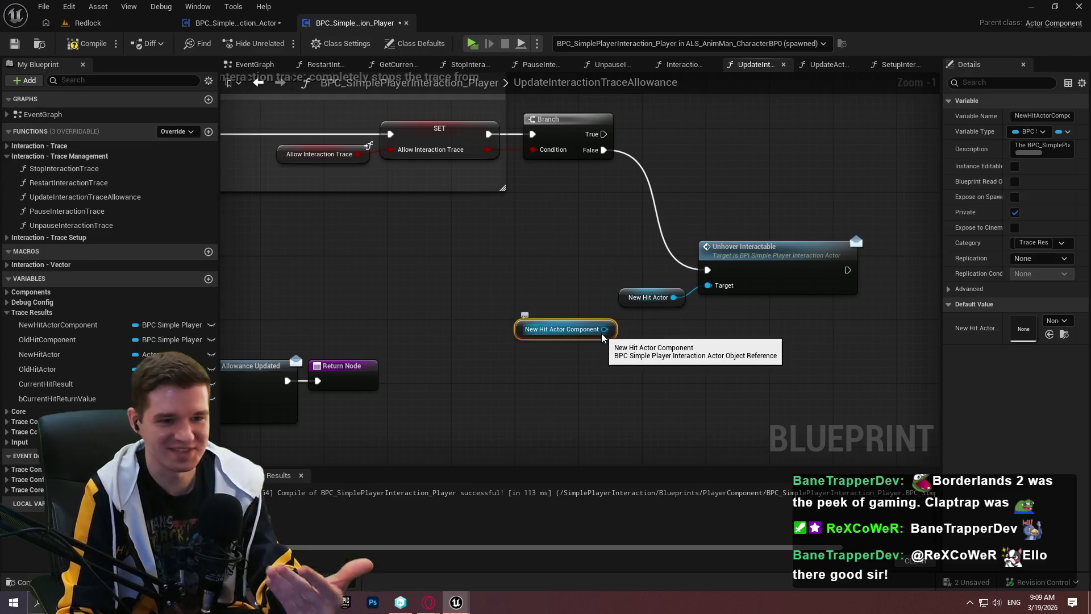
{"action": "left_click_drag", "start_coordinate": [603, 330], "coordinate": [708, 284]}
{"action": "left_click", "coordinate": [648, 297]}
{"action": "key", "text": "Delete"}
{"action": "left_click_drag", "start_coordinate": [610, 328], "coordinate": [694, 290]}
Compile the blueprint and start a play session past the welcome dialog
{"action": "left_click", "coordinate": [86, 43]}
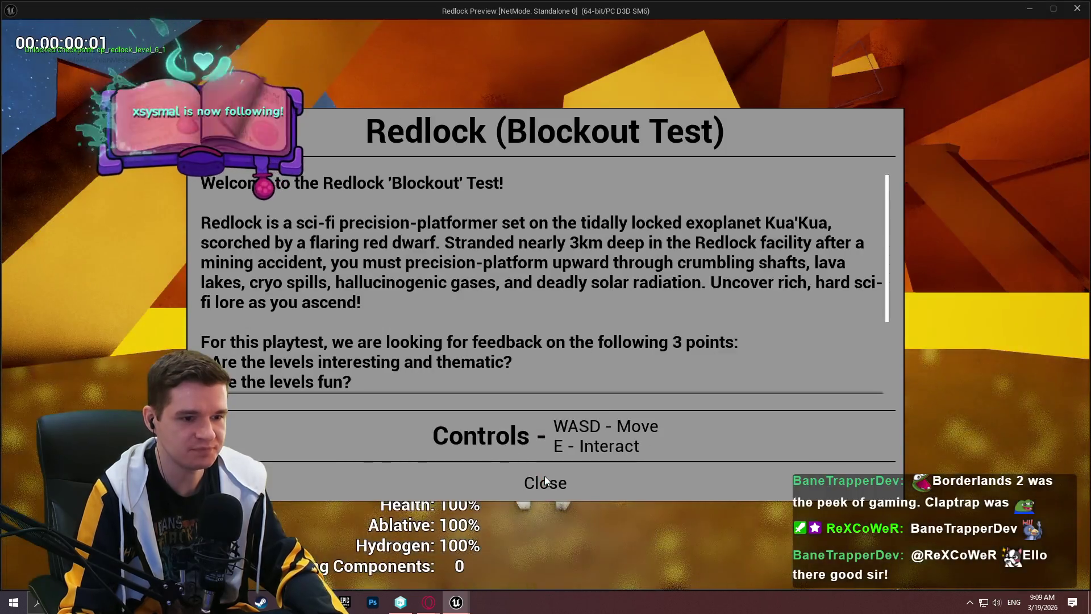
{"action": "left_click", "coordinate": [544, 477]}
{"action": "key", "text": "w"}
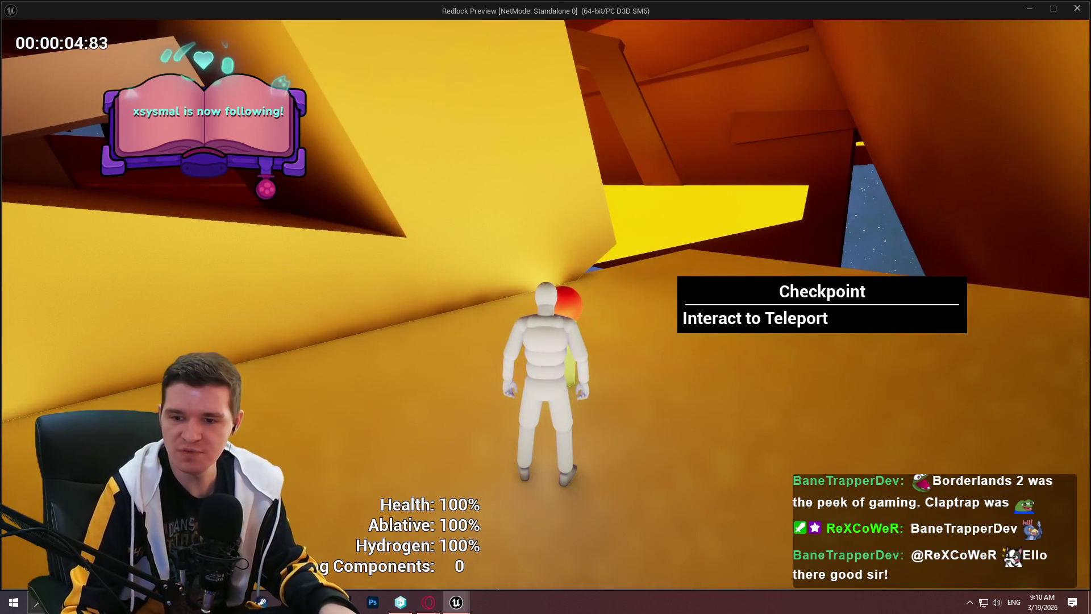
Test the checkpoint's teleport dialog several times in game, then stop the play session
{"action": "key", "text": "e"}
{"action": "left_click", "coordinate": [568, 501]}
{"action": "key", "text": "e"}
{"action": "left_click", "coordinate": [559, 492]}
{"action": "key", "text": "e"}
{"action": "key", "text": "Escape"}
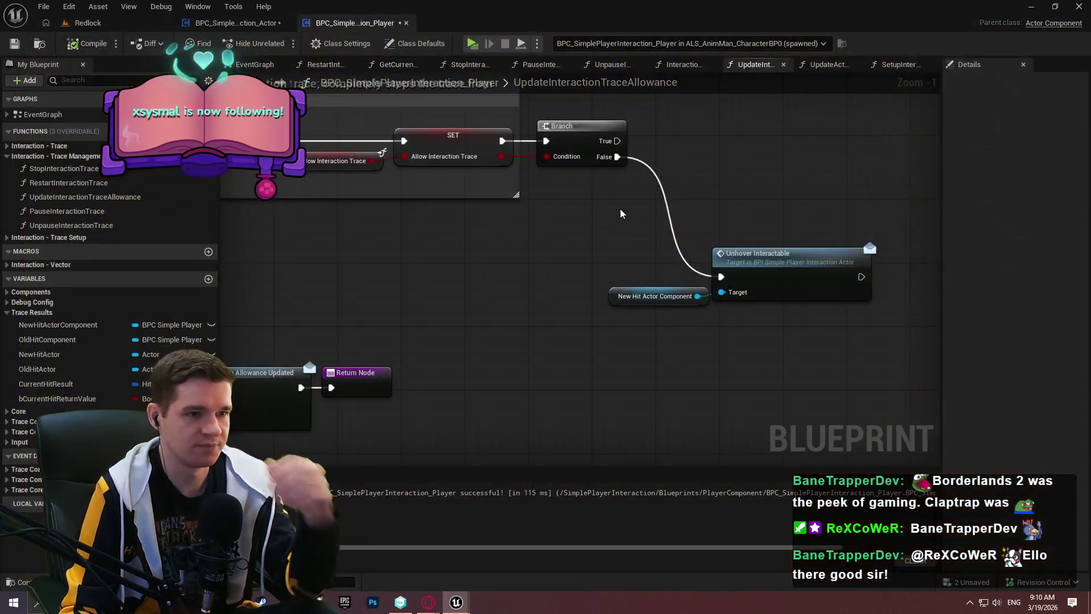
Box-select the dispatcher call and Return Node and move them to the right
{"action": "mouse_move", "coordinate": [566, 226]}
{"action": "left_mouse_down"}
{"action": "mouse_move", "coordinate": [785, 261]}
{"action": "mouse_move", "coordinate": [680, 243]}
{"action": "mouse_move", "coordinate": [709, 136]}
{"action": "mouse_move", "coordinate": [733, 137]}
{"action": "left_mouse_up"}
{"action": "left_click_drag", "start_coordinate": [267, 318], "coordinate": [568, 239]}
{"action": "left_click_drag", "start_coordinate": [500, 262], "coordinate": [696, 308]}
{"action": "left_click", "coordinate": [662, 237]}
{"action": "mouse_move", "coordinate": [663, 237]}
{"action": "left_mouse_down"}
{"action": "mouse_move", "coordinate": [666, 343]}
{"action": "mouse_move", "coordinate": [563, 312]}
{"action": "mouse_move", "coordinate": [545, 430]}
{"action": "mouse_move", "coordinate": [555, 432]}
{"action": "left_mouse_up"}
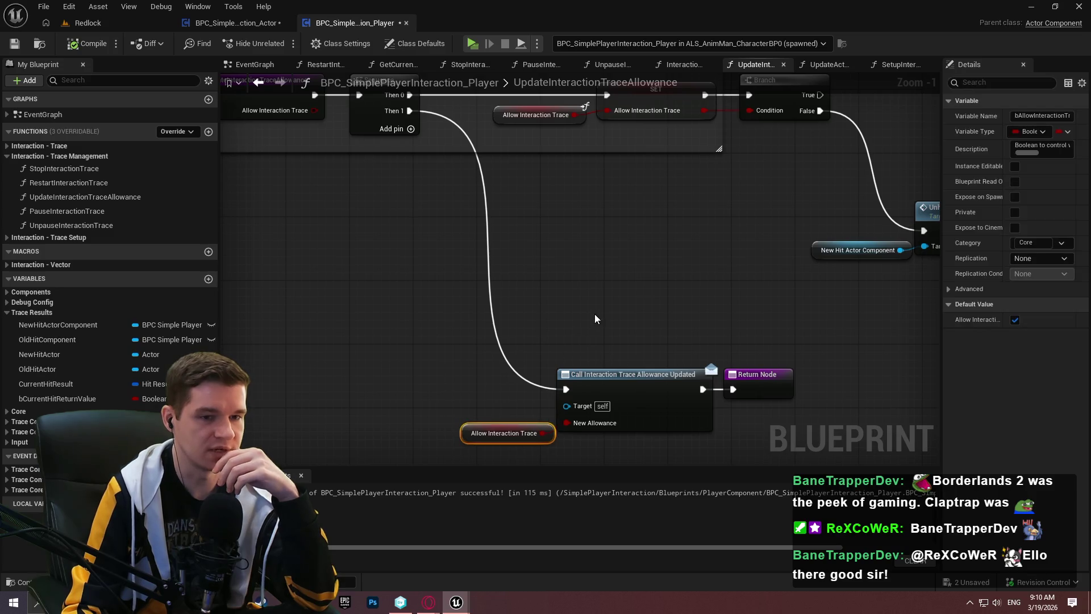
{"action": "left_click", "coordinate": [643, 315]}
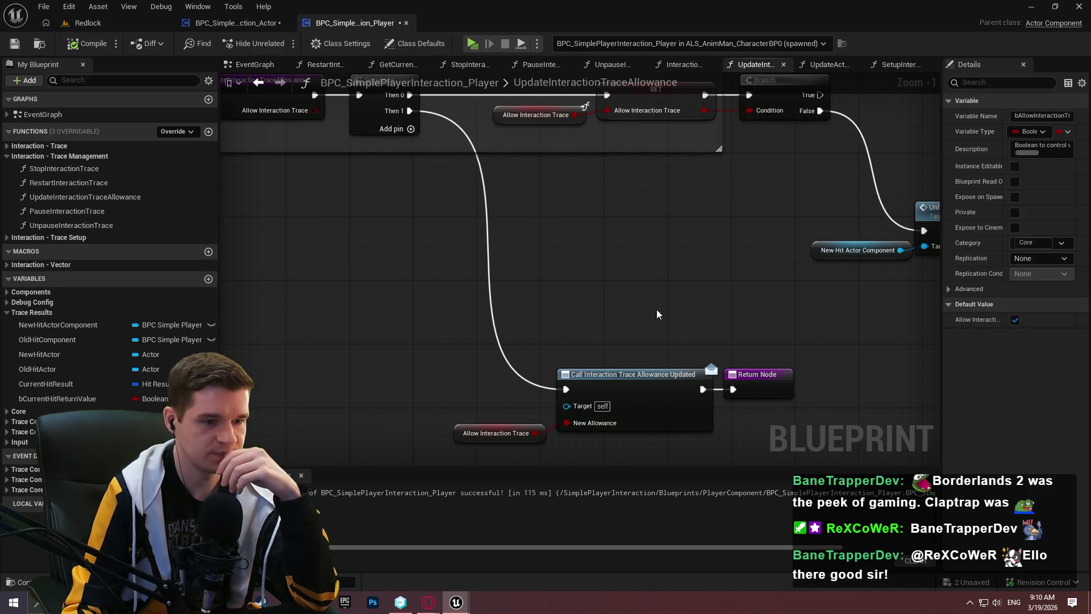
{"action": "left_click_drag", "start_coordinate": [643, 315], "coordinate": [551, 364]}
{"action": "left_click_drag", "start_coordinate": [611, 178], "coordinate": [431, 120]}
{"action": "left_click_drag", "start_coordinate": [291, 250], "coordinate": [591, 237]}
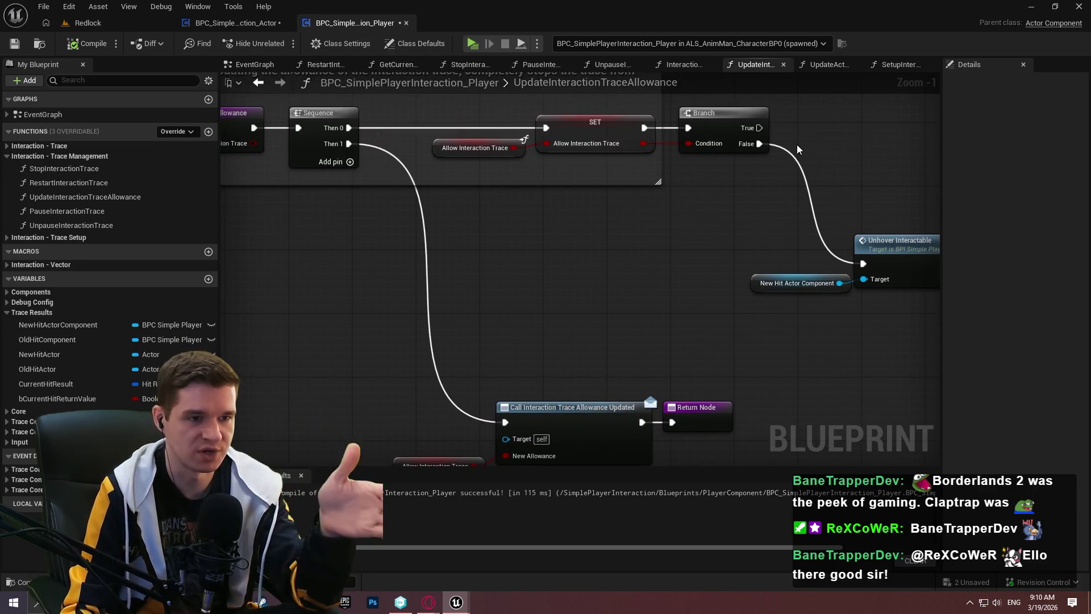
{"action": "scroll", "coordinate": [392, 239], "scroll_direction": "down", "scroll_amount": 3}
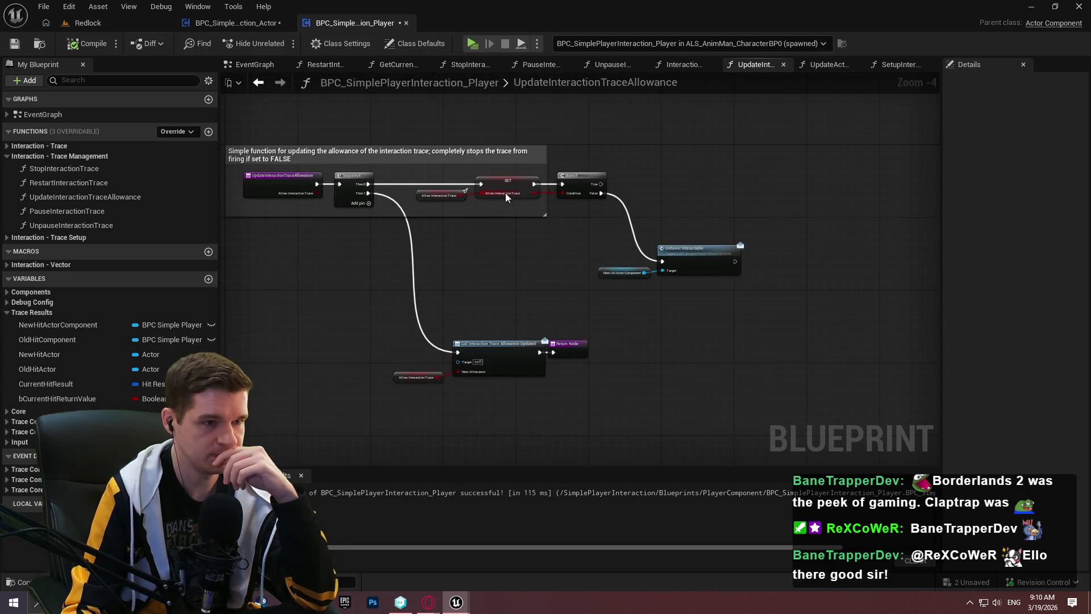
Save the player component, then delete the 'Hello' Print String from the Actor component, rewire it, and save
{"action": "left_click", "coordinate": [14, 43]}
{"action": "left_click", "coordinate": [586, 430]}
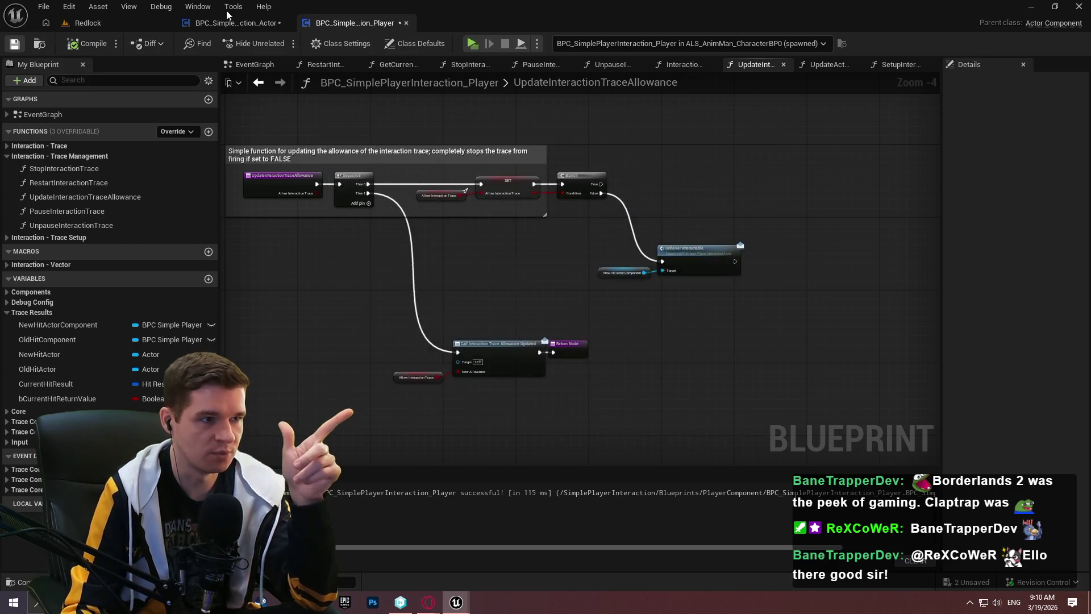
{"action": "left_click", "coordinate": [227, 23]}
{"action": "left_click", "coordinate": [775, 181]}
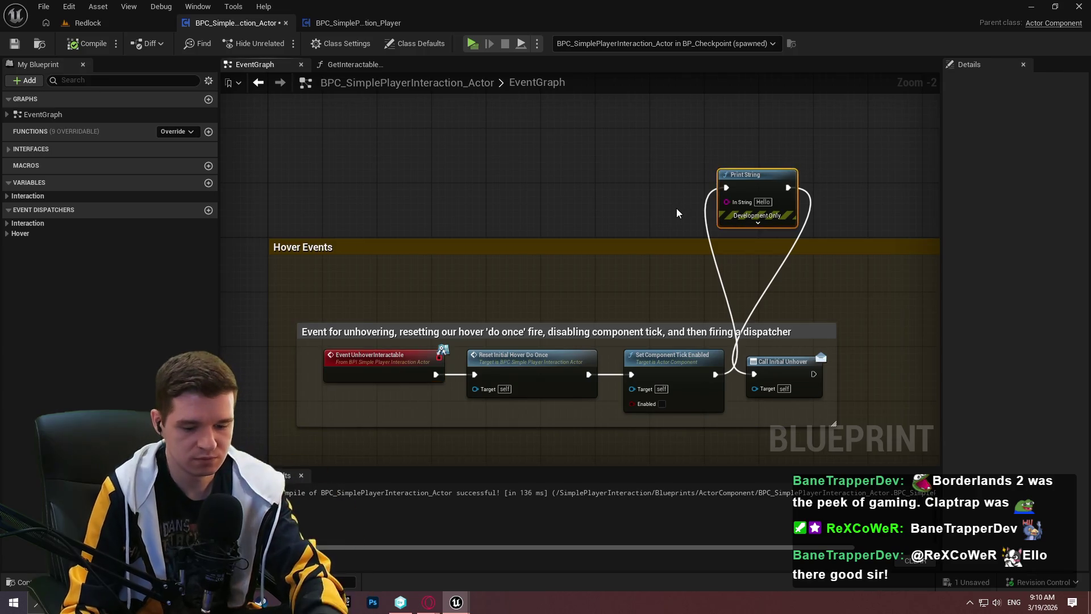
{"action": "key", "text": "Delete"}
{"action": "left_click_drag", "start_coordinate": [754, 373], "coordinate": [721, 377]}
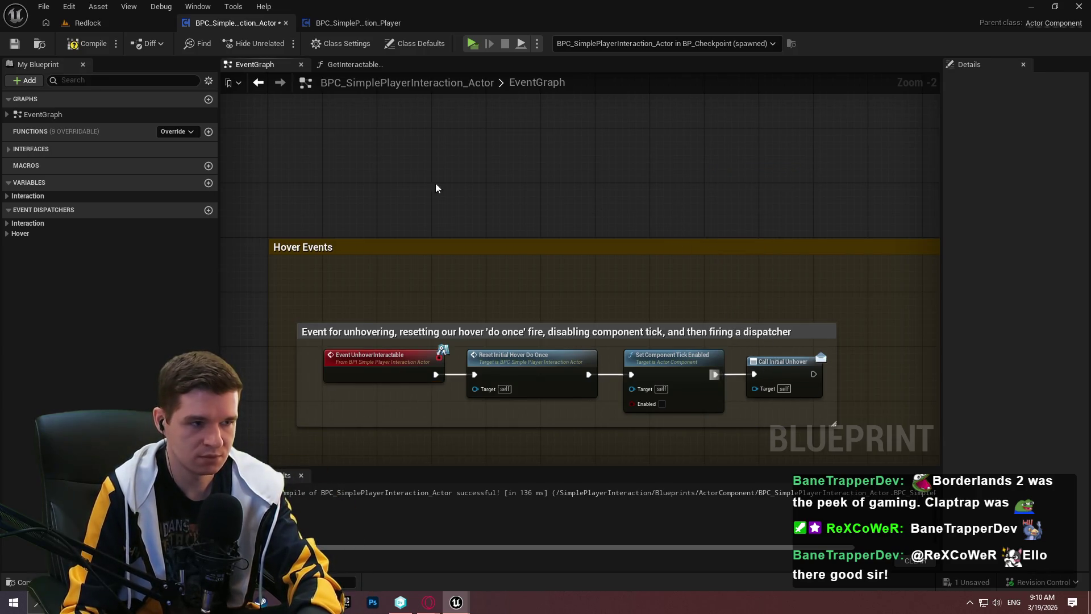
{"action": "left_click", "coordinate": [14, 43]}
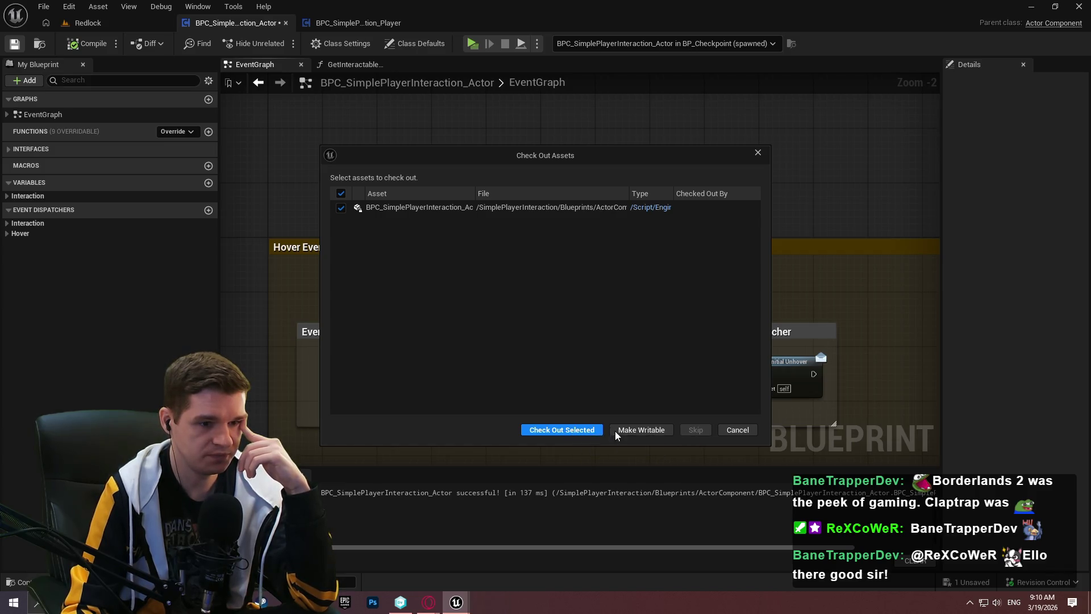
{"action": "left_click", "coordinate": [571, 431]}
{"action": "scroll", "coordinate": [718, 186], "scroll_direction": "down", "scroll_amount": 7}
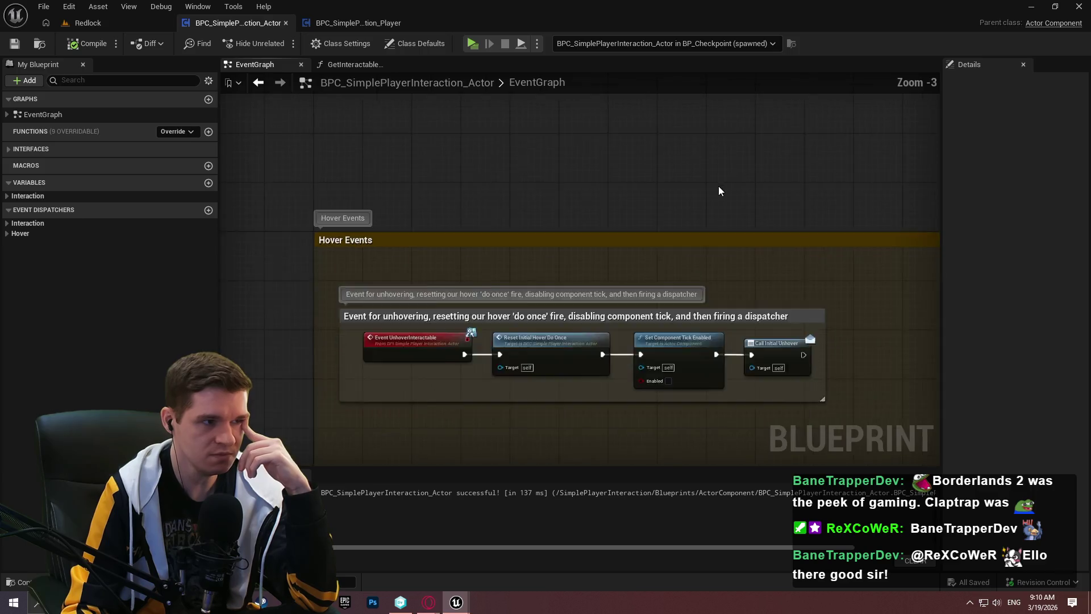
{"action": "scroll", "coordinate": [495, 215], "scroll_direction": "up", "scroll_amount": 6}
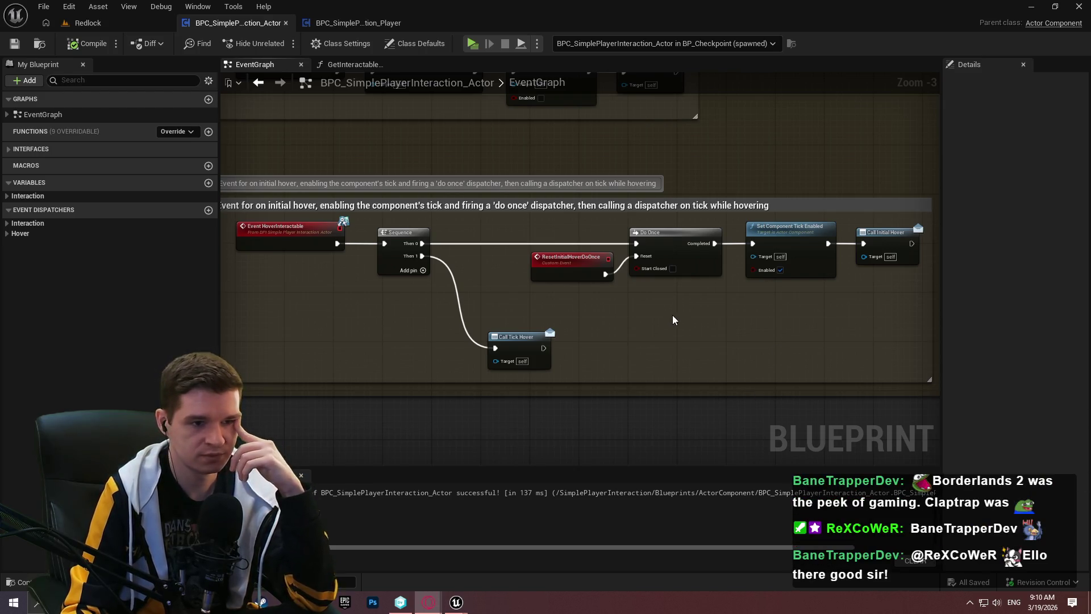
{"action": "scroll", "coordinate": [612, 305], "scroll_direction": "down", "scroll_amount": 2}
{"action": "mouse_move", "coordinate": [898, 202]}
{"action": "left_mouse_down"}
{"action": "mouse_move", "coordinate": [861, 205]}
{"action": "mouse_move", "coordinate": [720, 117]}
{"action": "left_mouse_up"}
{"action": "scroll", "coordinate": [871, 207], "scroll_direction": "down", "scroll_amount": 2}
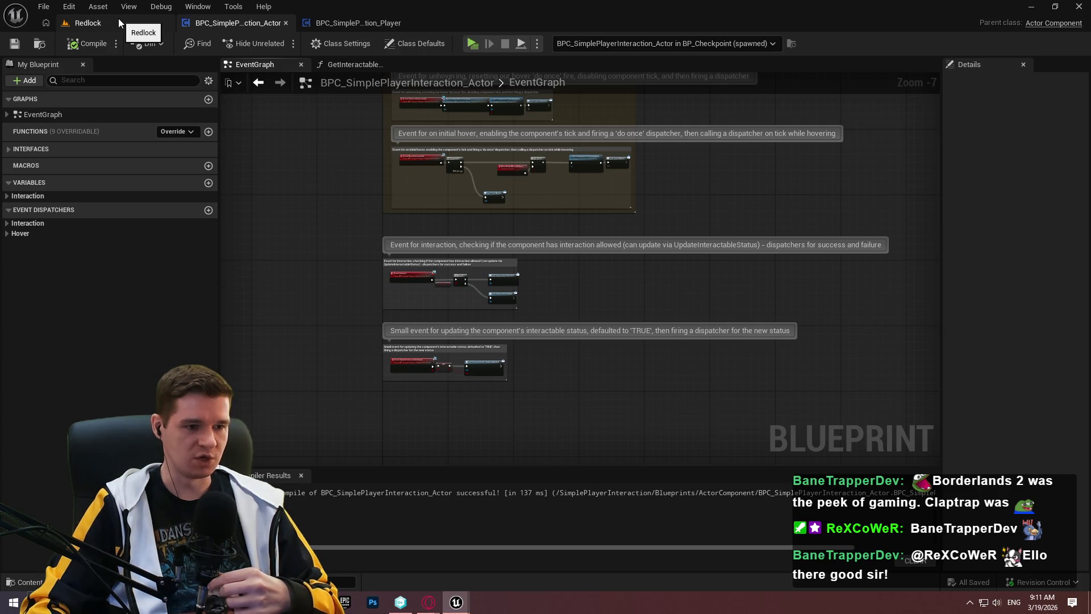
{"action": "mouse_move", "coordinate": [456, 601]}
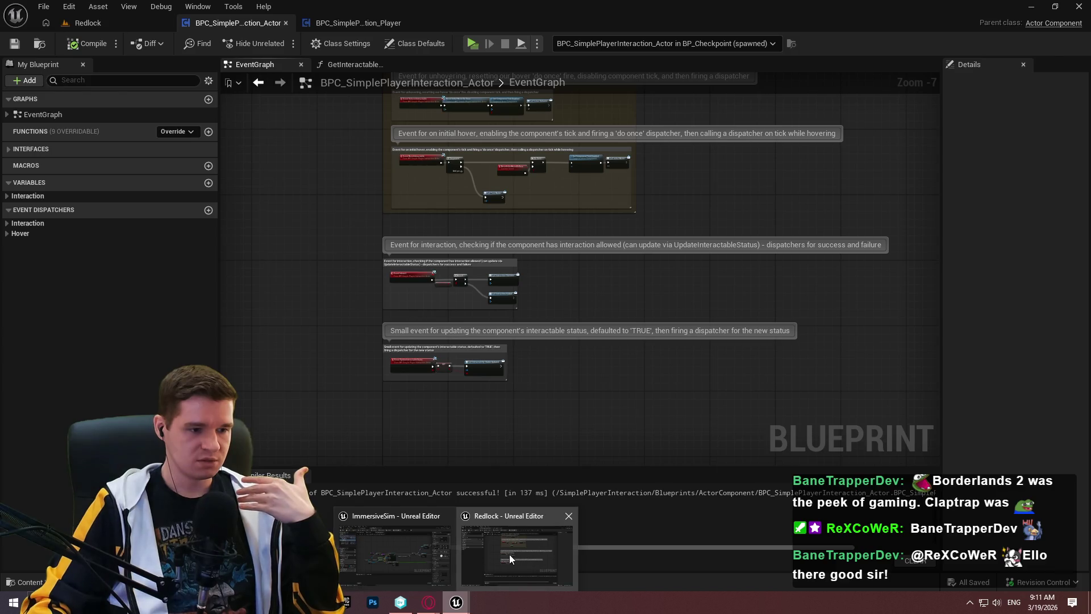
In the ImmersiveSim editor, open BP_ImSimCharacter from Content > AdvancedLocomotionV4 > Blueprints > CharacterLogic
{"action": "left_click", "coordinate": [509, 554]}
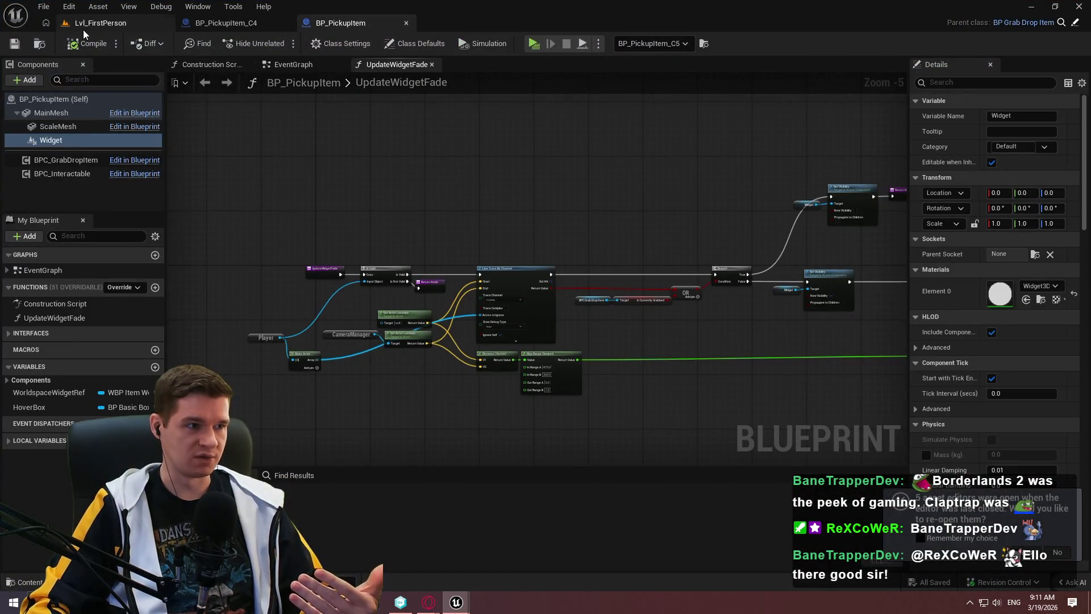
{"action": "left_click", "coordinate": [96, 23]}
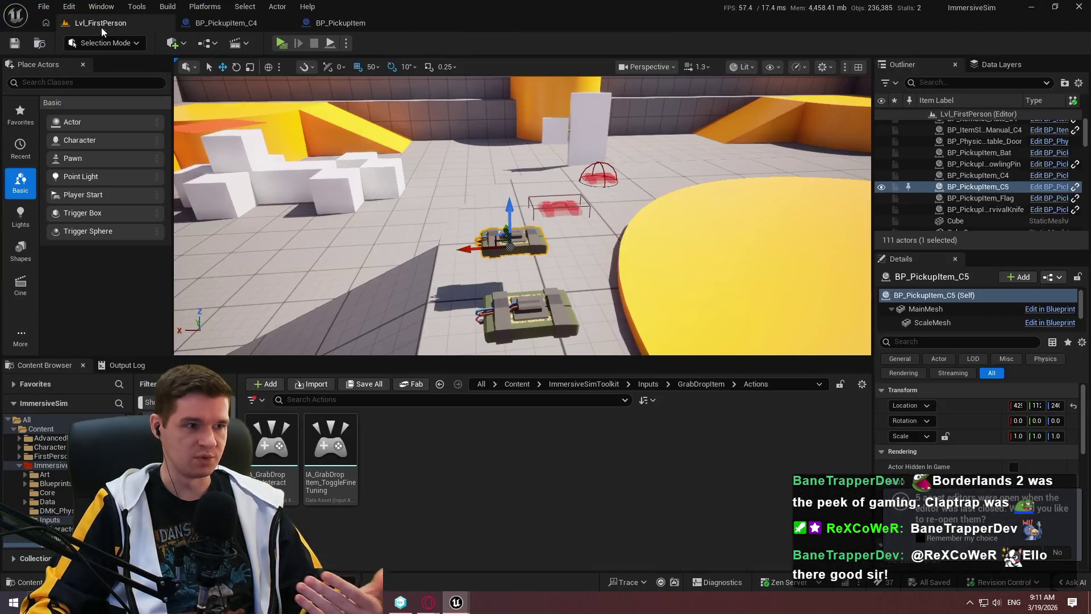
{"action": "left_click", "coordinate": [596, 385]}
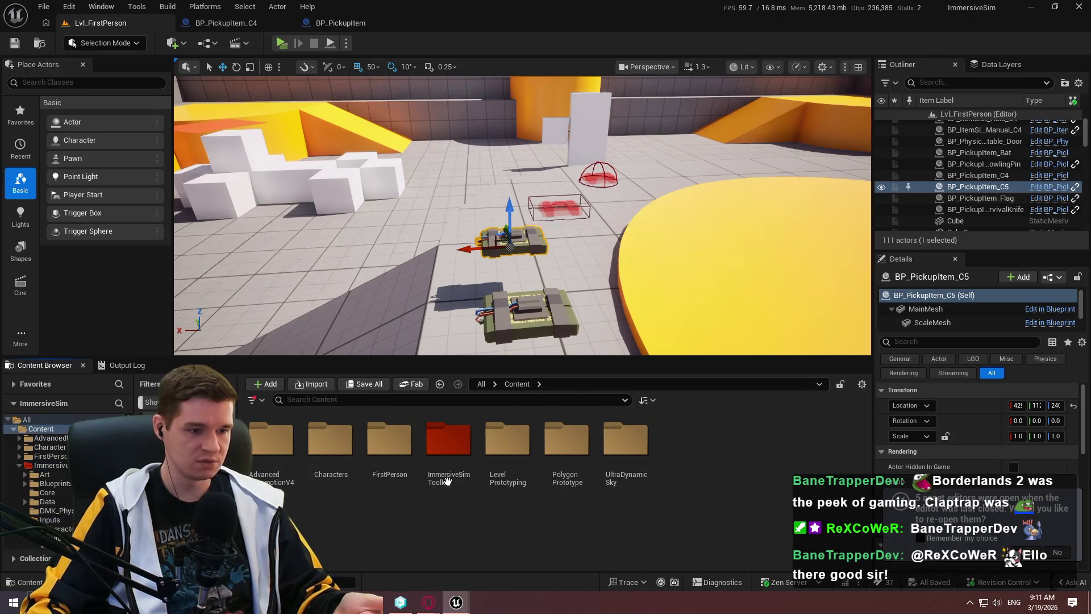
{"action": "double_click", "coordinate": [449, 446]}
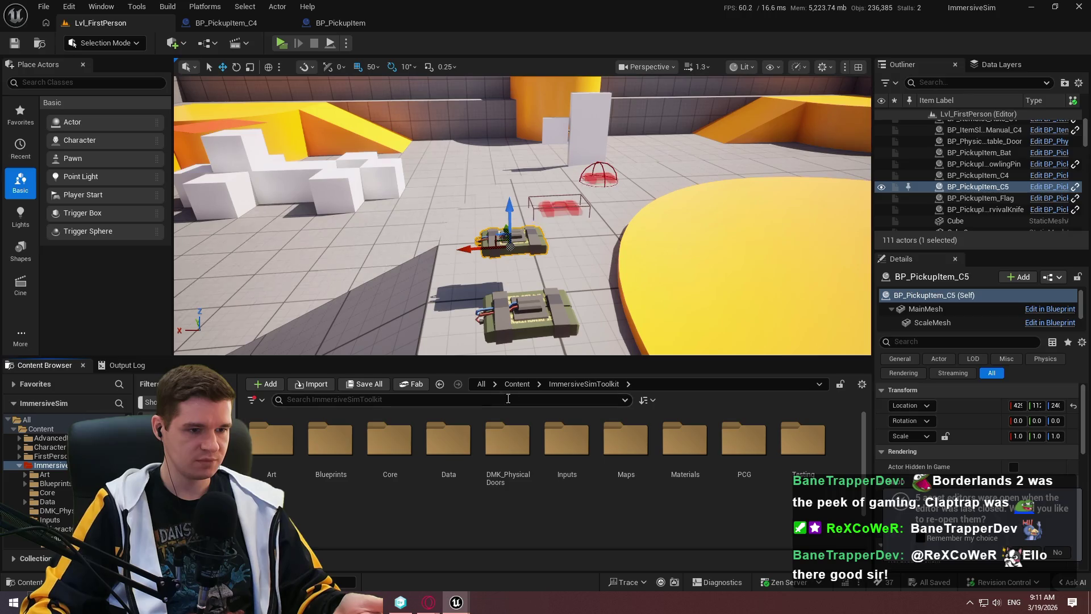
{"action": "left_click", "coordinate": [517, 383]}
{"action": "double_click", "coordinate": [331, 440]}
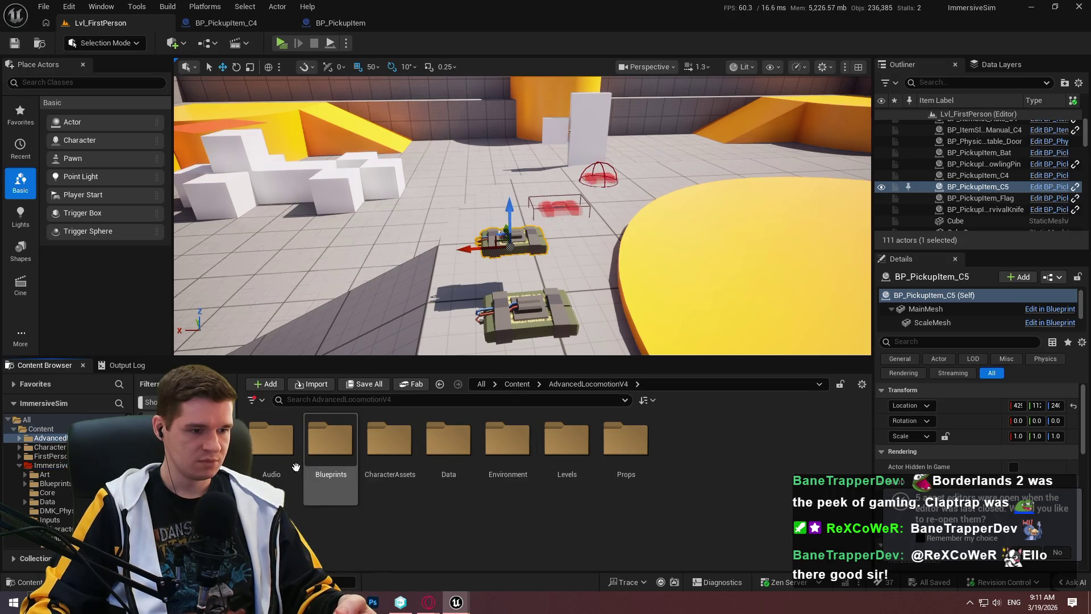
{"action": "double_click", "coordinate": [330, 440]}
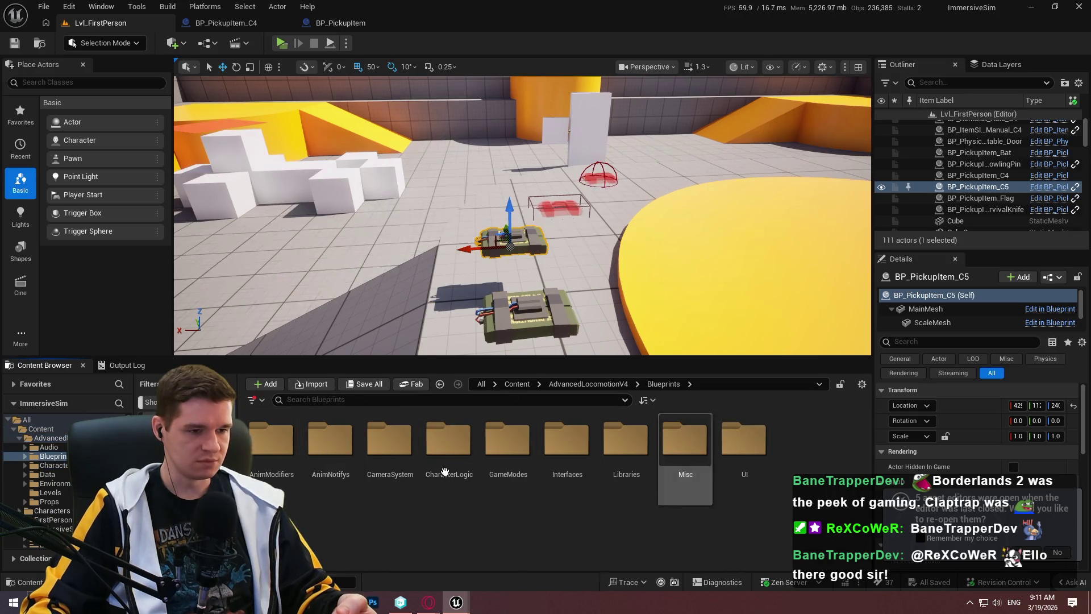
{"action": "double_click", "coordinate": [448, 440]}
{"action": "double_click", "coordinate": [507, 443]}
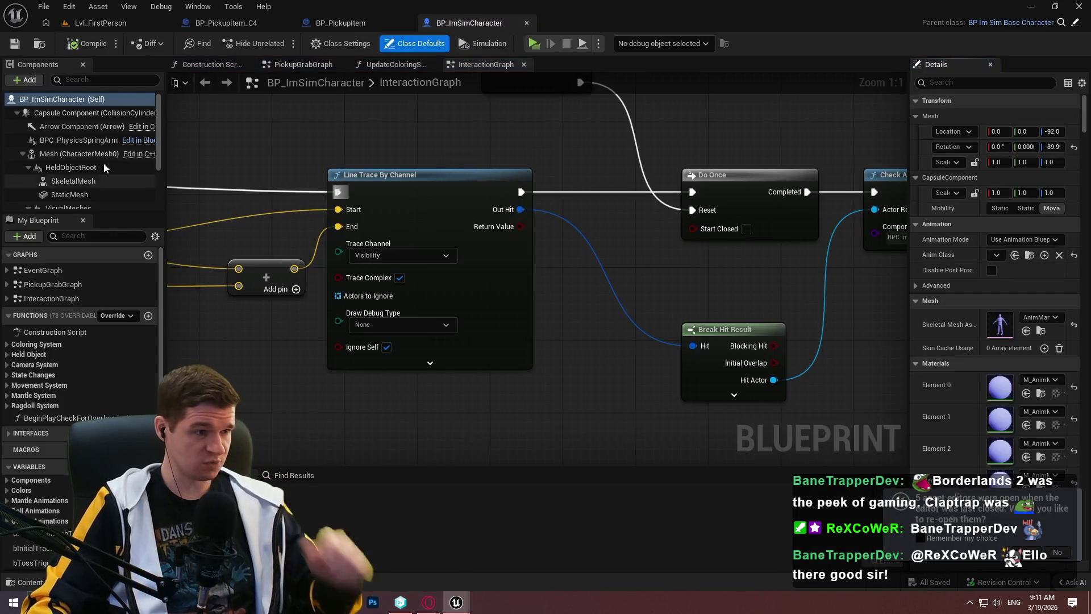
Select the ItemPickupChecker sphere and jump to its On Component Begin Overlap event in the EventGraph
{"action": "scroll", "coordinate": [110, 165], "scroll_direction": "down", "scroll_amount": 3}
{"action": "left_click", "coordinate": [83, 182]}
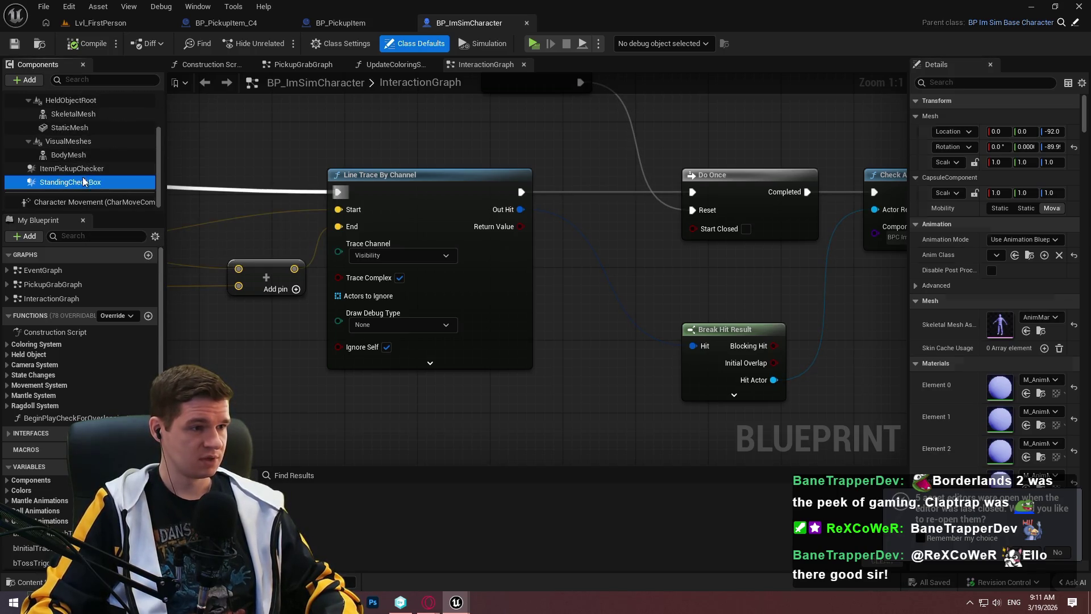
{"action": "left_click", "coordinate": [85, 168]}
{"action": "scroll", "coordinate": [973, 310], "scroll_direction": "down", "scroll_amount": 3}
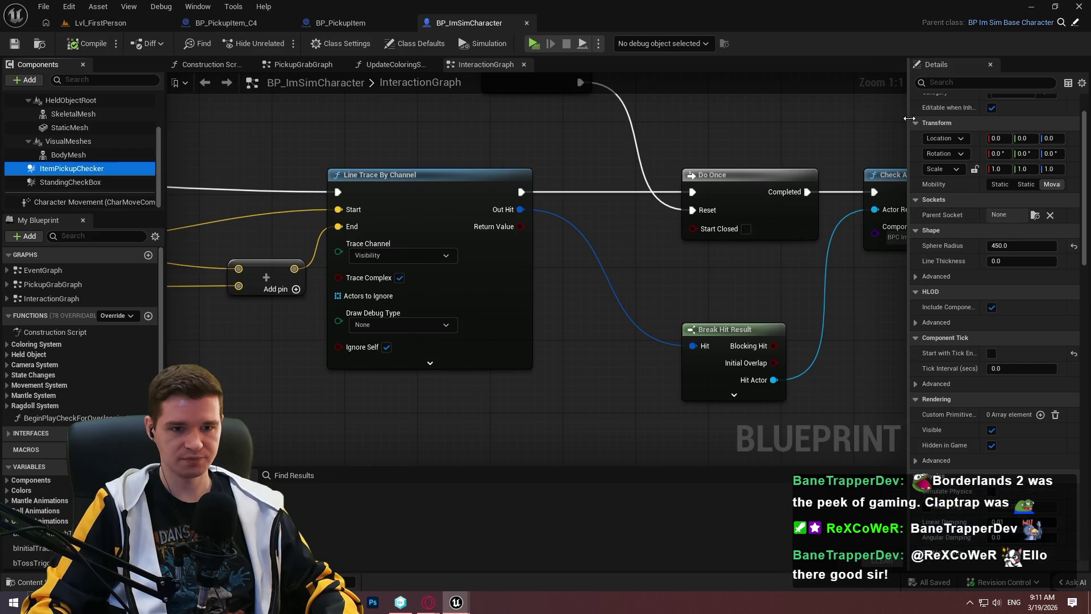
{"action": "left_click_drag", "start_coordinate": [910, 123], "coordinate": [779, 123]}
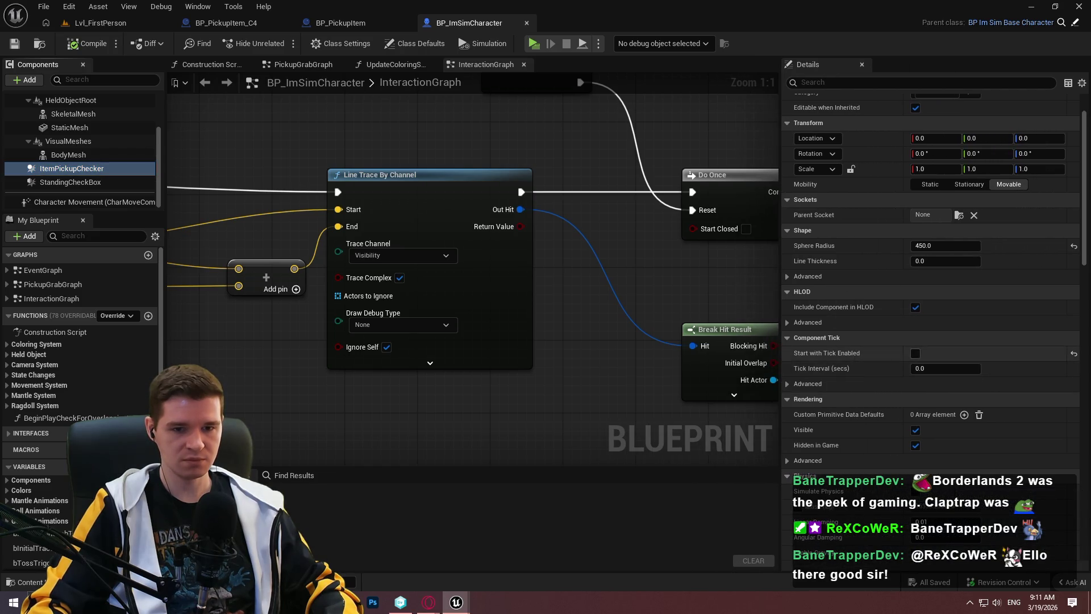
{"action": "left_click_drag", "start_coordinate": [1085, 196], "coordinate": [1088, 359]}
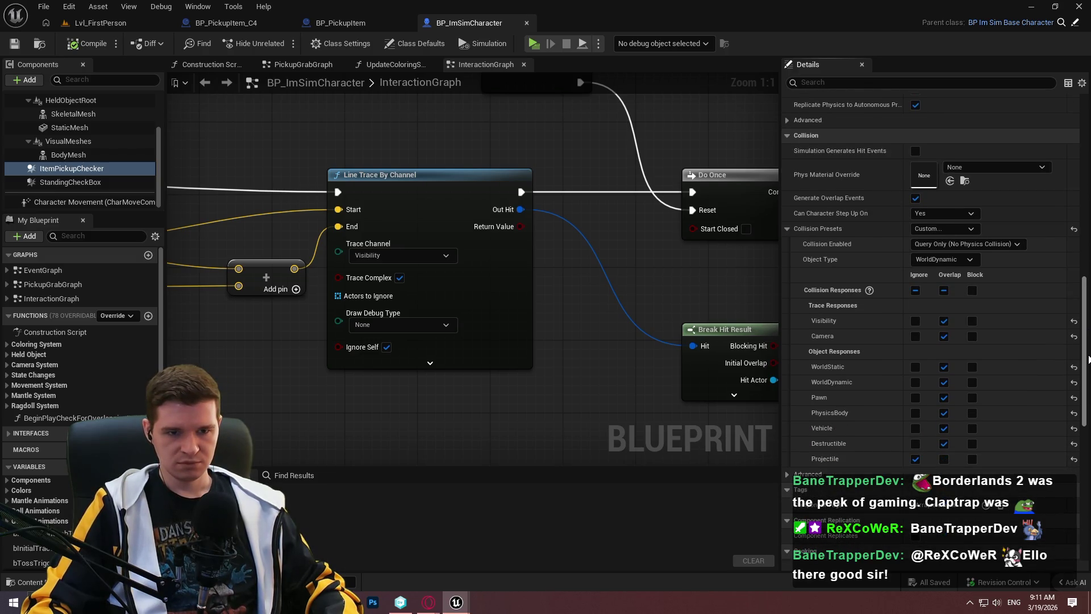
{"action": "left_click_drag", "start_coordinate": [1089, 359], "coordinate": [1089, 357]}
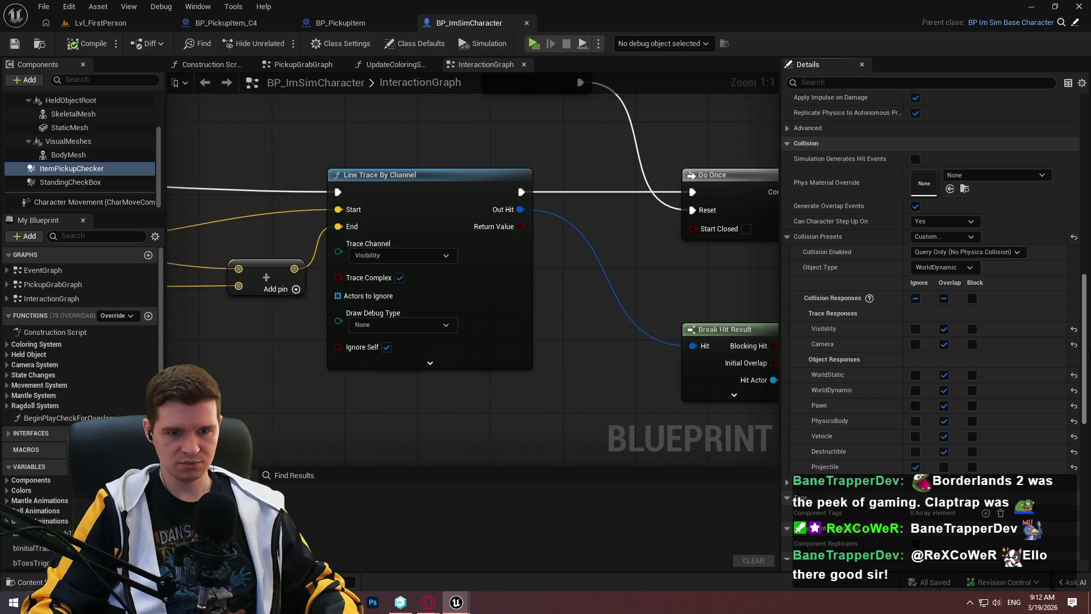
{"action": "left_click_drag", "start_coordinate": [1089, 357], "coordinate": [1088, 357]}
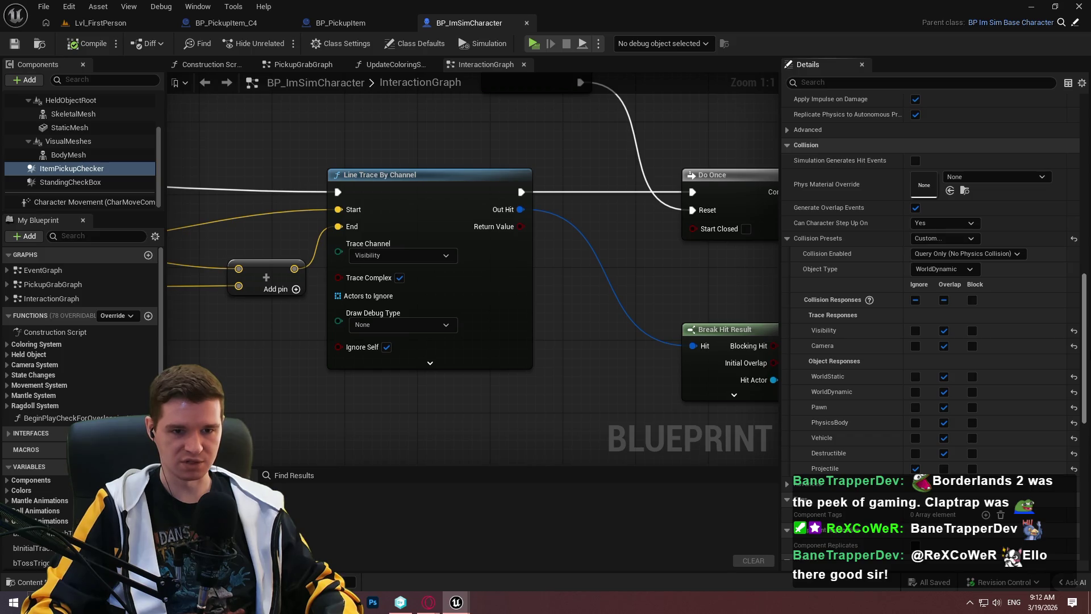
{"action": "scroll", "coordinate": [1064, 518], "scroll_direction": "down", "scroll_amount": 15}
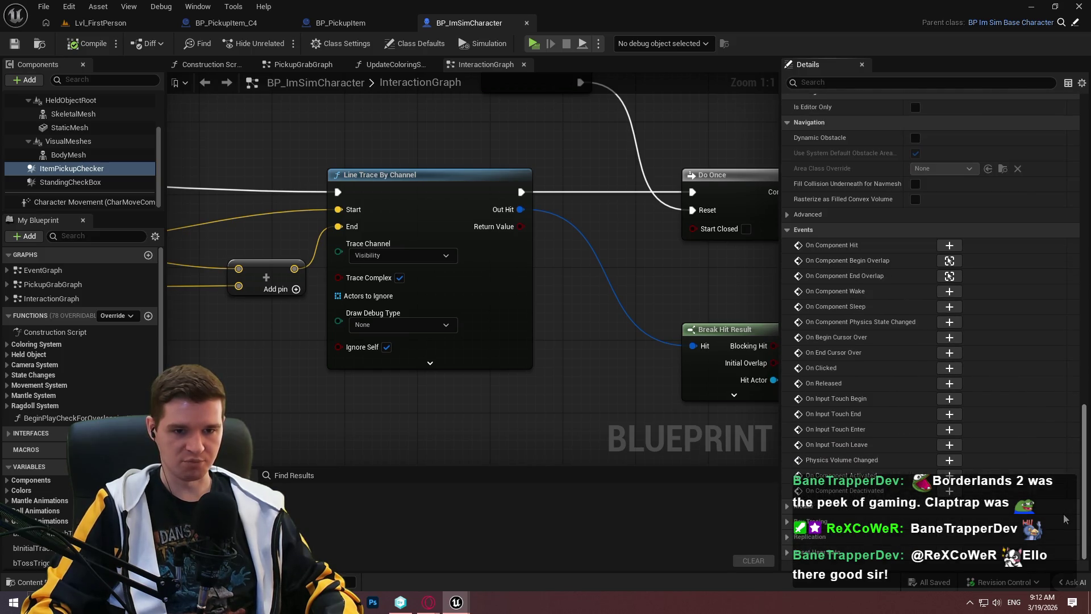
{"action": "scroll", "coordinate": [1048, 126], "scroll_direction": "up", "scroll_amount": 15}
{"action": "scroll", "coordinate": [1047, 127], "scroll_direction": "down", "scroll_amount": 15}
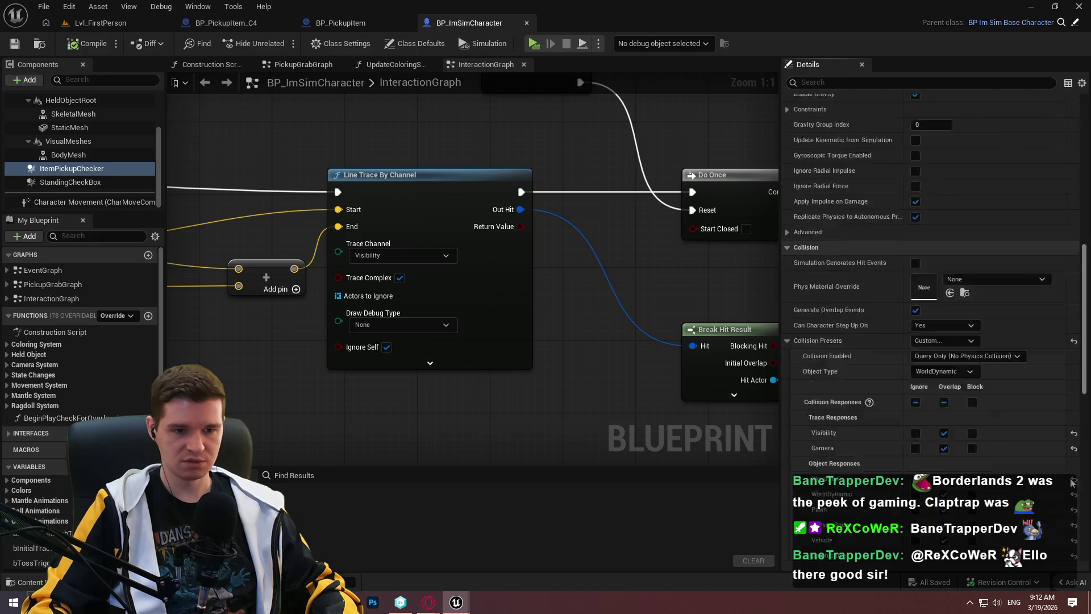
{"action": "left_click", "coordinate": [949, 260]}
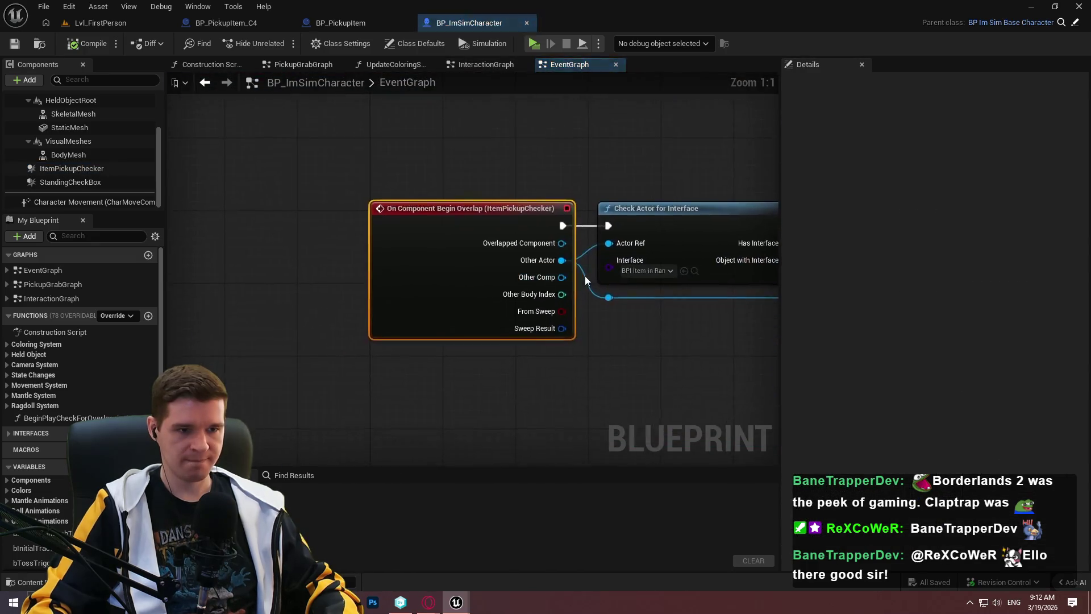
Minimize the BP_ImSimCharacter window and switch to the BPC_SimplePlayerInteraction_Player tab in the Redlock editor
{"action": "scroll", "coordinate": [703, 255], "scroll_direction": "down", "scroll_amount": 5}
{"action": "left_click_drag", "start_coordinate": [779, 151], "coordinate": [864, 212]}
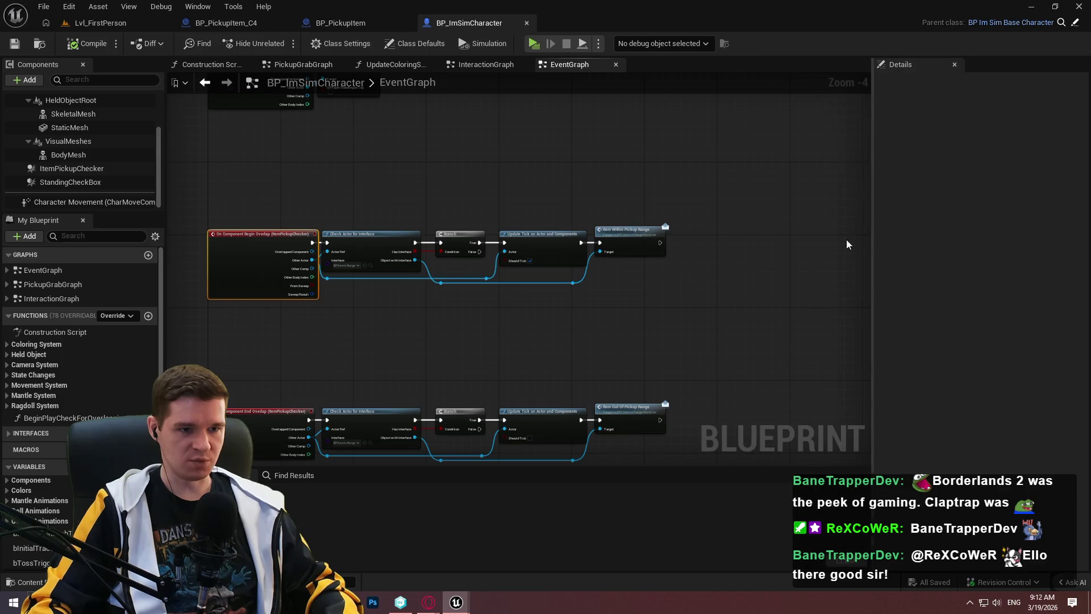
{"action": "scroll", "coordinate": [762, 292], "scroll_direction": "up", "scroll_amount": 2}
{"action": "scroll", "coordinate": [667, 257], "scroll_direction": "down", "scroll_amount": 1}
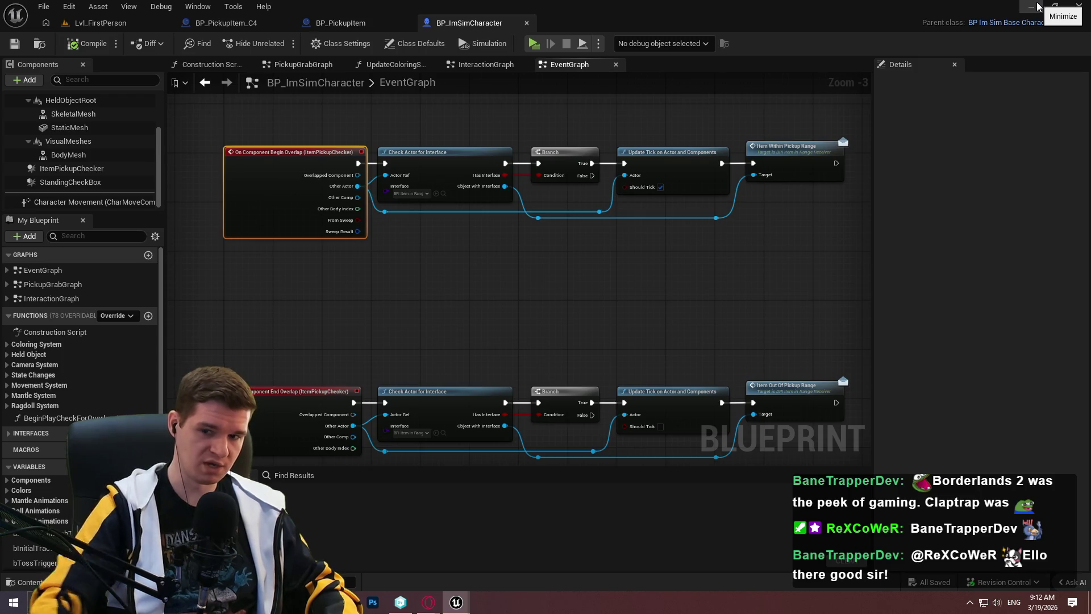
{"action": "left_click", "coordinate": [1031, 6]}
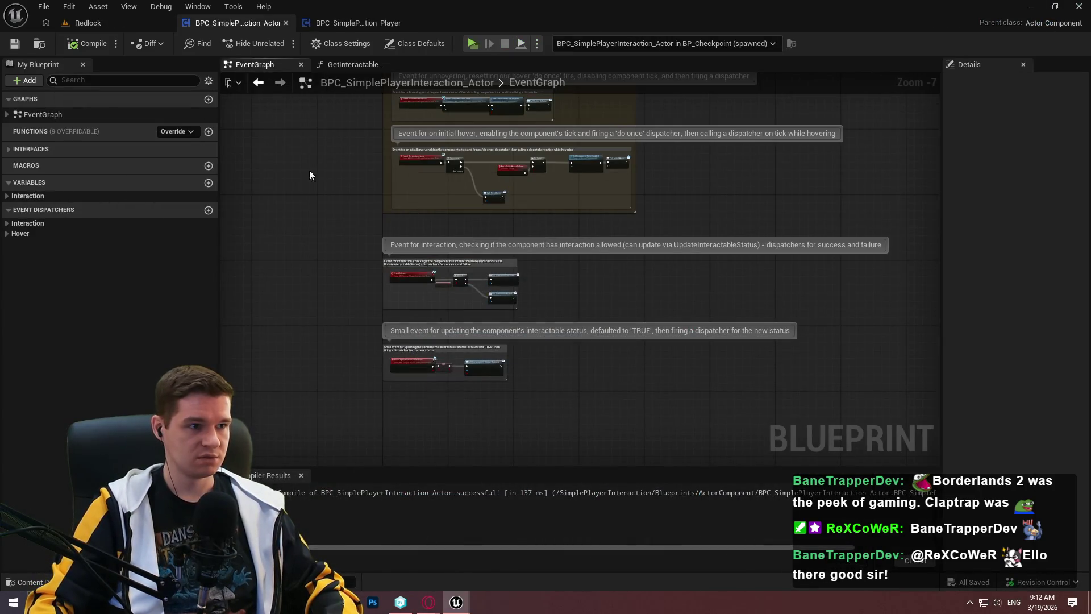
{"action": "left_click_drag", "start_coordinate": [325, 181], "coordinate": [299, 360]}
{"action": "scroll", "coordinate": [339, 280], "scroll_direction": "up", "scroll_amount": 1}
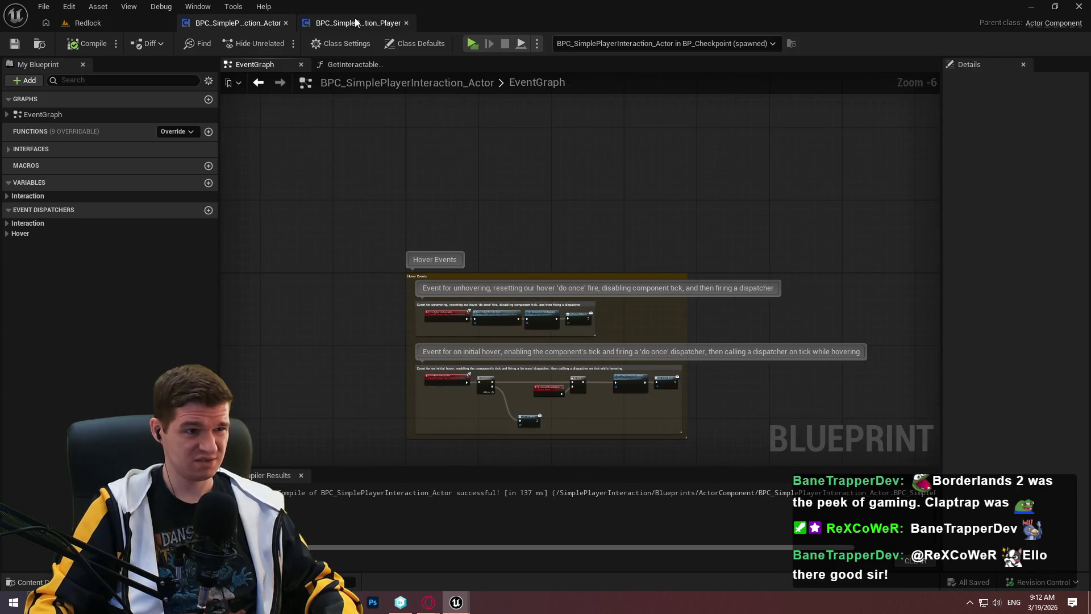
{"action": "left_click", "coordinate": [355, 22]}
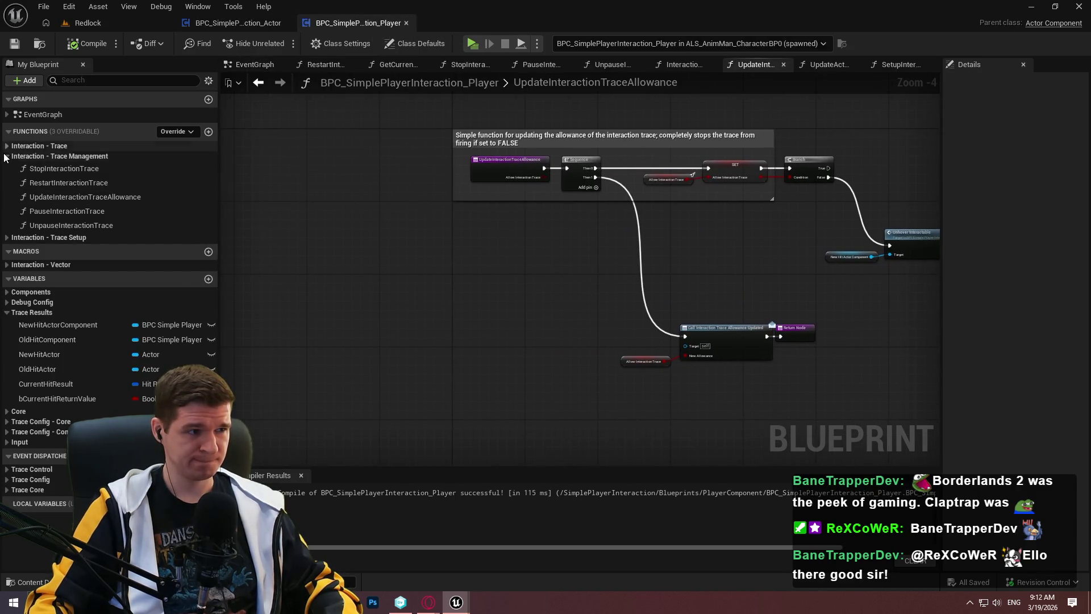
Open the player component's EventGraph and paste a Get Owner node beside the Setup Interaction Trace group
{"action": "left_click", "coordinate": [7, 157]}
{"action": "double_click", "coordinate": [41, 116]}
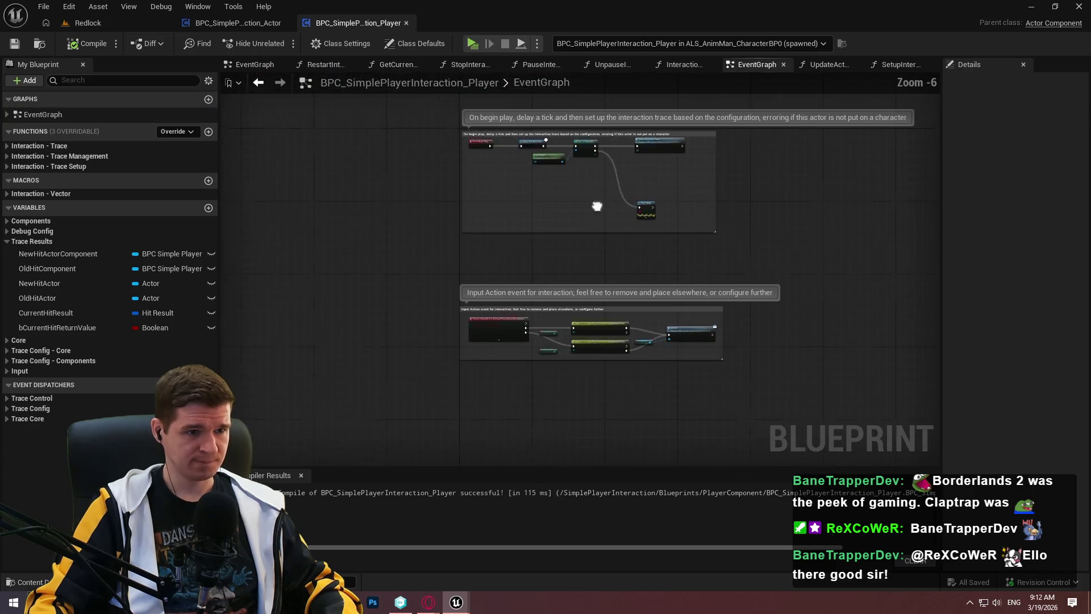
{"action": "scroll", "coordinate": [546, 138], "scroll_direction": "up", "scroll_amount": 3}
{"action": "mouse_move", "coordinate": [558, 287]}
{"action": "left_mouse_down"}
{"action": "mouse_move", "coordinate": [417, 242]}
{"action": "mouse_move", "coordinate": [706, 261]}
{"action": "mouse_move", "coordinate": [147, 290]}
{"action": "mouse_move", "coordinate": [816, 312]}
{"action": "mouse_move", "coordinate": [609, 312]}
{"action": "mouse_move", "coordinate": [767, 329]}
{"action": "mouse_move", "coordinate": [486, 289]}
{"action": "left_mouse_up"}
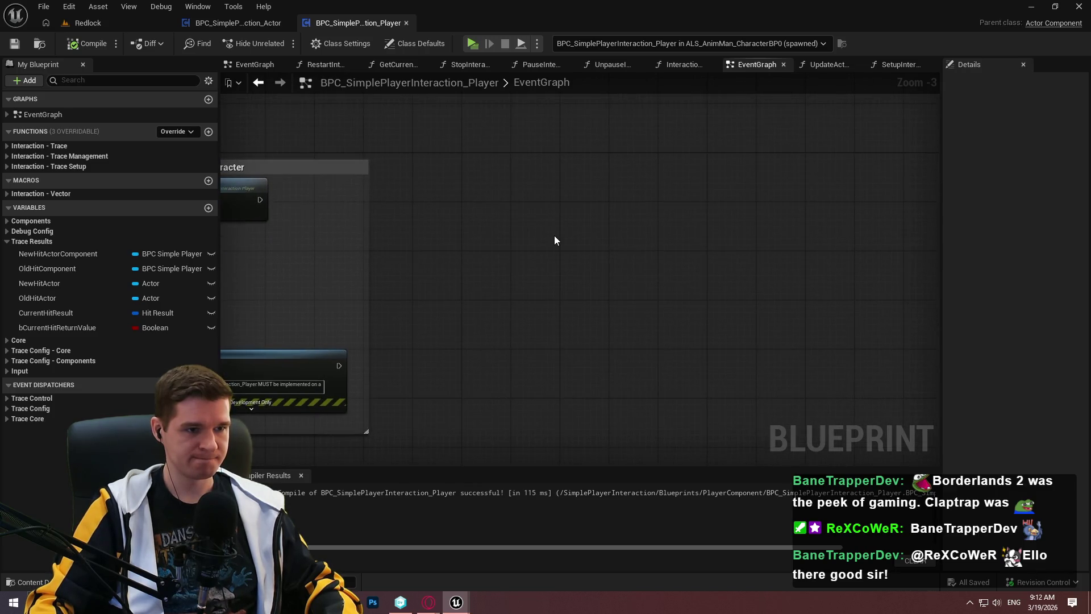
{"action": "right_click", "coordinate": [555, 239]}
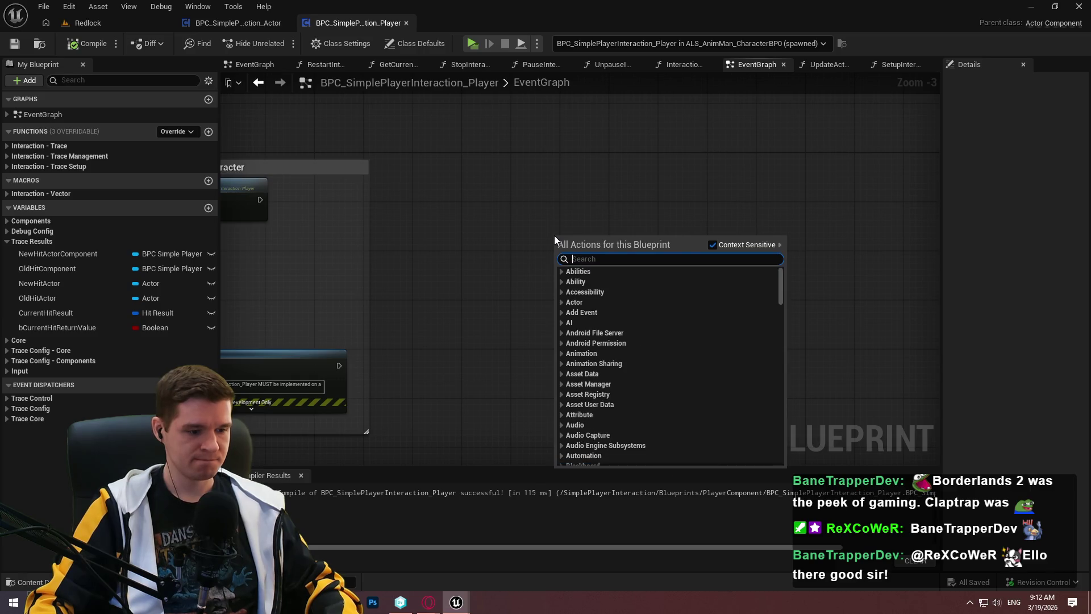
{"action": "mouse_move", "coordinate": [611, 174]}
{"action": "left_mouse_down"}
{"action": "mouse_move", "coordinate": [763, 185]}
{"action": "mouse_move", "coordinate": [886, 102]}
{"action": "mouse_move", "coordinate": [1079, 57]}
{"action": "left_mouse_up"}
{"action": "scroll", "coordinate": [762, 185], "scroll_direction": "down", "scroll_amount": 1}
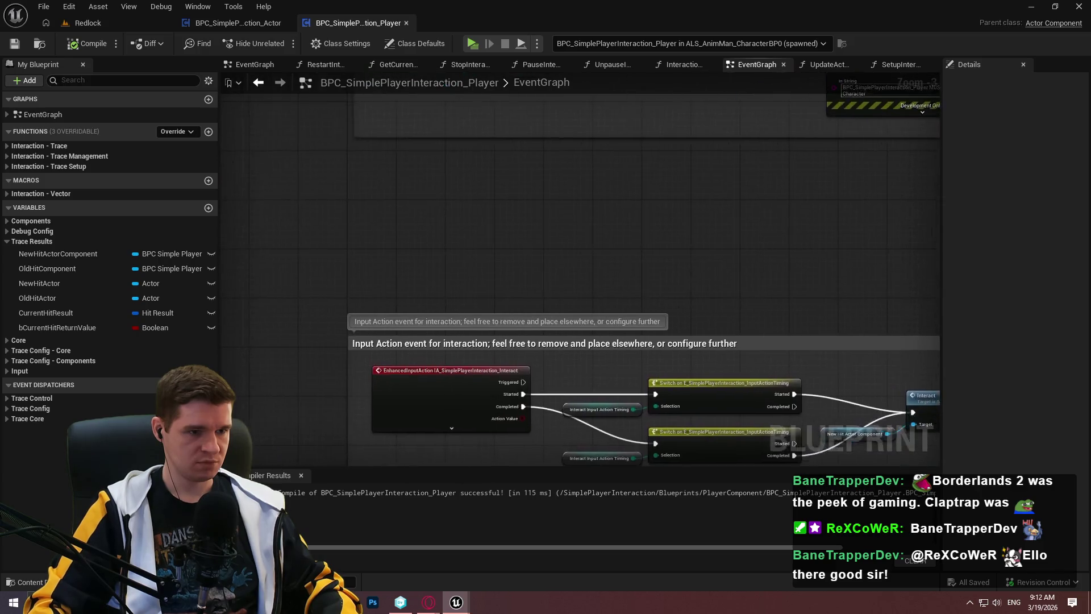
{"action": "left_click_drag", "start_coordinate": [398, 398], "coordinate": [298, 175]}
{"action": "mouse_move", "coordinate": [607, 226]}
{"action": "left_mouse_down"}
{"action": "mouse_move", "coordinate": [461, 227]}
{"action": "mouse_move", "coordinate": [450, 207]}
{"action": "left_mouse_up"}
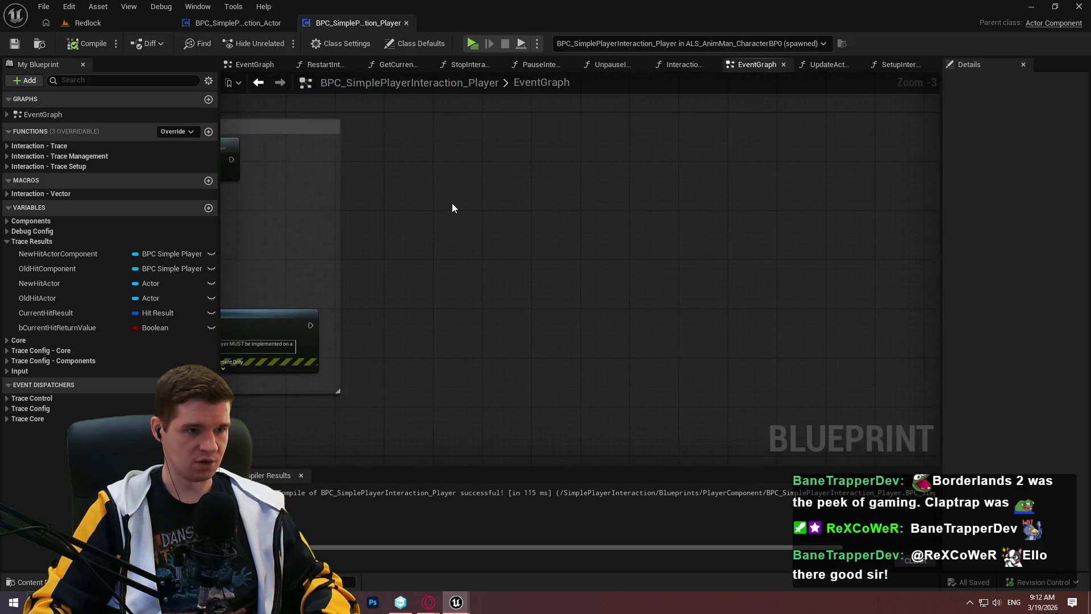
{"action": "key", "text": "ctrl+v"}
{"action": "scroll", "coordinate": [492, 239], "scroll_direction": "up", "scroll_amount": 2}
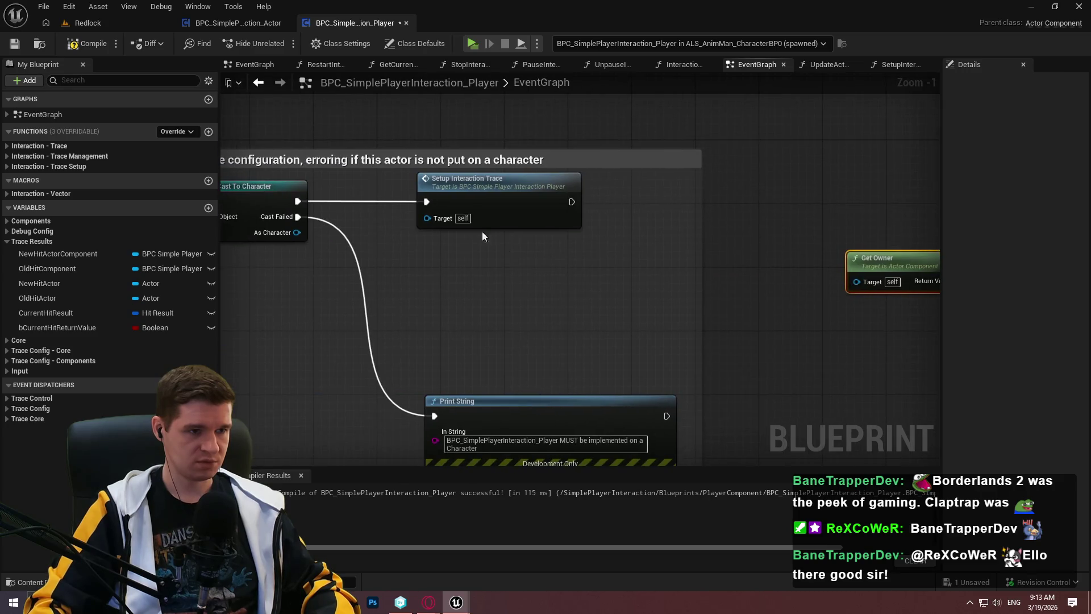
Add an Add Component by Class node off Get Owner using the 'add comp' search
{"action": "left_click_drag", "start_coordinate": [297, 232], "coordinate": [745, 268]}
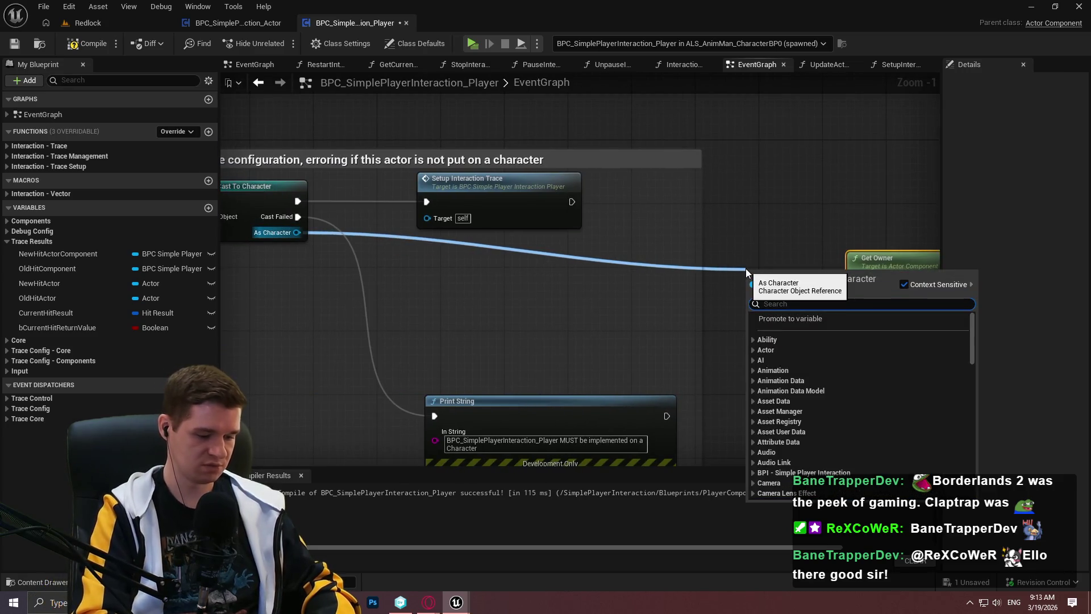
{"action": "type", "text": "sphere co"}
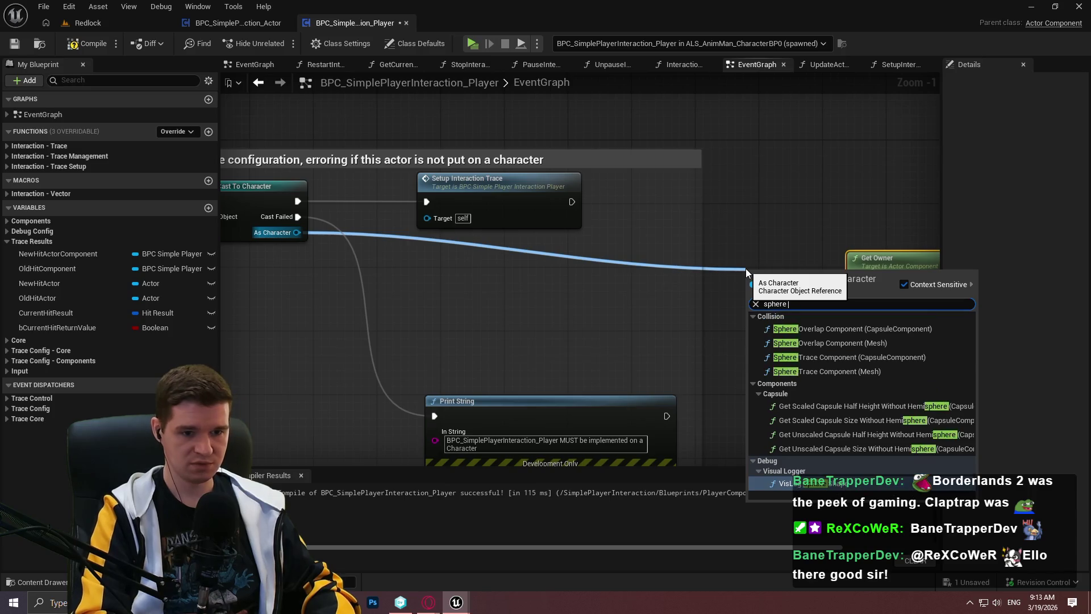
{"action": "key", "text": "Escape"}
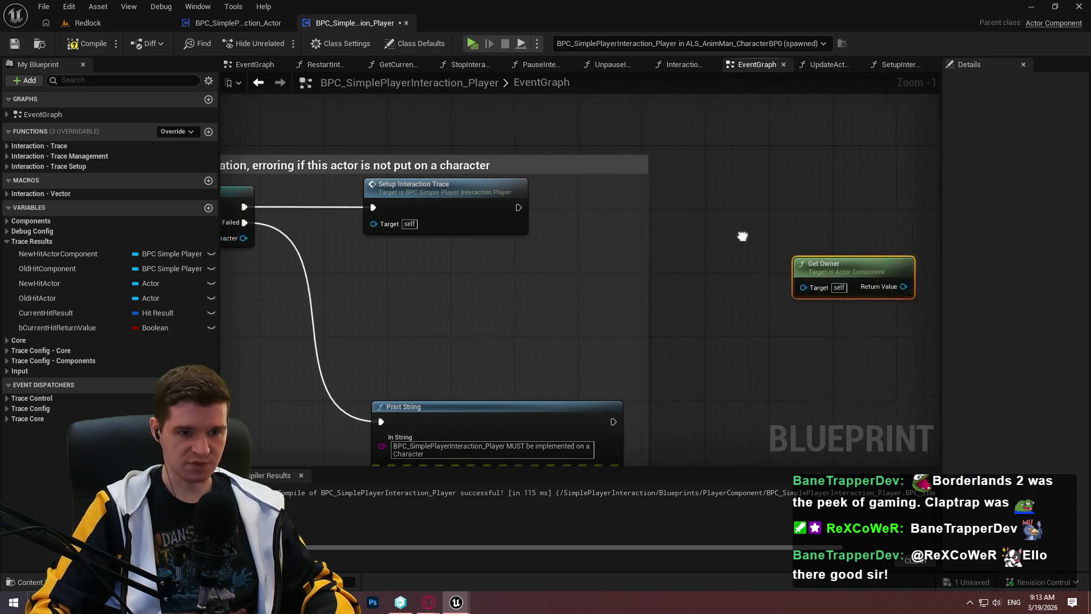
{"action": "mouse_move", "coordinate": [756, 307]}
{"action": "left_mouse_down"}
{"action": "mouse_move", "coordinate": [844, 286]}
{"action": "mouse_move", "coordinate": [643, 286]}
{"action": "mouse_move", "coordinate": [742, 269]}
{"action": "left_mouse_up"}
{"action": "type", "text": "sphere"}
{"action": "key", "text": "ctrl+a"}
{"action": "type", "text": "add comp"}
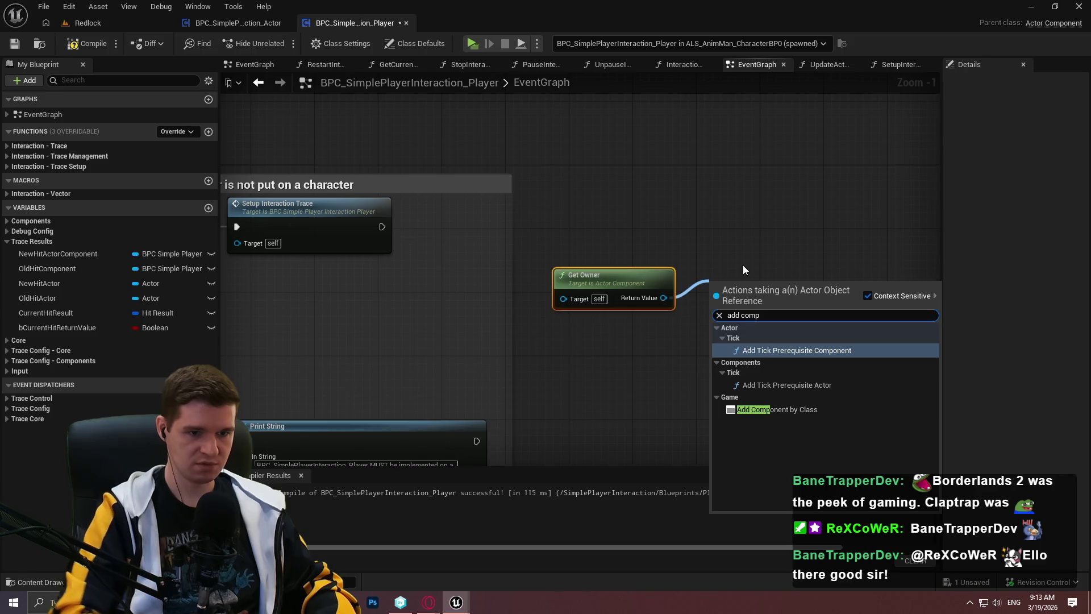
{"action": "left_click", "coordinate": [782, 409]}
{"action": "mouse_move", "coordinate": [783, 301]}
{"action": "left_mouse_down"}
{"action": "mouse_move", "coordinate": [782, 255]}
{"action": "mouse_move", "coordinate": [793, 282]}
{"action": "left_mouse_up"}
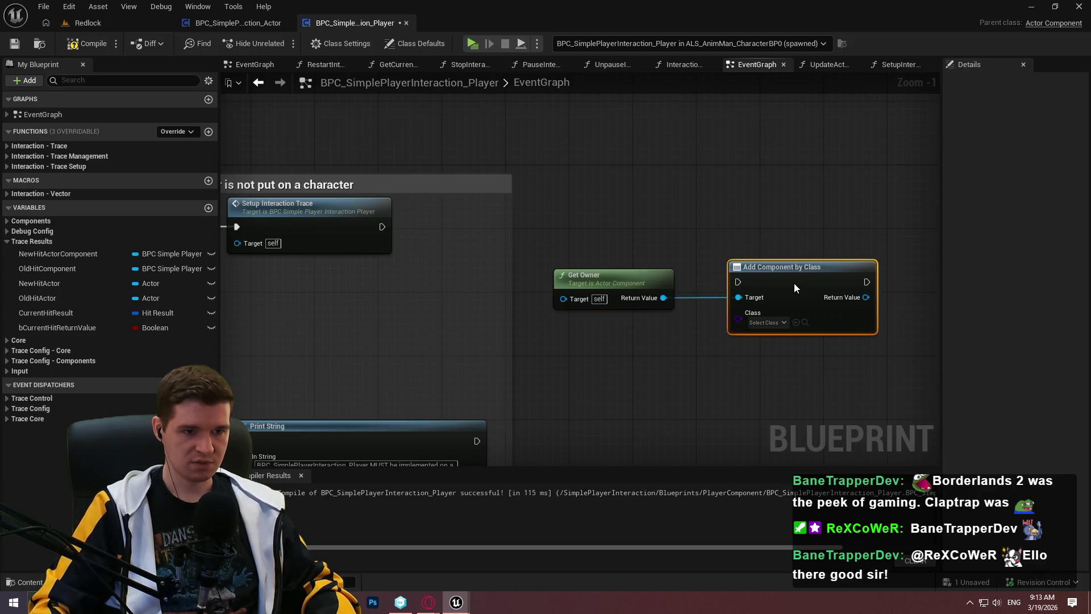
Break Get Owner's Target wire and arrange the Get Owner and Add Component by Class nodes
{"action": "left_click", "coordinate": [738, 297], "text": "alt"}
{"action": "left_click_drag", "start_coordinate": [286, 242], "coordinate": [530, 277]}
{"action": "type", "text": "add component"}
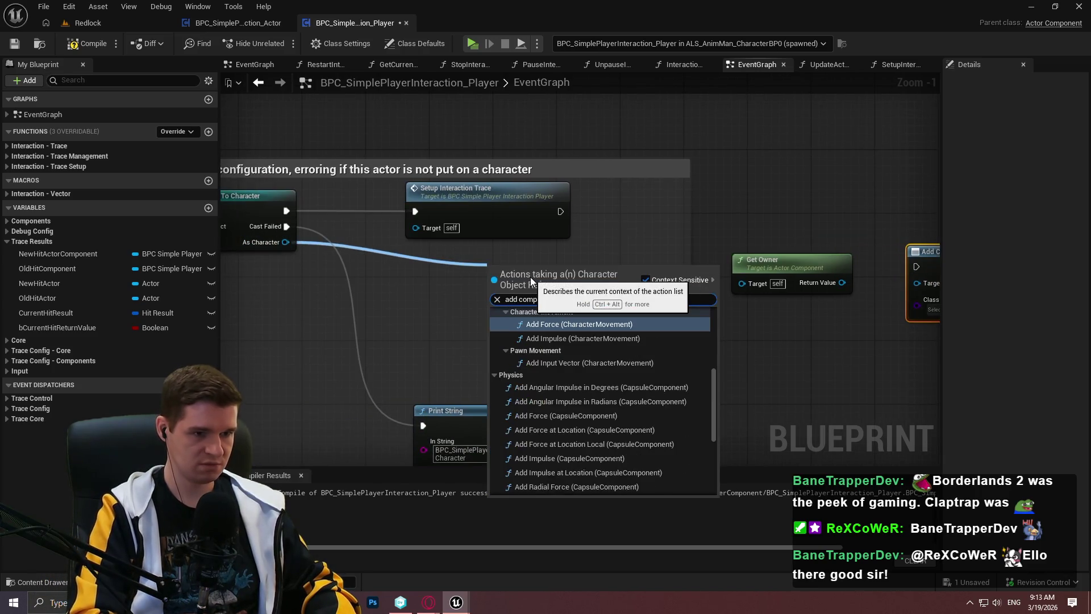
{"action": "mouse_move", "coordinate": [714, 377]}
{"action": "left_mouse_down"}
{"action": "mouse_move", "coordinate": [714, 453]}
{"action": "mouse_move", "coordinate": [701, 310]}
{"action": "mouse_move", "coordinate": [708, 346]}
{"action": "mouse_move", "coordinate": [711, 297]}
{"action": "left_mouse_up"}
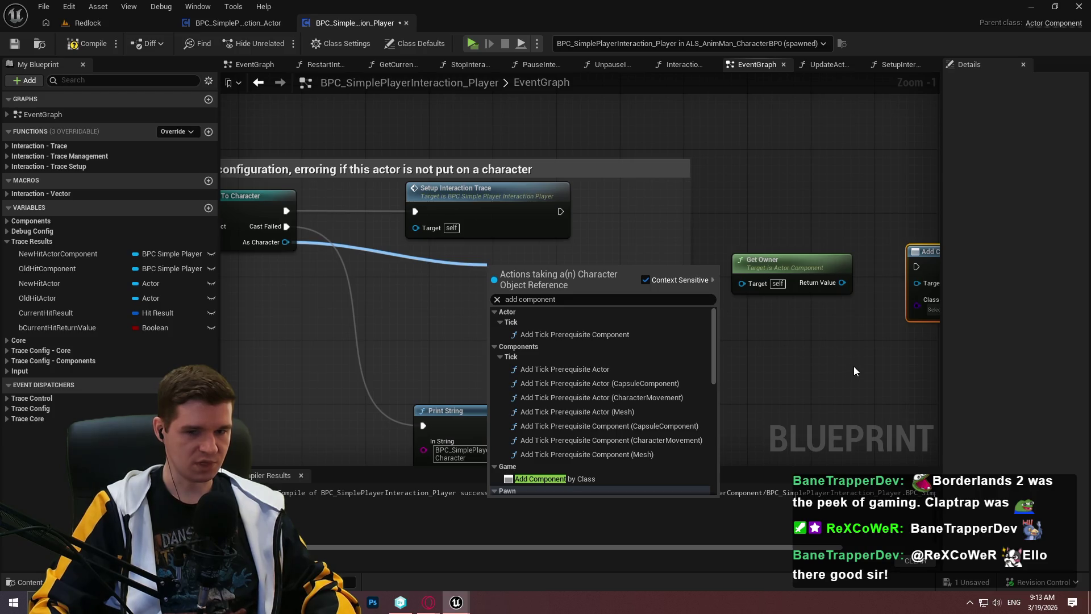
{"action": "scroll", "coordinate": [654, 415], "scroll_direction": "down", "scroll_amount": 2}
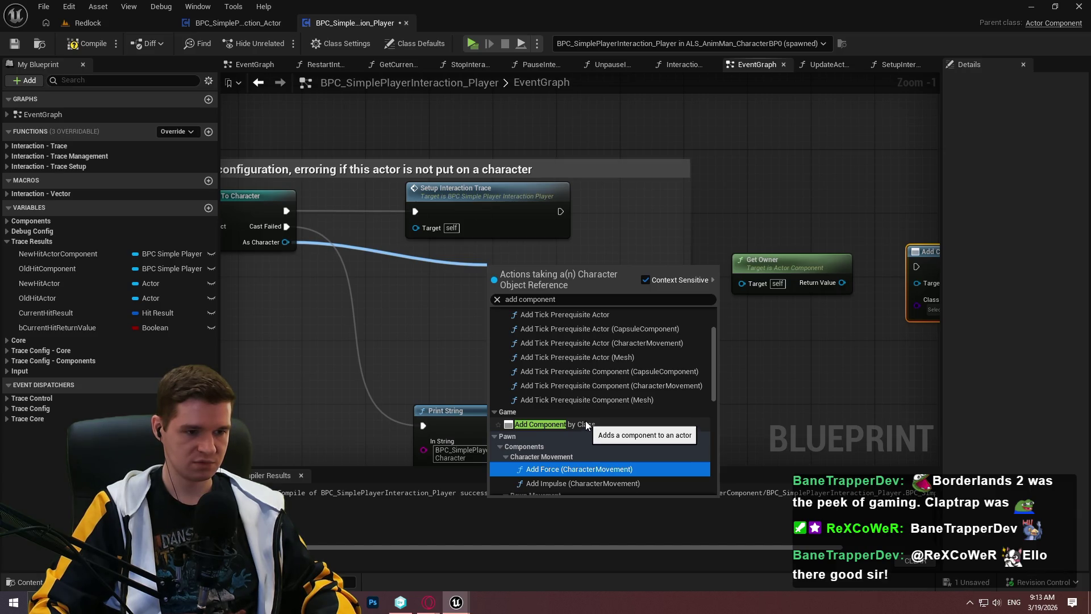
{"action": "left_click_drag", "start_coordinate": [841, 355], "coordinate": [652, 352]}
{"action": "left_click", "coordinate": [652, 350]}
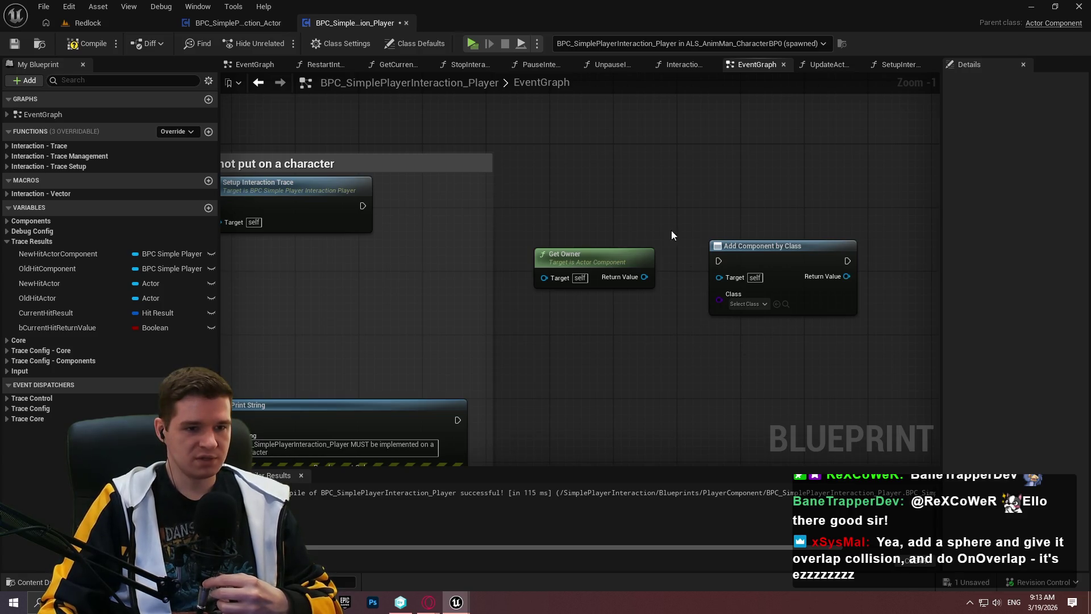
{"action": "scroll", "coordinate": [589, 313], "scroll_direction": "up", "scroll_amount": 1}
{"action": "left_click_drag", "start_coordinate": [803, 237], "coordinate": [795, 201]}
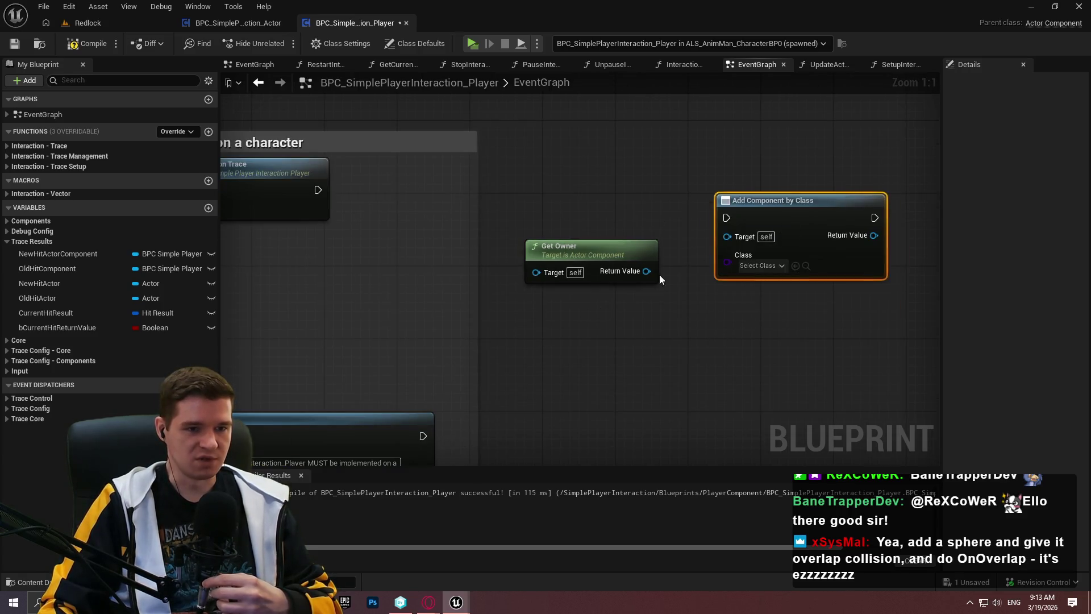
{"action": "left_click_drag", "start_coordinate": [634, 256], "coordinate": [642, 236]}
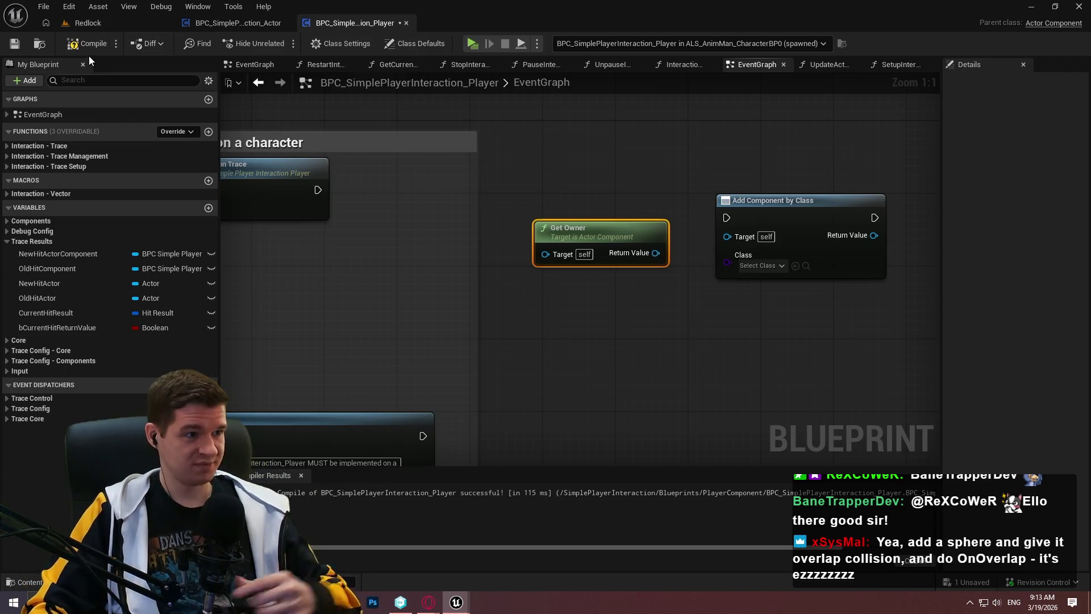
Compile the player interaction component blueprint, then switch to the Redlock level editor
{"action": "left_click", "coordinate": [84, 48]}
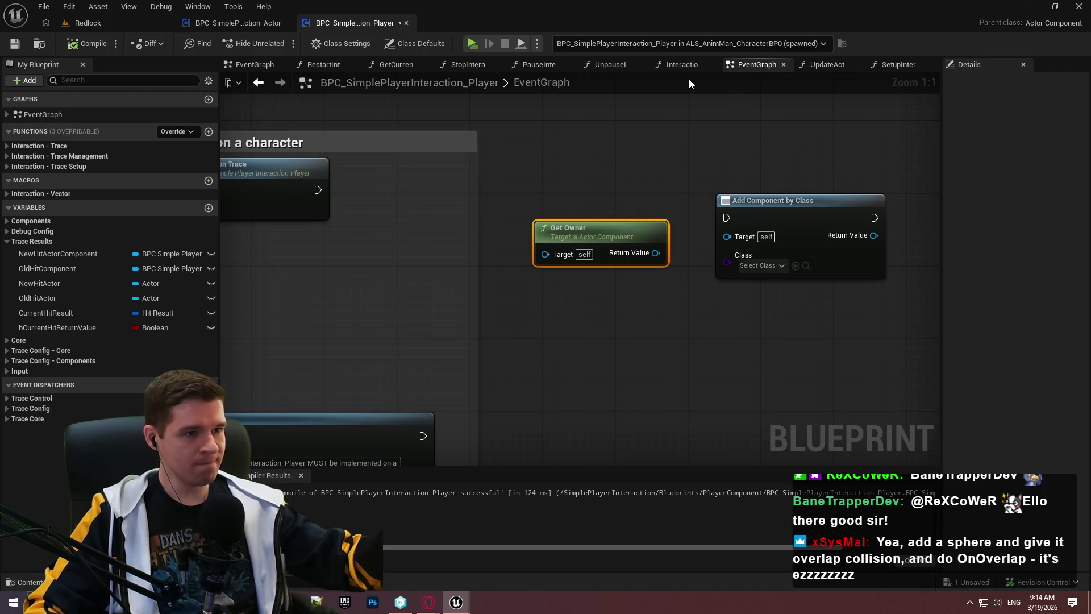
{"action": "left_click", "coordinate": [767, 135]}
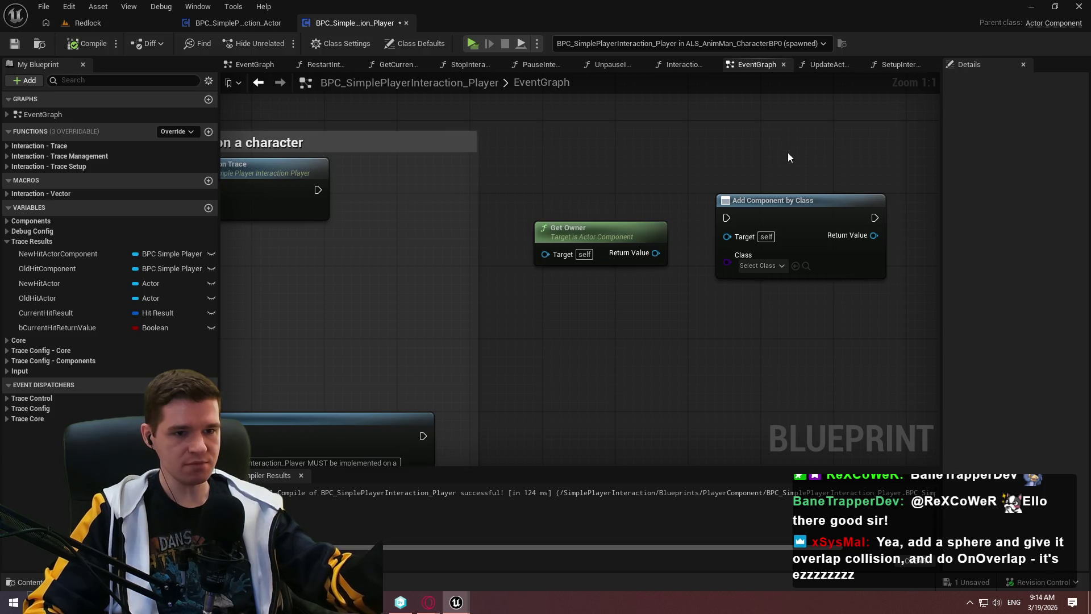
{"action": "left_click", "coordinate": [872, 236]}
{"action": "left_click", "coordinate": [91, 23]}
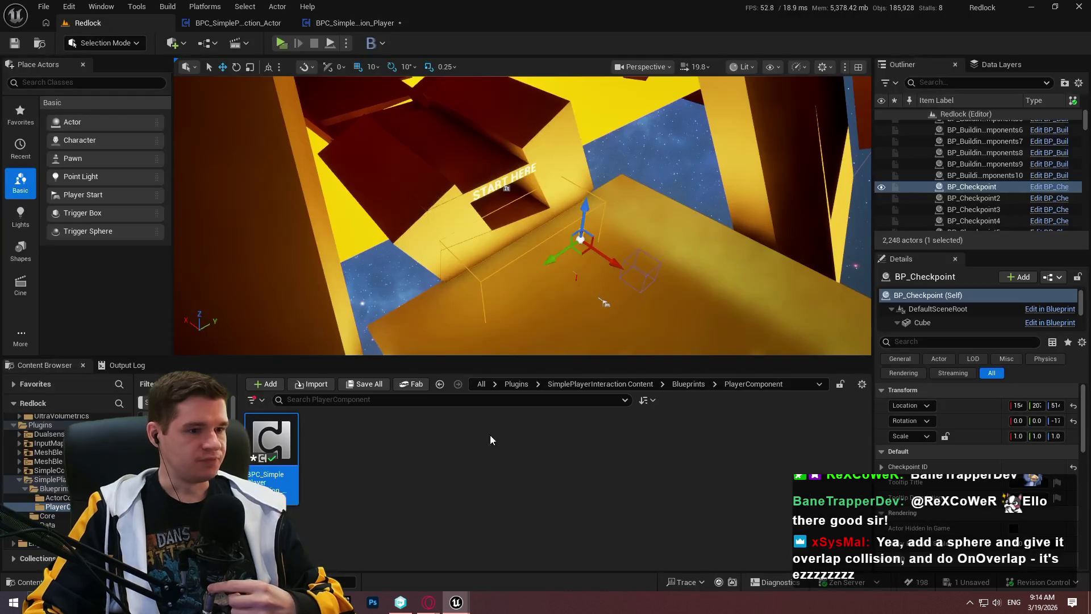
Create a folder named InteractionCollider inside the plugin's Blueprints folder and open it
{"action": "left_click", "coordinate": [696, 386]}
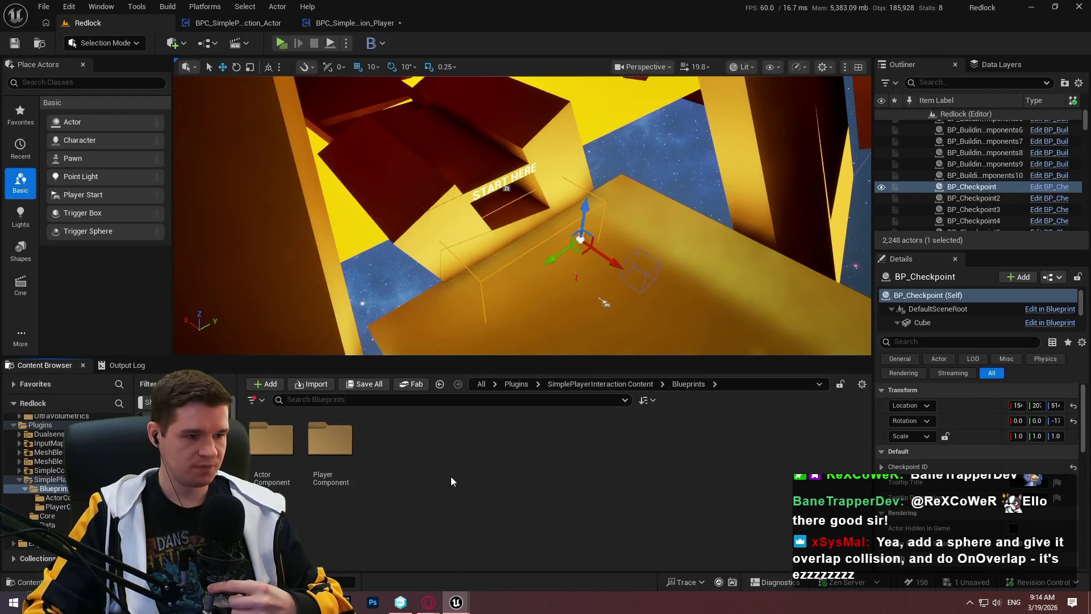
{"action": "right_click", "coordinate": [409, 468]}
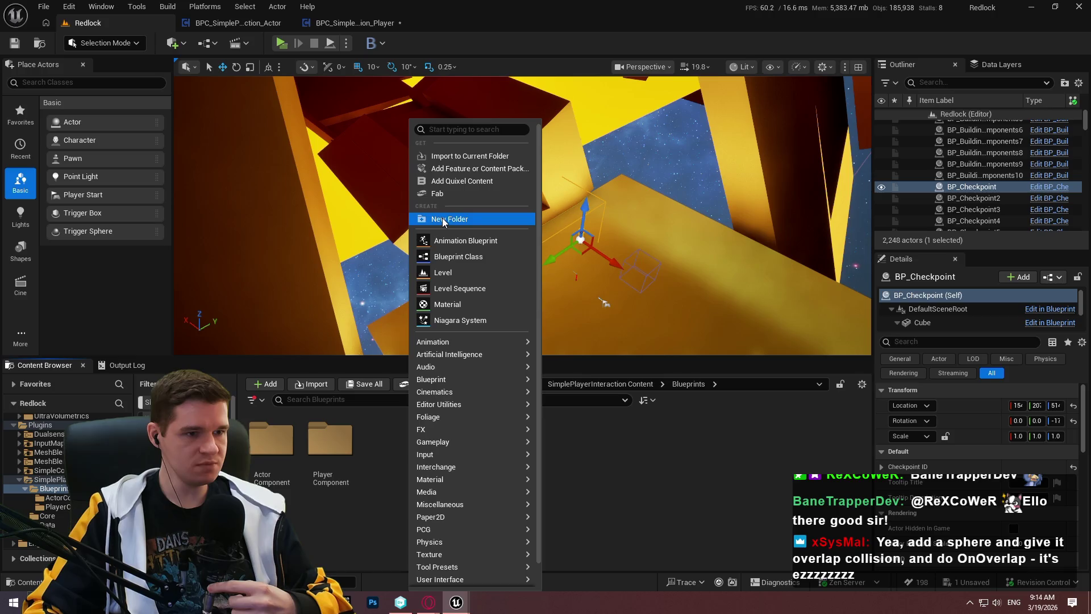
{"action": "left_click", "coordinate": [451, 217]}
{"action": "type", "text": "Int"}
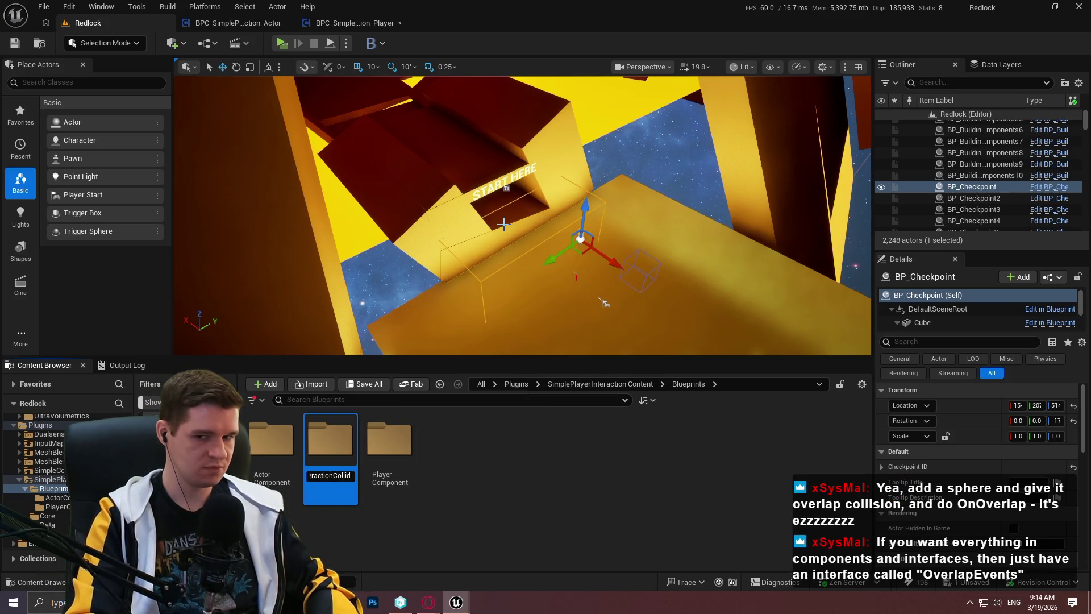
{"action": "type", "text": "der"}
{"action": "key", "text": "Return"}
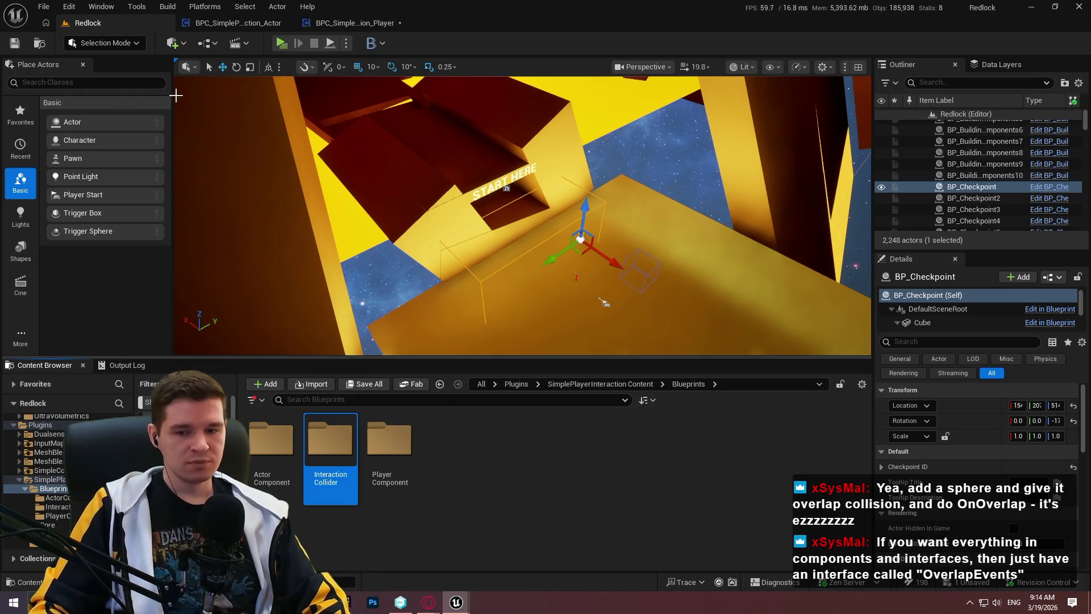
{"action": "double_click", "coordinate": [330, 446]}
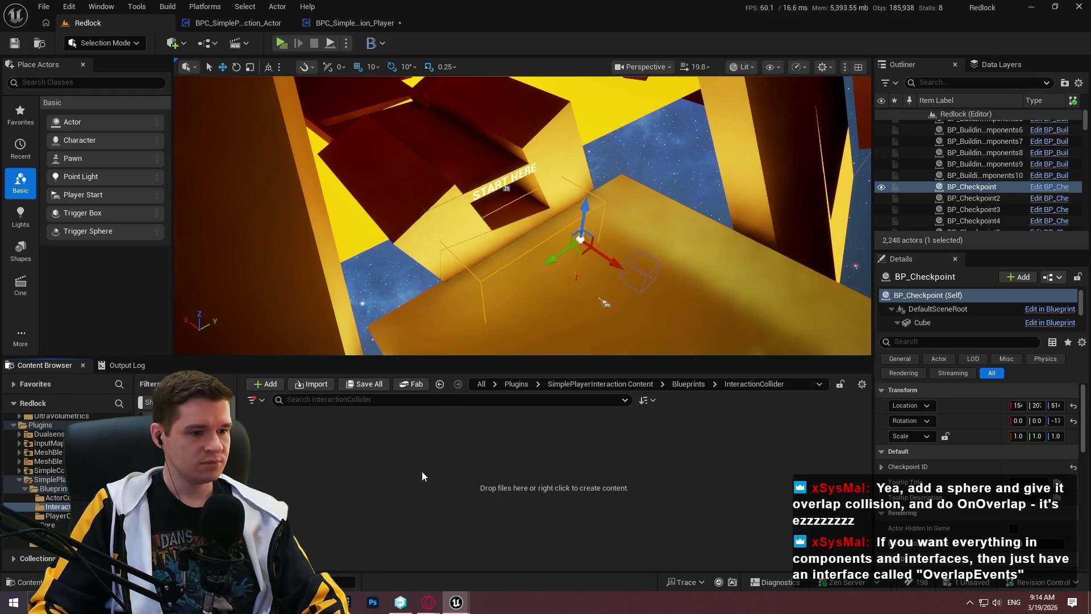
{"action": "right_click", "coordinate": [391, 467]}
{"action": "left_click", "coordinate": [432, 240]}
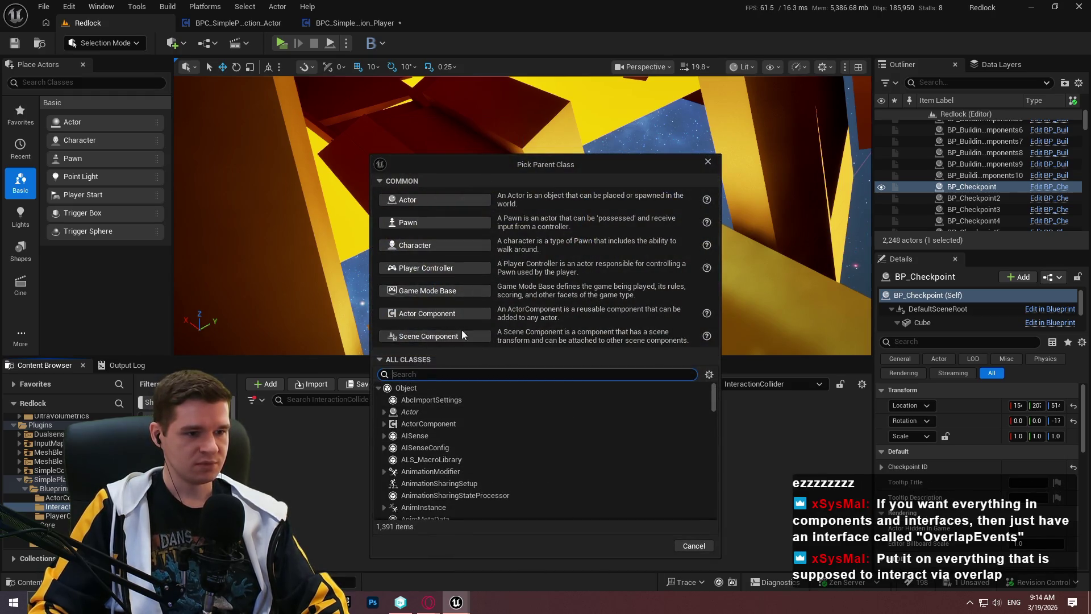
{"action": "left_click", "coordinate": [434, 337]}
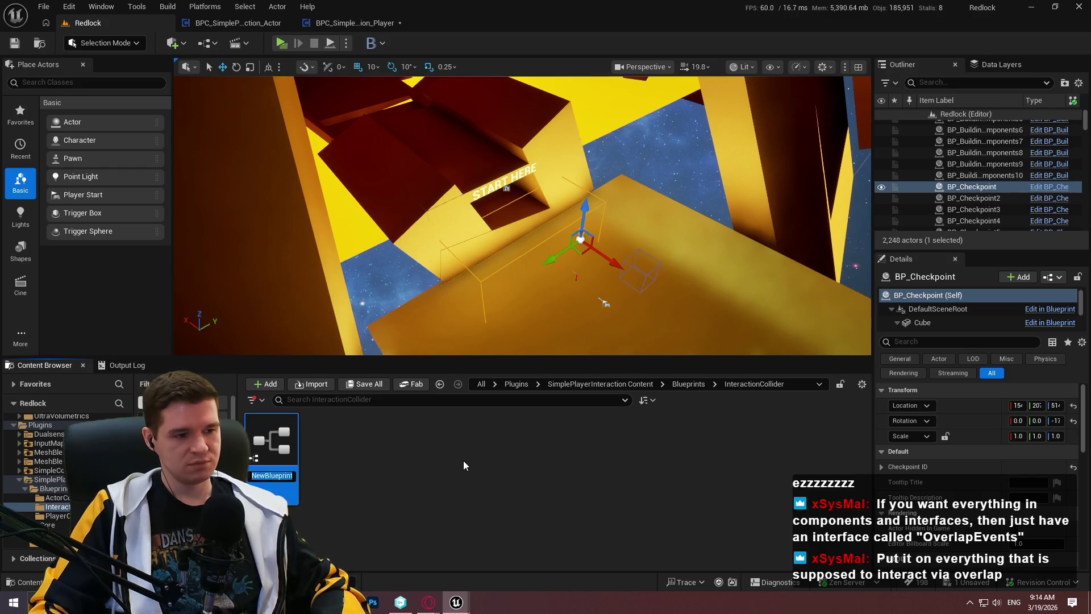
{"action": "key", "text": "Return"}
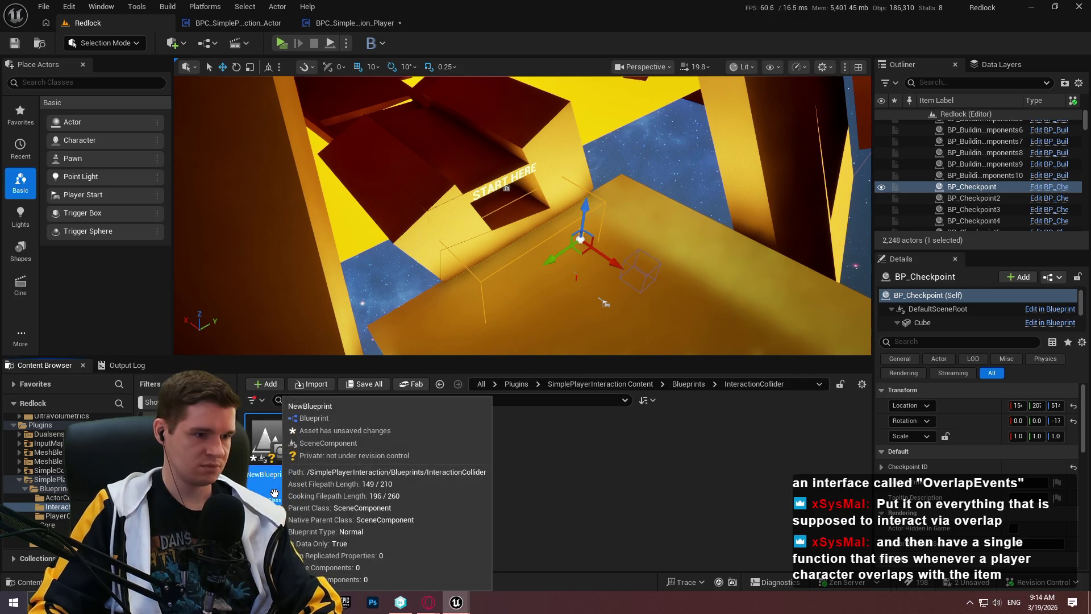
{"action": "double_click", "coordinate": [274, 493]}
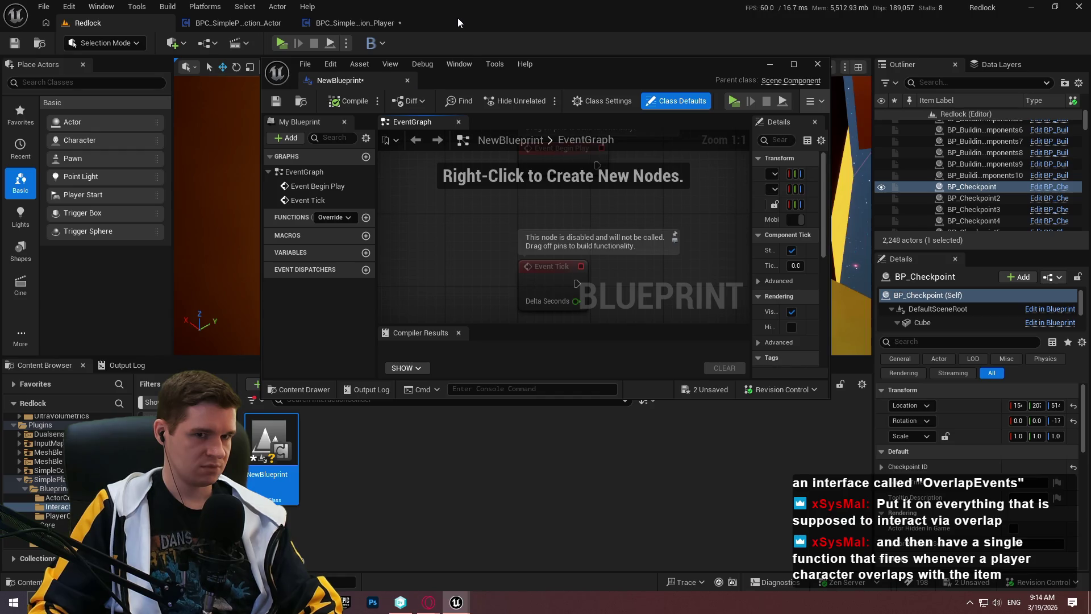
{"action": "left_click", "coordinate": [817, 63]}
{"action": "key", "text": "Delete"}
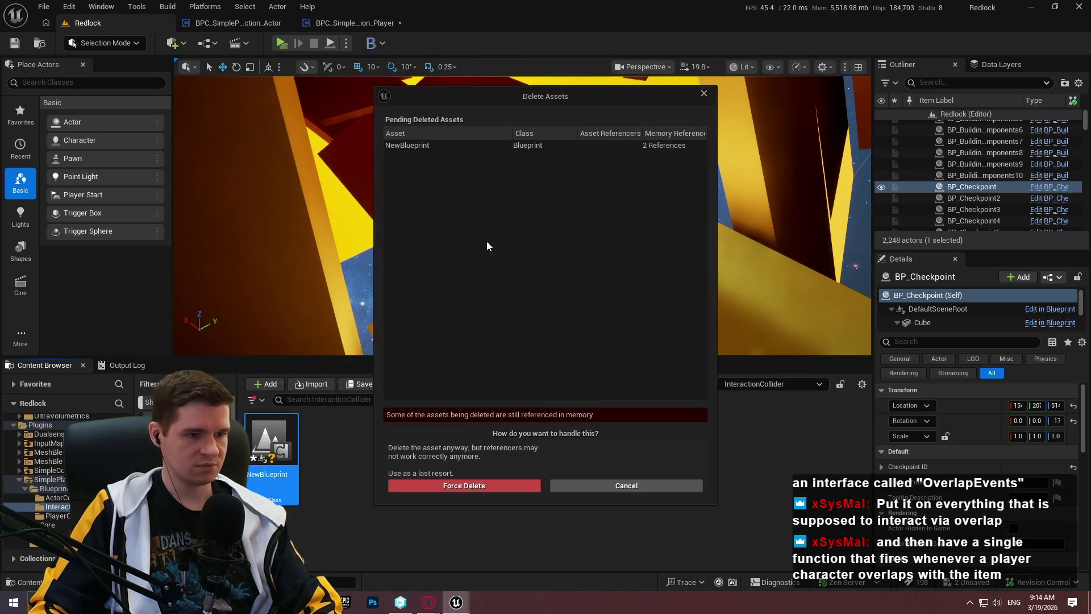
{"action": "left_click", "coordinate": [464, 487]}
Create a Blueprint Class with Scene Component as parent, keeping the default name NewBlueprint
{"action": "right_click", "coordinate": [295, 437]}
{"action": "left_click", "coordinate": [348, 256]}
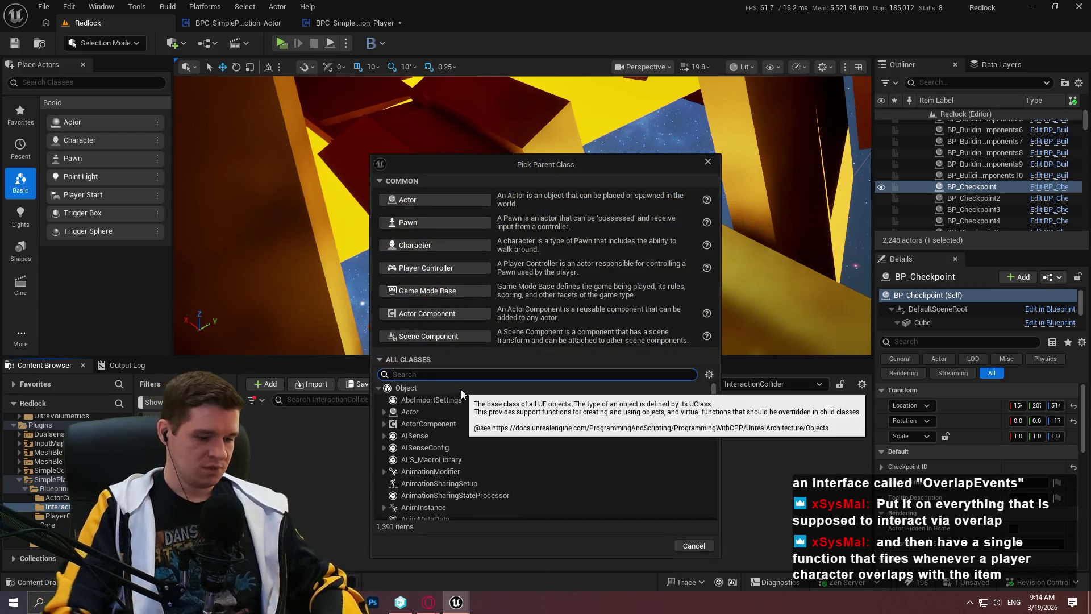
{"action": "type", "text": "sphere"}
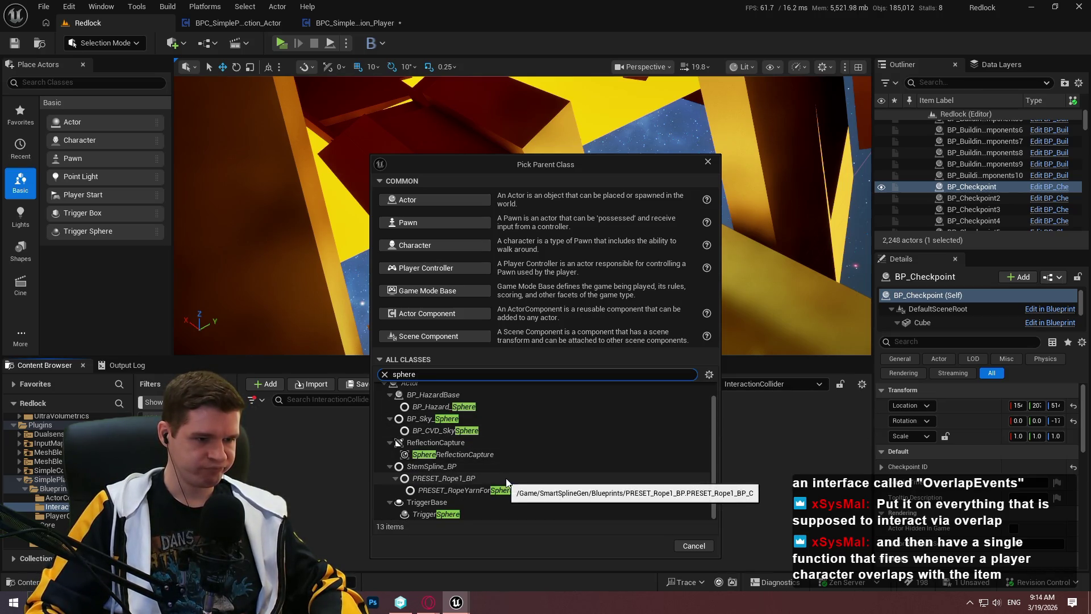
{"action": "scroll", "coordinate": [508, 478], "scroll_direction": "up", "scroll_amount": 1}
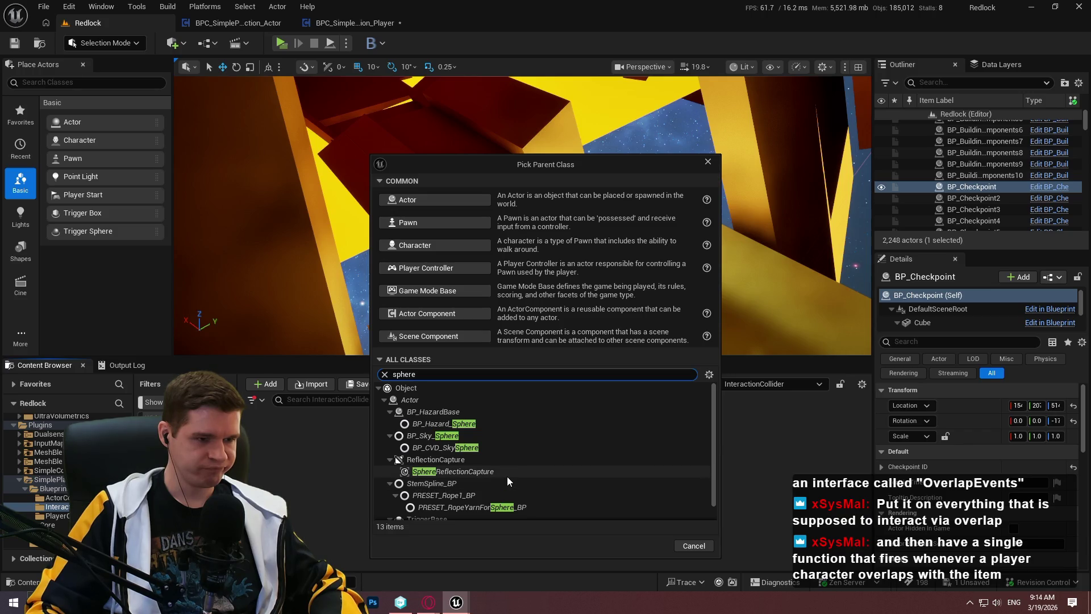
{"action": "scroll", "coordinate": [507, 476], "scroll_direction": "down", "scroll_amount": 1}
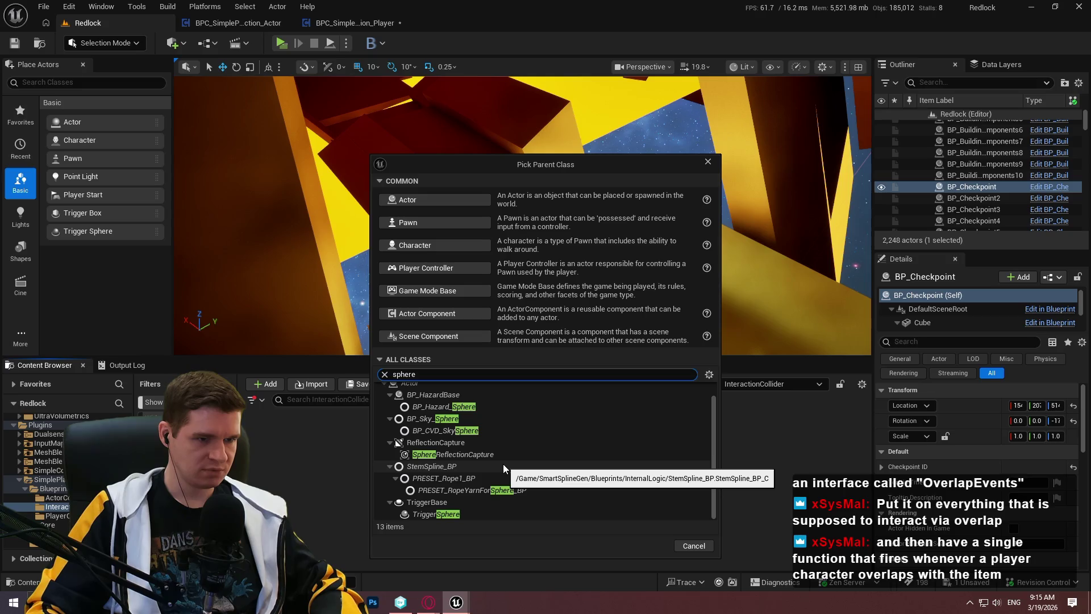
{"action": "left_click", "coordinate": [417, 336]}
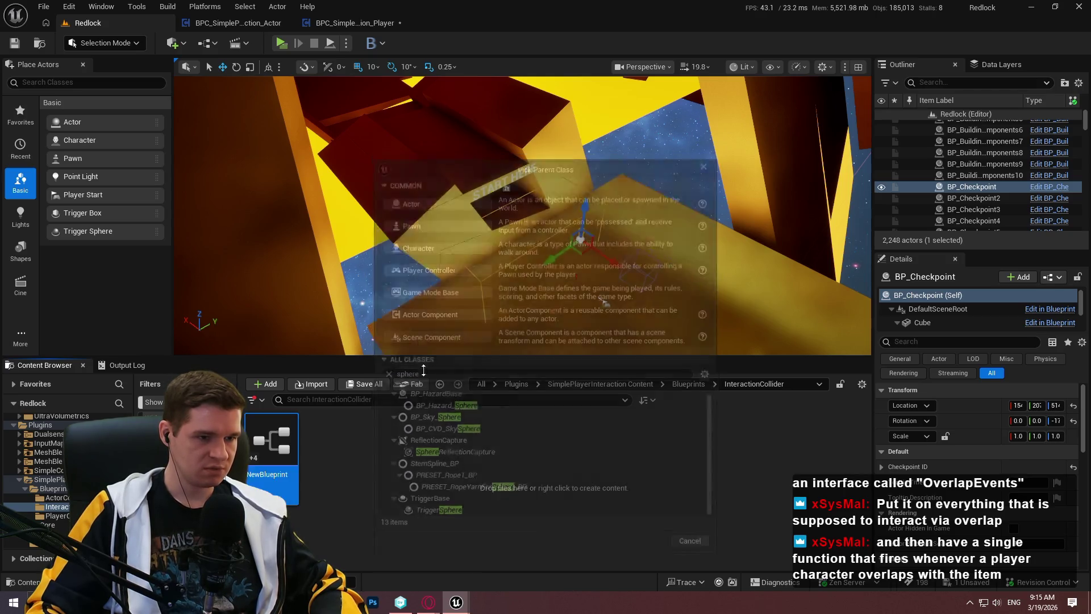
{"action": "key", "text": "Return"}
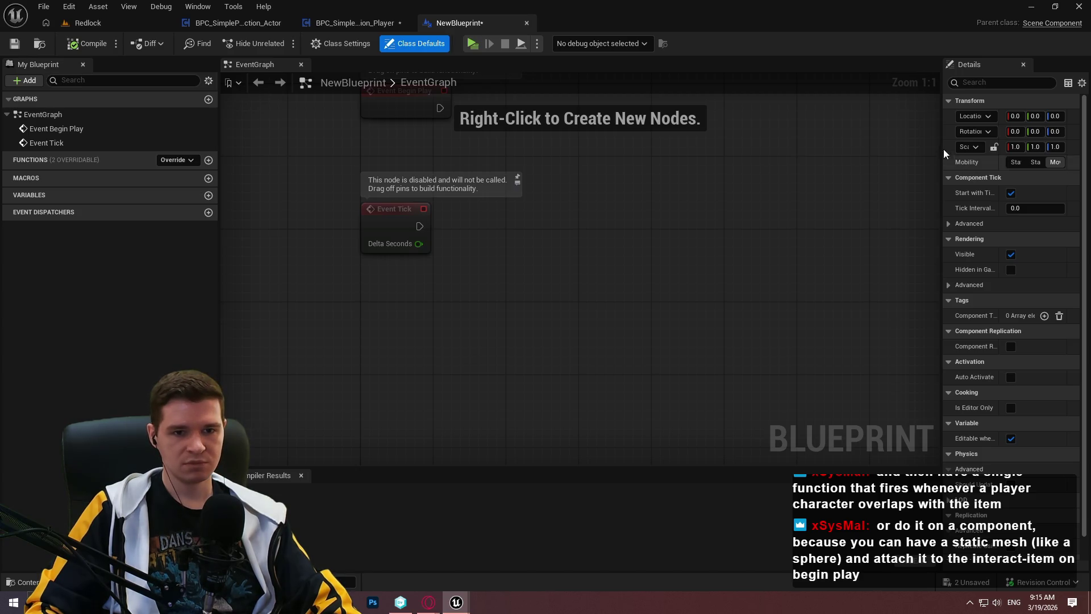
Open NewBlueprint's Class Settings and browse Parent Class for 'coll', leaving Scene Component
{"action": "left_click_drag", "start_coordinate": [941, 159], "coordinate": [845, 167]}
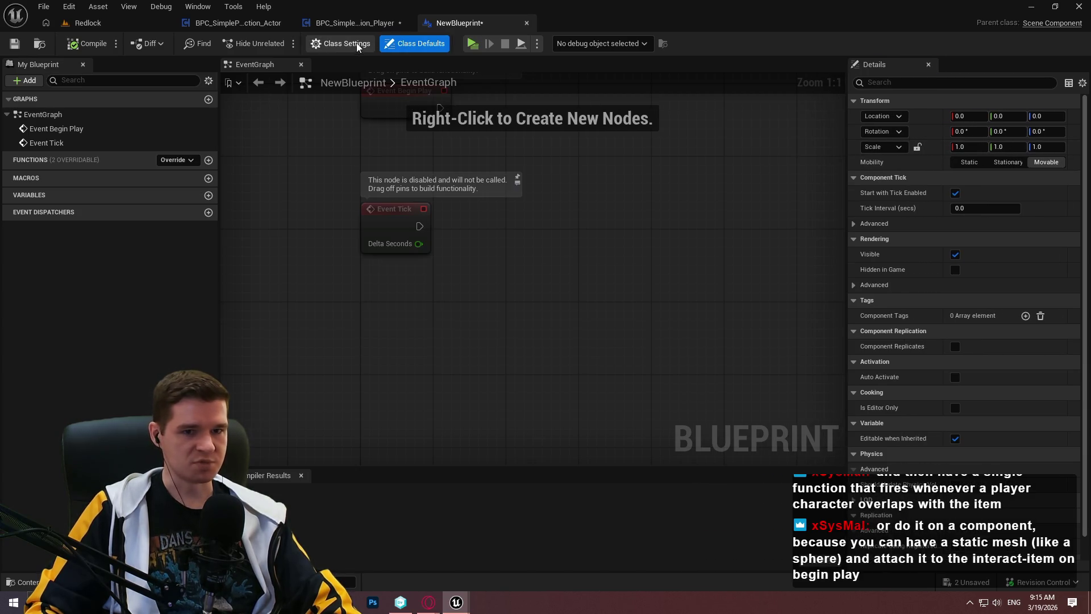
{"action": "left_click", "coordinate": [340, 44]}
{"action": "left_click", "coordinate": [983, 117]}
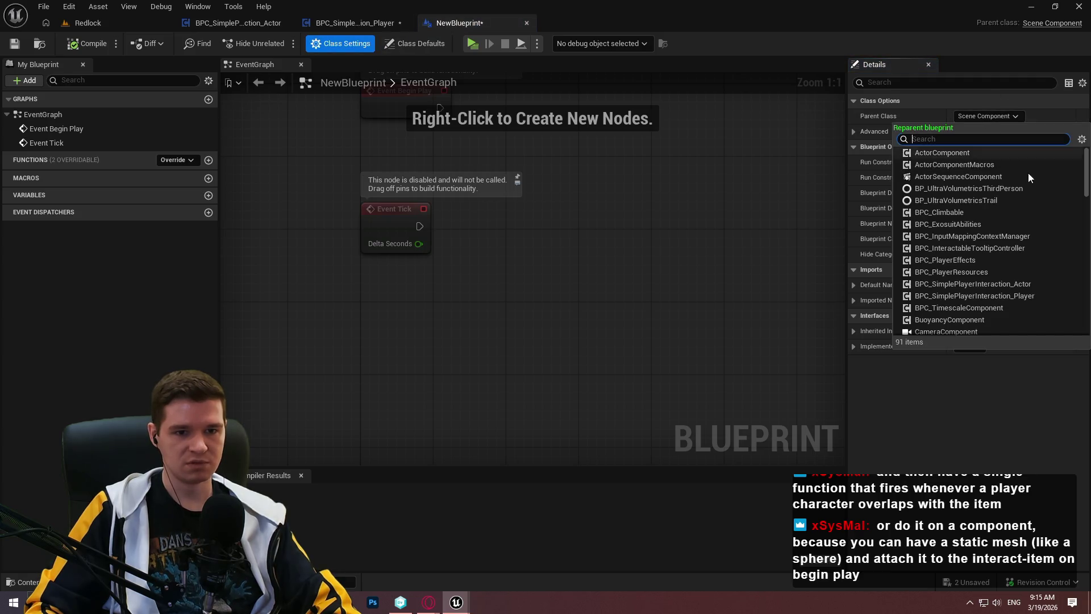
{"action": "mouse_move", "coordinate": [1086, 171]}
{"action": "left_mouse_down"}
{"action": "mouse_move", "coordinate": [1086, 299]}
{"action": "mouse_move", "coordinate": [1086, 209]}
{"action": "left_mouse_up"}
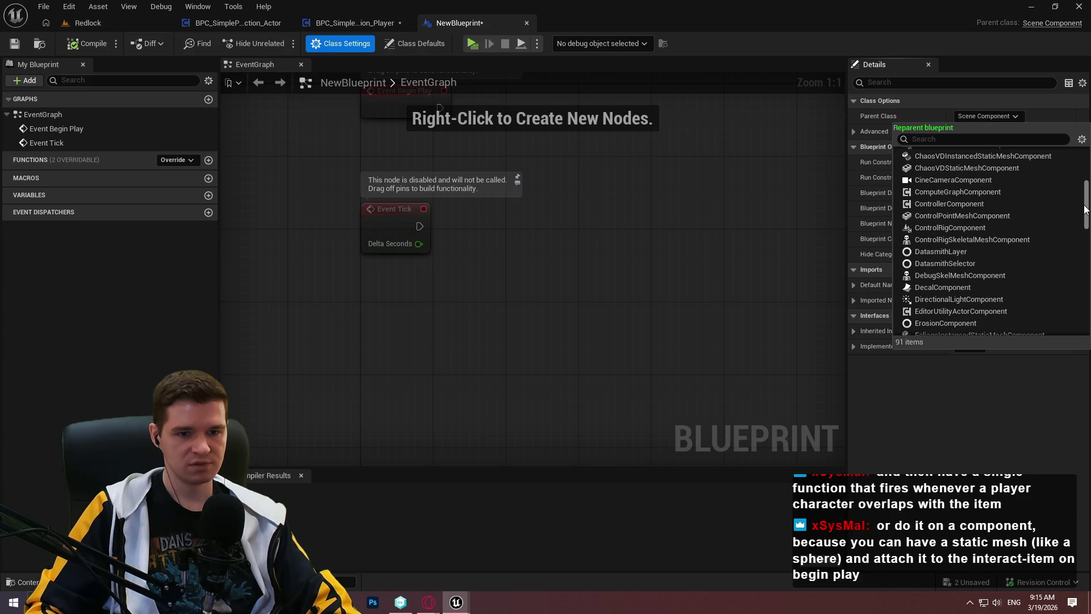
{"action": "scroll", "coordinate": [1018, 177], "scroll_direction": "down", "scroll_amount": 1}
{"action": "left_click", "coordinate": [951, 139]}
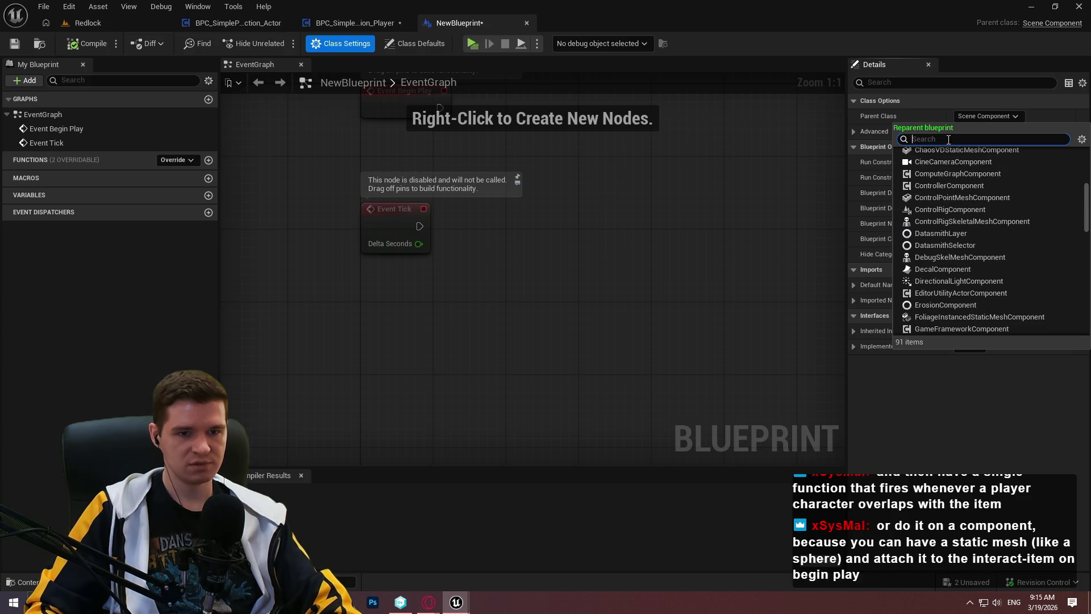
{"action": "type", "text": "coll"}
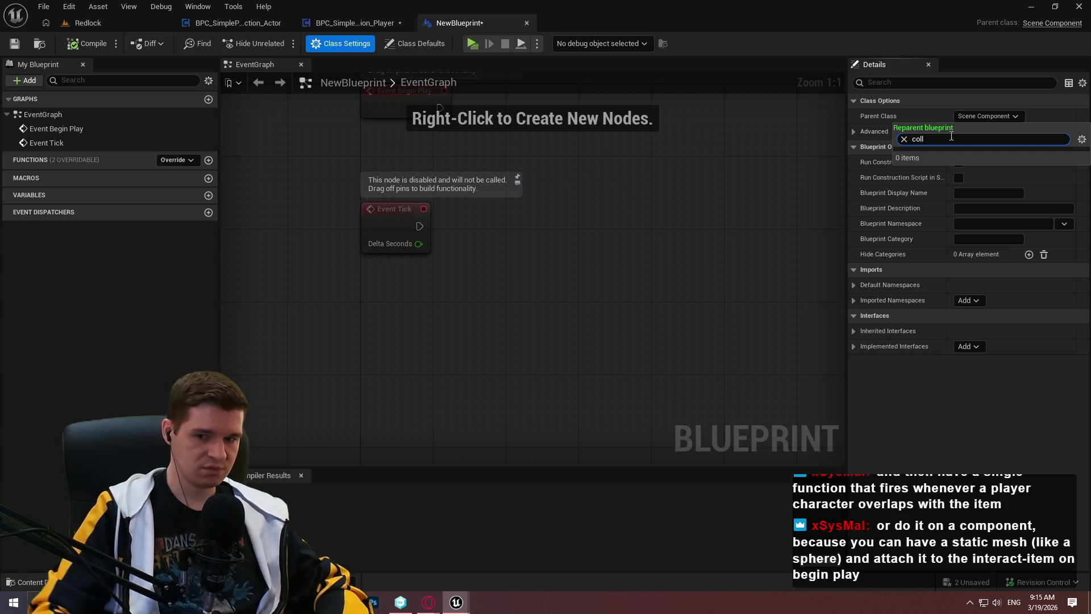
{"action": "left_click", "coordinate": [487, 317]}
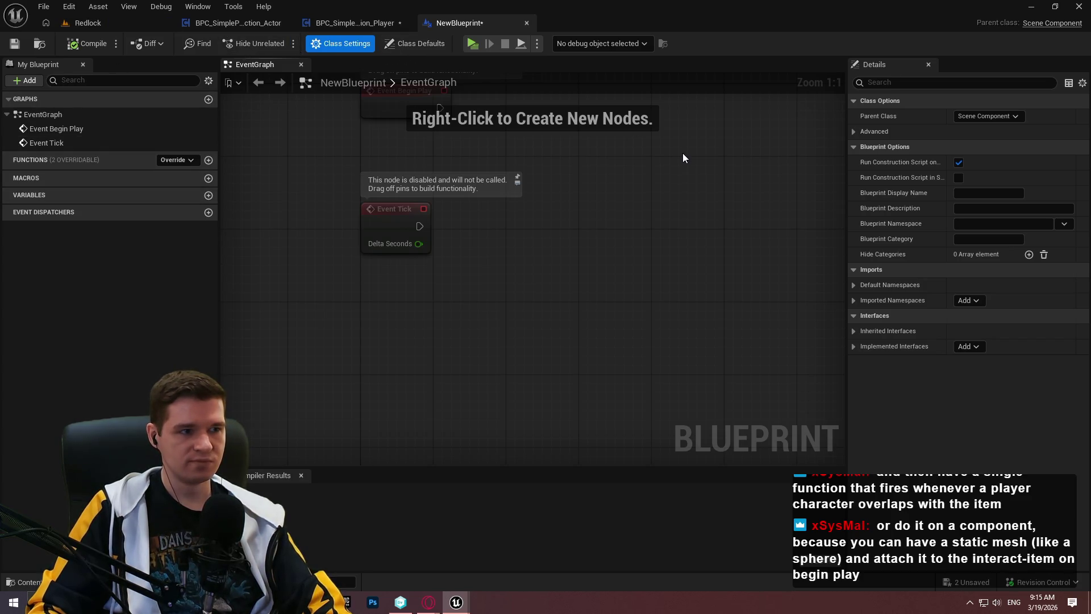
Delete the NewBlueprint asset from the InteractionCollider folder in Redlock
{"action": "left_click", "coordinate": [91, 22]}
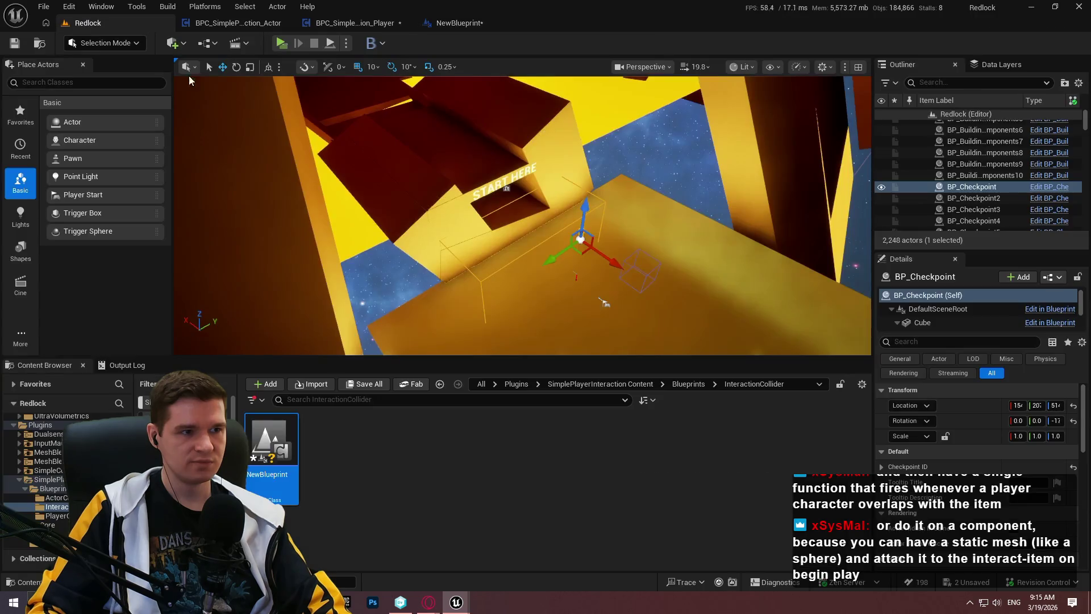
{"action": "key", "text": "Delete"}
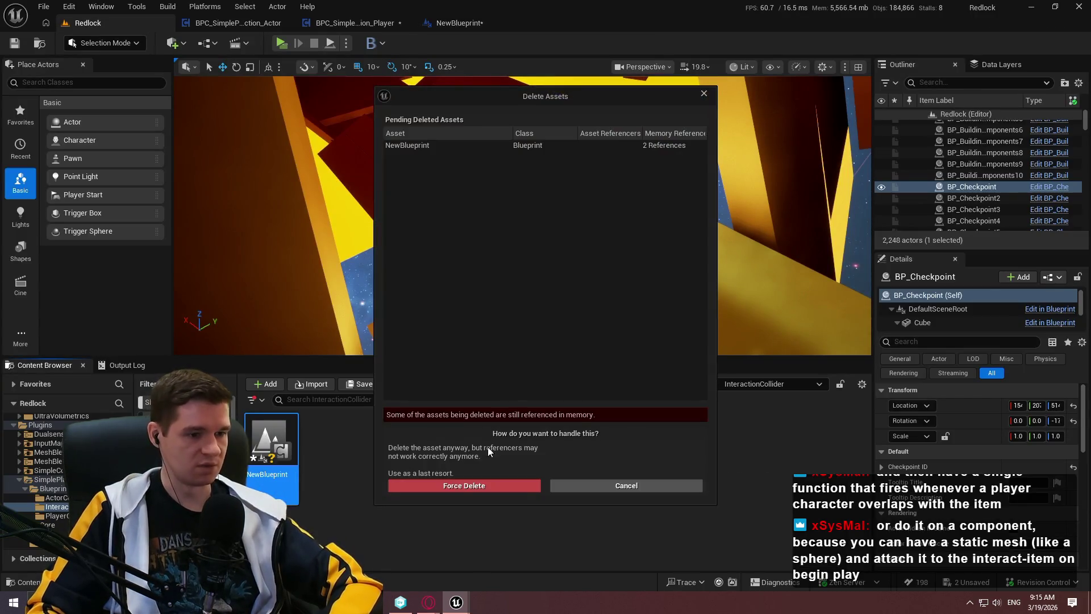
{"action": "key", "text": "Escape"}
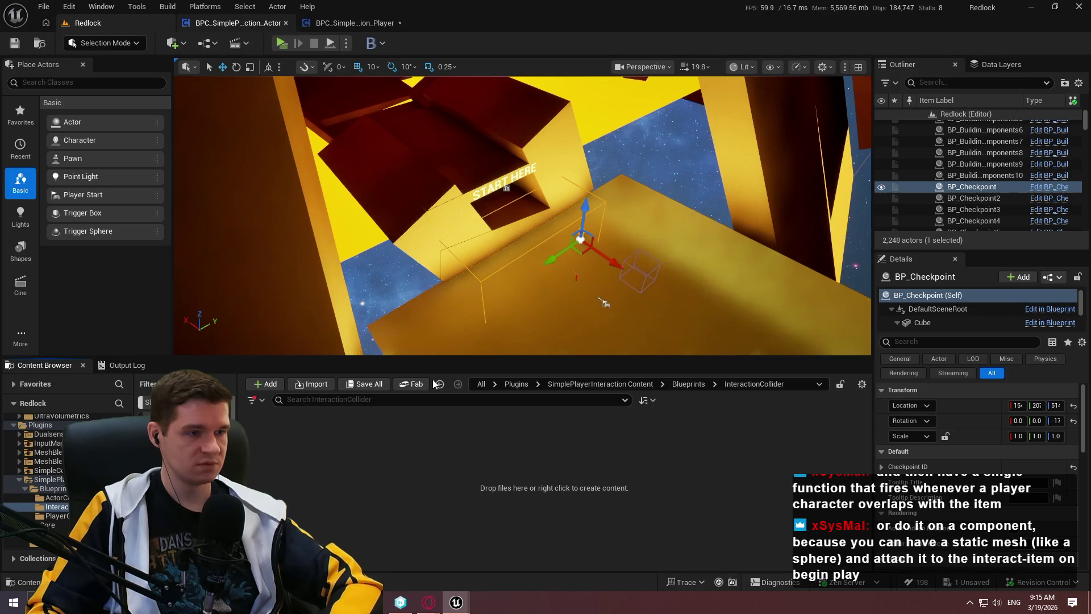
{"action": "right_click", "coordinate": [428, 493]}
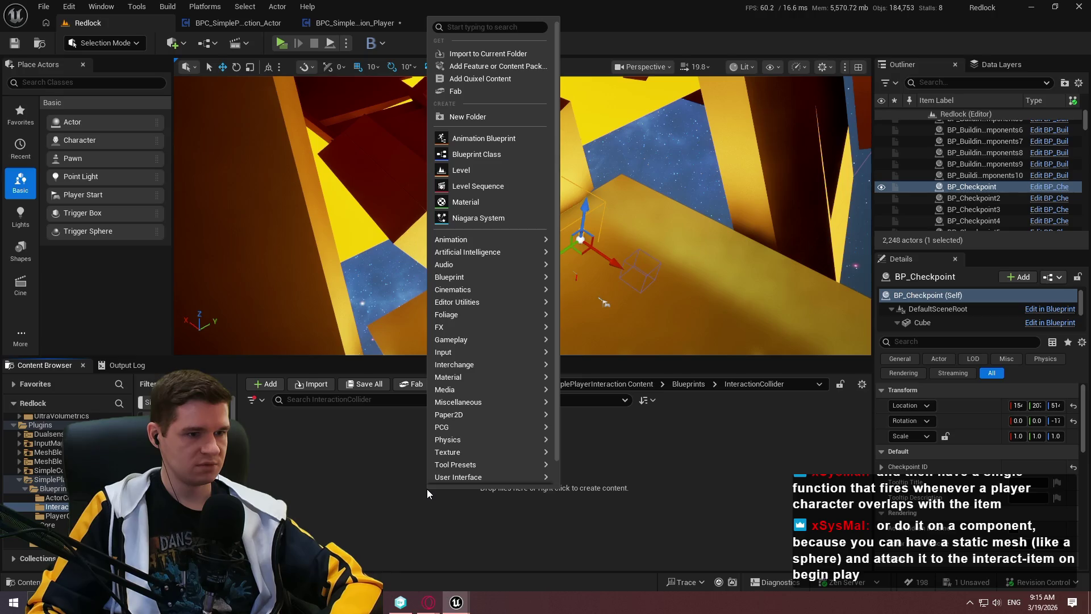
{"action": "key", "text": "Escape"}
Return to the BPC_SimplePlayerInteraction_Player EventGraph with its Add Component by Class node
{"action": "left_click", "coordinate": [346, 26]}
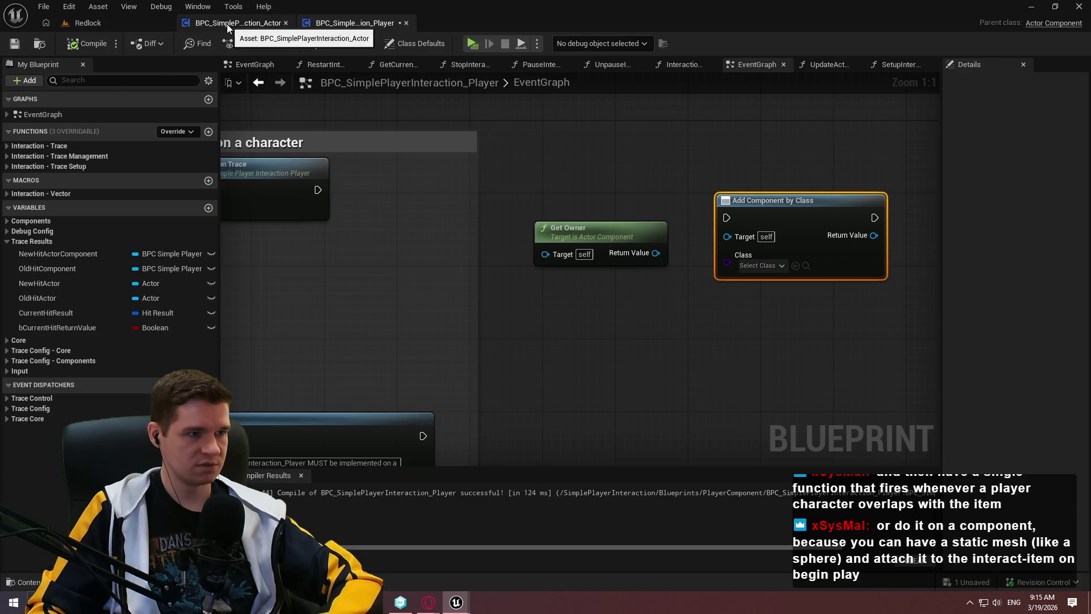
{"action": "left_click", "coordinate": [96, 23]}
{"action": "right_click", "coordinate": [391, 516]}
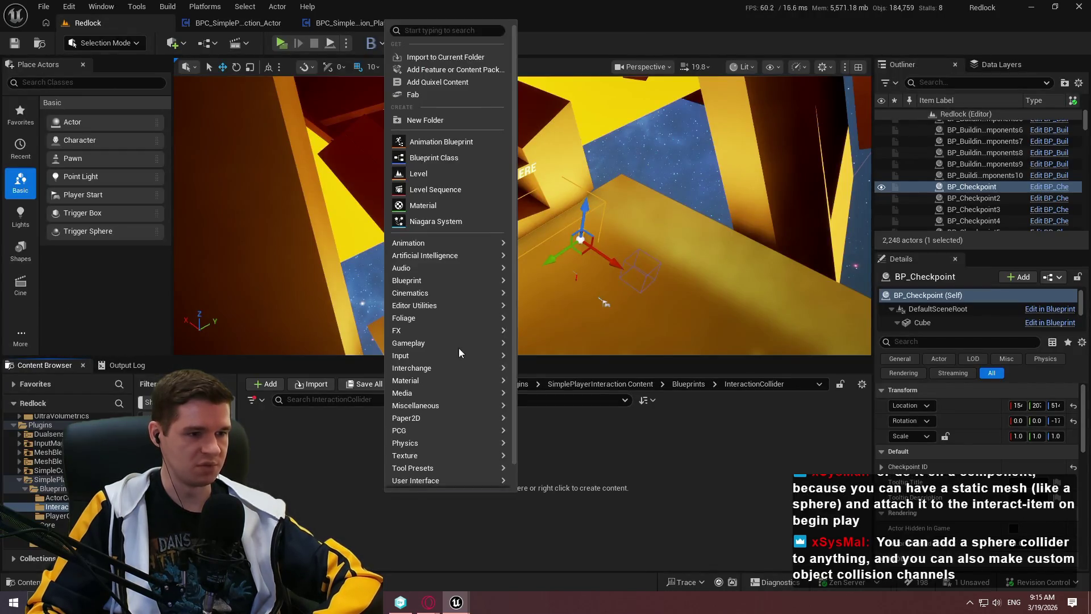
{"action": "left_click", "coordinate": [617, 465]}
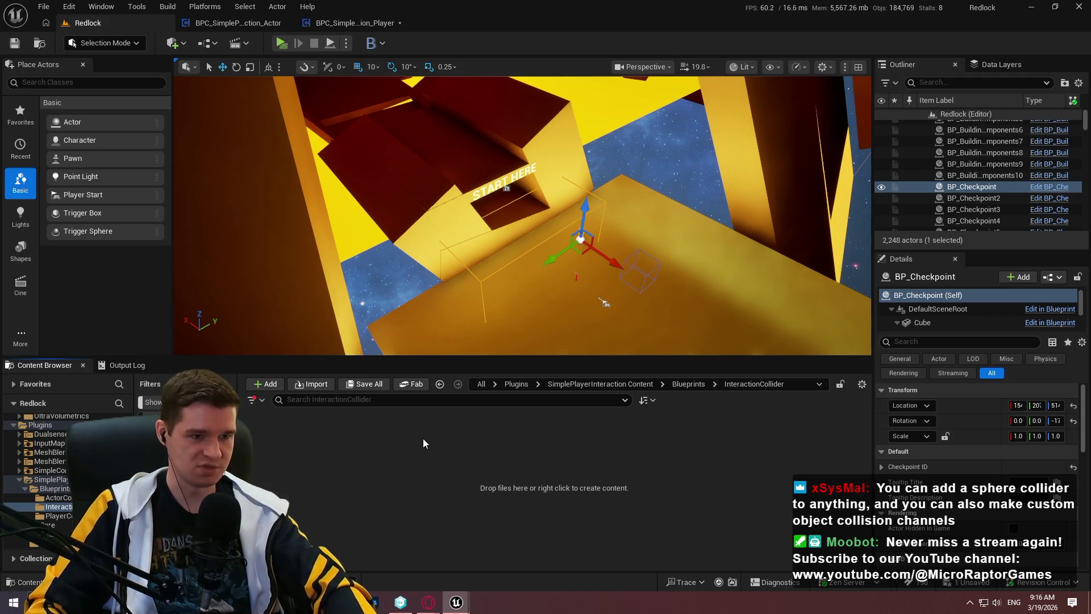
{"action": "right_click", "coordinate": [402, 434]}
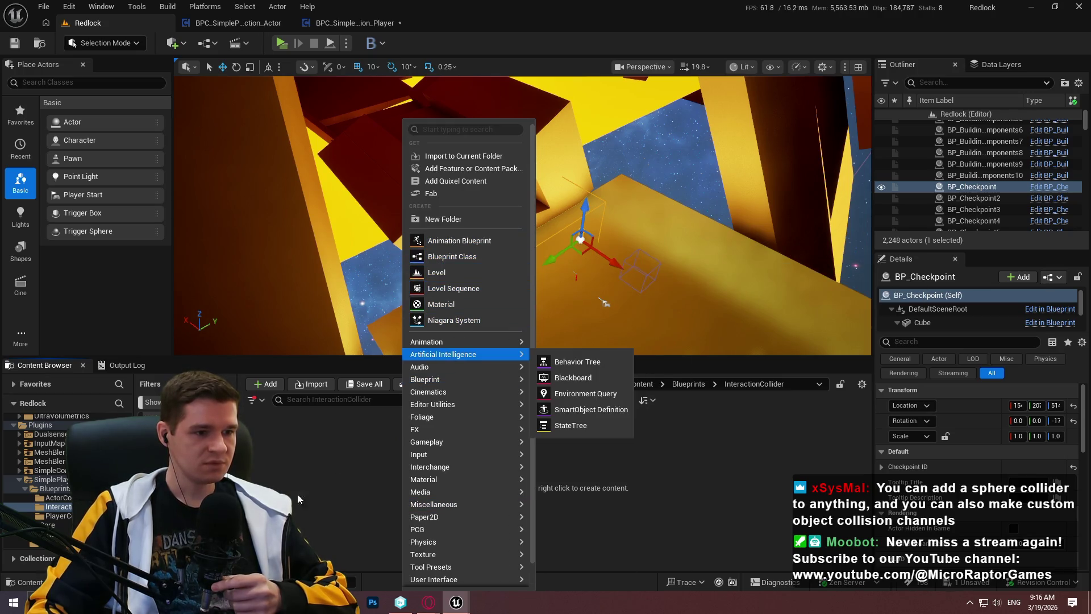
{"action": "left_click", "coordinate": [303, 5]}
{"action": "left_click", "coordinate": [354, 23]}
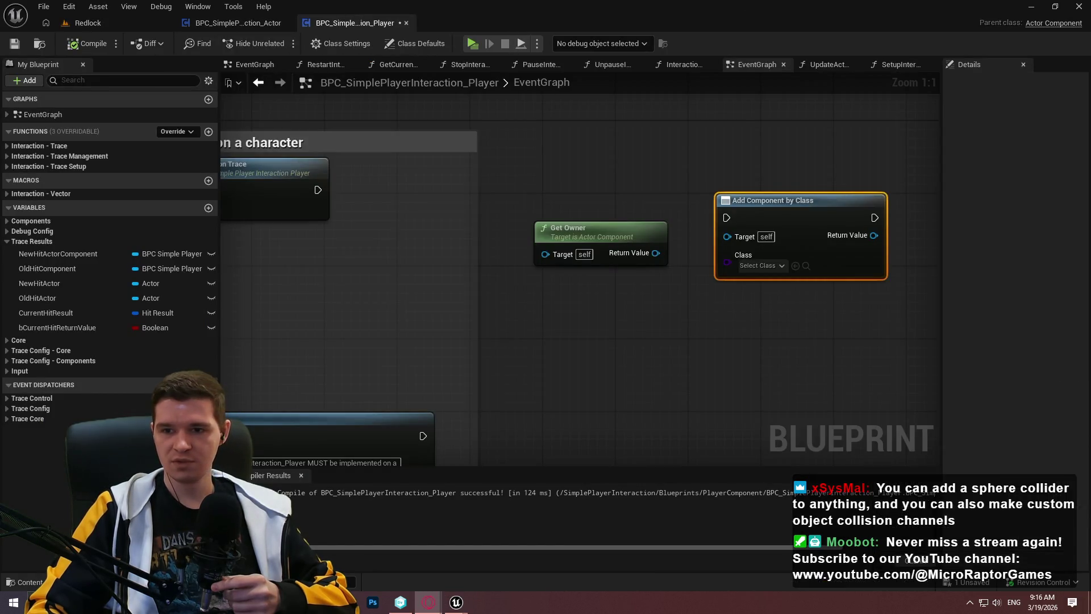
Set the Add Component by Class node's class to Sphere Collision
{"action": "left_click", "coordinate": [829, 389]}
{"action": "left_click_drag", "start_coordinate": [875, 369], "coordinate": [704, 338]}
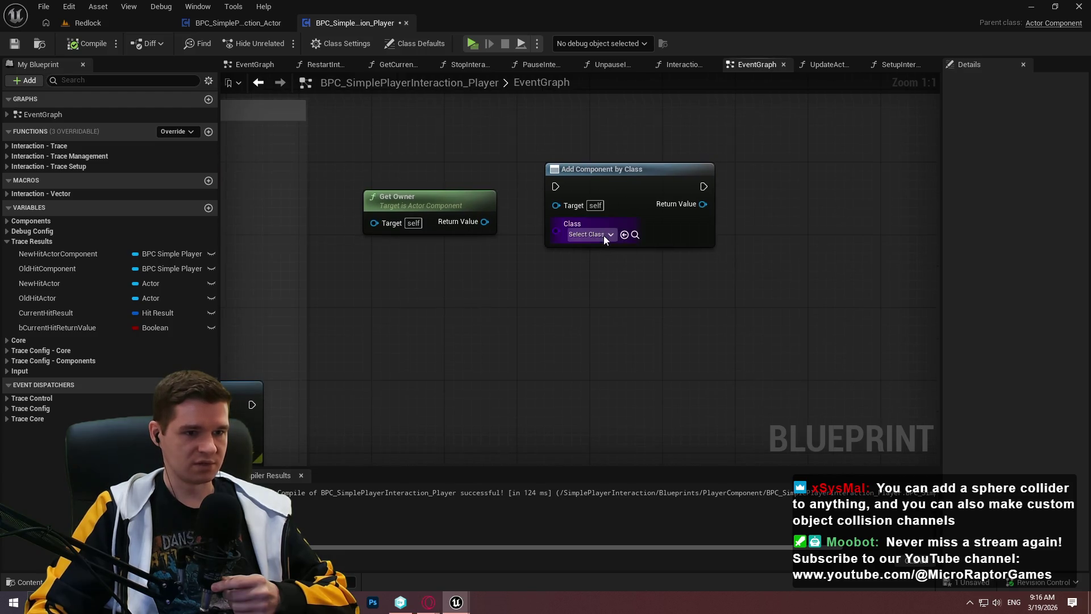
{"action": "left_click", "coordinate": [601, 235]}
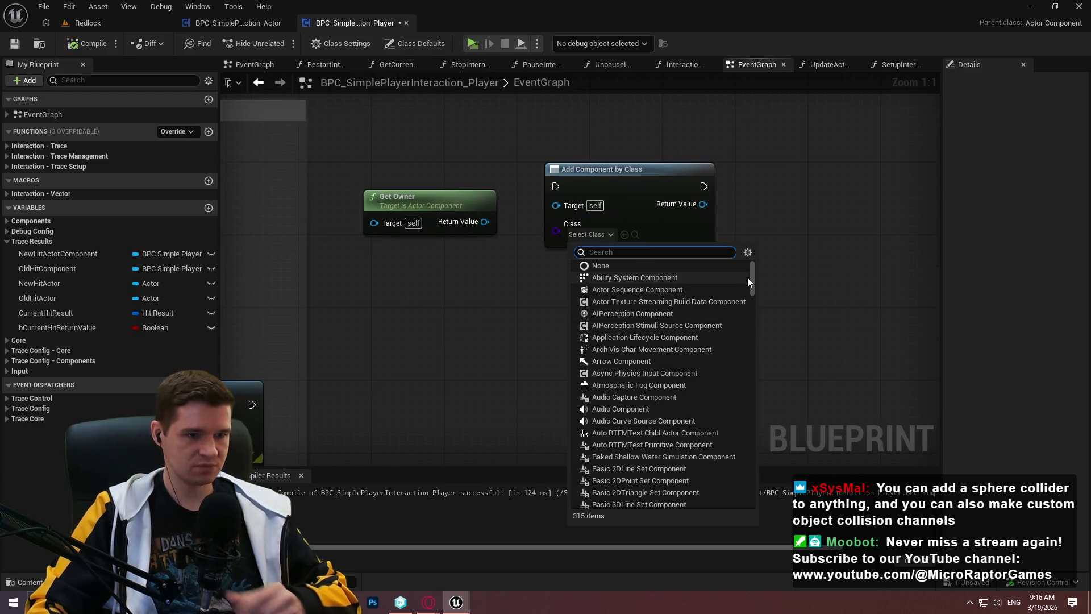
{"action": "type", "text": "coll"}
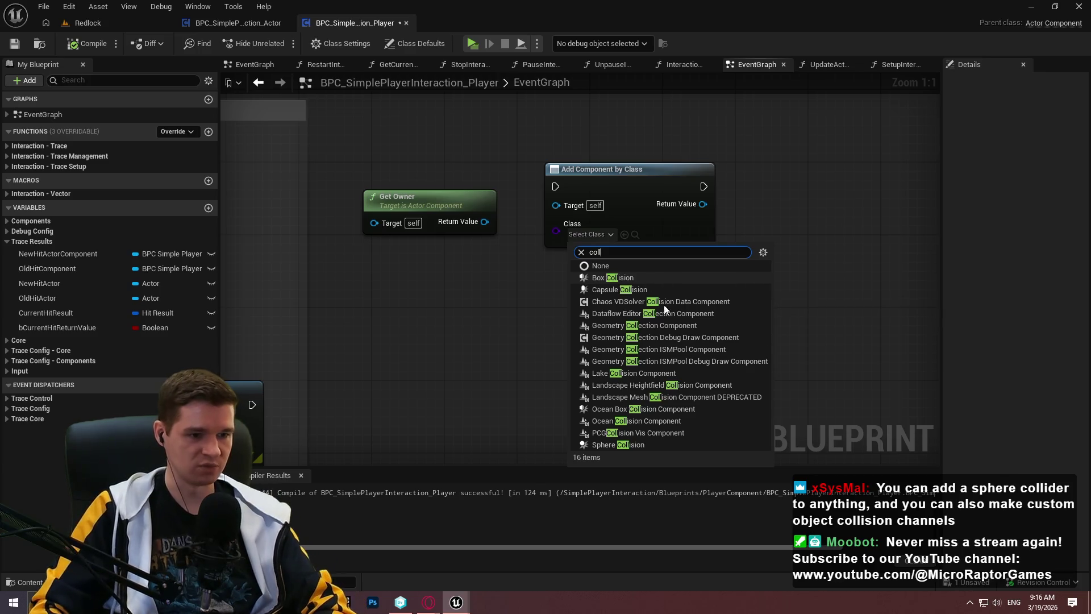
{"action": "left_click", "coordinate": [635, 447]}
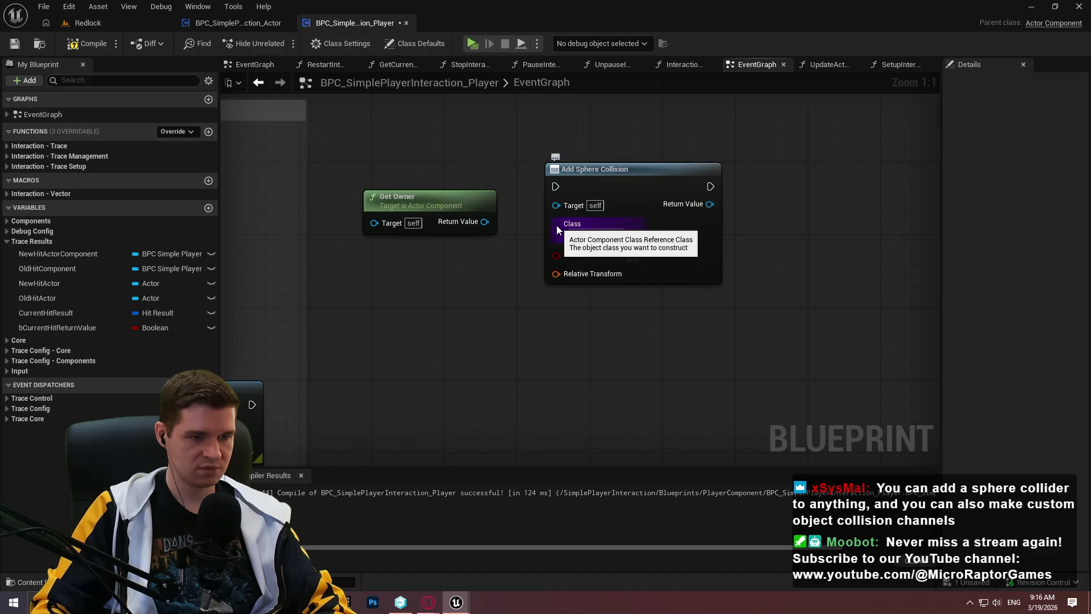
Compile and save the player interaction Blueprint, then return to the Redlock level
{"action": "left_click", "coordinate": [80, 23]}
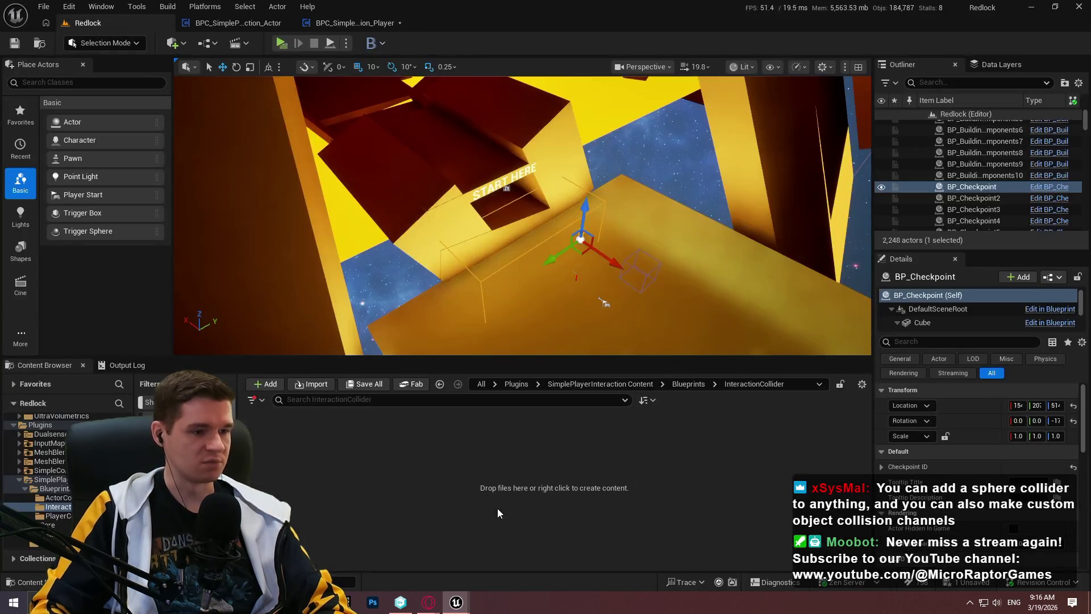
{"action": "right_click", "coordinate": [460, 487]}
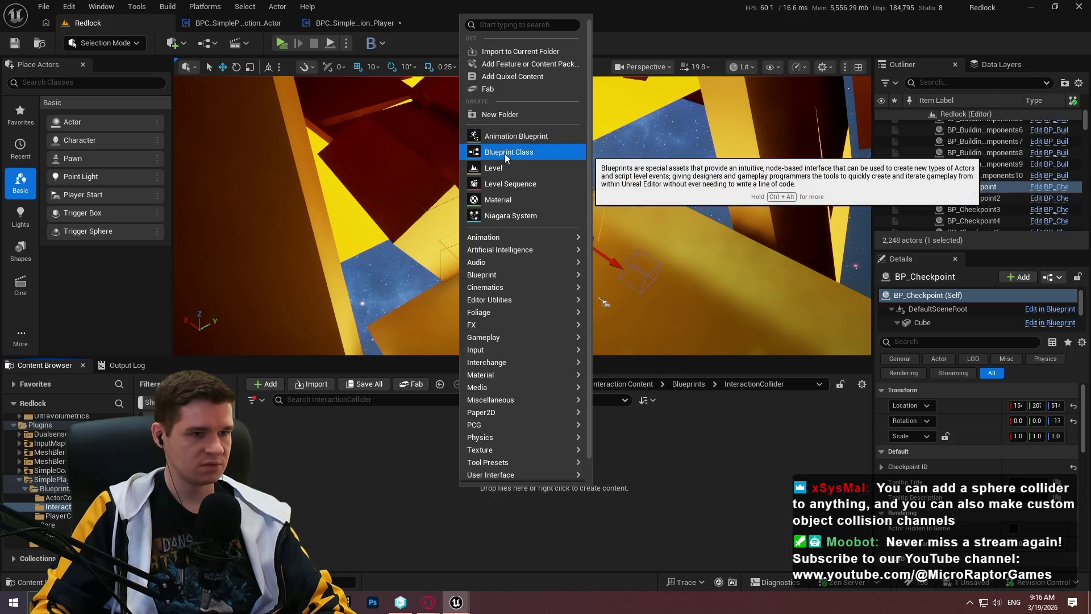
{"action": "left_click", "coordinate": [250, 22]}
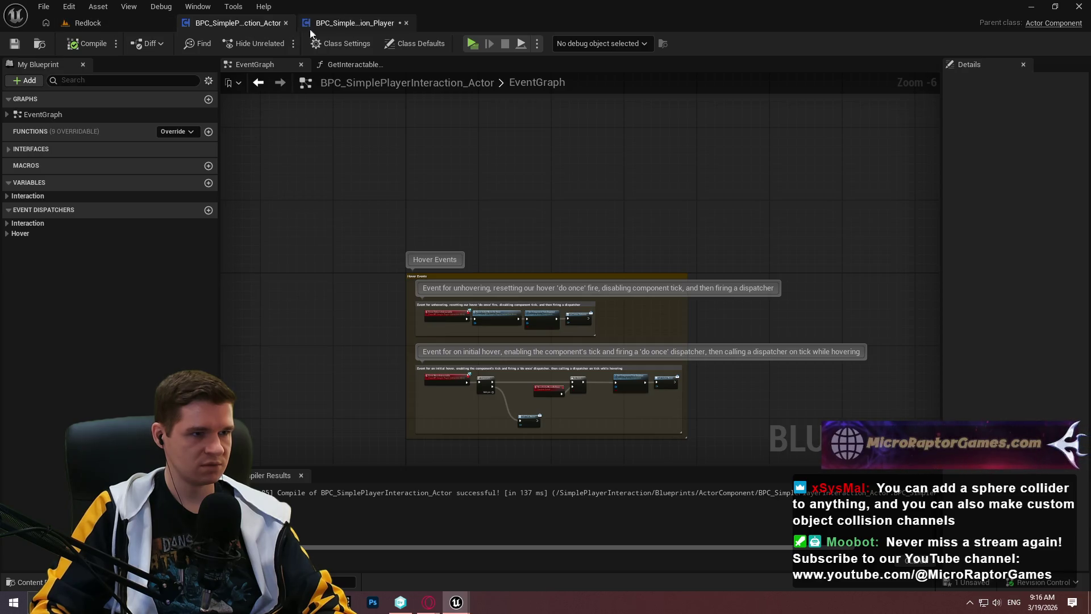
{"action": "left_click", "coordinate": [385, 23]}
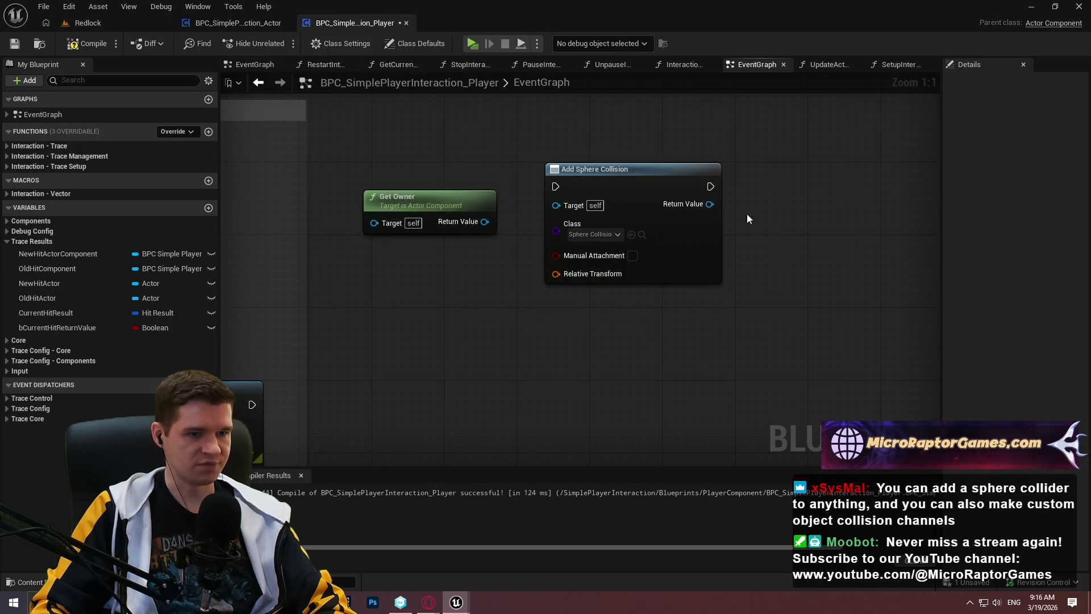
{"action": "left_click", "coordinate": [87, 43]}
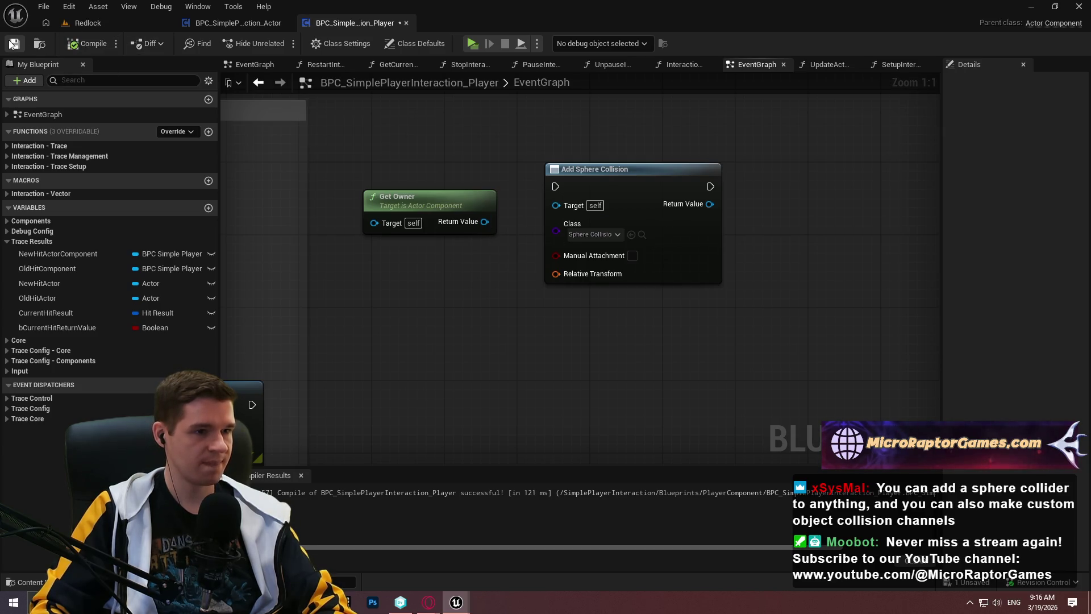
{"action": "key", "text": "ctrl+s"}
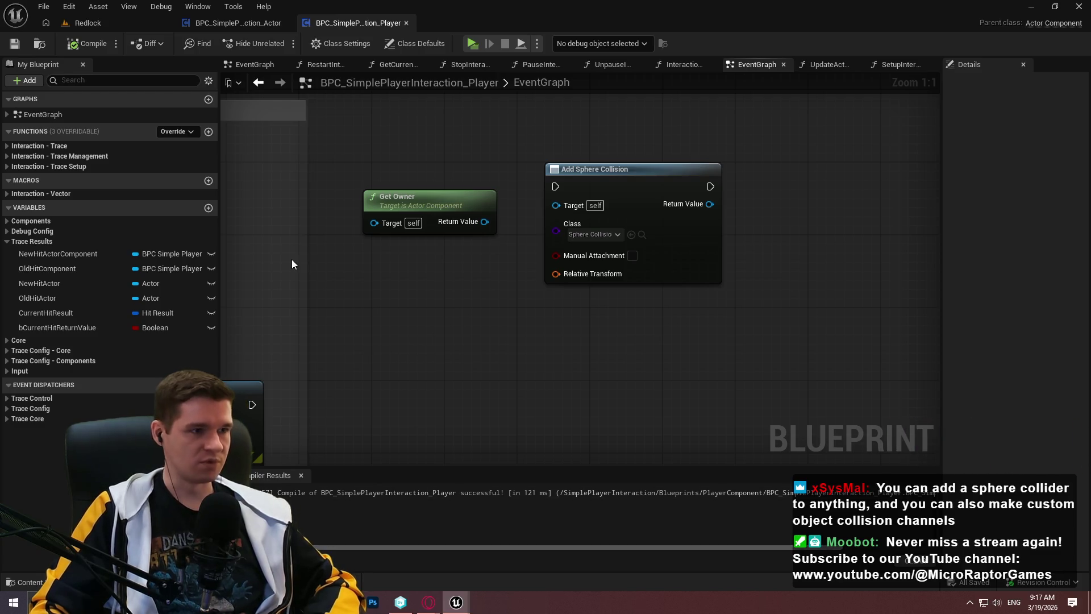
{"action": "left_click", "coordinate": [106, 26]}
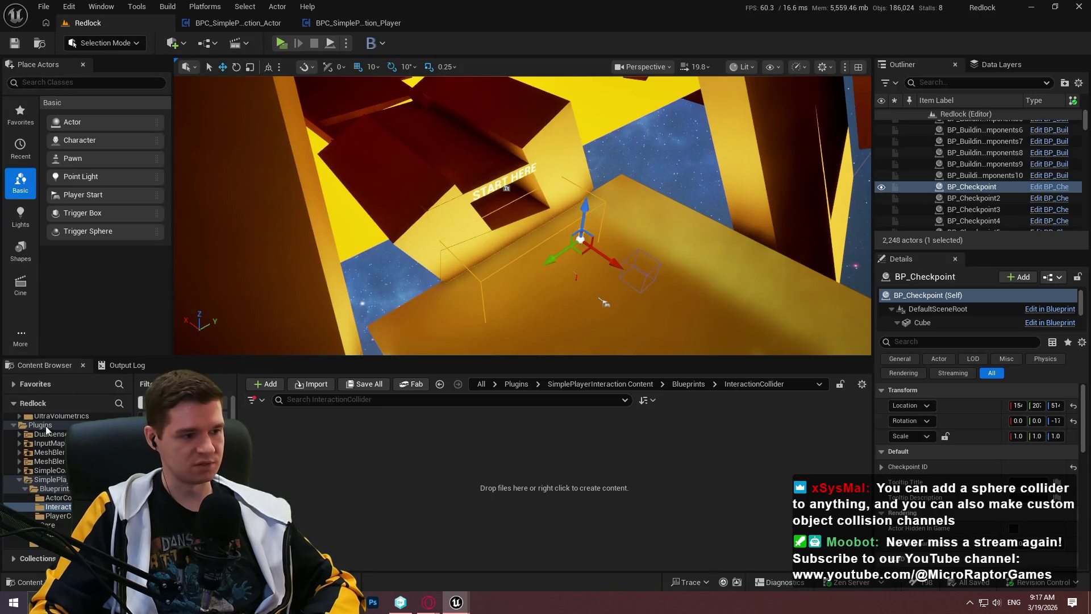
Open ALS_AnimMan_CharacterBP from AdvancedLocomotionV4/Blueprints/CharacterLogic
{"action": "left_click", "coordinate": [21, 480]}
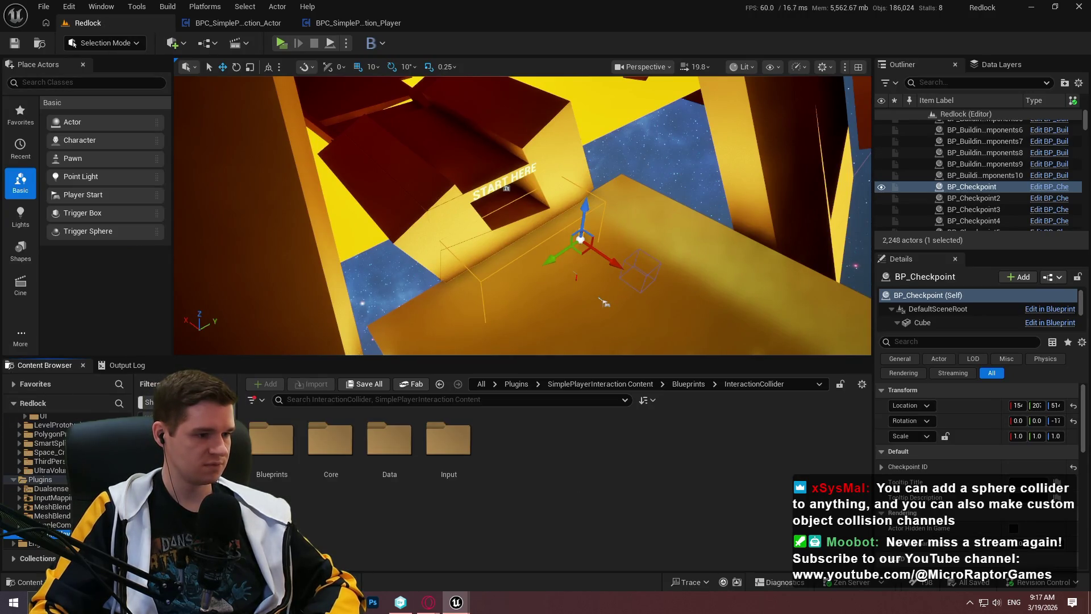
{"action": "scroll", "coordinate": [63, 471], "scroll_direction": "up", "scroll_amount": 10}
{"action": "left_click", "coordinate": [49, 437]}
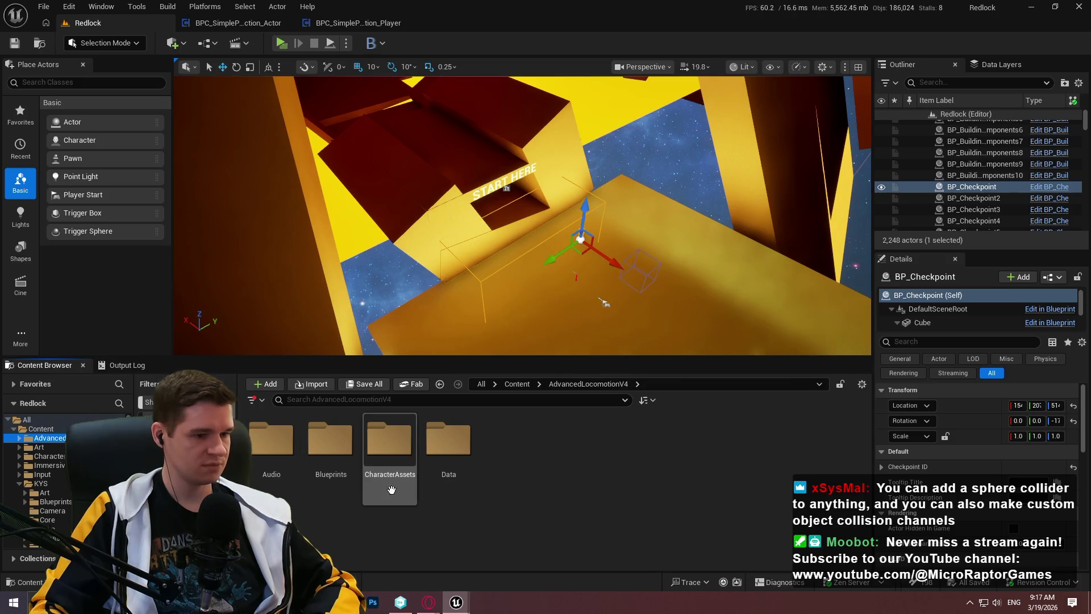
{"action": "double_click", "coordinate": [317, 464]}
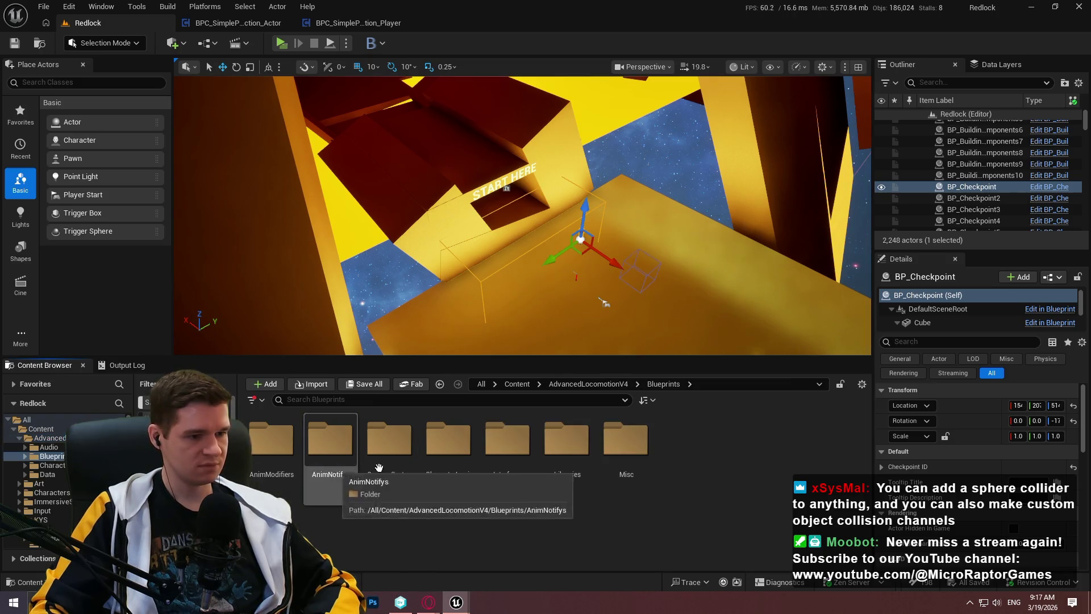
{"action": "double_click", "coordinate": [448, 446]}
{"action": "double_click", "coordinate": [330, 443]}
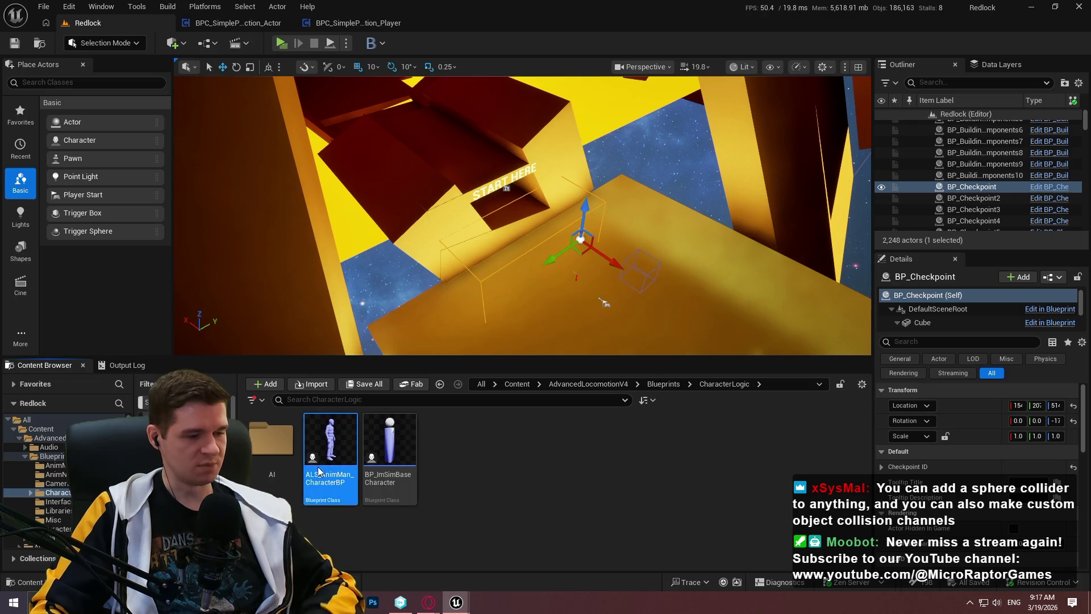
Inspect the character's Mesh component, then go back to the AdvancedLocomotionV4 Blueprints folder
{"action": "scroll", "coordinate": [161, 149], "scroll_direction": "down", "scroll_amount": 5}
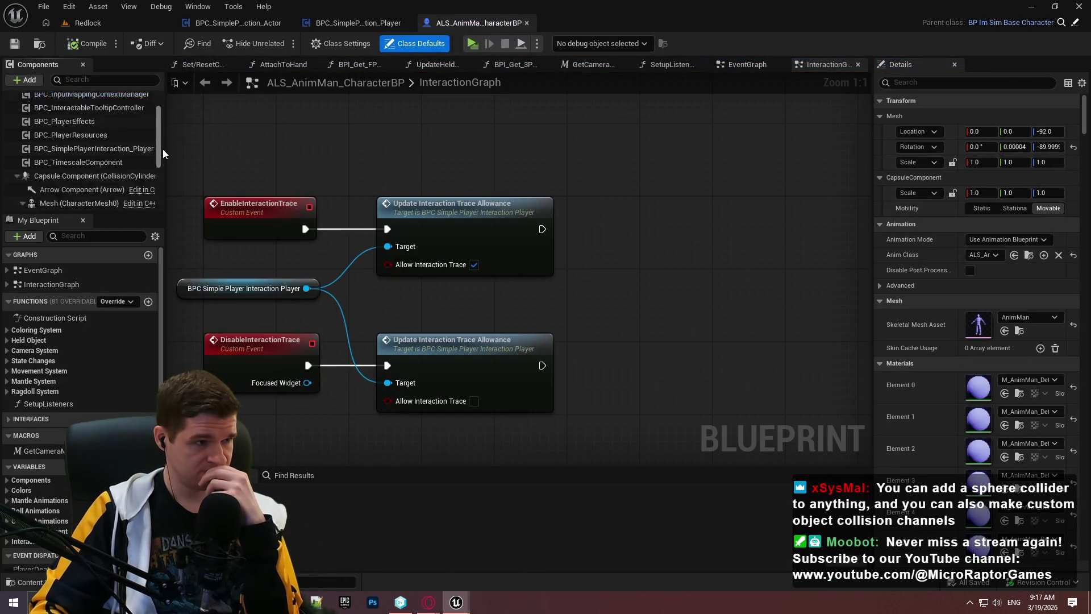
{"action": "scroll", "coordinate": [160, 155], "scroll_direction": "up", "scroll_amount": 1}
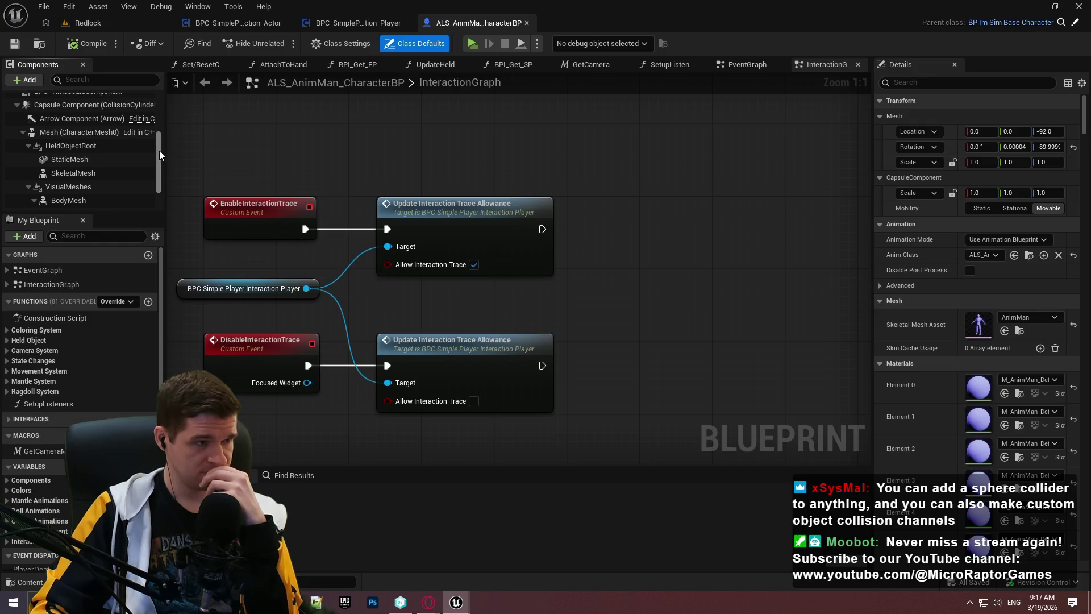
{"action": "left_click", "coordinate": [93, 135]}
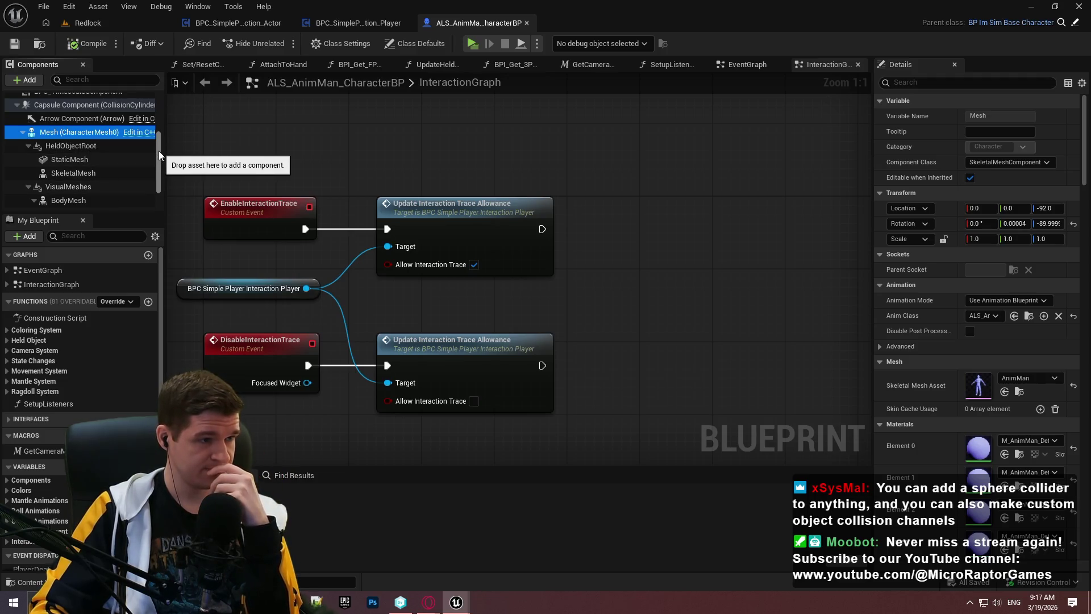
{"action": "scroll", "coordinate": [158, 135], "scroll_direction": "up", "scroll_amount": 2}
{"action": "scroll", "coordinate": [158, 139], "scroll_direction": "up", "scroll_amount": 1}
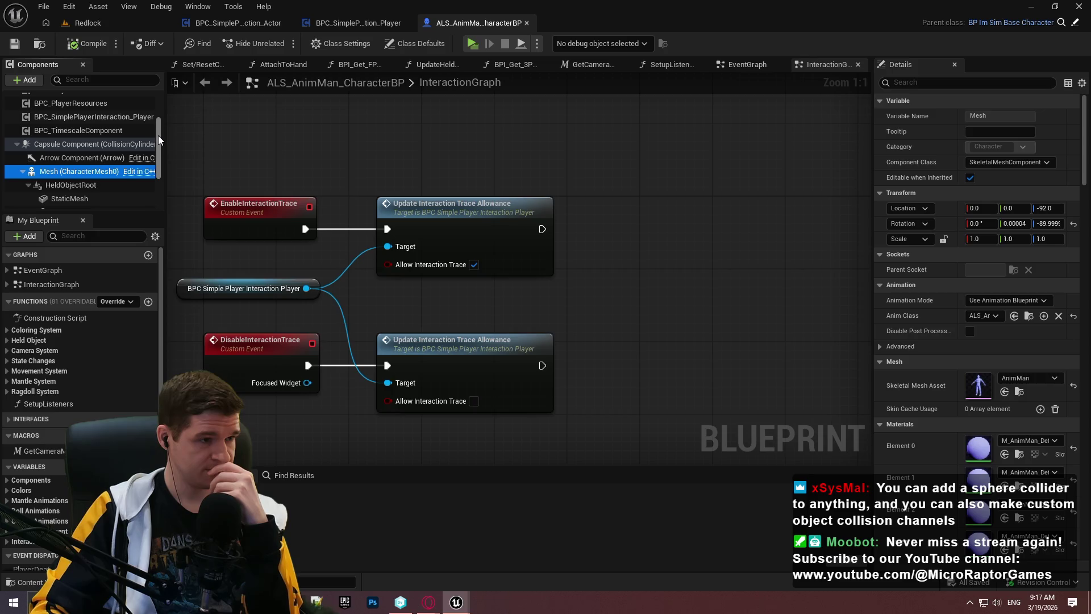
{"action": "left_click_drag", "start_coordinate": [158, 135], "coordinate": [159, 173]}
{"action": "scroll", "coordinate": [149, 130], "scroll_direction": "up", "scroll_amount": 3}
{"action": "scroll", "coordinate": [148, 161], "scroll_direction": "down", "scroll_amount": 3}
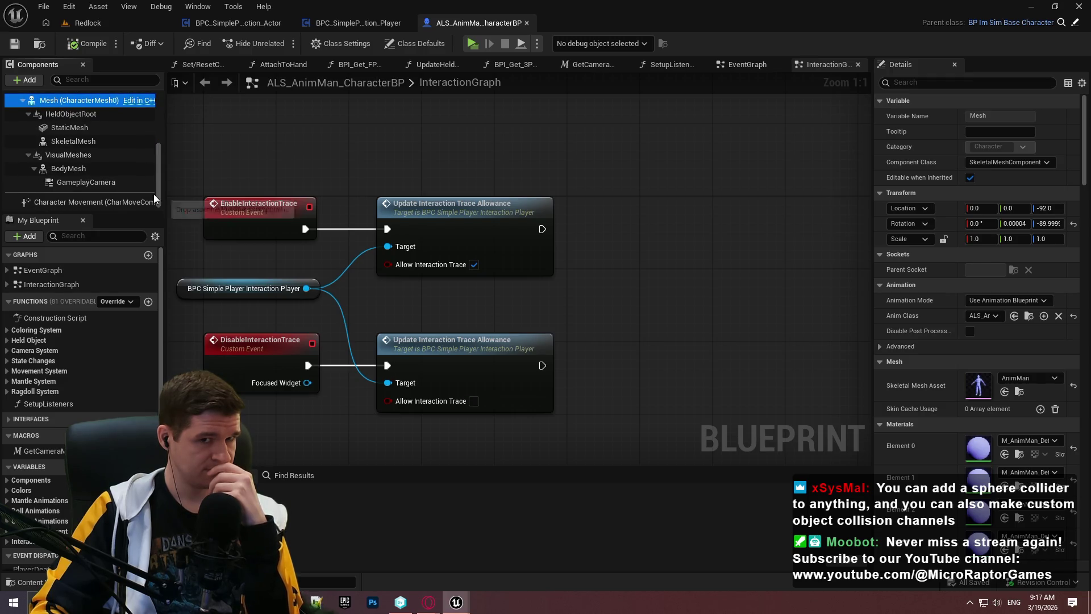
{"action": "left_click", "coordinate": [86, 28]}
{"action": "left_click", "coordinate": [483, 448]}
{"action": "left_click", "coordinate": [663, 384]}
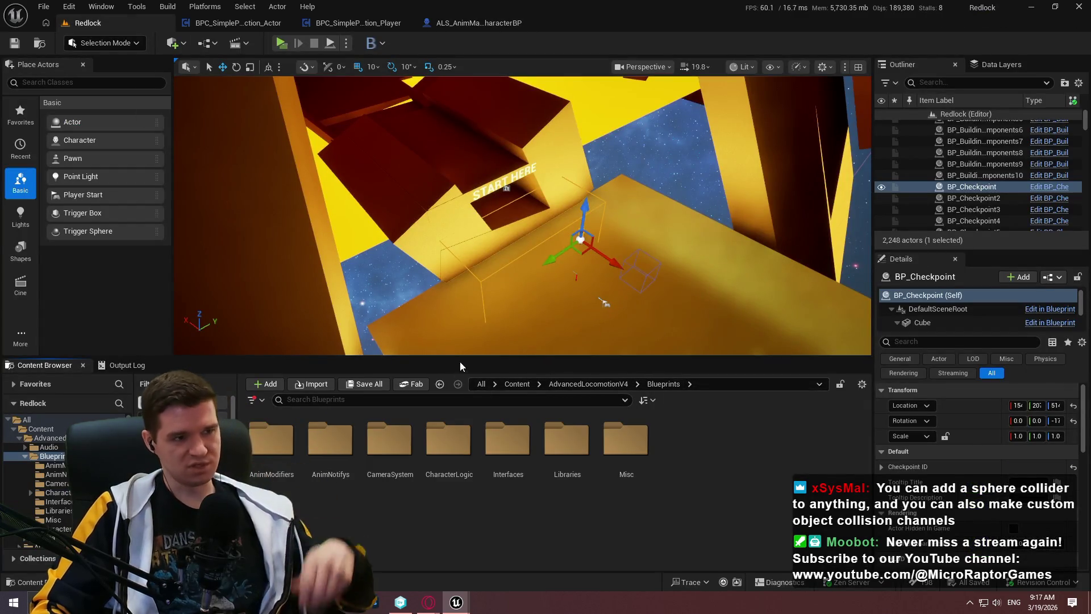
Create a Character-based NewBlueprint and dock its editor alongside the other tabs
{"action": "right_click", "coordinate": [710, 449]}
{"action": "mouse_move", "coordinate": [767, 226]}
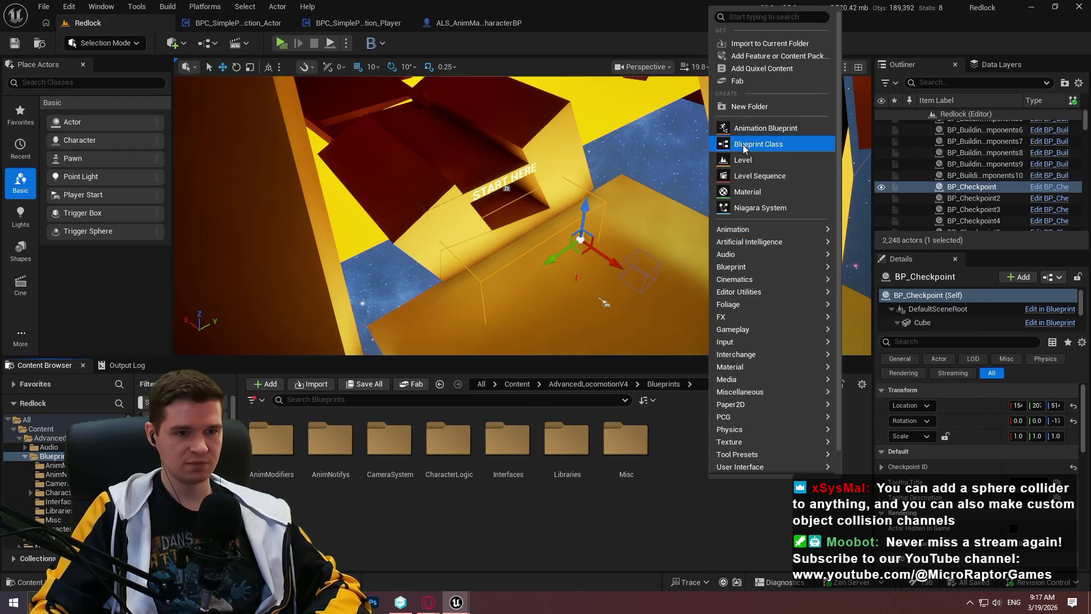
{"action": "left_click", "coordinate": [739, 145]}
{"action": "left_click", "coordinate": [438, 250]}
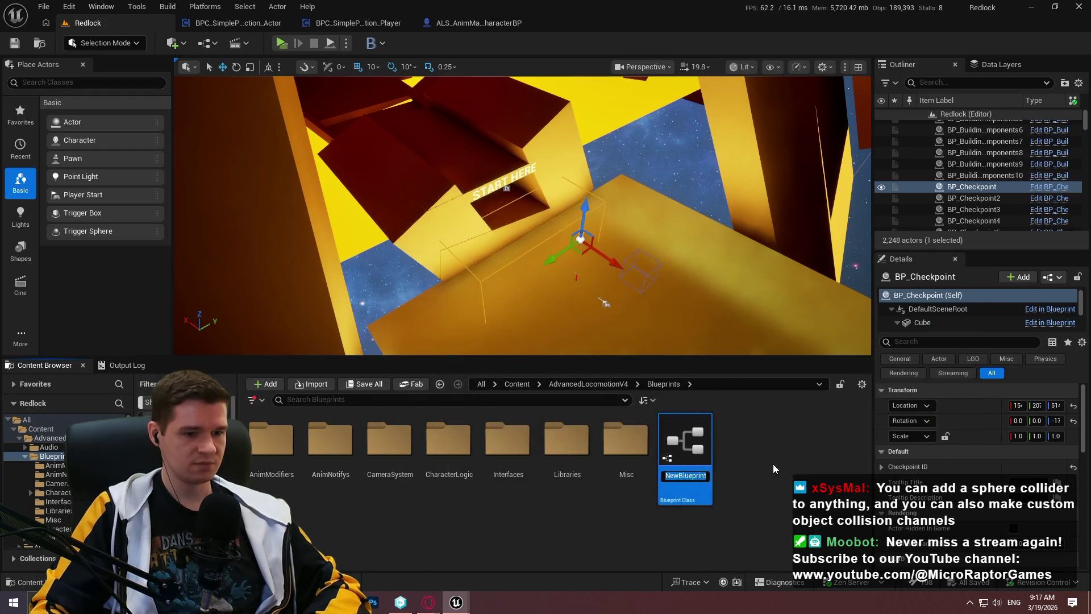
{"action": "key", "text": "Return"}
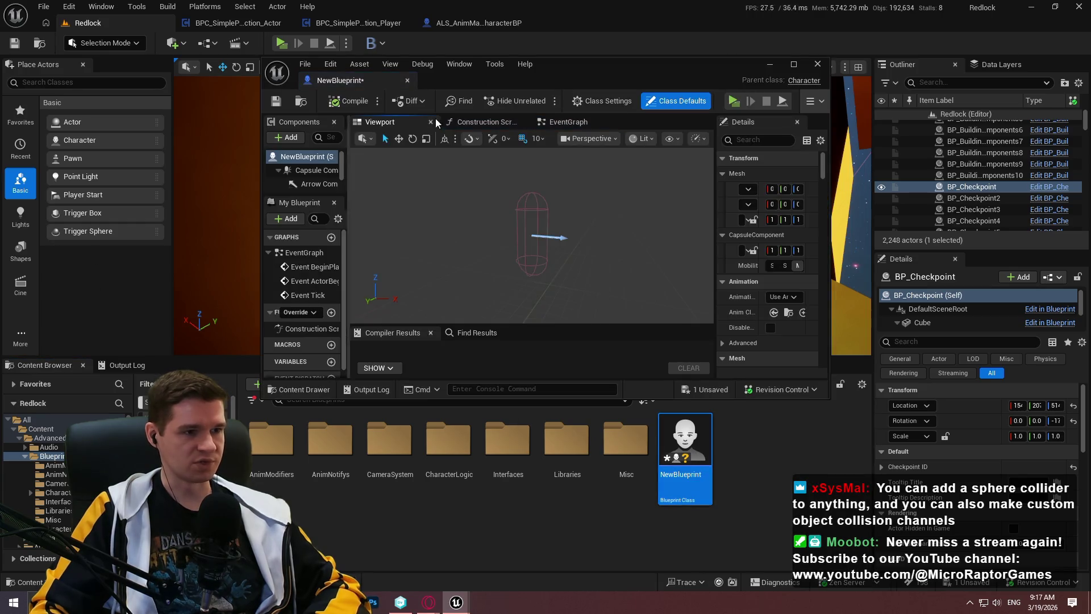
{"action": "mouse_move", "coordinate": [339, 80]}
{"action": "left_mouse_down"}
{"action": "mouse_move", "coordinate": [458, 30]}
{"action": "mouse_move", "coordinate": [644, 27]}
{"action": "left_mouse_up"}
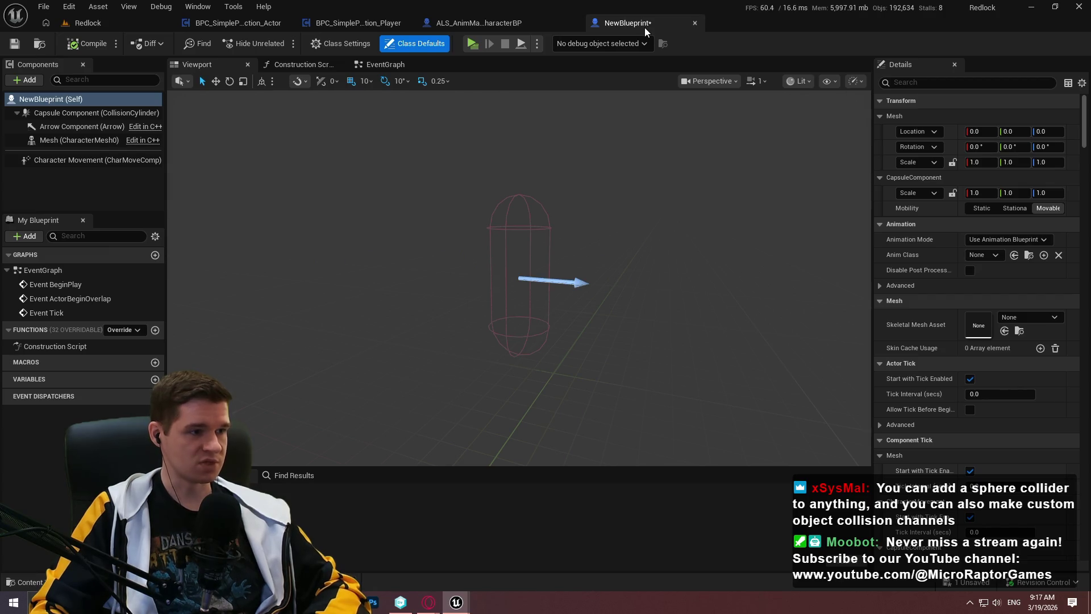
{"action": "left_click_drag", "start_coordinate": [644, 27], "coordinate": [646, 29]}
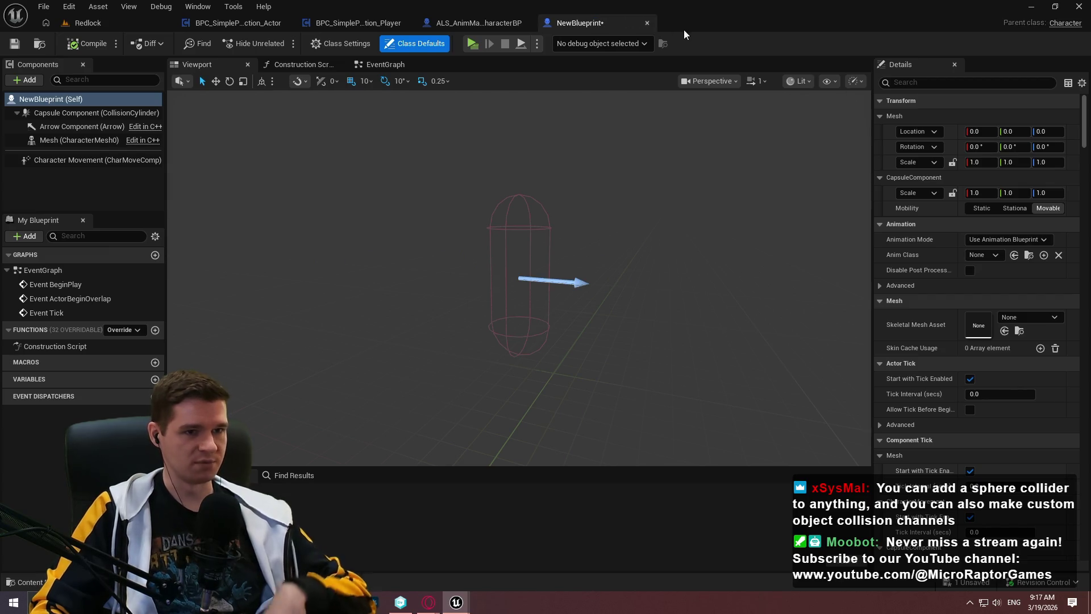
Close and delete NewBlueprint, then return to the player interaction EventGraph
{"action": "left_click", "coordinate": [646, 23]}
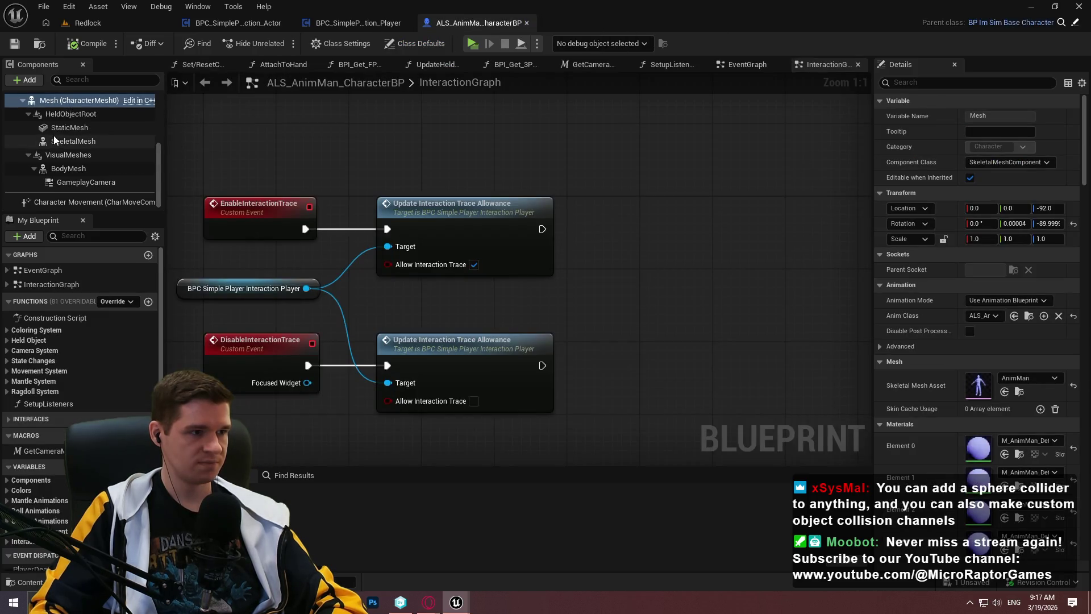
{"action": "left_click", "coordinate": [109, 26]}
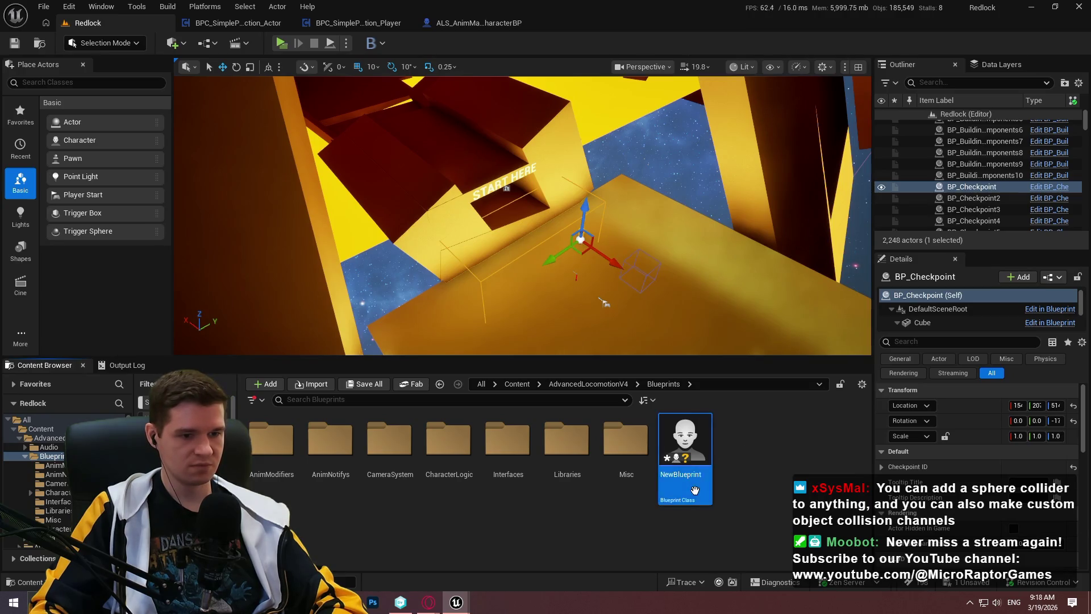
{"action": "key", "text": "Delete"}
{"action": "left_click", "coordinate": [513, 487]}
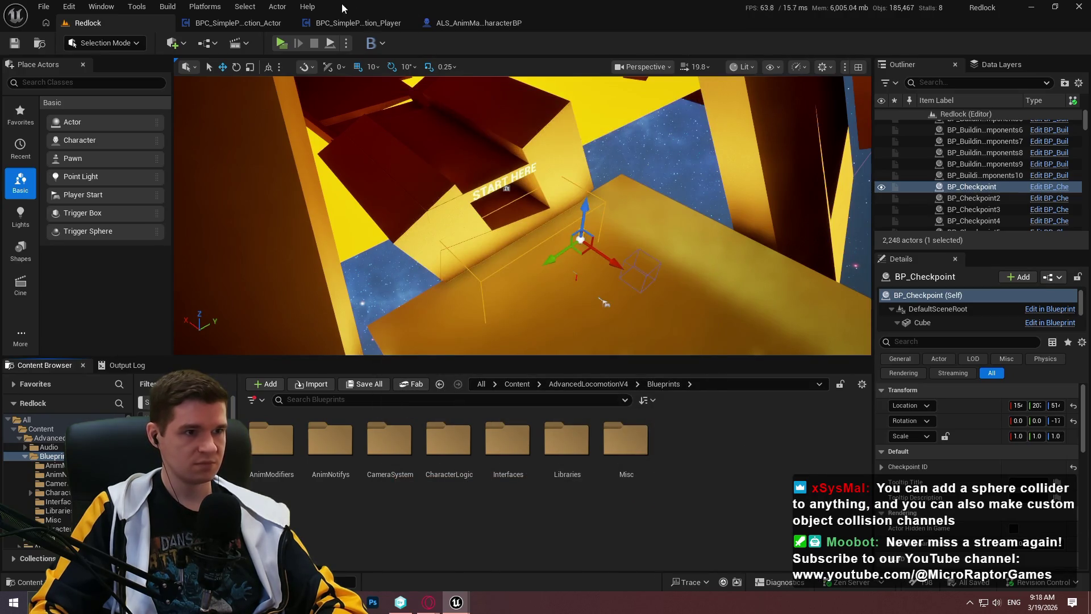
{"action": "left_click", "coordinate": [490, 22]}
{"action": "left_click", "coordinate": [373, 23]}
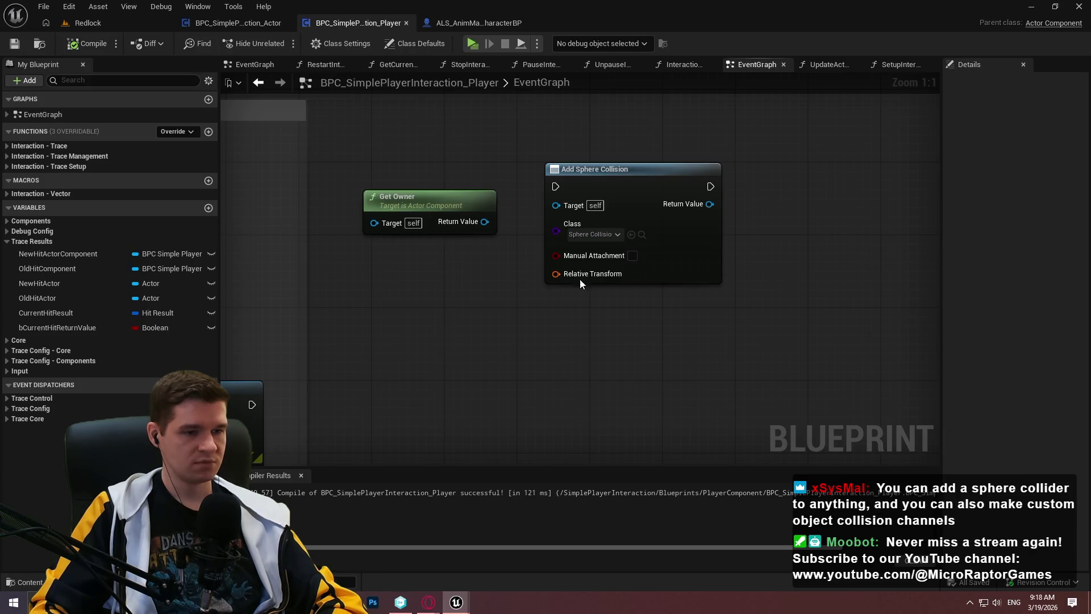
Tick Manual Attachment on Add Sphere Collision, then abandon a 'skele' search from its Return Value
{"action": "left_click", "coordinate": [632, 256]}
{"action": "left_click_drag", "start_coordinate": [776, 266], "coordinate": [735, 315]}
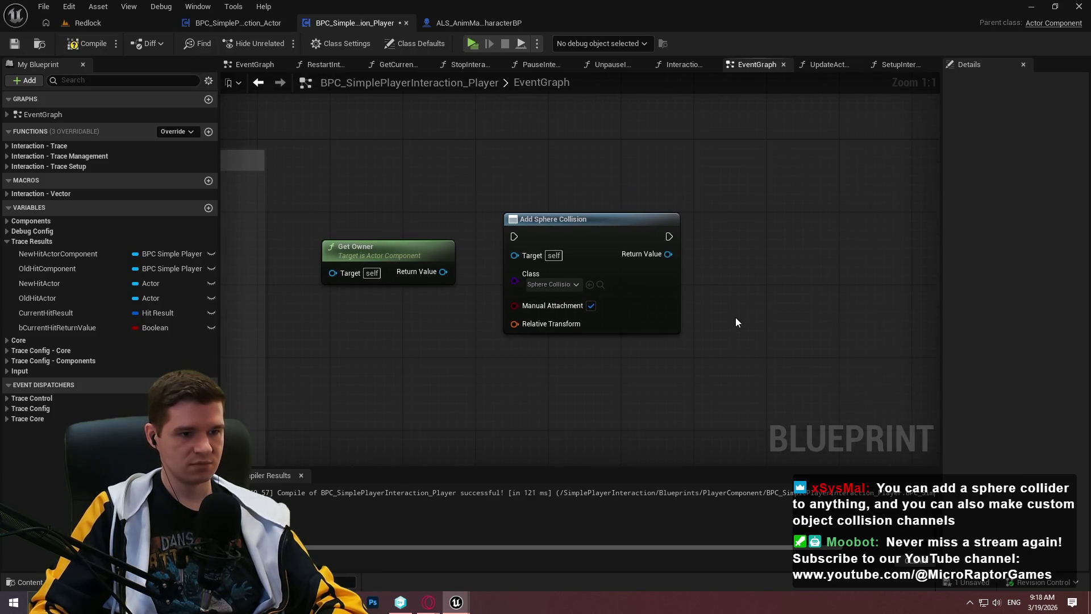
{"action": "left_click_drag", "start_coordinate": [668, 254], "coordinate": [786, 288]}
{"action": "left_click_drag", "start_coordinate": [786, 288], "coordinate": [786, 288]}
{"action": "type", "text": "skele"}
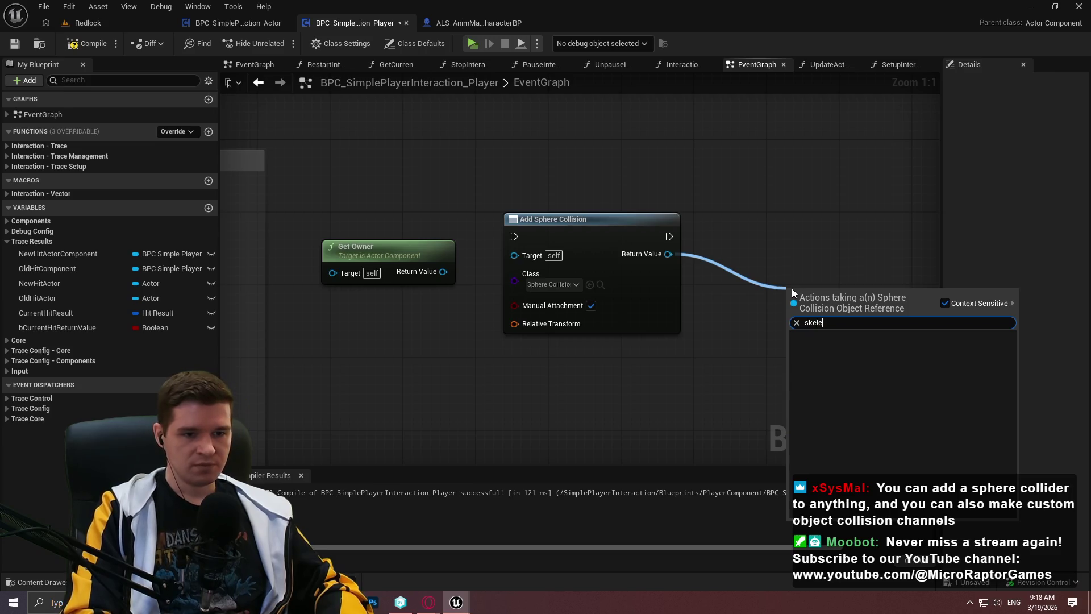
{"action": "left_click", "coordinate": [788, 234]}
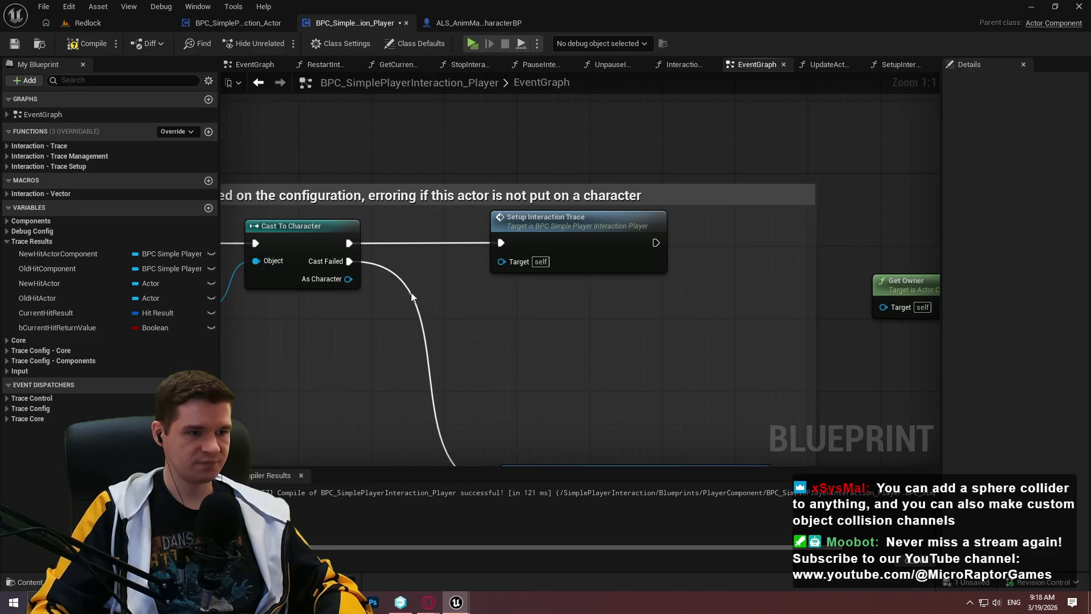
Collapse the Trace Results group, expand Core, and select the OwnerActor variable
{"action": "left_click", "coordinate": [5, 242]}
{"action": "left_click", "coordinate": [6, 252]}
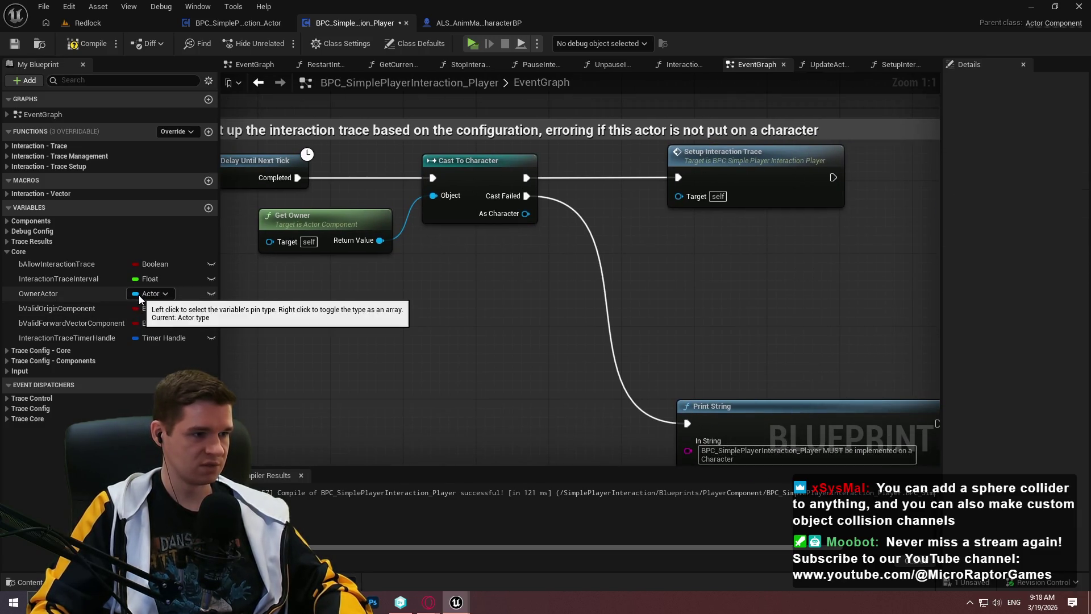
{"action": "scroll", "coordinate": [505, 264], "scroll_direction": "down", "scroll_amount": 5}
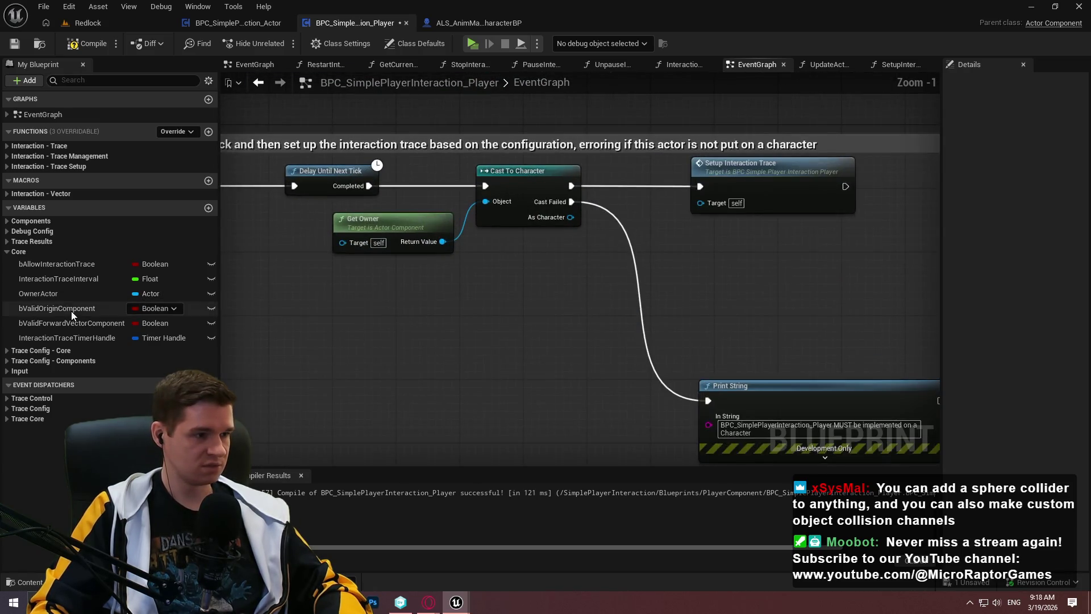
{"action": "left_click", "coordinate": [57, 293]}
{"action": "right_click", "coordinate": [57, 296]}
Find all references to OwnerActor by name
{"action": "mouse_move", "coordinate": [114, 339]}
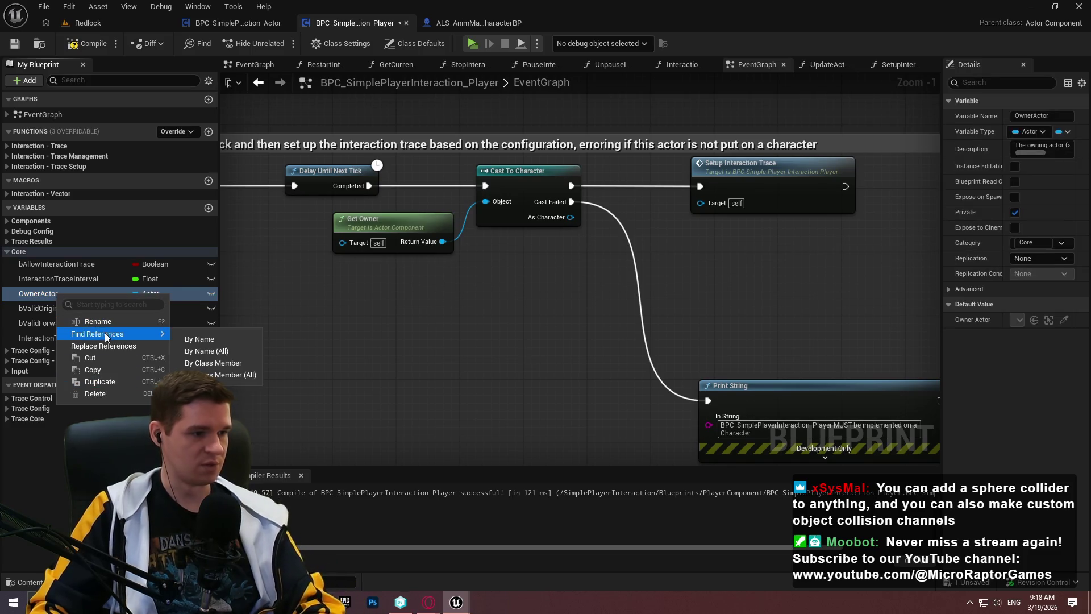
{"action": "left_click", "coordinate": [227, 339]}
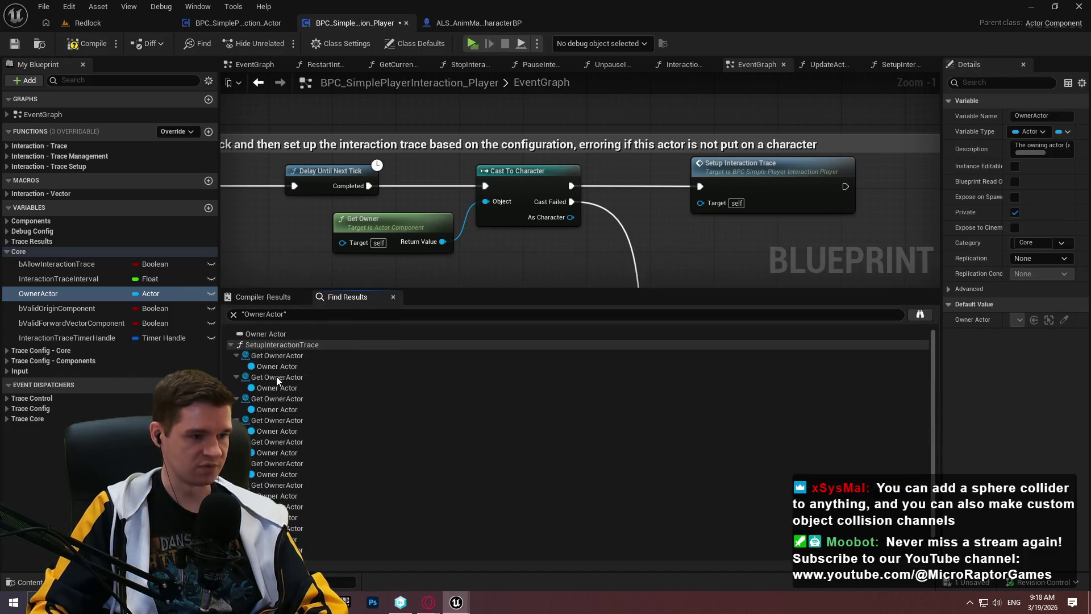
{"action": "scroll", "coordinate": [659, 369], "scroll_direction": "down", "scroll_amount": 1}
{"action": "scroll", "coordinate": [659, 369], "scroll_direction": "up", "scroll_amount": 1}
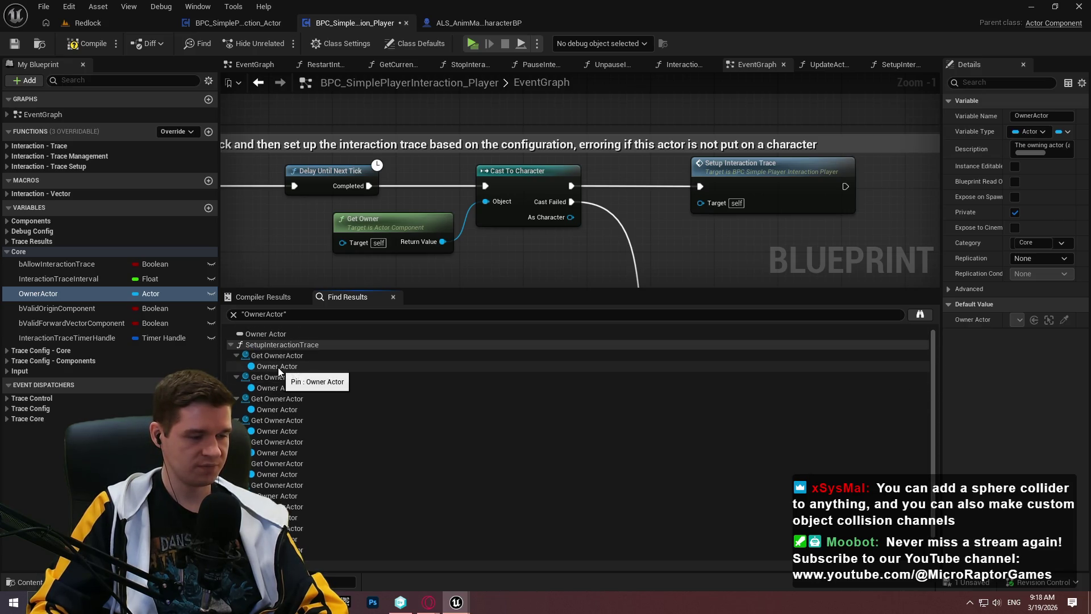
Jump to OwnerActor's use in SetupInteractionTrace and enlarge the graph pane above the results
{"action": "double_click", "coordinate": [277, 356]}
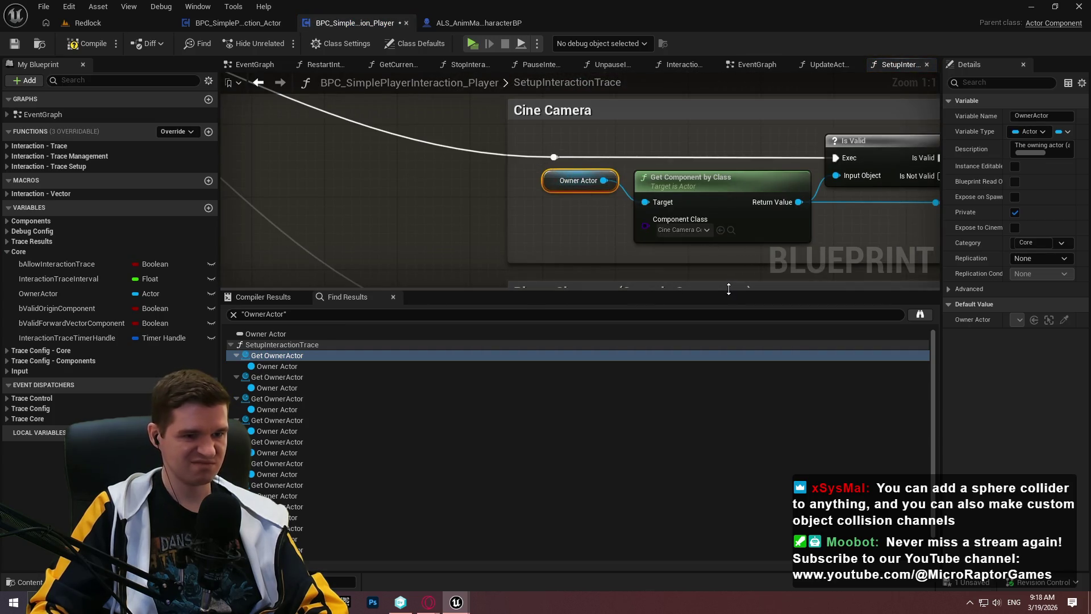
{"action": "mouse_move", "coordinate": [729, 289]}
{"action": "left_mouse_down"}
{"action": "mouse_move", "coordinate": [716, 437]}
{"action": "mouse_move", "coordinate": [708, 356]}
{"action": "left_mouse_up"}
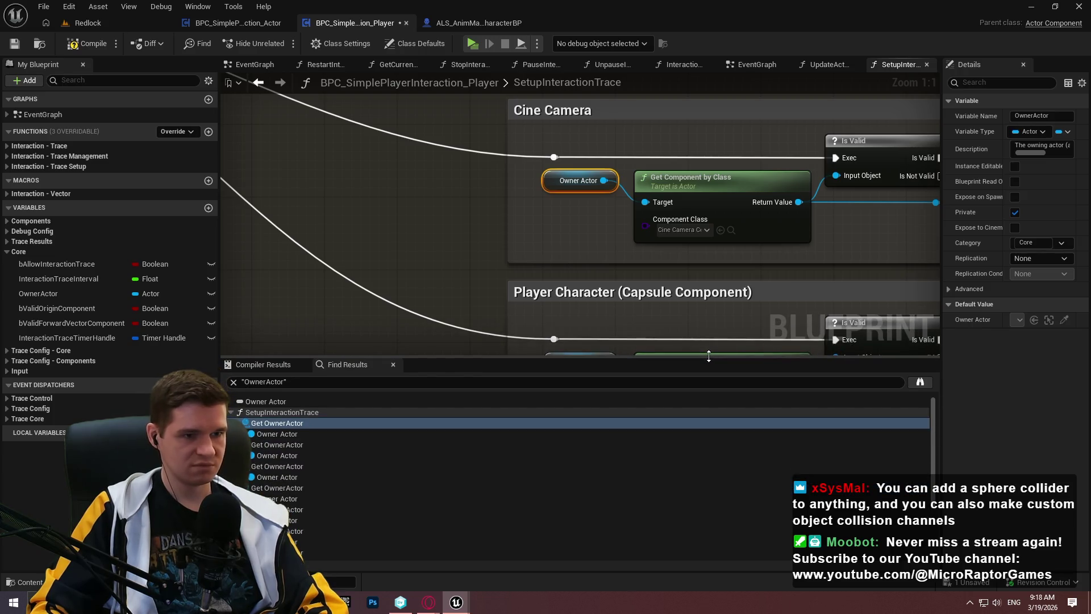
{"action": "left_click", "coordinate": [85, 293]}
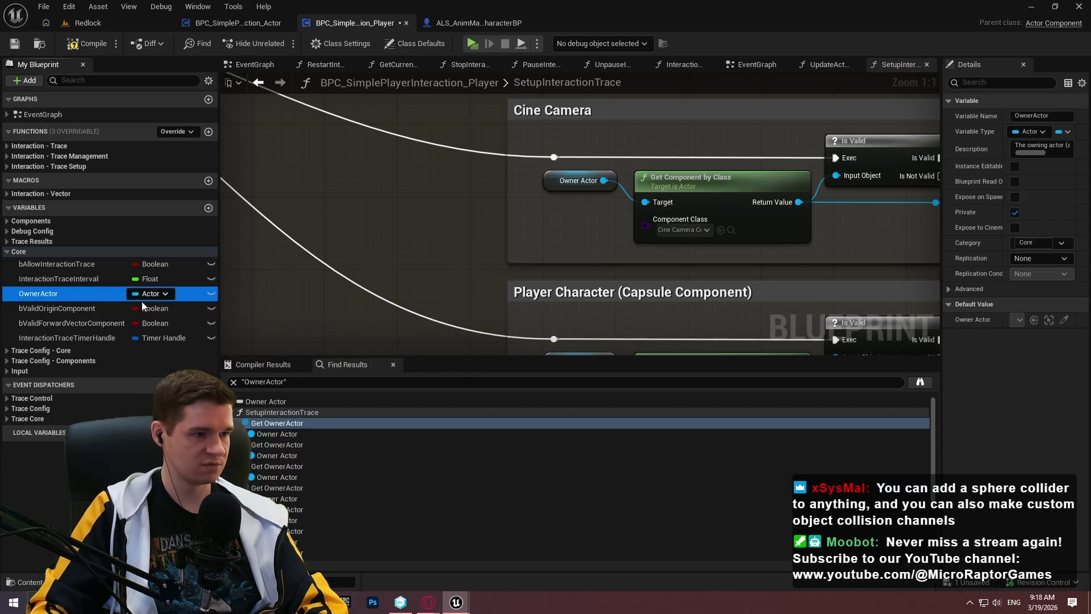
{"action": "left_click", "coordinate": [151, 293]}
Retype OwnerActor as a Character object reference and compile, exposing the SET node error
{"action": "type", "text": "char"}
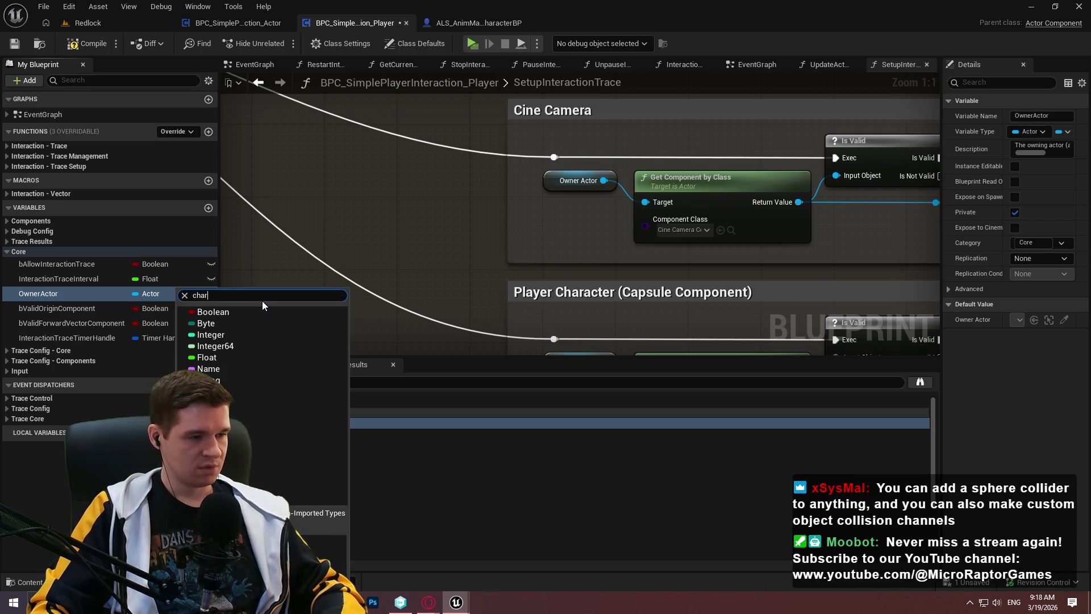
{"action": "type", "text": "a"}
{"action": "mouse_move", "coordinate": [284, 425]}
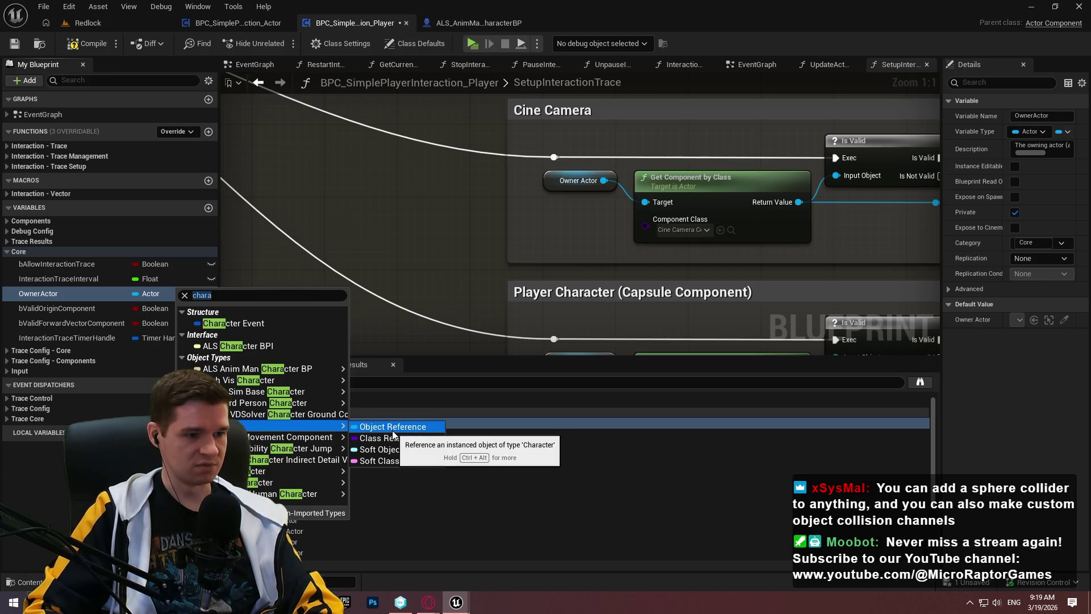
{"action": "left_click", "coordinate": [393, 431]}
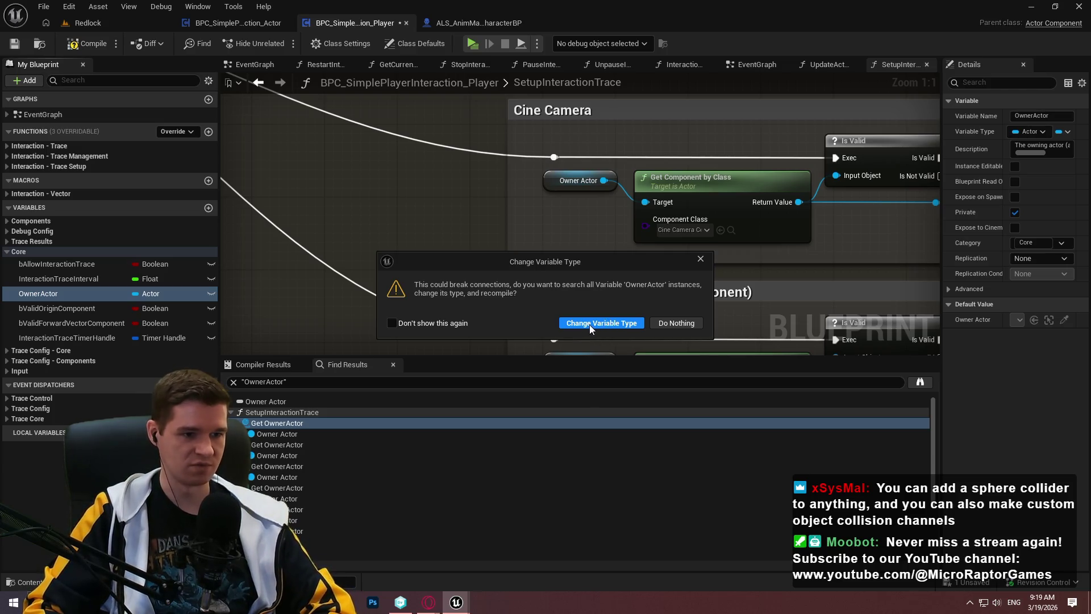
{"action": "left_click", "coordinate": [590, 323]}
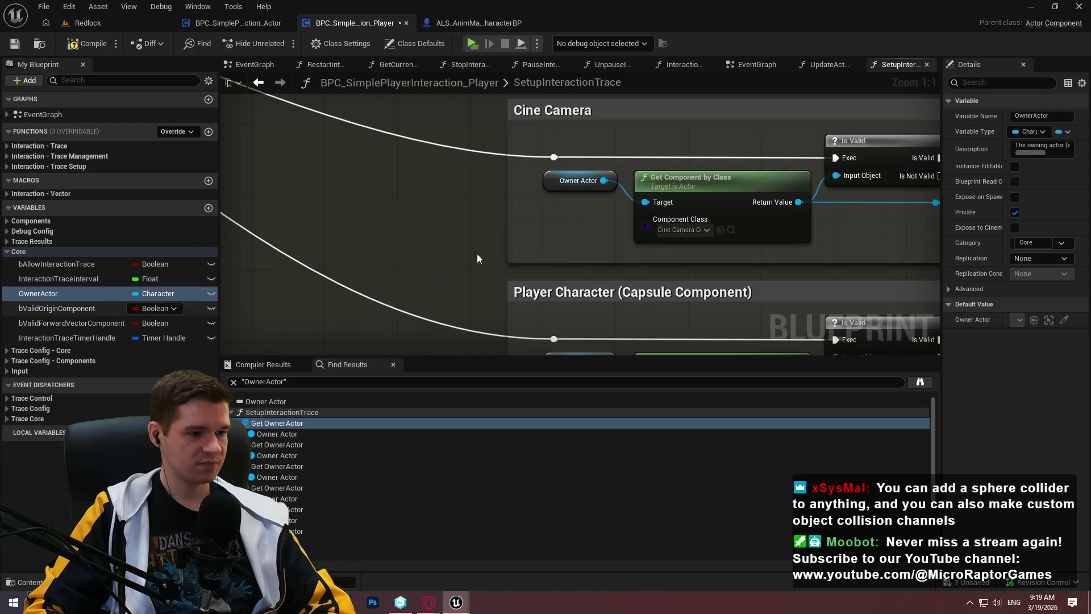
{"action": "key", "text": "F7"}
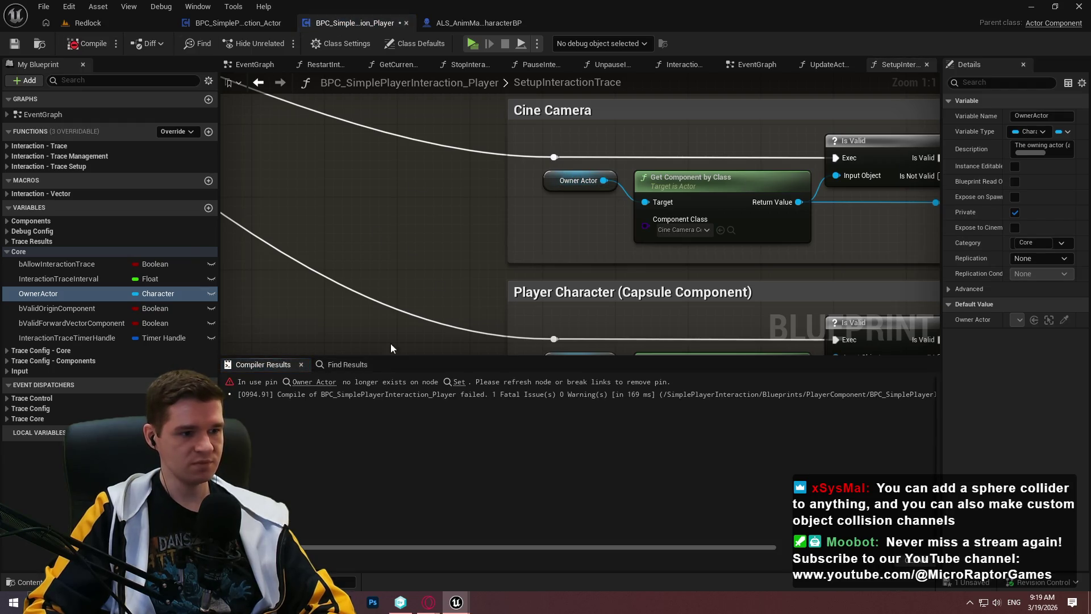
{"action": "left_click", "coordinate": [330, 380]}
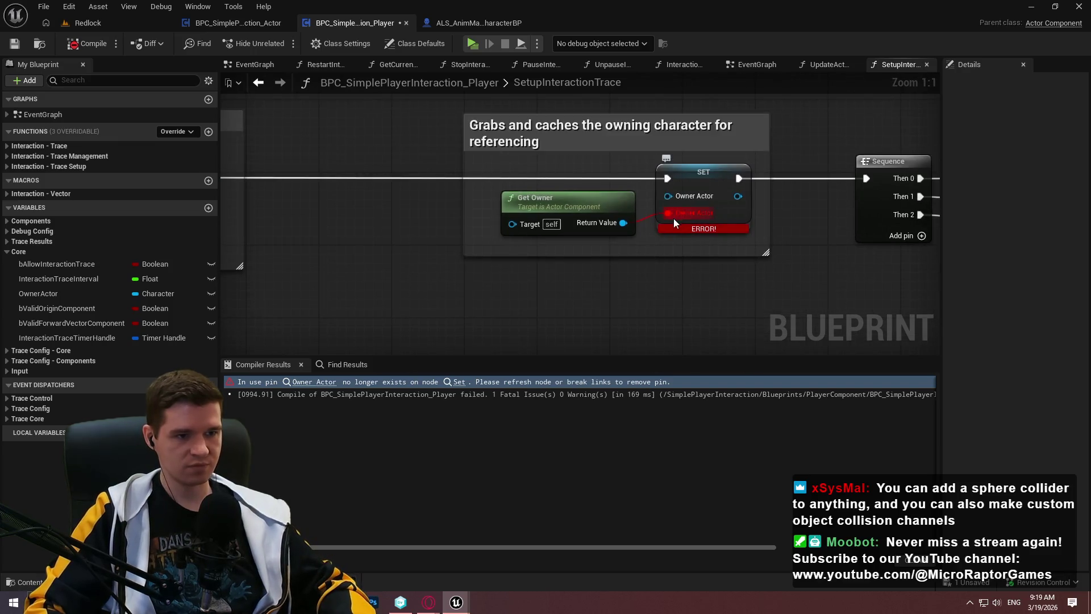
Add a Cast To Character node beside Get Owner
{"action": "scroll", "coordinate": [540, 235], "scroll_direction": "down", "scroll_amount": 4}
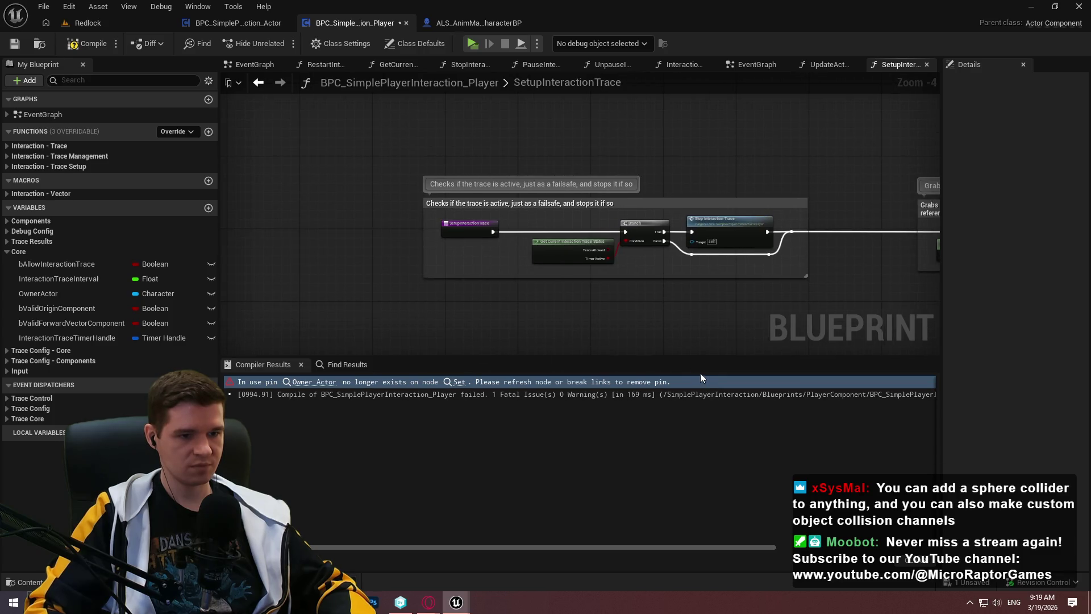
{"action": "scroll", "coordinate": [701, 307], "scroll_direction": "up", "scroll_amount": 3}
{"action": "mouse_move", "coordinate": [755, 238]}
{"action": "left_mouse_down"}
{"action": "mouse_move", "coordinate": [656, 275]}
{"action": "mouse_move", "coordinate": [715, 325]}
{"action": "left_mouse_up"}
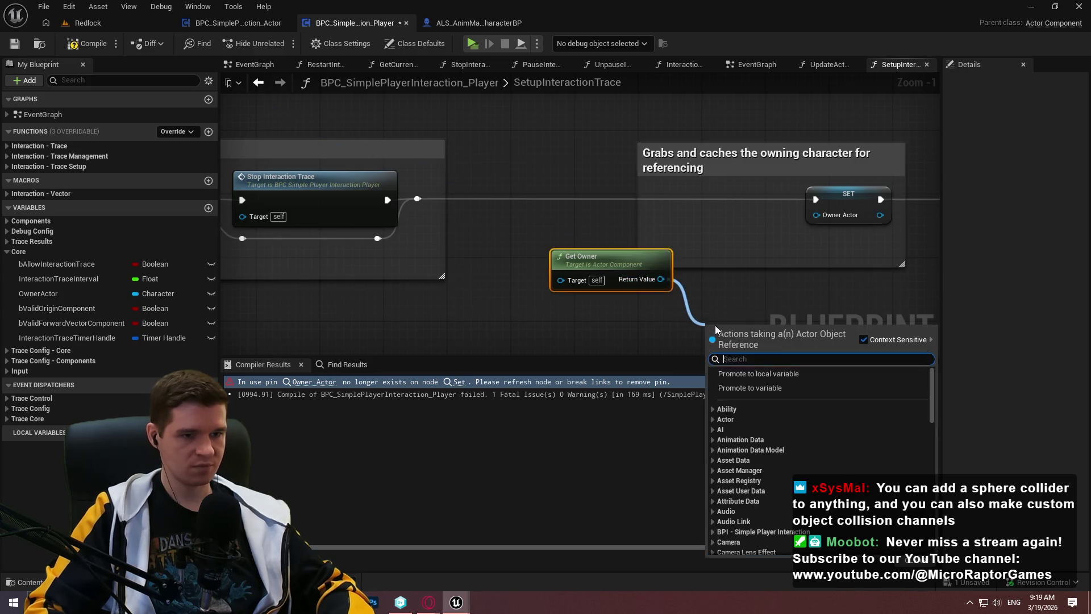
{"action": "type", "text": "cast tocharacter"}
{"action": "key", "text": "Return"}
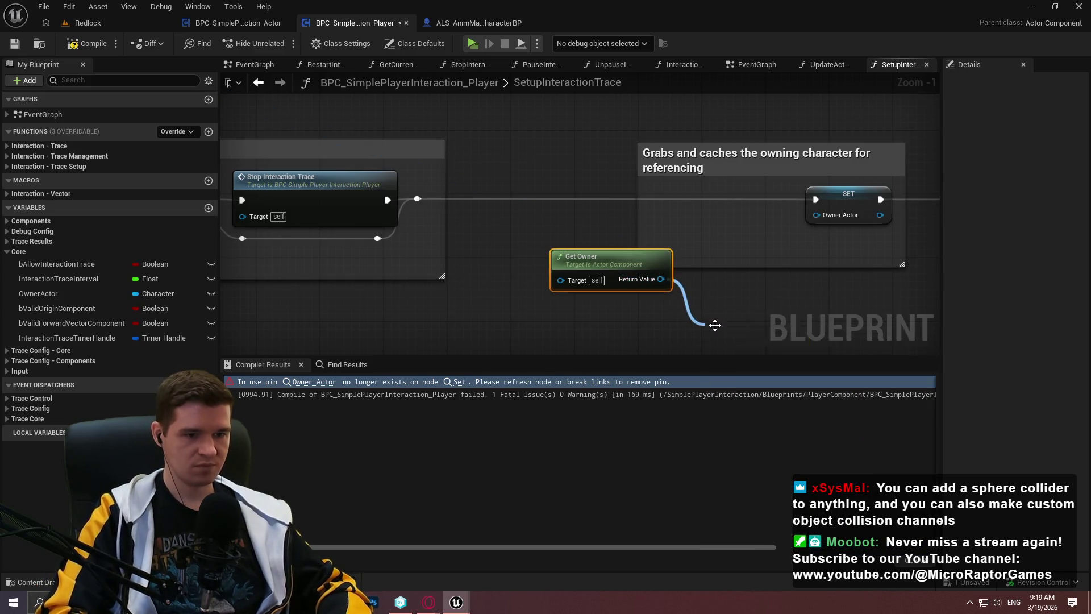
Chain the cast before SET, feed As Character into Owner Actor, then compile and save
{"action": "mouse_move", "coordinate": [419, 198]}
{"action": "left_mouse_down"}
{"action": "mouse_move", "coordinate": [427, 189]}
{"action": "mouse_move", "coordinate": [659, 335]}
{"action": "mouse_move", "coordinate": [709, 343]}
{"action": "mouse_move", "coordinate": [710, 199]}
{"action": "mouse_move", "coordinate": [816, 199]}
{"action": "mouse_move", "coordinate": [773, 230]}
{"action": "left_mouse_up"}
{"action": "mouse_move", "coordinate": [640, 253]}
{"action": "left_mouse_down"}
{"action": "mouse_move", "coordinate": [633, 213]}
{"action": "mouse_move", "coordinate": [524, 179]}
{"action": "mouse_move", "coordinate": [761, 110]}
{"action": "left_mouse_up"}
{"action": "scroll", "coordinate": [483, 162], "scroll_direction": "down", "scroll_amount": 1}
{"action": "left_click", "coordinate": [89, 45]}
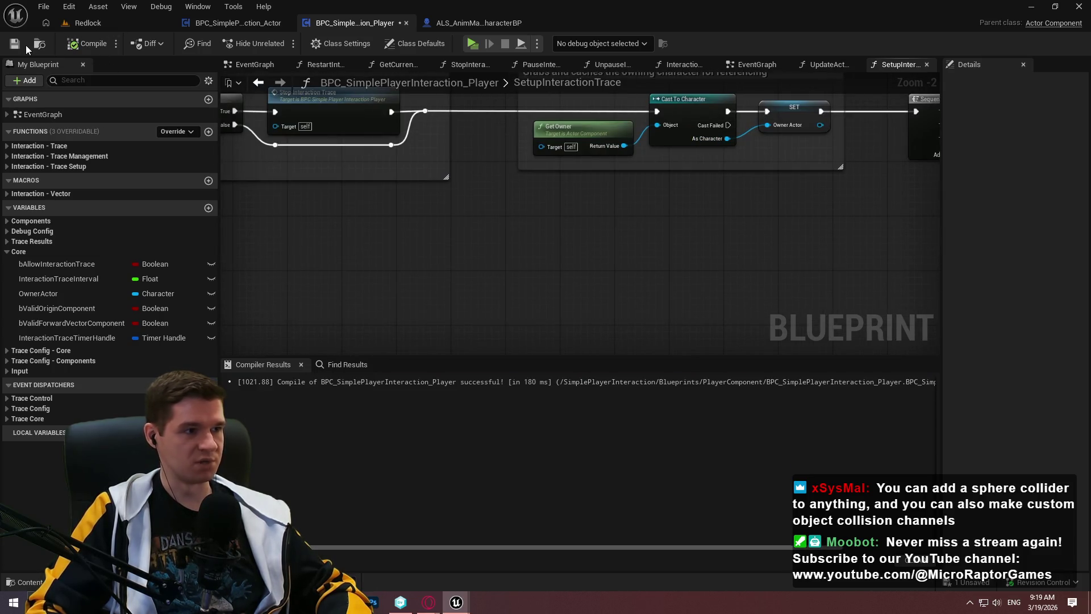
{"action": "left_click", "coordinate": [26, 46]}
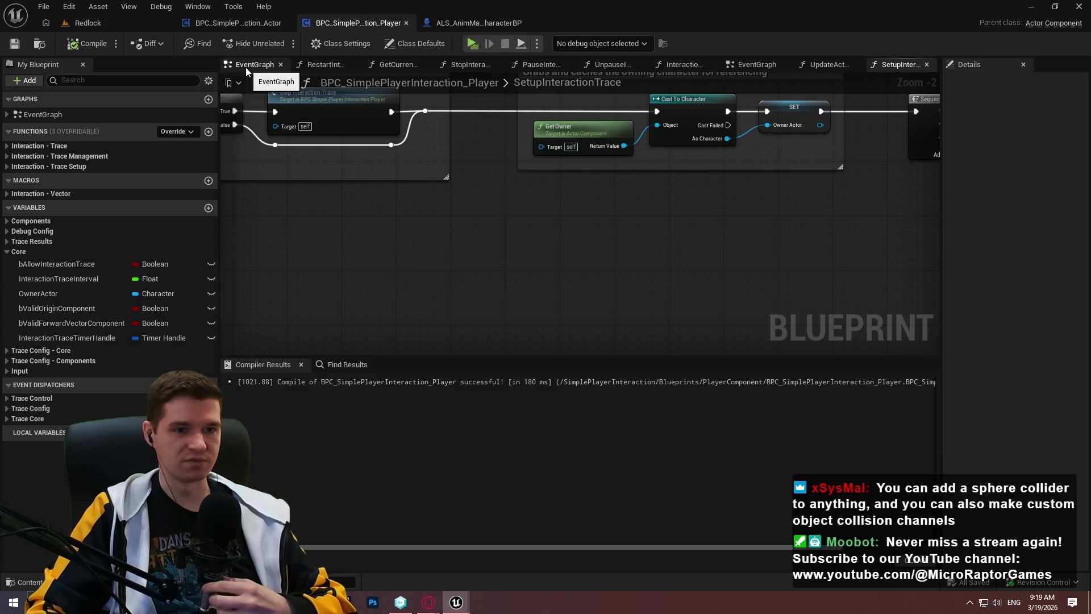
Place an OwnerActor setter and connect its execution to the cast
{"action": "left_click", "coordinate": [245, 67]}
{"action": "left_click_drag", "start_coordinate": [451, 264], "coordinate": [532, 282]}
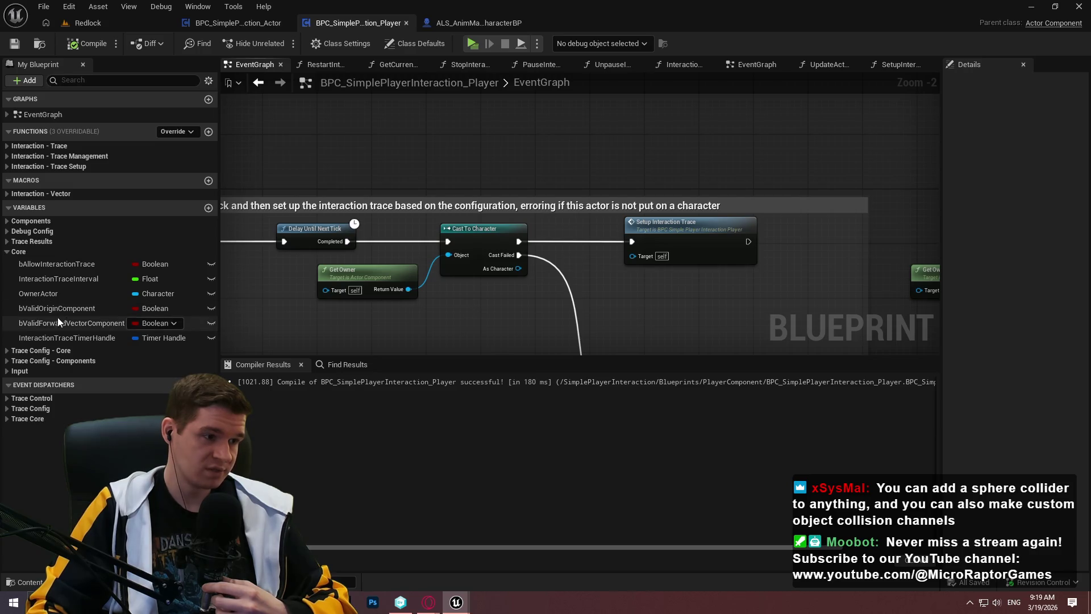
{"action": "mouse_move", "coordinate": [45, 292]}
{"action": "left_mouse_down"}
{"action": "mouse_move", "coordinate": [588, 285]}
{"action": "mouse_move", "coordinate": [503, 264]}
{"action": "left_mouse_up"}
{"action": "left_click", "coordinate": [612, 314]}
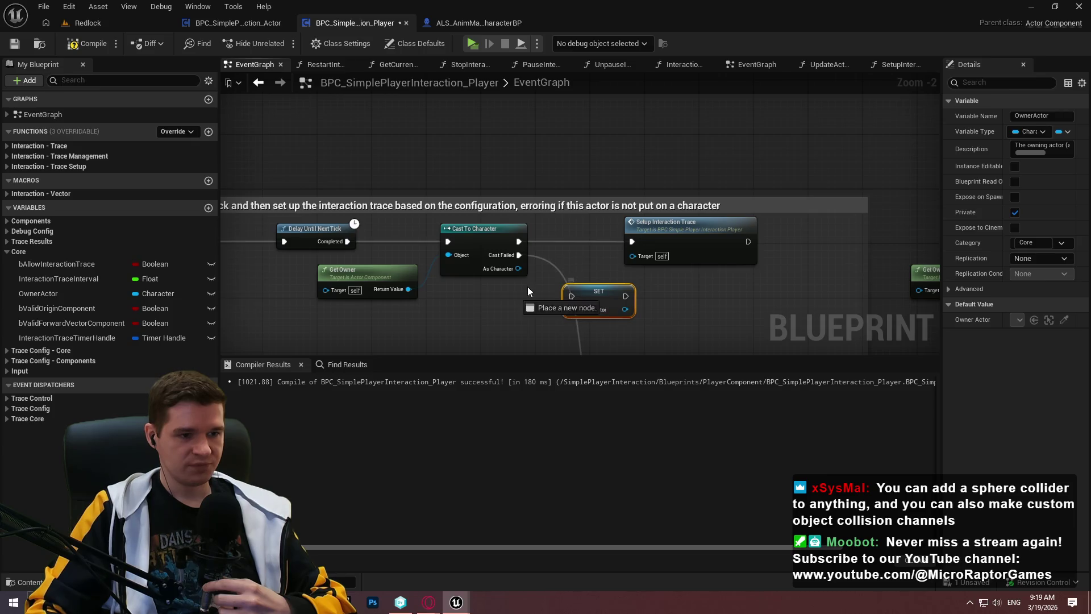
{"action": "left_click_drag", "start_coordinate": [574, 295], "coordinate": [514, 230]}
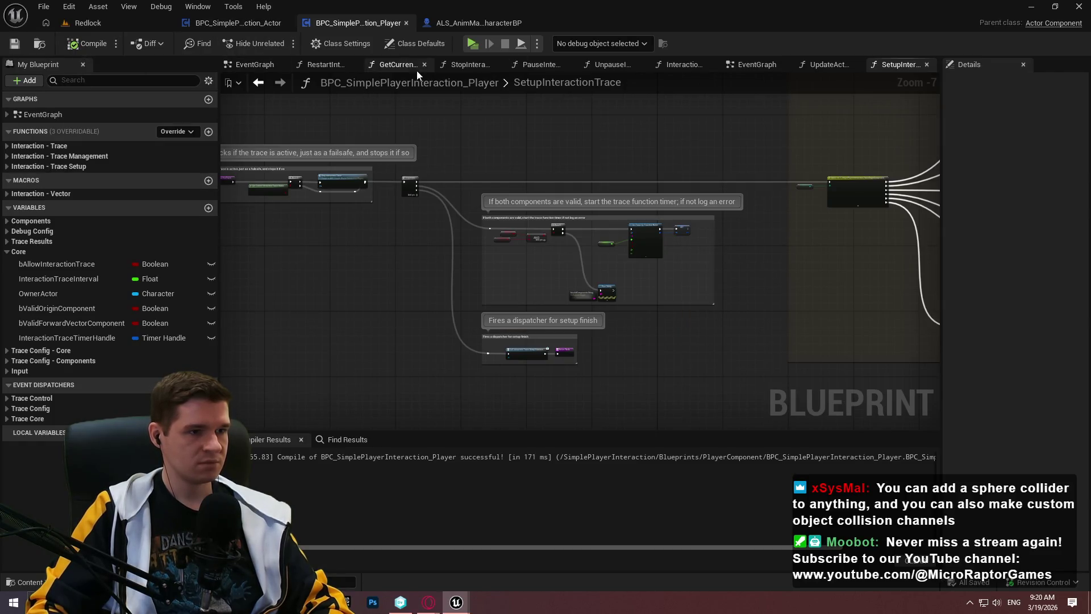
{"action": "left_click", "coordinate": [255, 64]}
Delete the Get Owner node from the BeginPlay chain
{"action": "scroll", "coordinate": [427, 206], "scroll_direction": "up", "scroll_amount": 4}
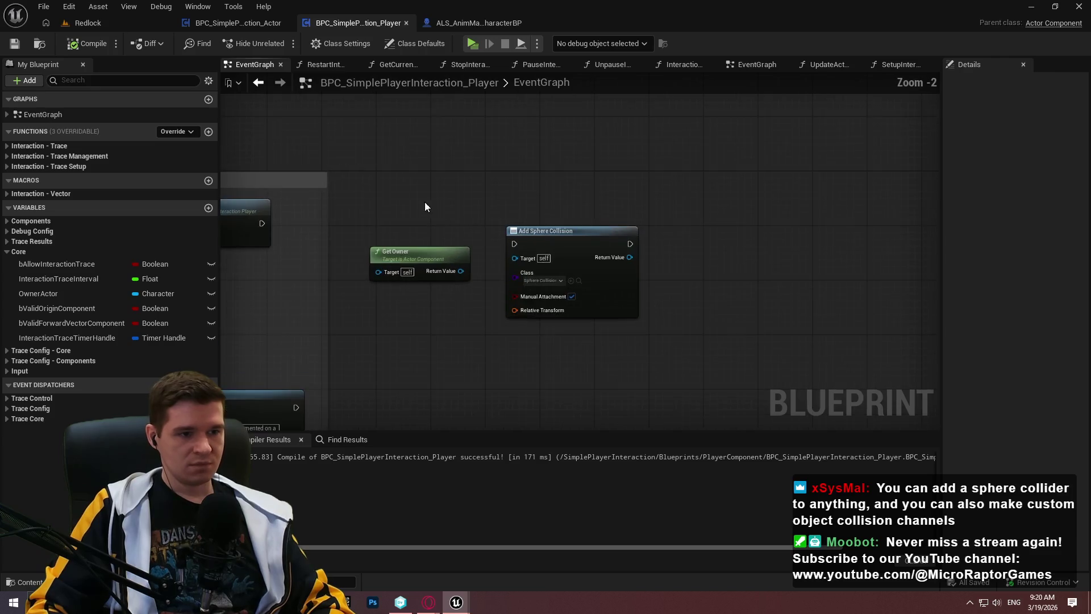
{"action": "mouse_move", "coordinate": [410, 210]}
{"action": "left_mouse_down"}
{"action": "mouse_move", "coordinate": [628, 296]}
{"action": "mouse_move", "coordinate": [740, 279]}
{"action": "left_mouse_up"}
{"action": "scroll", "coordinate": [741, 279], "scroll_direction": "up", "scroll_amount": 1}
{"action": "key", "text": "ctrl+z"}
{"action": "key", "text": "ctrl+z"}
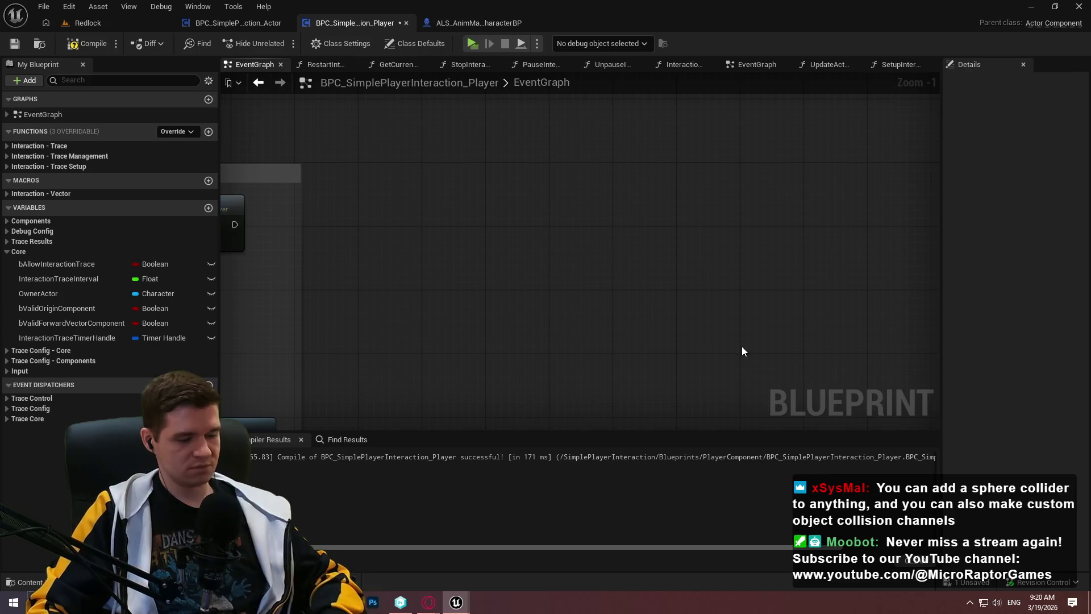
{"action": "key", "text": "ctrl+y"}
{"action": "left_click", "coordinate": [642, 209]}
{"action": "key", "text": "Delete"}
Wire an OwnerActor getter into Add Sphere Collision's Target and save
{"action": "left_click_drag", "start_coordinate": [818, 185], "coordinate": [426, 193]}
{"action": "mouse_move", "coordinate": [38, 293]}
{"action": "left_mouse_down"}
{"action": "mouse_move", "coordinate": [404, 236]}
{"action": "mouse_move", "coordinate": [404, 225]}
{"action": "left_mouse_up"}
{"action": "scroll", "coordinate": [346, 253], "scroll_direction": "up", "scroll_amount": 1}
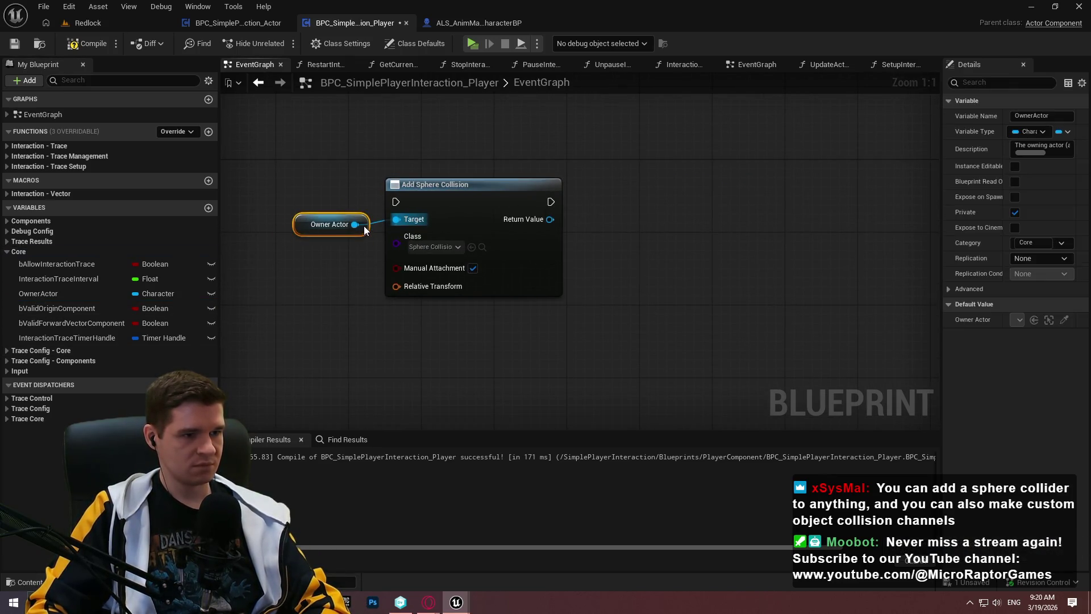
{"action": "left_click_drag", "start_coordinate": [483, 235], "coordinate": [557, 272]}
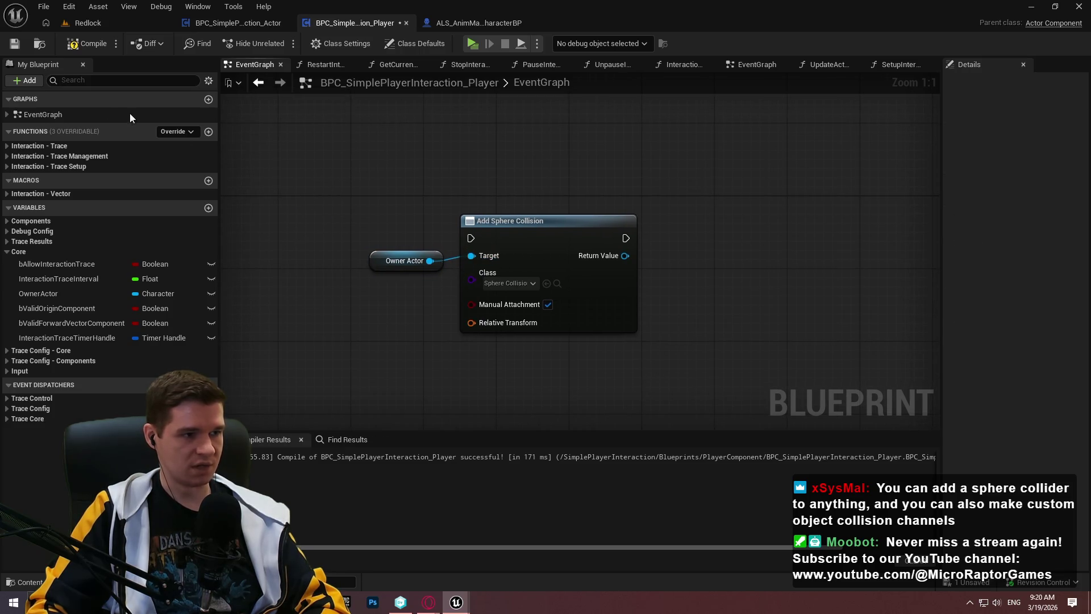
{"action": "left_click", "coordinate": [15, 44]}
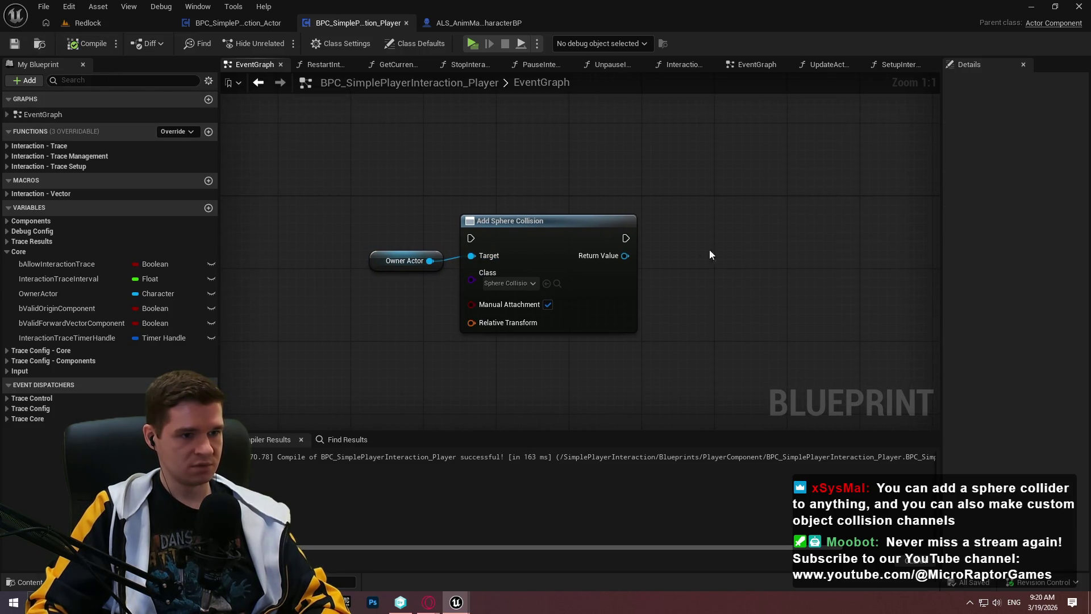
{"action": "mouse_move", "coordinate": [755, 255]}
{"action": "left_mouse_down"}
{"action": "mouse_move", "coordinate": [713, 191]}
{"action": "mouse_move", "coordinate": [650, 304]}
{"action": "mouse_move", "coordinate": [649, 278]}
{"action": "left_mouse_up"}
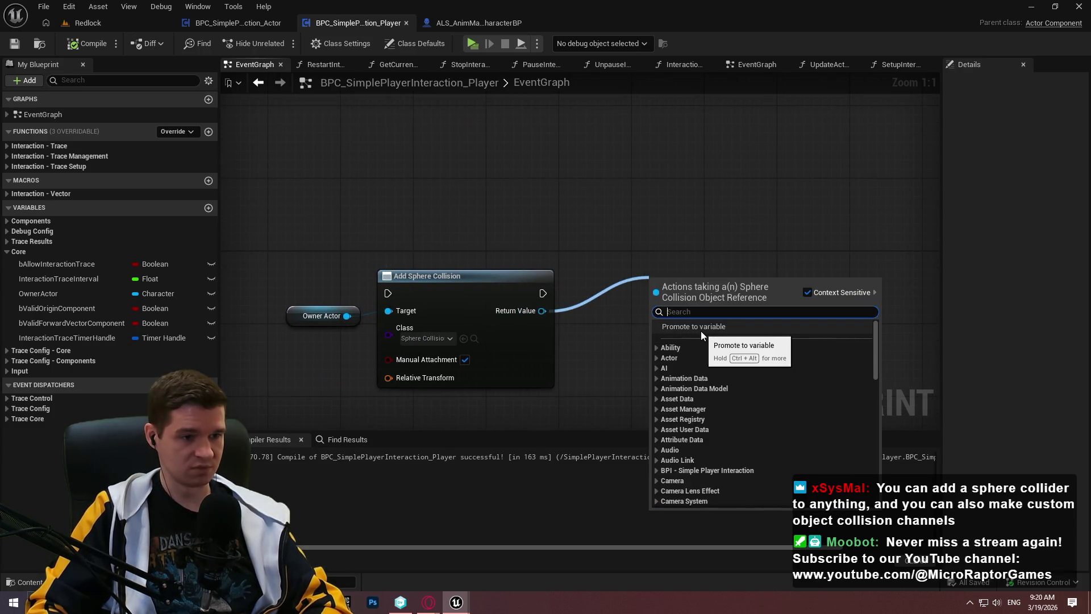
Name the new Sphere Collision variable InteractionPromptCollider and tidy the SET node
{"action": "left_click", "coordinate": [701, 330]}
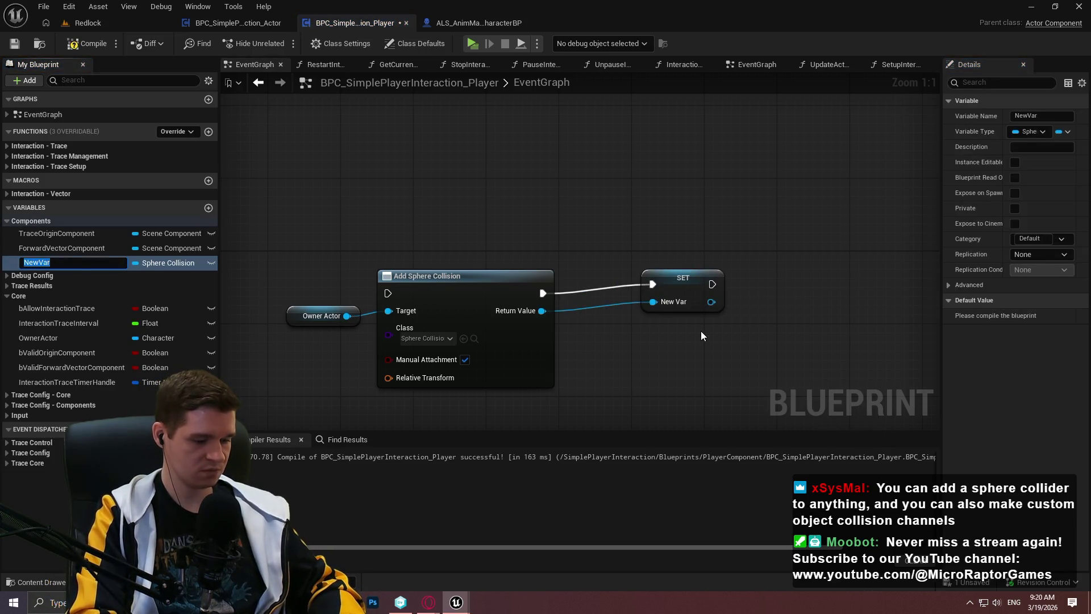
{"action": "type", "text": "Interaction"}
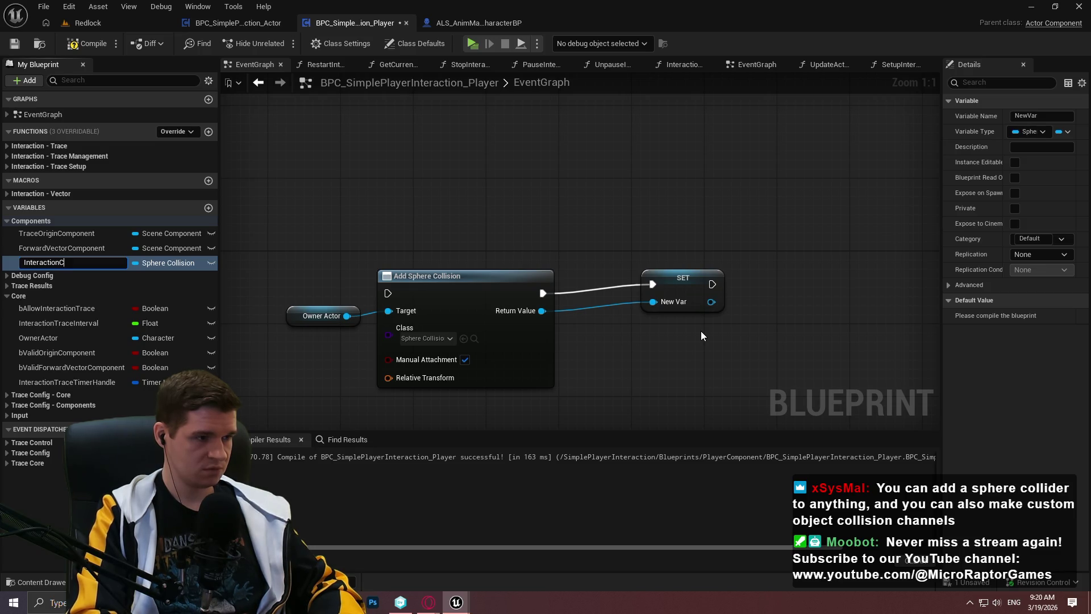
{"action": "key", "text": "BackSpace"}
{"action": "type", "text": "n"}
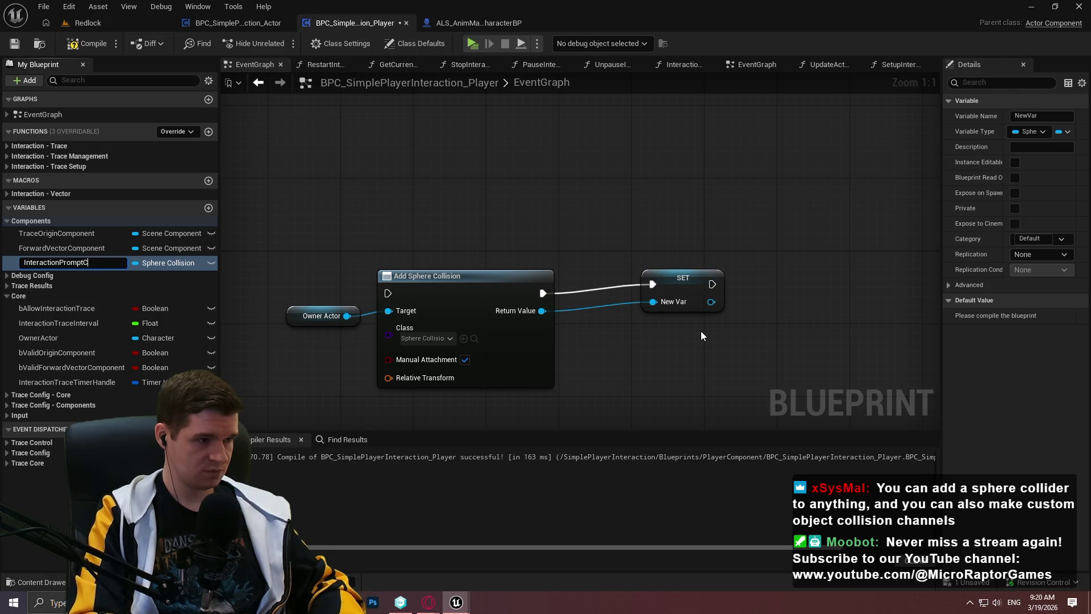
{"action": "type", "text": "ider"}
{"action": "key", "text": "Return"}
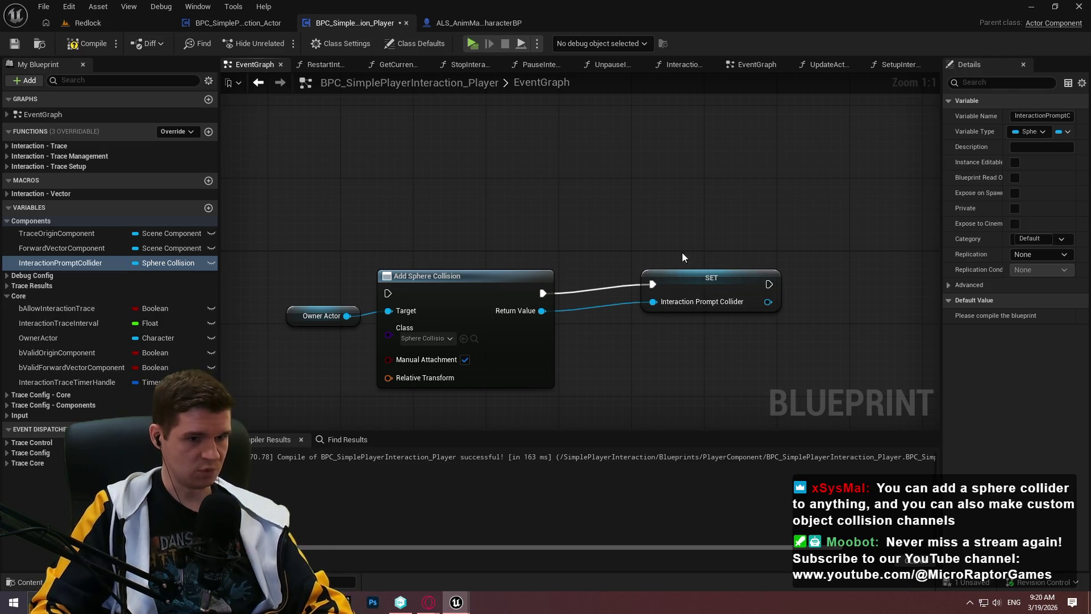
{"action": "left_click_drag", "start_coordinate": [679, 286], "coordinate": [653, 287]}
{"action": "left_click", "coordinate": [634, 261]}
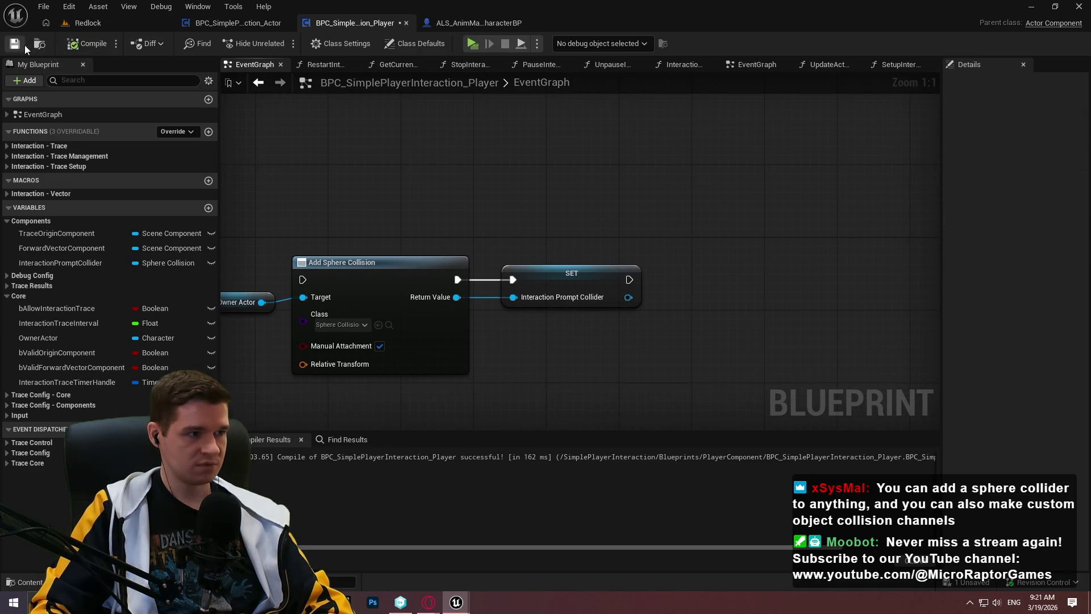
Add an Attach Component To Component node with Owner Actor's Mesh as its Parent
{"action": "mouse_move", "coordinate": [55, 341]}
{"action": "left_mouse_down"}
{"action": "mouse_move", "coordinate": [469, 267]}
{"action": "mouse_move", "coordinate": [585, 268]}
{"action": "left_mouse_up"}
{"action": "left_click", "coordinate": [526, 293]}
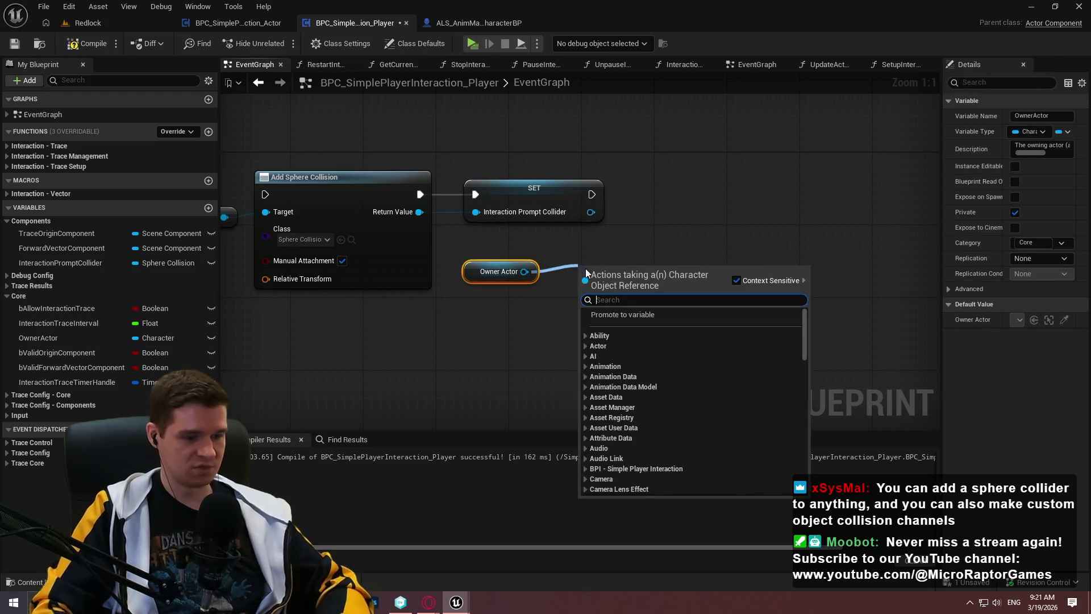
{"action": "type", "text": "attack"}
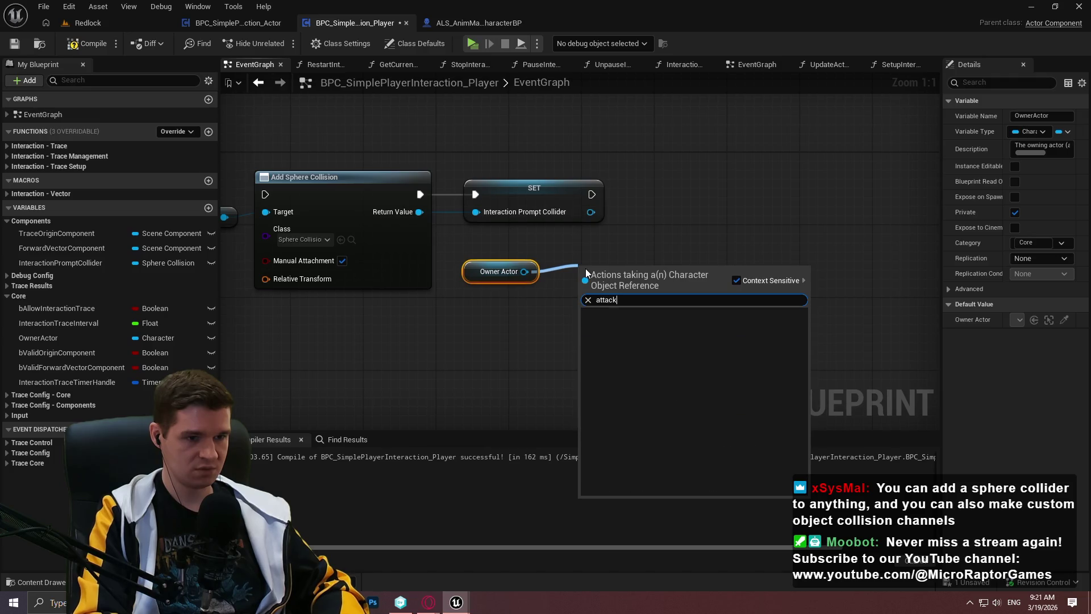
{"action": "key", "text": "BackSpace"}
{"action": "type", "text": "h compon"}
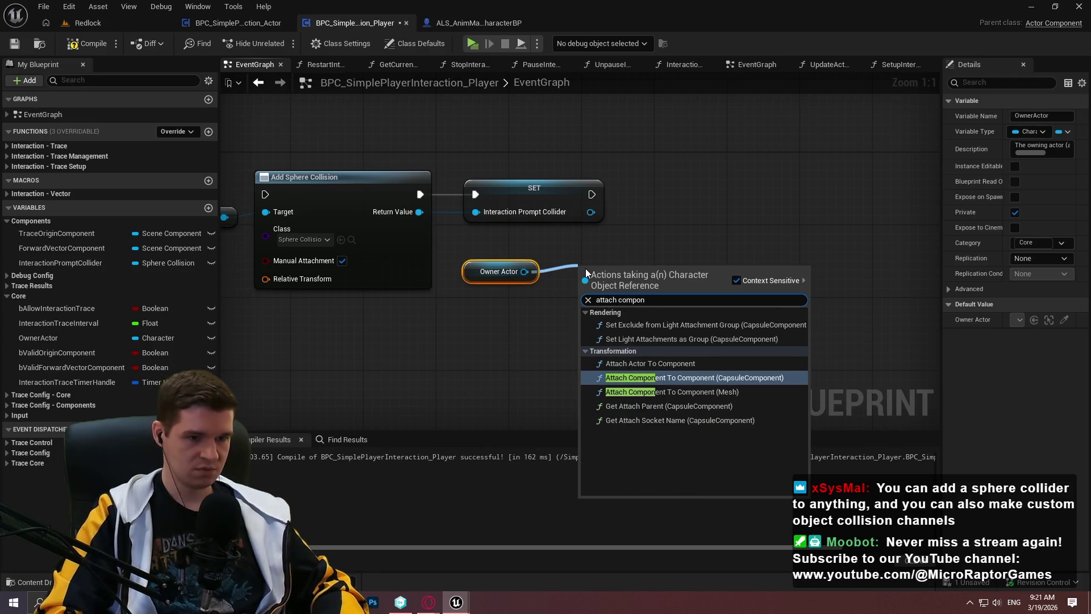
{"action": "key", "text": "Down"}
{"action": "key", "text": "Return"}
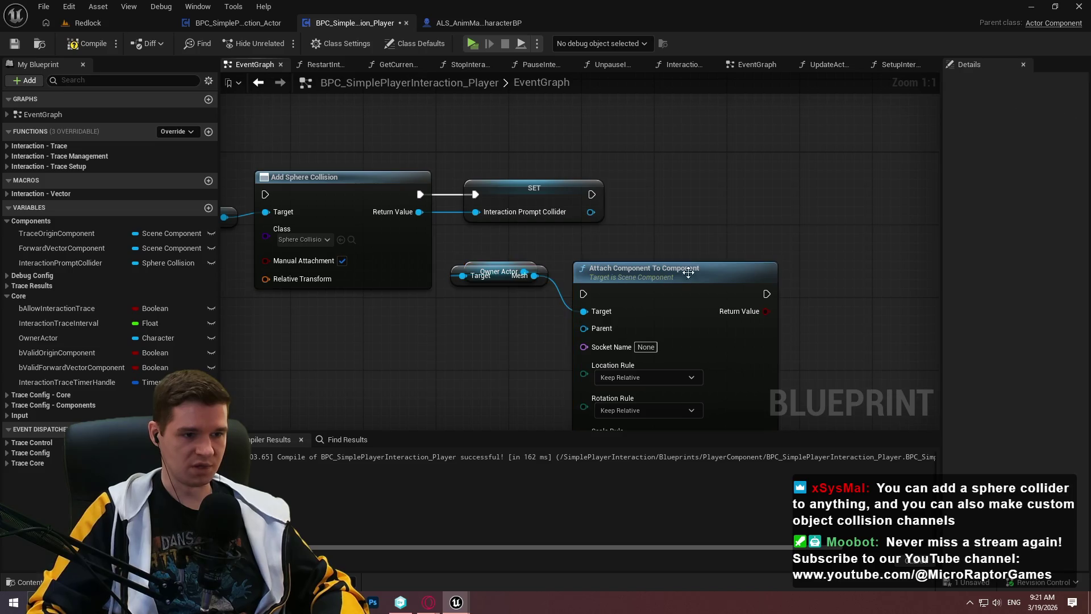
{"action": "mouse_move", "coordinate": [542, 276]}
{"action": "left_mouse_down"}
{"action": "mouse_move", "coordinate": [730, 275]}
{"action": "mouse_move", "coordinate": [640, 275]}
{"action": "left_mouse_up"}
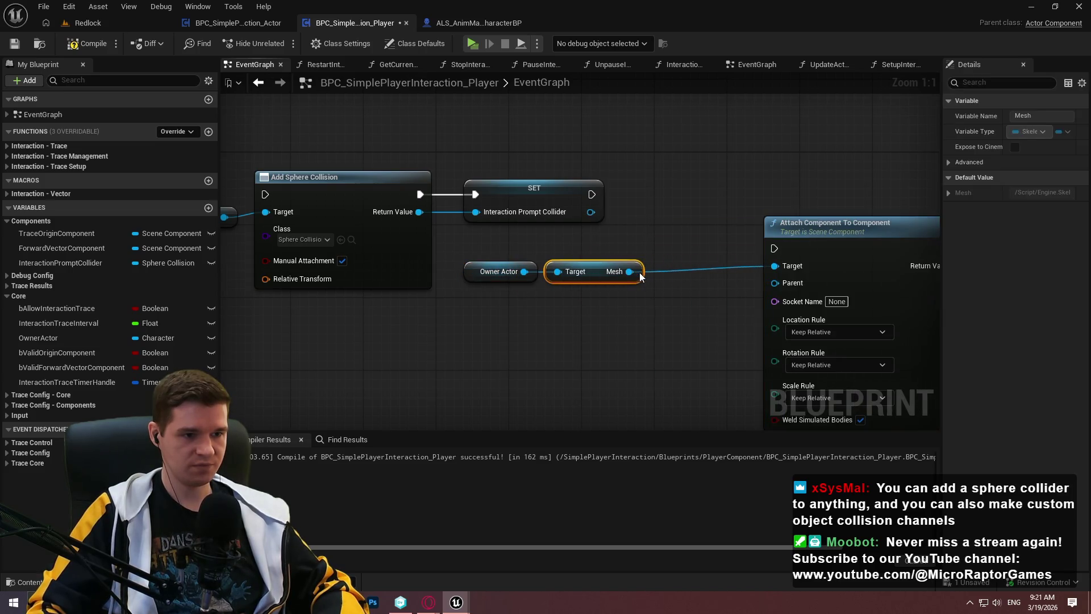
{"action": "left_click_drag", "start_coordinate": [644, 324], "coordinate": [752, 203]}
{"action": "left_click_drag", "start_coordinate": [614, 220], "coordinate": [773, 238]}
{"action": "left_click", "coordinate": [768, 216], "text": "alt"}
{"action": "mouse_move", "coordinate": [629, 266]}
{"action": "left_mouse_down"}
{"action": "mouse_move", "coordinate": [608, 226]}
{"action": "mouse_move", "coordinate": [570, 308]}
{"action": "left_mouse_up"}
{"action": "left_click", "coordinate": [591, 180]}
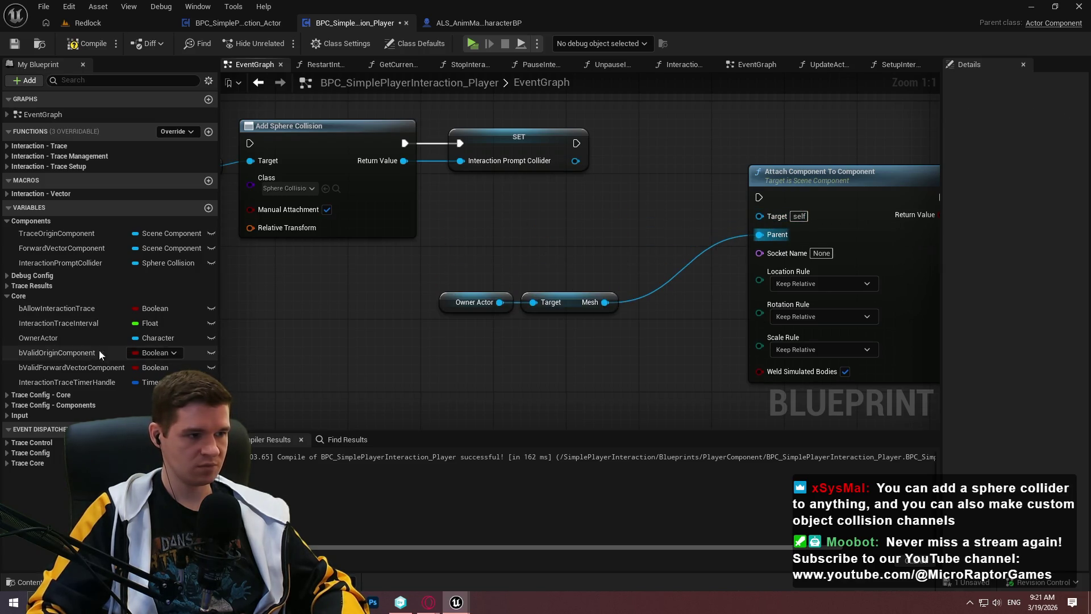
Plug Interaction Prompt Collider into the attach Target and group the three getters nearby
{"action": "mouse_move", "coordinate": [62, 262]}
{"action": "left_mouse_down"}
{"action": "mouse_move", "coordinate": [698, 274]}
{"action": "mouse_move", "coordinate": [773, 217]}
{"action": "mouse_move", "coordinate": [762, 215]}
{"action": "left_mouse_up"}
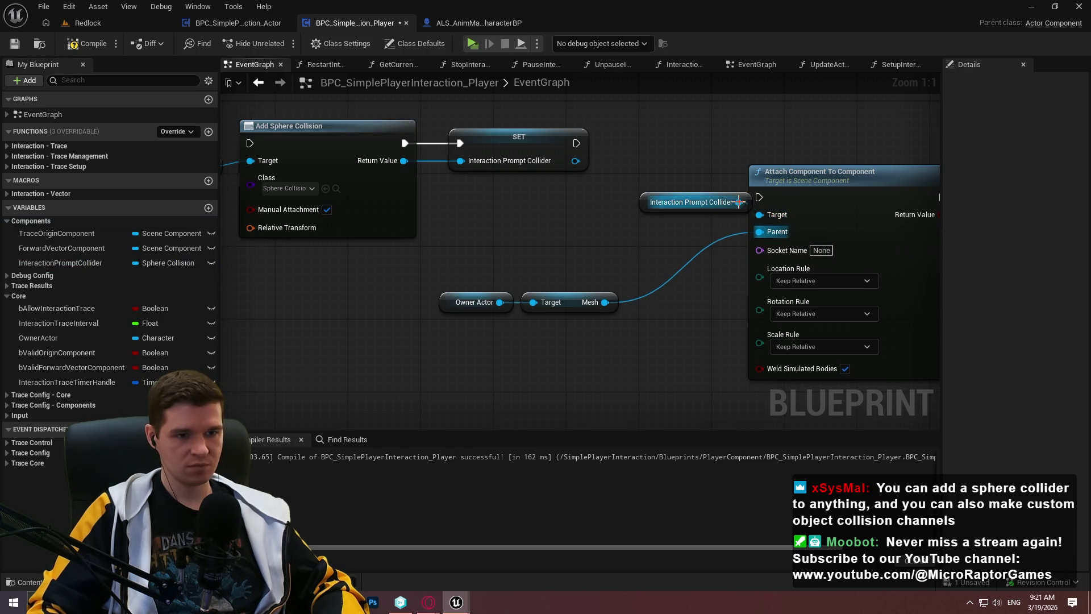
{"action": "mouse_move", "coordinate": [688, 201]}
{"action": "left_mouse_down"}
{"action": "mouse_move", "coordinate": [596, 263]}
{"action": "mouse_move", "coordinate": [554, 275]}
{"action": "left_mouse_up"}
{"action": "left_click", "coordinate": [620, 349]}
{"action": "left_click_drag", "start_coordinate": [621, 349], "coordinate": [517, 273]}
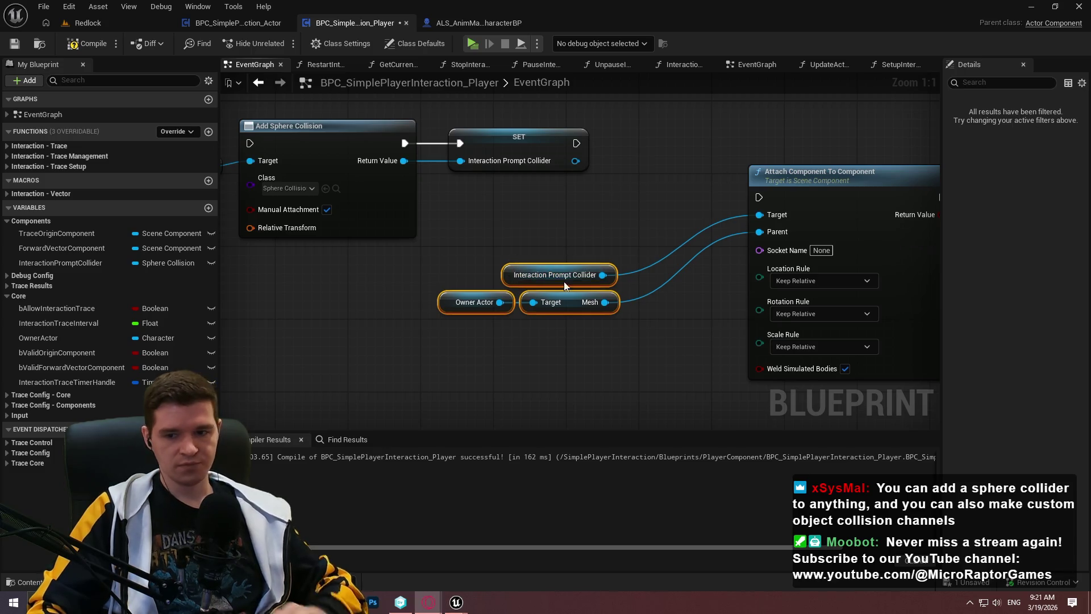
{"action": "left_click_drag", "start_coordinate": [637, 343], "coordinate": [582, 316]}
{"action": "left_click_drag", "start_coordinate": [495, 252], "coordinate": [619, 312]}
{"action": "mouse_move", "coordinate": [516, 275]}
{"action": "left_mouse_down"}
{"action": "mouse_move", "coordinate": [643, 212]}
{"action": "mouse_move", "coordinate": [625, 230]}
{"action": "left_mouse_up"}
{"action": "left_click_drag", "start_coordinate": [912, 280], "coordinate": [689, 275]}
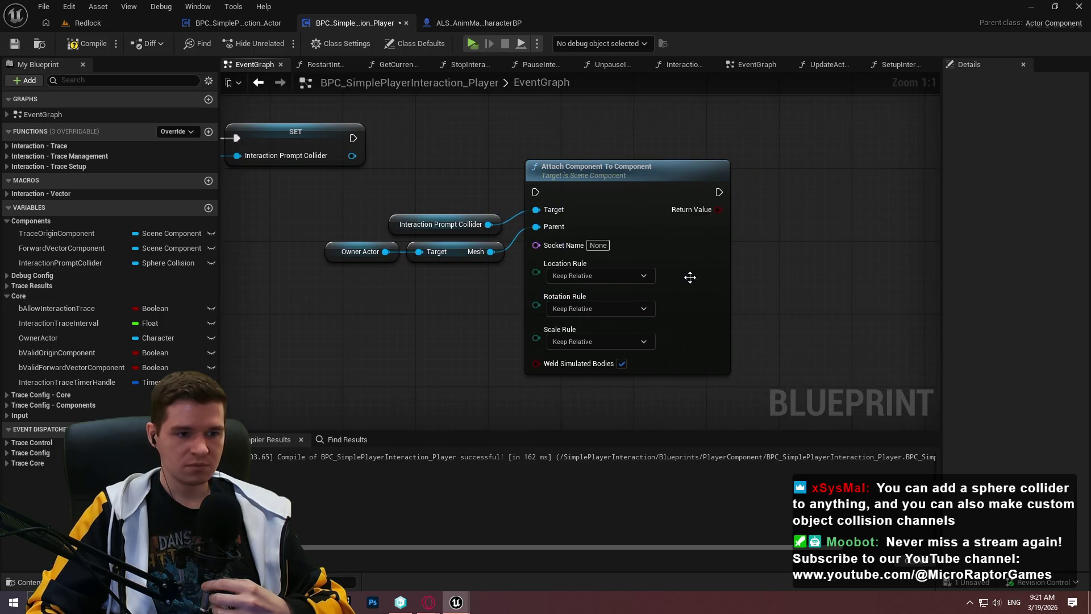
Set Location, Rotation and Scale rules to Snap to Target and untick Weld Simulated Bodies
{"action": "left_click", "coordinate": [628, 275]}
{"action": "left_click", "coordinate": [574, 313]}
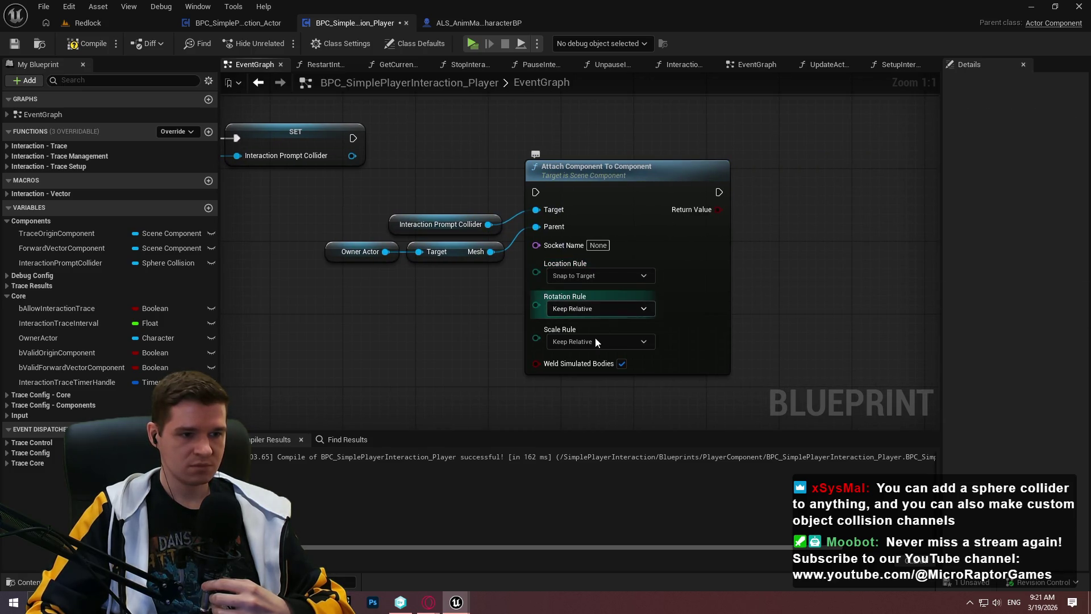
{"action": "left_click", "coordinate": [594, 308]}
{"action": "left_click", "coordinate": [582, 346]}
{"action": "left_click", "coordinate": [599, 341]}
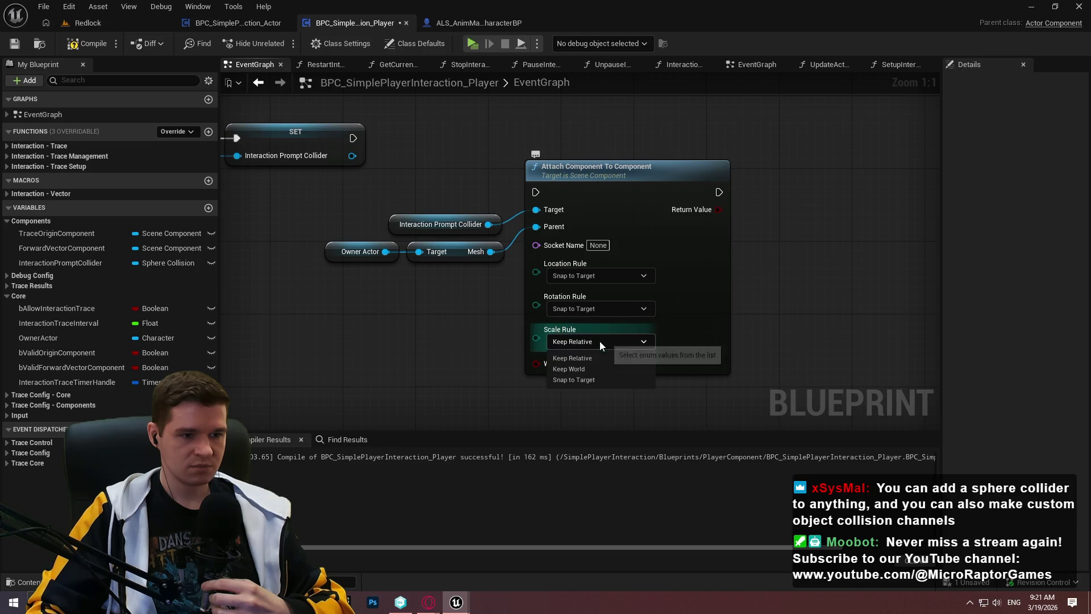
{"action": "left_click", "coordinate": [585, 379]}
{"action": "left_click", "coordinate": [622, 363]}
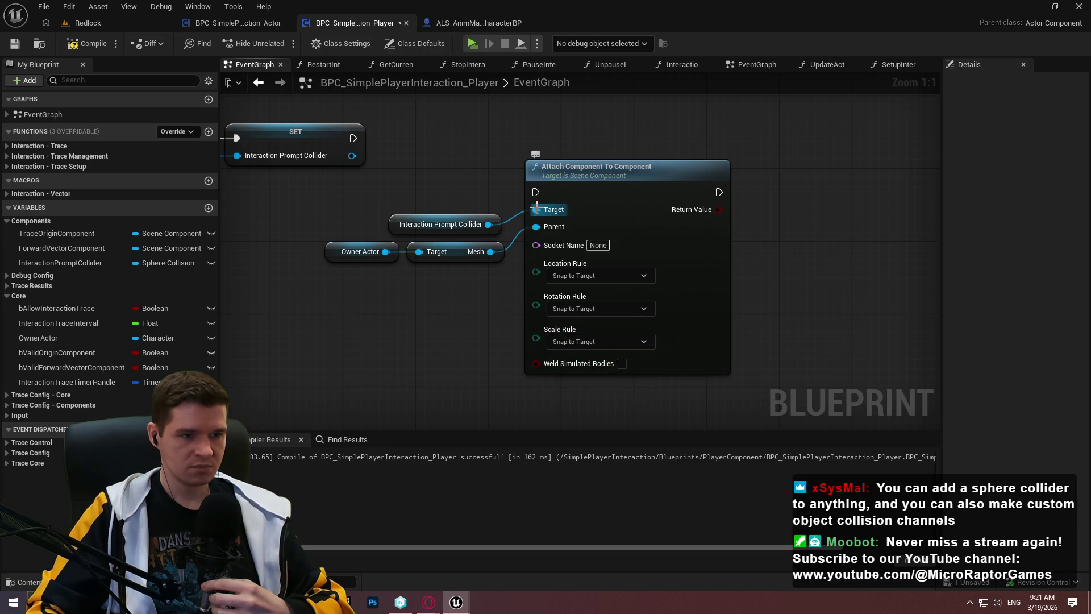
Connect SET's execution into the attach node beside it, then compile and save
{"action": "left_click_drag", "start_coordinate": [353, 138], "coordinate": [535, 192]}
{"action": "mouse_move", "coordinate": [325, 190]}
{"action": "left_mouse_down"}
{"action": "mouse_move", "coordinate": [624, 255]}
{"action": "mouse_move", "coordinate": [833, 176]}
{"action": "left_mouse_up"}
{"action": "left_click", "coordinate": [450, 307]}
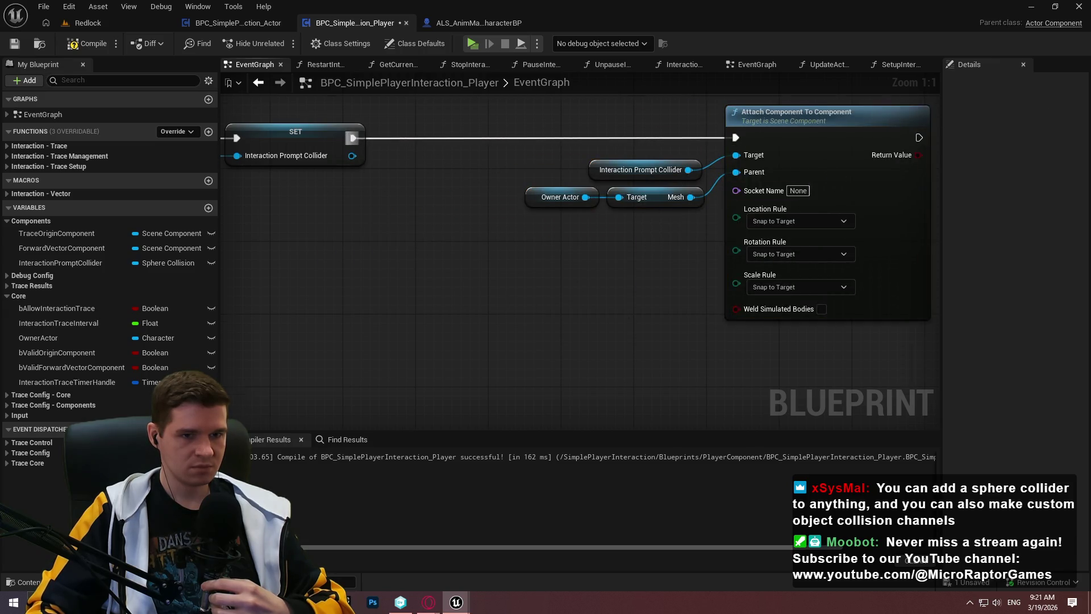
{"action": "scroll", "coordinate": [449, 307], "scroll_direction": "down", "scroll_amount": 2}
{"action": "scroll", "coordinate": [450, 307], "scroll_direction": "down", "scroll_amount": 2}
{"action": "left_click_drag", "start_coordinate": [771, 379], "coordinate": [221, 171]}
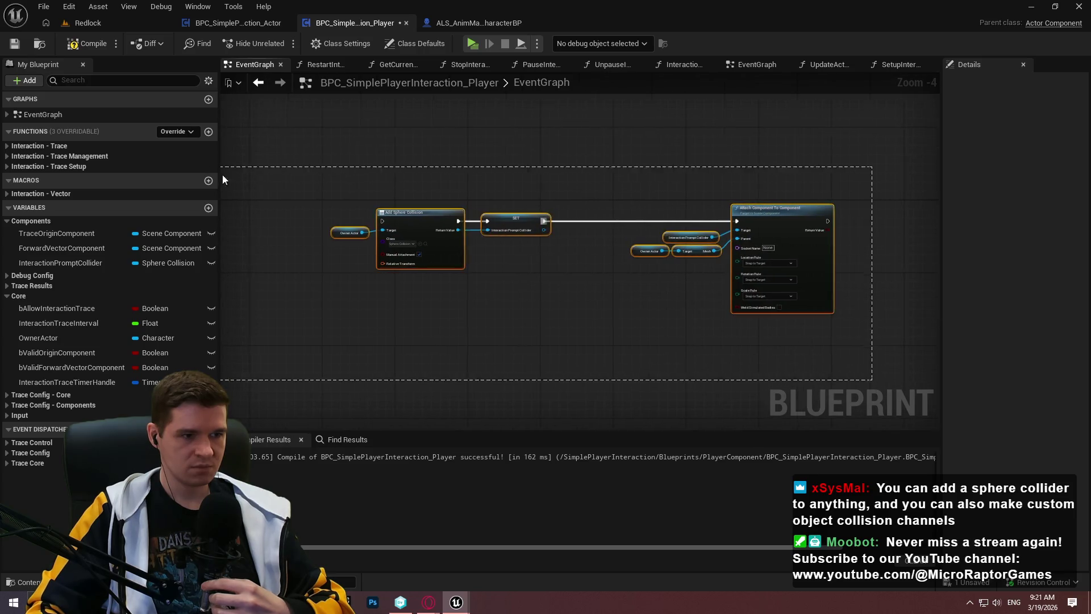
{"action": "left_click", "coordinate": [377, 355]}
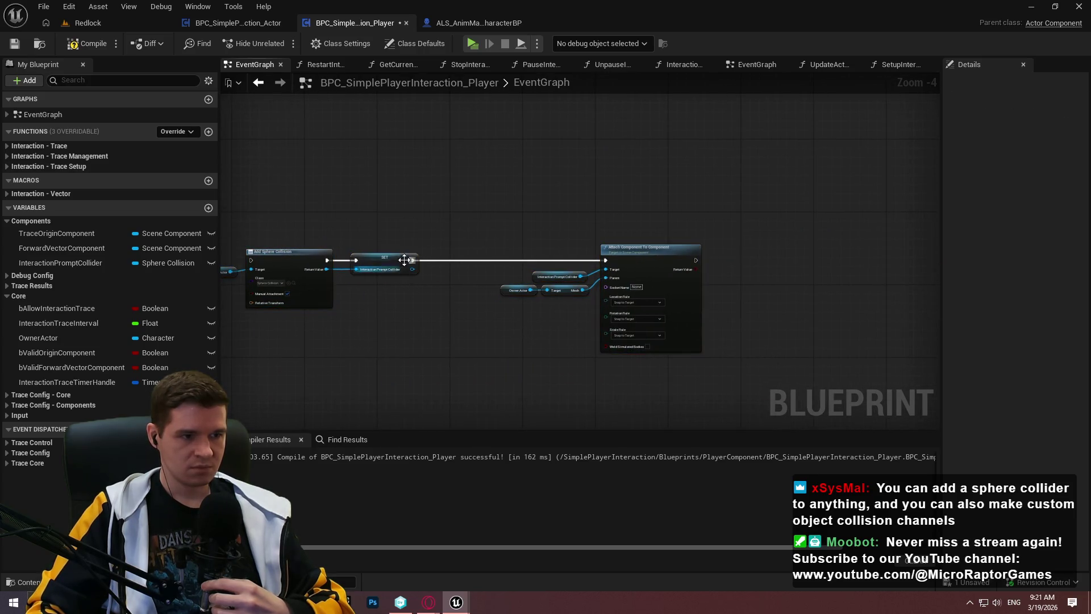
{"action": "right_click", "coordinate": [451, 321]}
{"action": "left_click", "coordinate": [751, 266]}
{"action": "scroll", "coordinate": [751, 266], "scroll_direction": "up", "scroll_amount": 3}
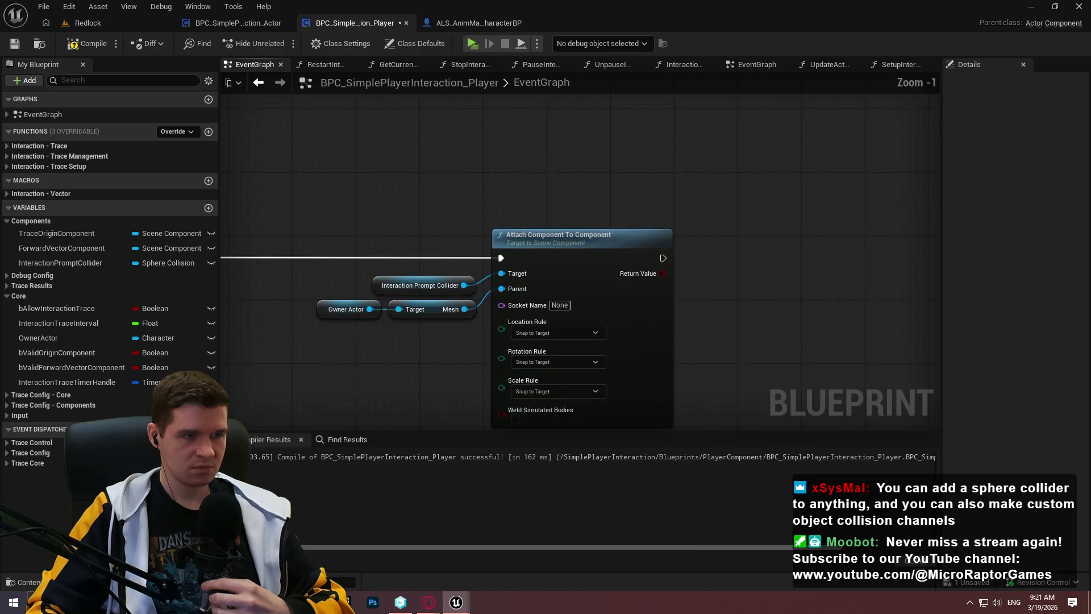
{"action": "left_click", "coordinate": [85, 43]}
{"action": "left_click", "coordinate": [15, 43]}
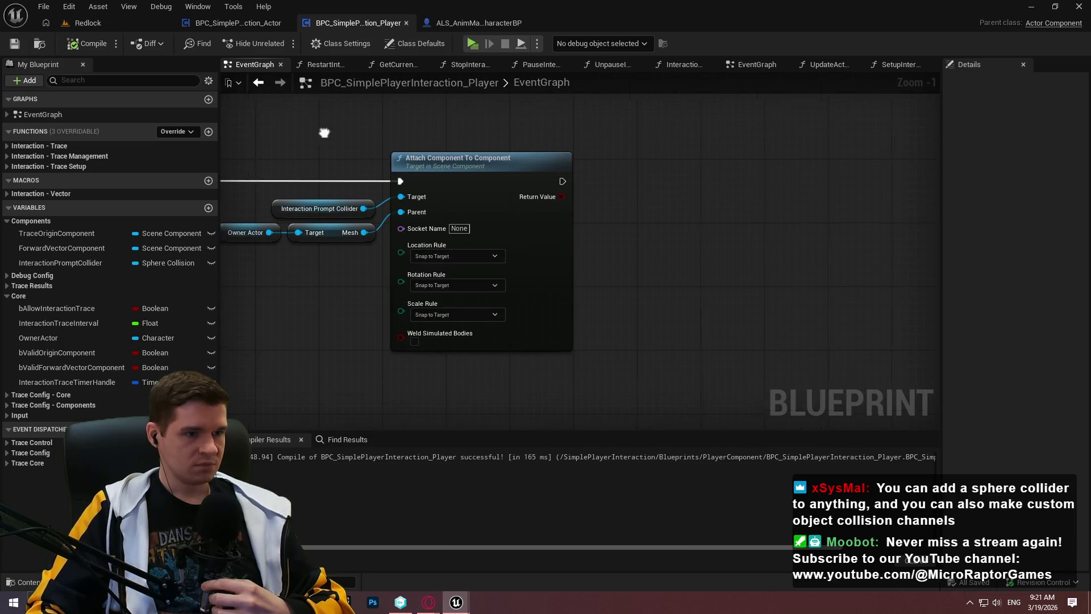
Shift the attach nodes right and place an InteractionPromptCollider getter near Add Sphere Collision
{"action": "left_click_drag", "start_coordinate": [500, 168], "coordinate": [852, 317]}
{"action": "mouse_move", "coordinate": [580, 302]}
{"action": "left_mouse_down"}
{"action": "mouse_move", "coordinate": [752, 295]}
{"action": "mouse_move", "coordinate": [890, 316]}
{"action": "mouse_move", "coordinate": [486, 294]}
{"action": "left_mouse_up"}
{"action": "left_click_drag", "start_coordinate": [715, 220], "coordinate": [891, 214]}
{"action": "mouse_move", "coordinate": [53, 260]}
{"action": "left_mouse_down"}
{"action": "mouse_move", "coordinate": [414, 305]}
{"action": "mouse_move", "coordinate": [411, 316]}
{"action": "left_mouse_up"}
{"action": "left_click", "coordinate": [408, 329]}
{"action": "left_click", "coordinate": [491, 297]}
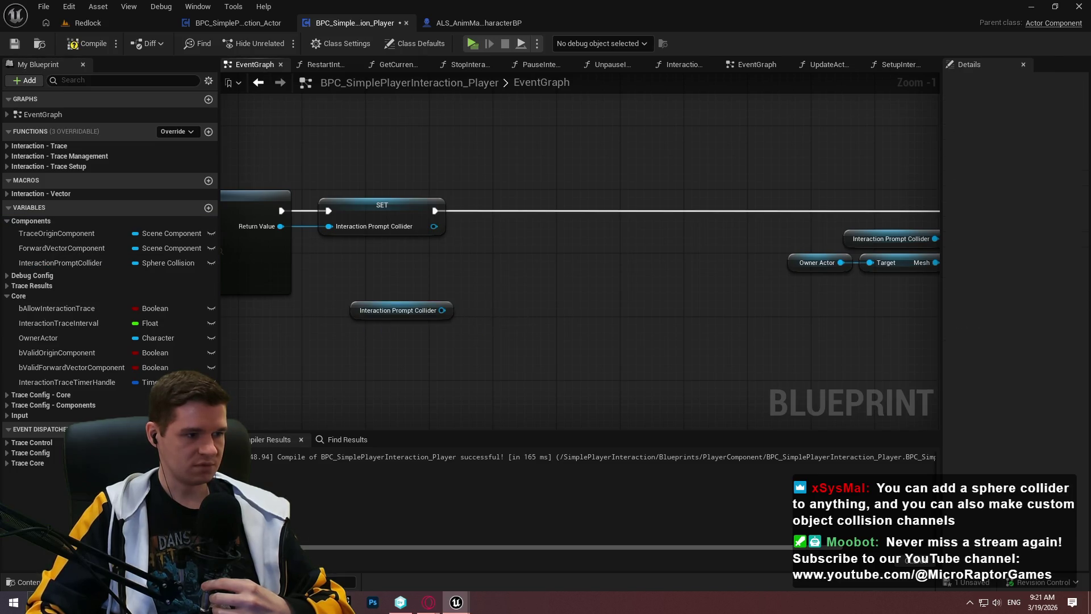
{"action": "left_click_drag", "start_coordinate": [491, 298], "coordinate": [620, 287]}
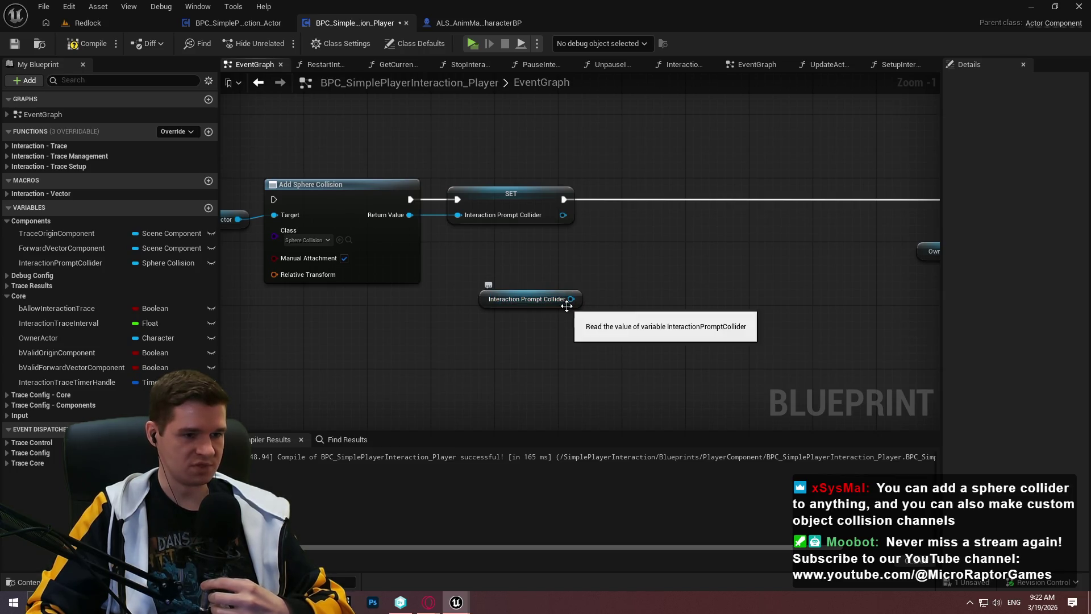
Search 'collision' off the collider getter and add a Set Collision Profile Name node
{"action": "mouse_move", "coordinate": [568, 299]}
{"action": "left_mouse_down"}
{"action": "mouse_move", "coordinate": [615, 307]}
{"action": "mouse_move", "coordinate": [600, 337]}
{"action": "mouse_move", "coordinate": [584, 301]}
{"action": "left_mouse_up"}
{"action": "left_click", "coordinate": [348, 203]}
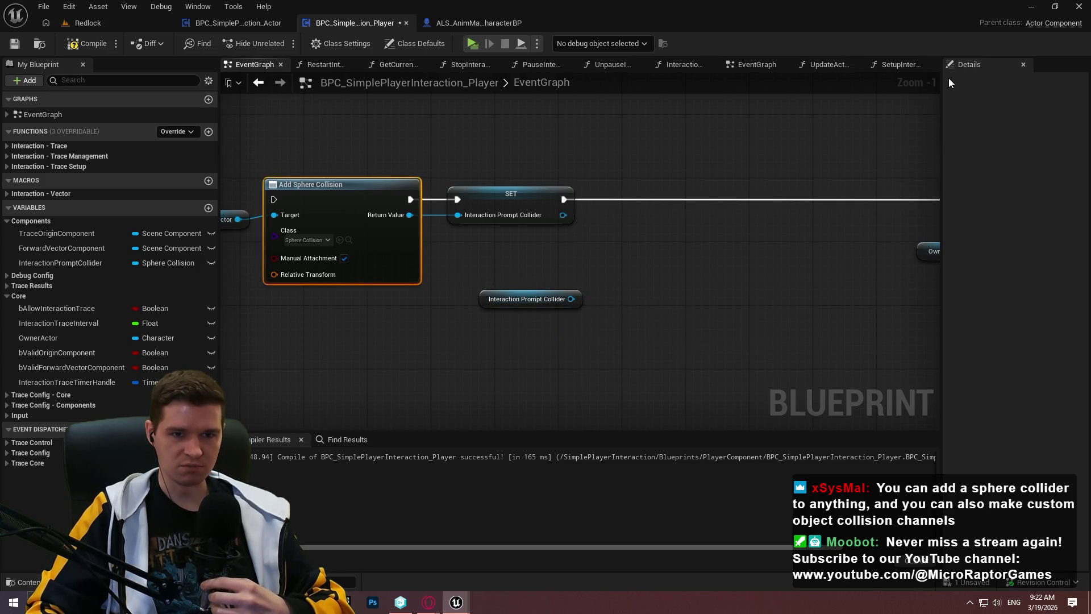
{"action": "left_click", "coordinate": [907, 152]}
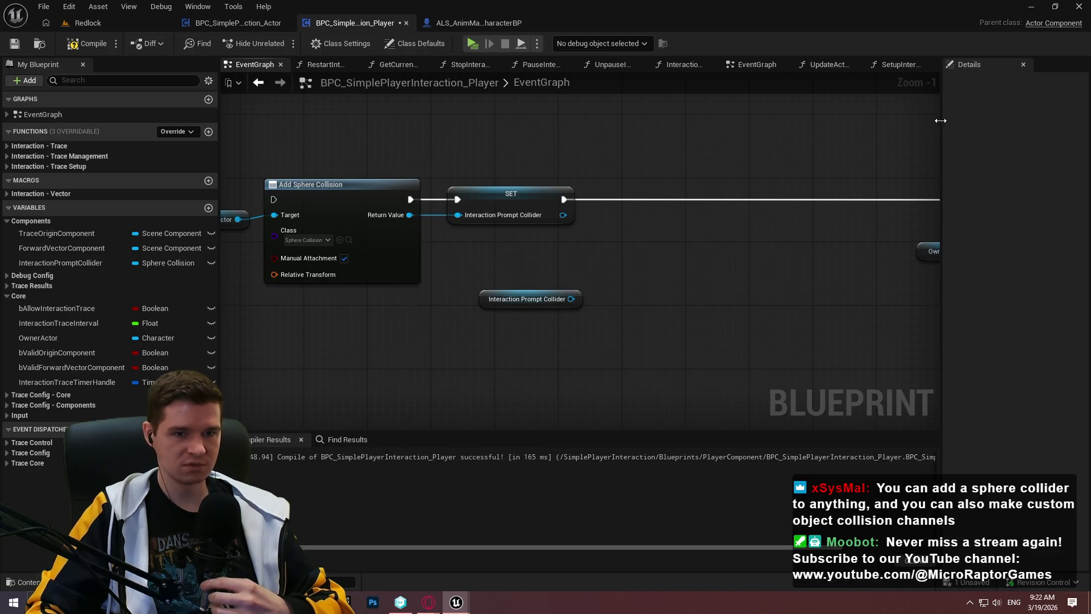
{"action": "left_click_drag", "start_coordinate": [941, 136], "coordinate": [874, 137]}
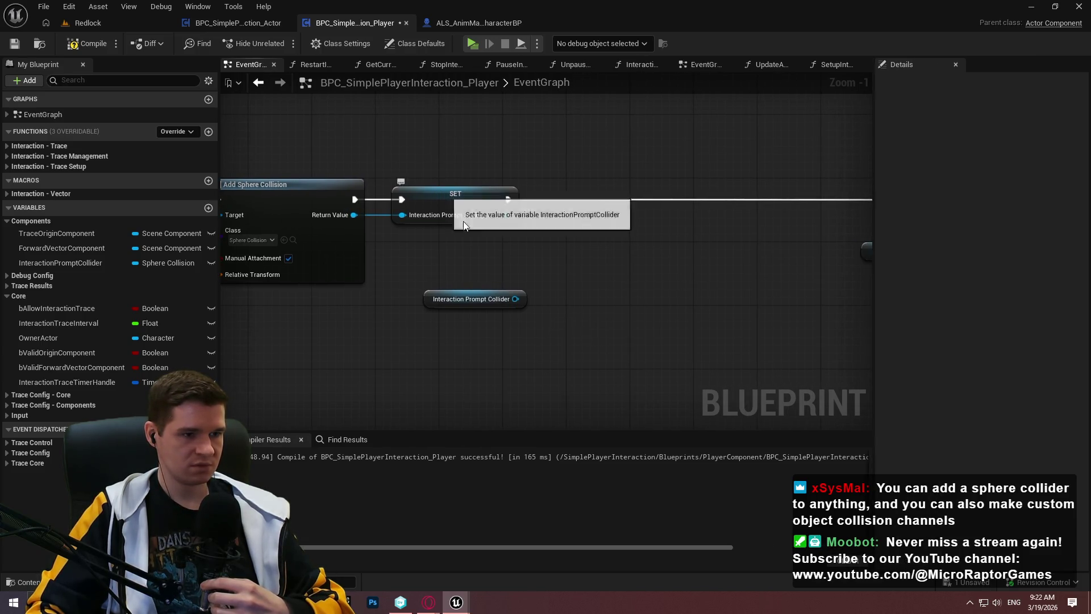
{"action": "mouse_move", "coordinate": [585, 287]}
{"action": "left_mouse_down"}
{"action": "mouse_move", "coordinate": [713, 290]}
{"action": "mouse_move", "coordinate": [686, 291]}
{"action": "left_mouse_up"}
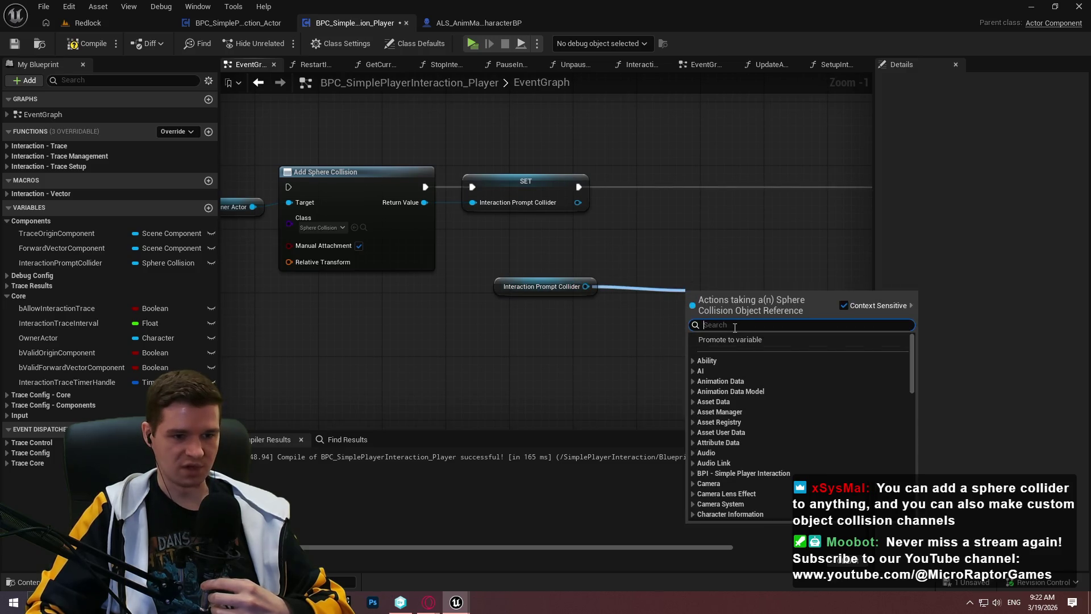
{"action": "type", "text": "collisiojm"}
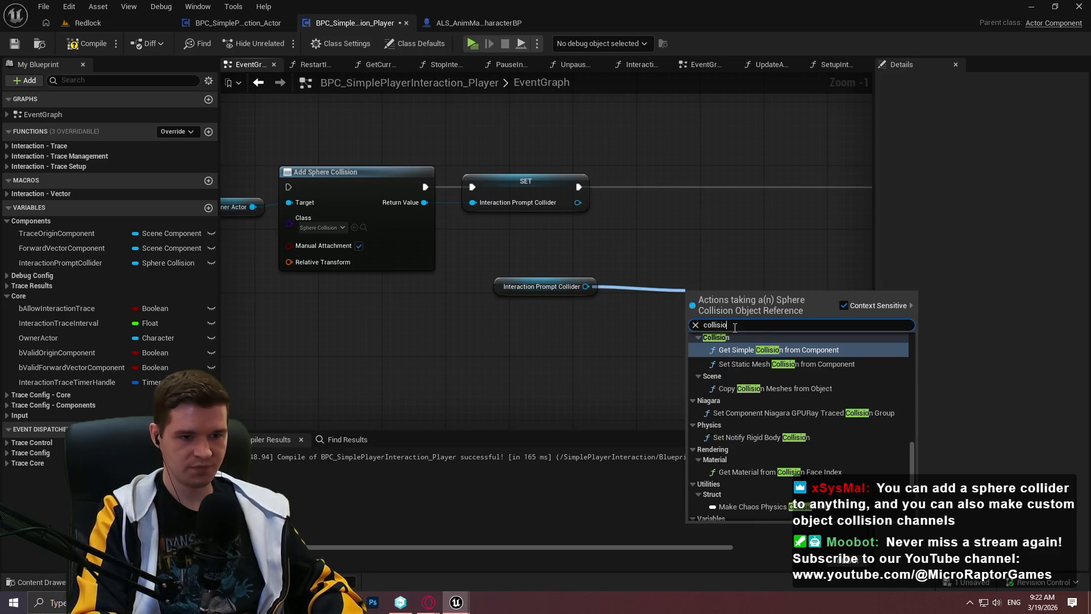
{"action": "key", "text": "BackSpace"}
{"action": "key", "text": "BackSpace"}
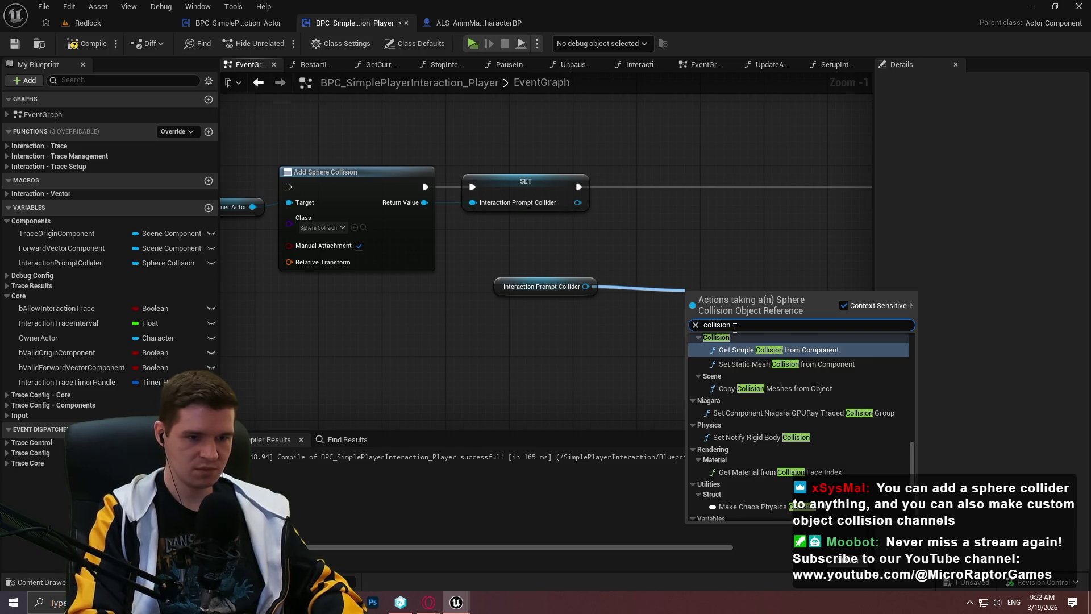
{"action": "scroll", "coordinate": [806, 438], "scroll_direction": "down", "scroll_amount": 4}
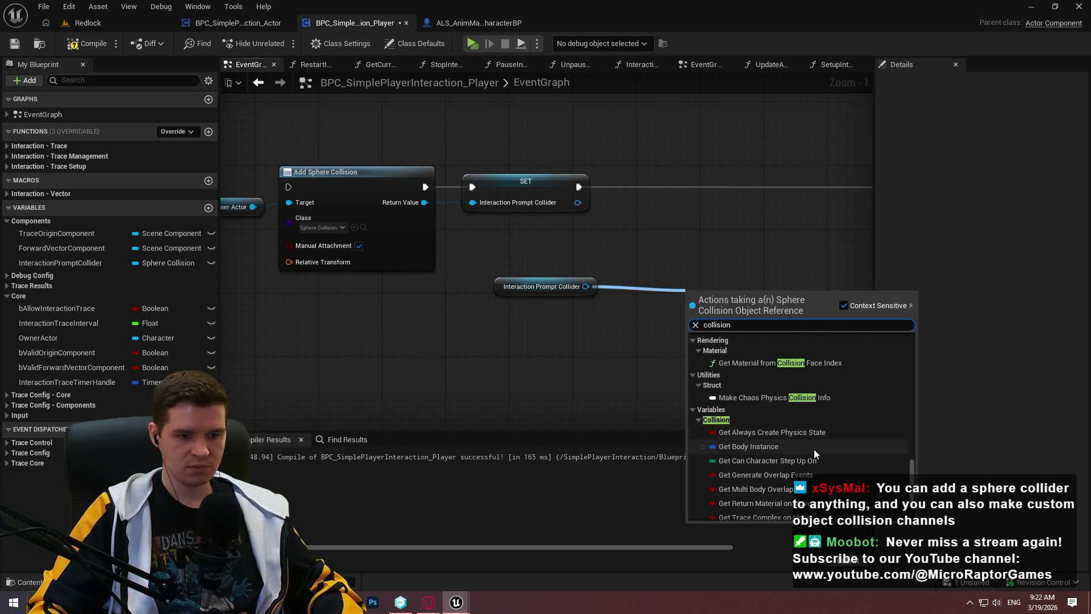
{"action": "mouse_move", "coordinate": [911, 481]}
{"action": "left_mouse_down"}
{"action": "mouse_move", "coordinate": [906, 387]}
{"action": "mouse_move", "coordinate": [902, 433]}
{"action": "mouse_move", "coordinate": [905, 424]}
{"action": "left_mouse_up"}
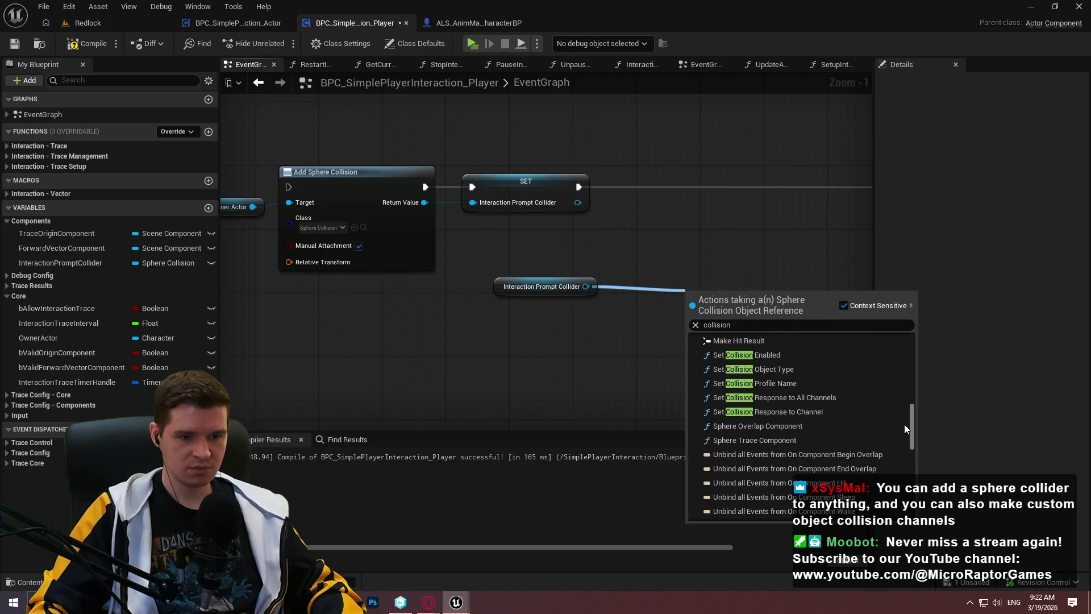
{"action": "left_click", "coordinate": [766, 384]}
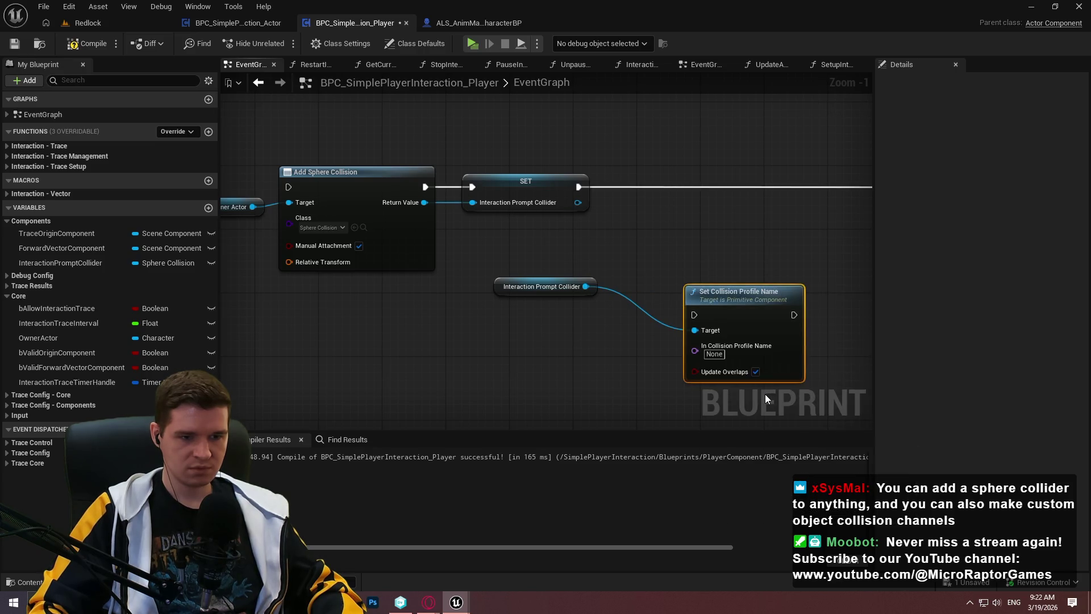
{"action": "left_click", "coordinate": [445, 361]}
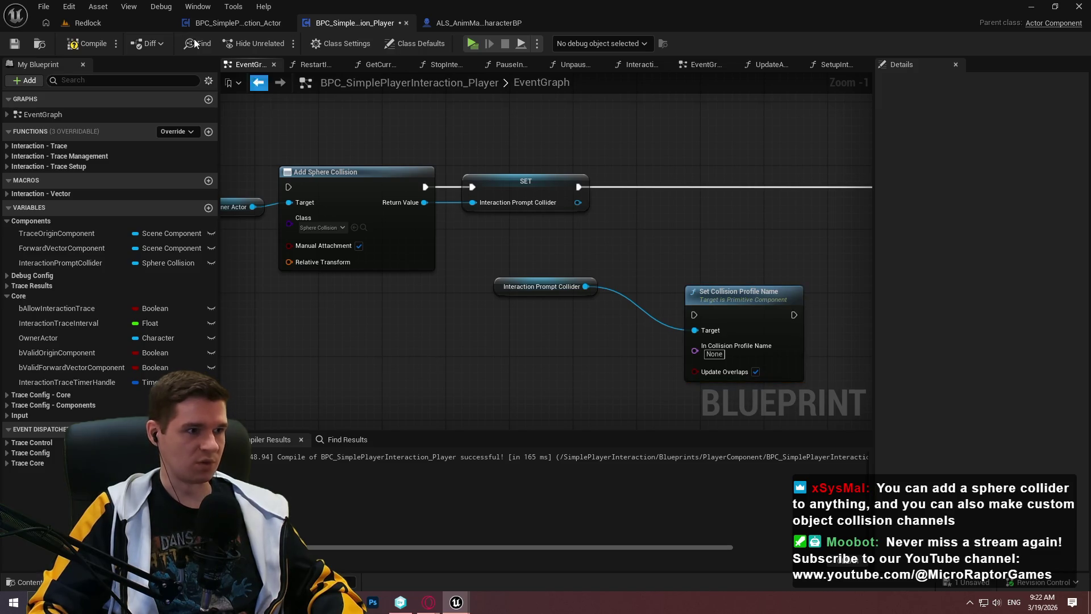
In the Redlock level, select BP_Hazard_Capsule2 and open its BP_Hazard_Capsule blueprint
{"action": "left_click", "coordinate": [489, 18]}
{"action": "left_click", "coordinate": [25, 80]}
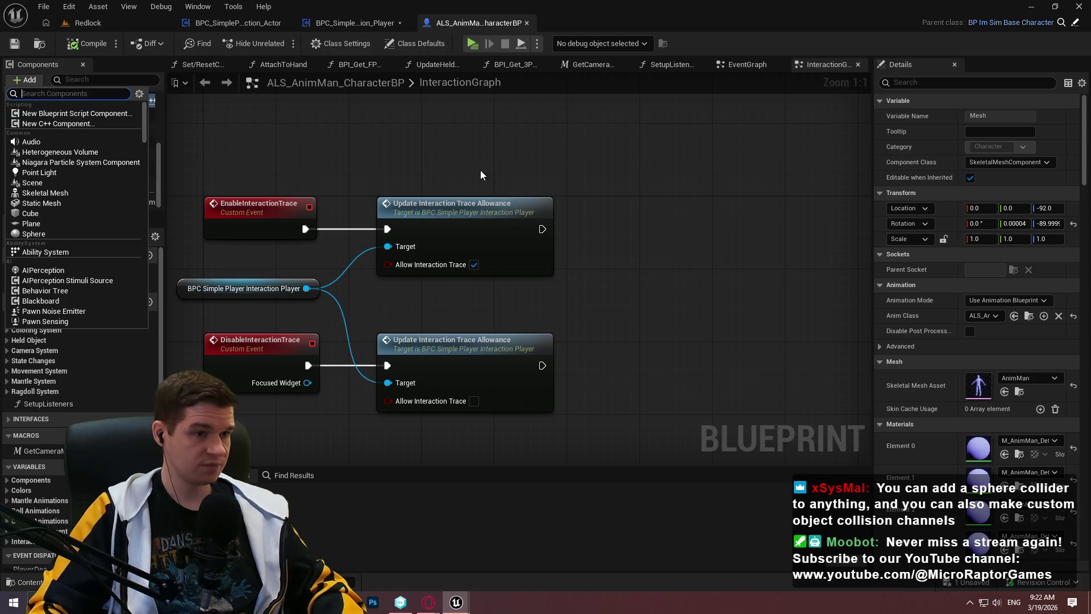
{"action": "key", "text": "Escape"}
{"action": "scroll", "coordinate": [93, 128], "scroll_direction": "up", "scroll_amount": 3}
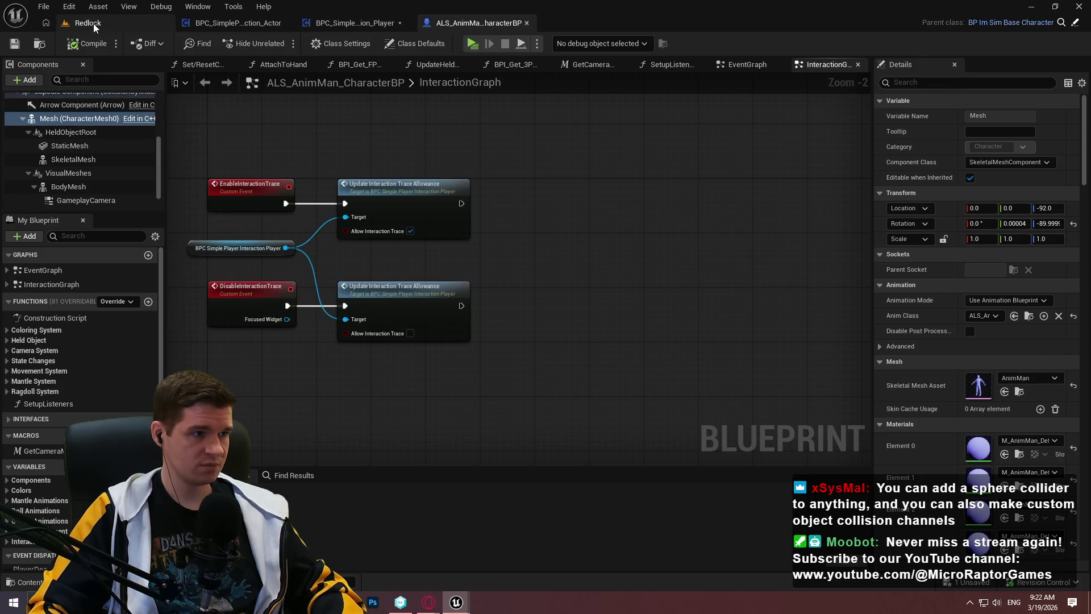
{"action": "left_click", "coordinate": [93, 23]}
{"action": "key", "text": "f"}
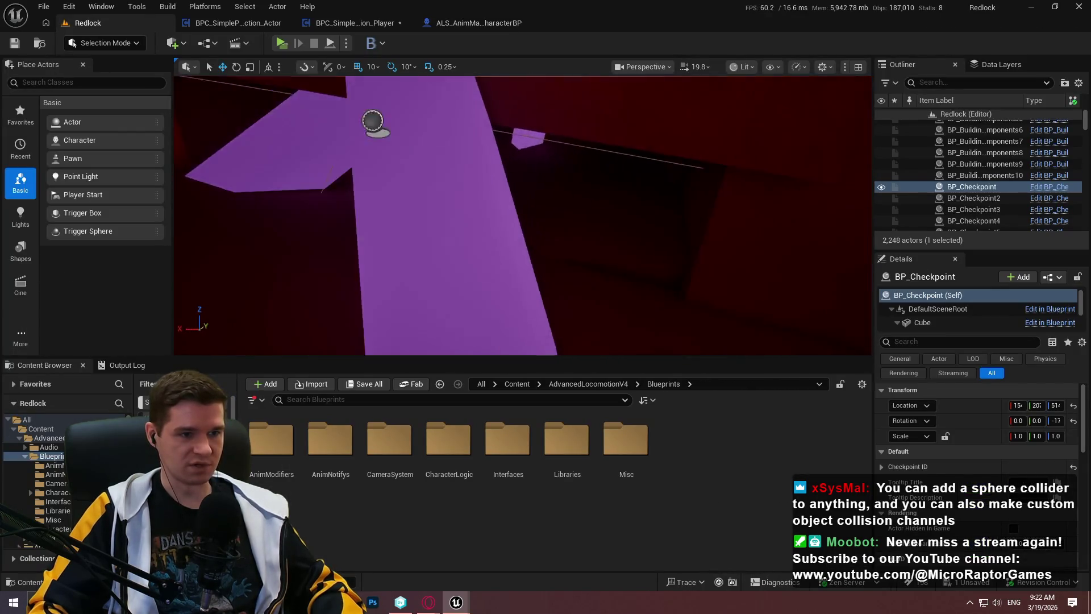
{"action": "left_click", "coordinate": [477, 181]}
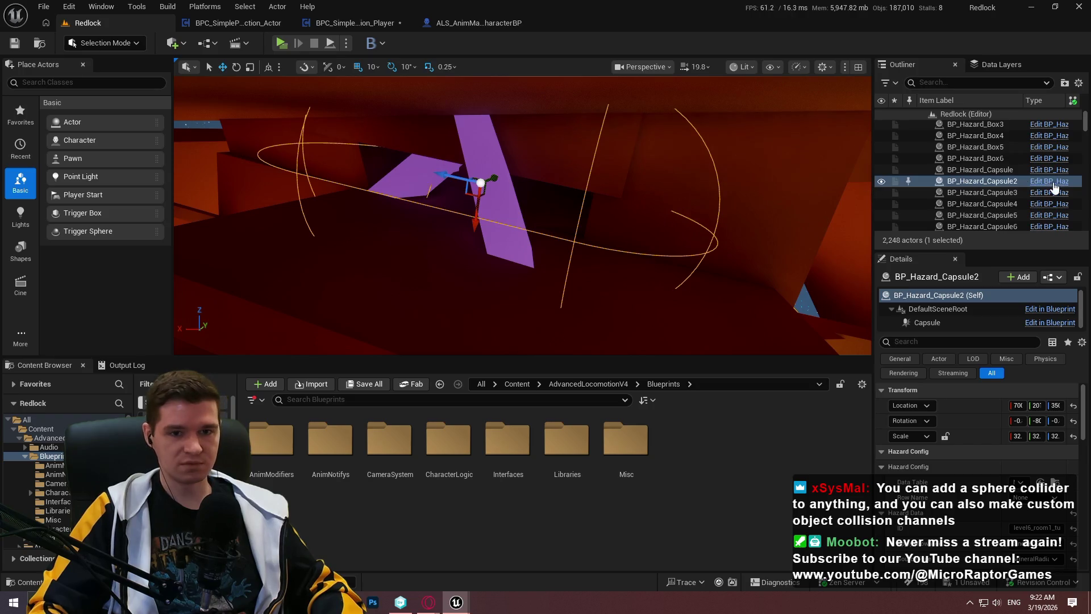
{"action": "double_click", "coordinate": [712, 165]}
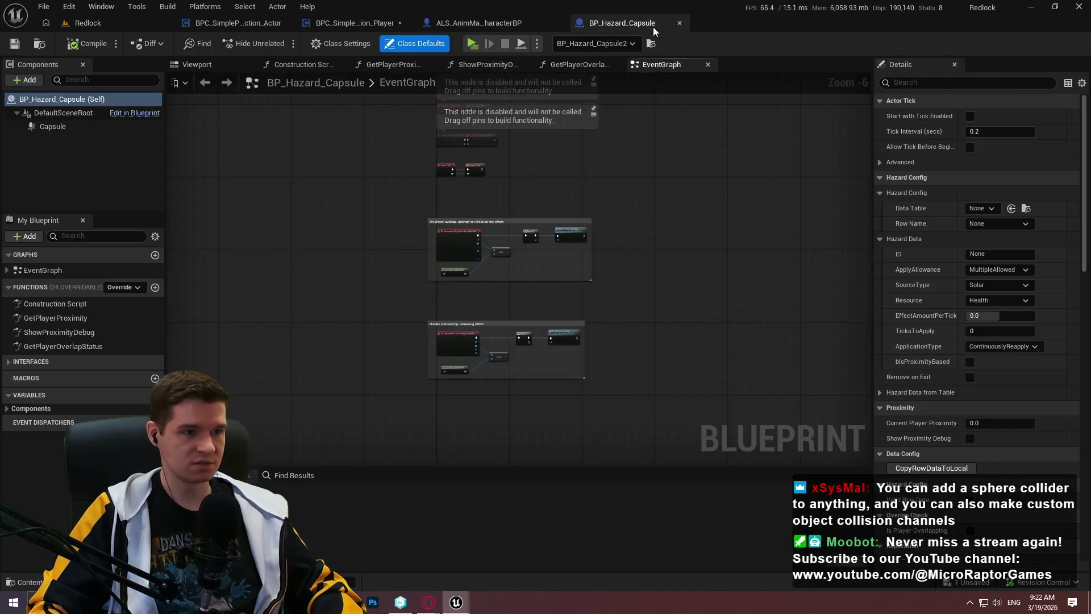
Inspect the Capsule component's Collision Presets list, then return to the character blueprint
{"action": "left_click", "coordinate": [52, 126]}
{"action": "scroll", "coordinate": [977, 284], "scroll_direction": "down", "scroll_amount": 10}
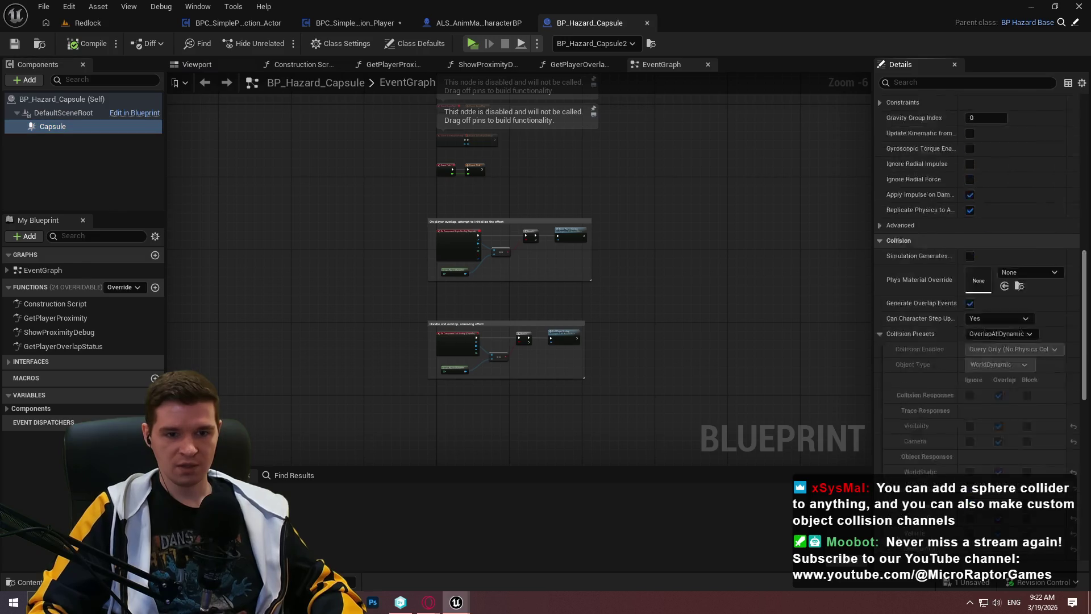
{"action": "scroll", "coordinate": [1012, 318], "scroll_direction": "up", "scroll_amount": 5}
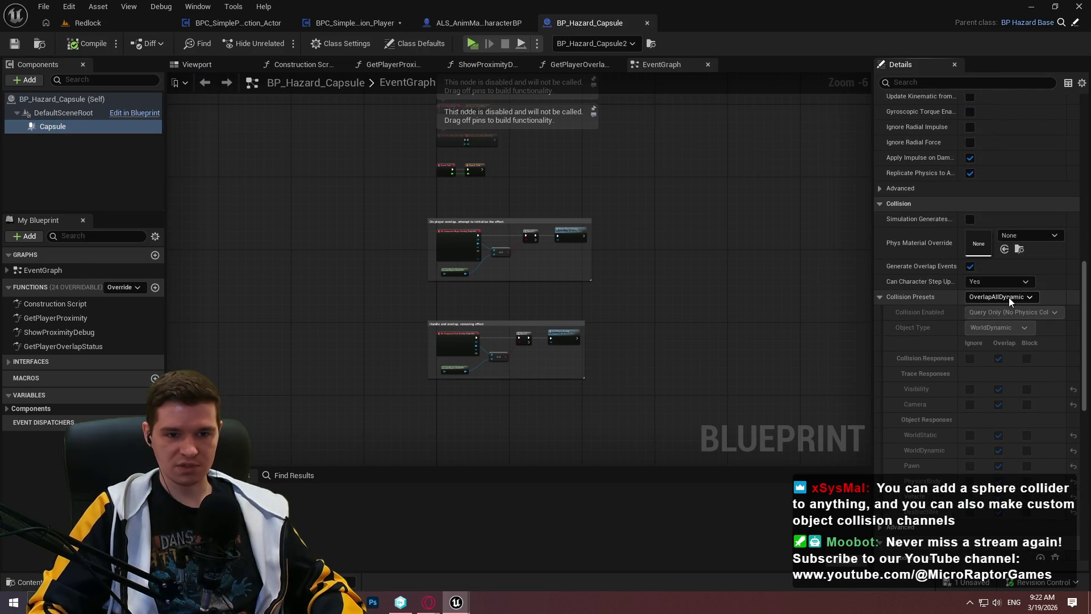
{"action": "left_click", "coordinate": [1008, 298]}
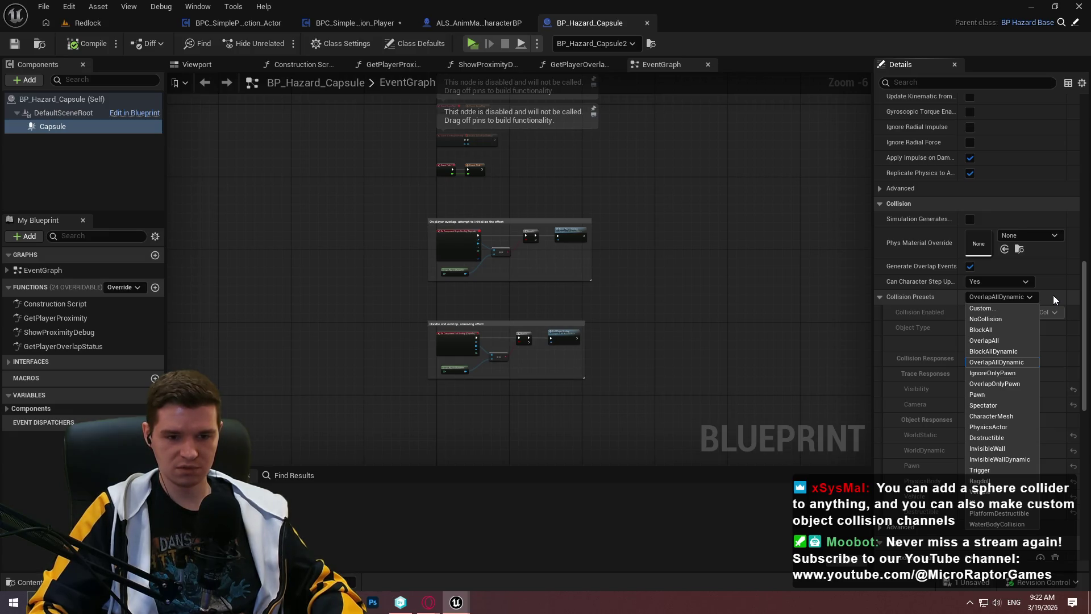
{"action": "left_click", "coordinate": [1052, 295]}
{"action": "left_click", "coordinate": [466, 23]}
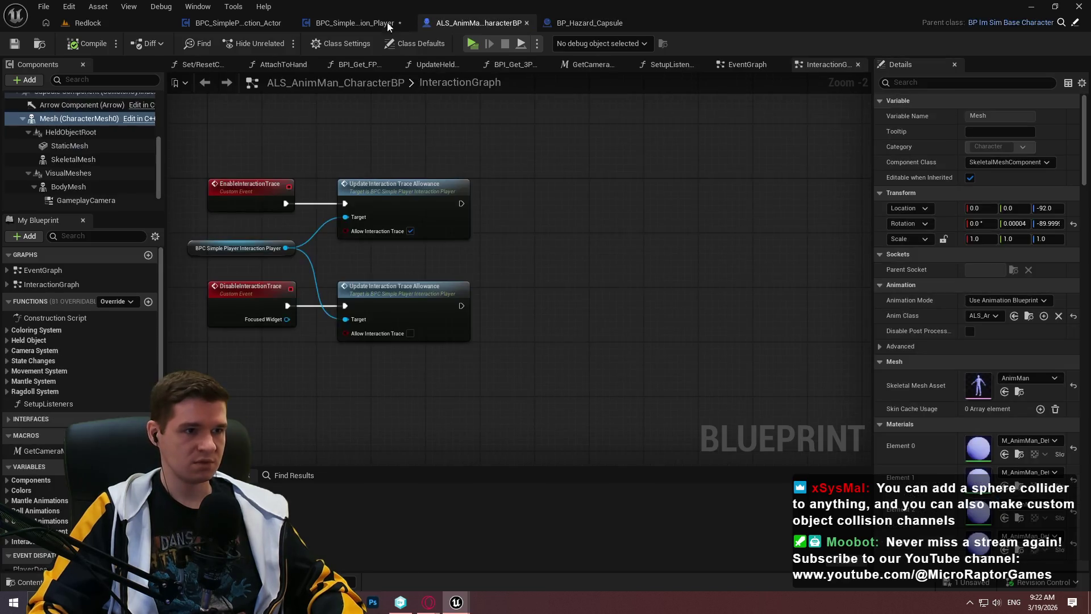
In the interaction component's EventGraph, set the collision profile name to OverlapAll
{"action": "left_click", "coordinate": [397, 25]}
{"action": "right_click", "coordinate": [715, 354]}
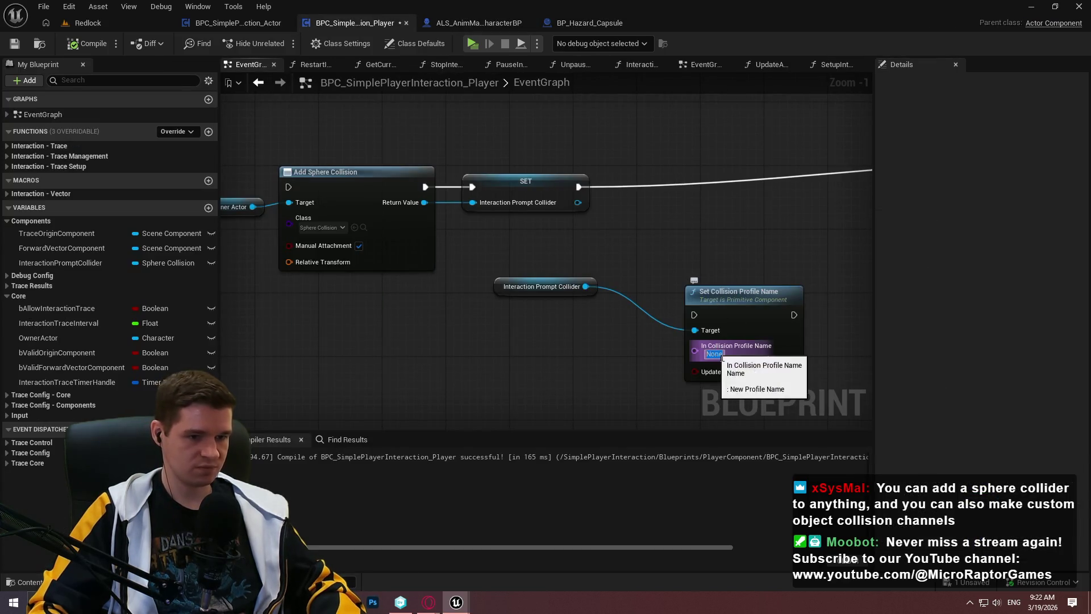
{"action": "left_click", "coordinate": [744, 372]}
{"action": "type", "text": "OverlapAll"}
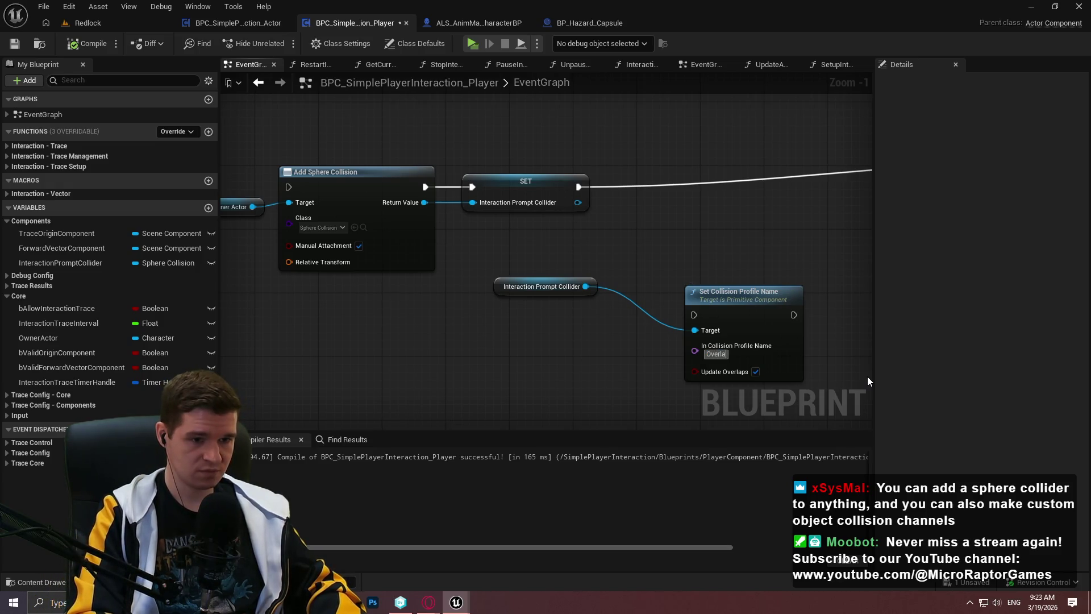
Wire SET's exec output into Set Collision Profile Name and line it up with the collider getter
{"action": "left_click_drag", "start_coordinate": [694, 314], "coordinate": [579, 186]}
{"action": "mouse_move", "coordinate": [739, 302]}
{"action": "left_mouse_down"}
{"action": "mouse_move", "coordinate": [611, 335]}
{"action": "mouse_move", "coordinate": [679, 207]}
{"action": "left_mouse_up"}
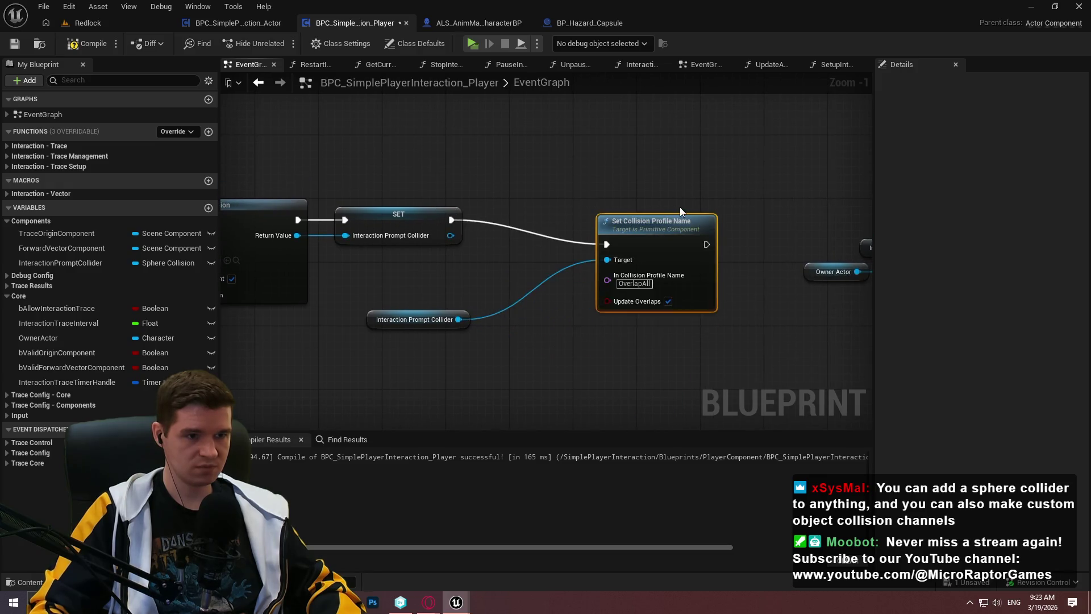
{"action": "left_click", "coordinate": [474, 326]}
{"action": "left_click_drag", "start_coordinate": [468, 315], "coordinate": [616, 236]}
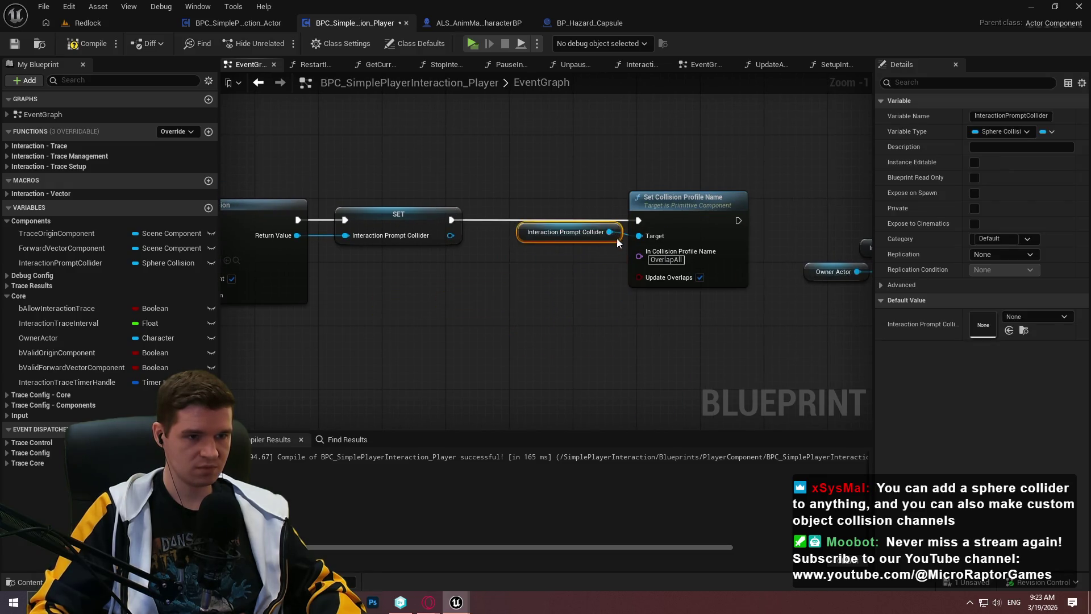
{"action": "left_click", "coordinate": [604, 300]}
{"action": "scroll", "coordinate": [572, 311], "scroll_direction": "down", "scroll_amount": 3}
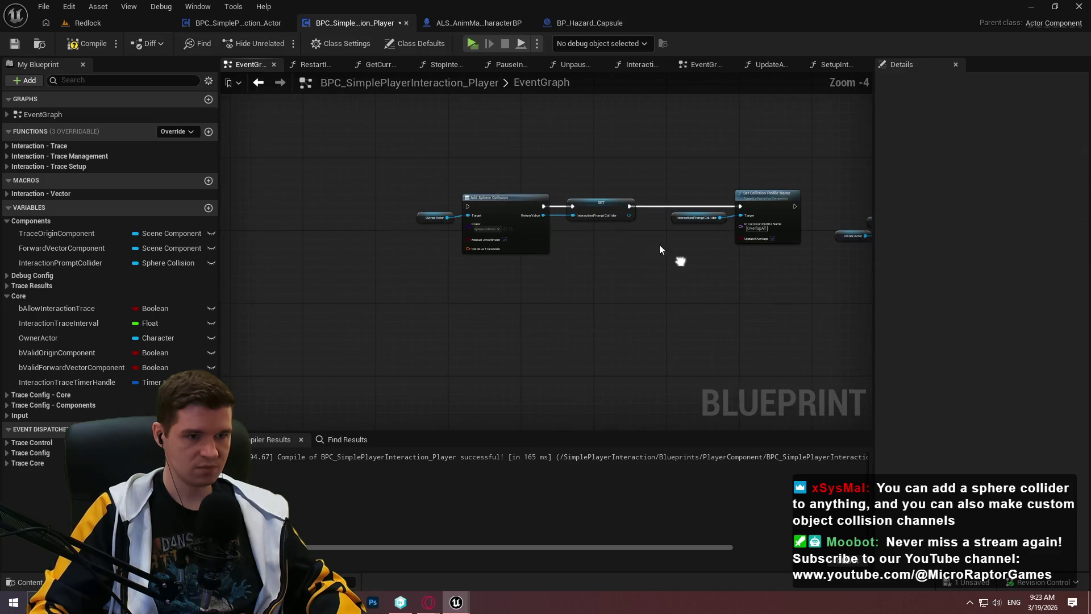
Compile and save the interaction component blueprint, review the graph, then return to BP_Hazard_Capsule
{"action": "left_click", "coordinate": [89, 43]}
{"action": "left_click", "coordinate": [14, 43]}
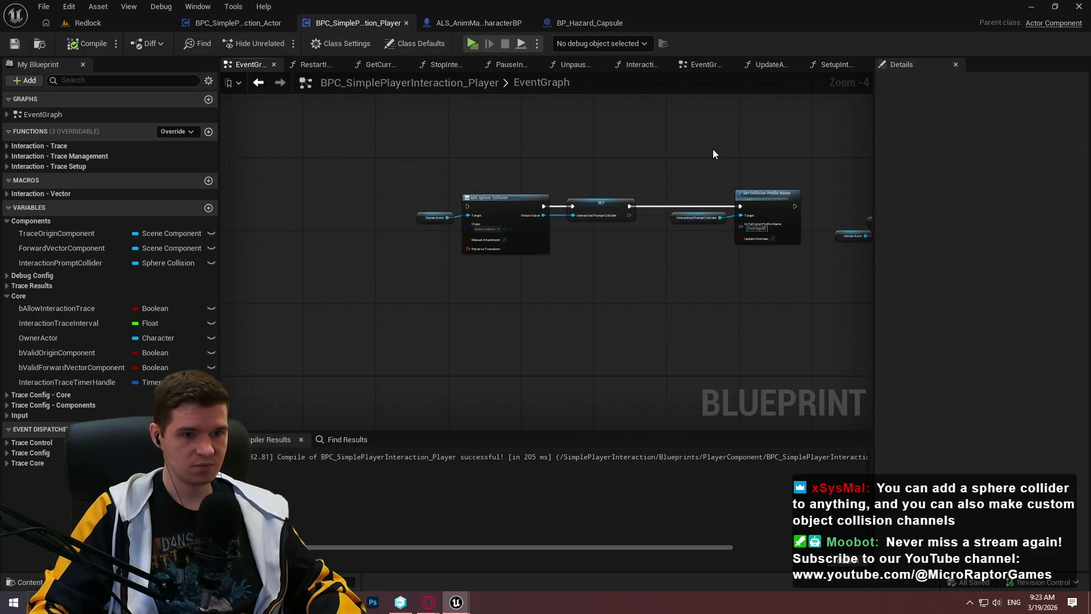
{"action": "scroll", "coordinate": [556, 134], "scroll_direction": "up", "scroll_amount": 2}
{"action": "scroll", "coordinate": [602, 152], "scroll_direction": "down", "scroll_amount": 1}
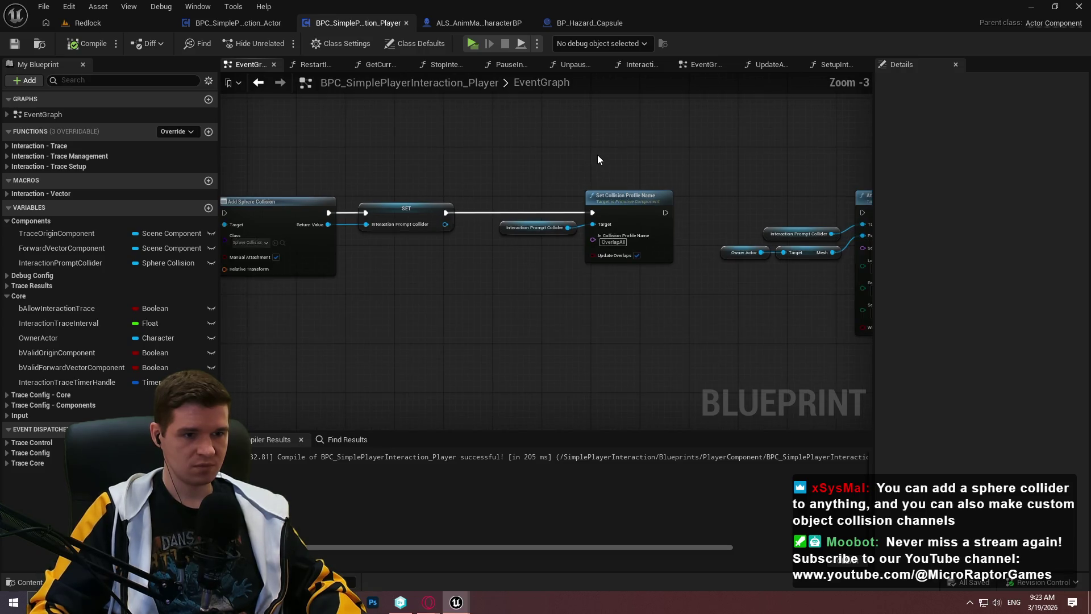
{"action": "left_click_drag", "start_coordinate": [630, 156], "coordinate": [769, 165]}
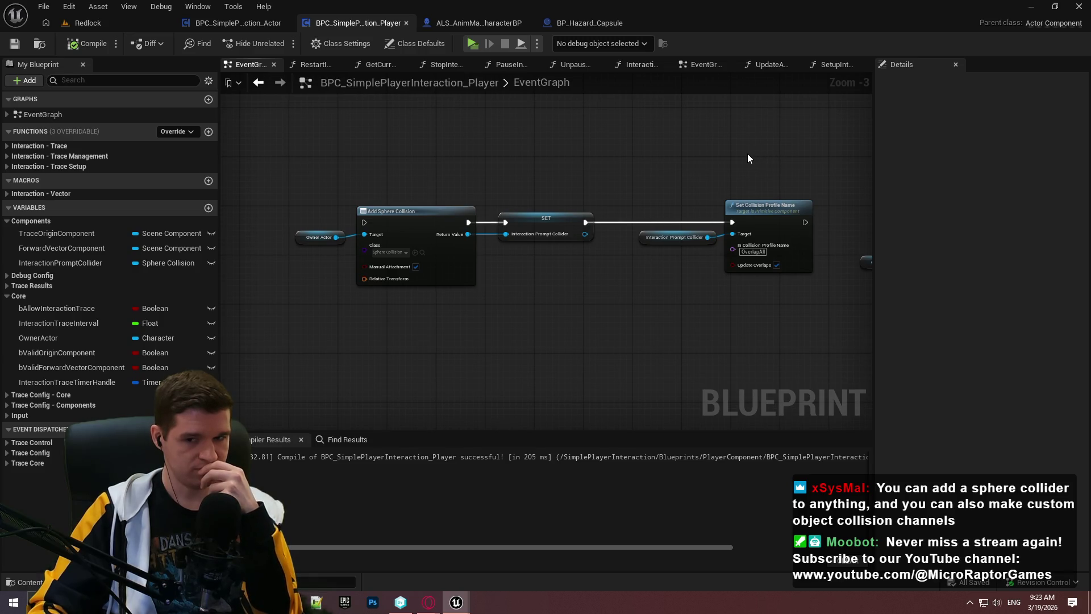
{"action": "mouse_move", "coordinate": [731, 137]}
{"action": "left_mouse_down"}
{"action": "mouse_move", "coordinate": [334, 131]}
{"action": "mouse_move", "coordinate": [642, 132]}
{"action": "left_mouse_up"}
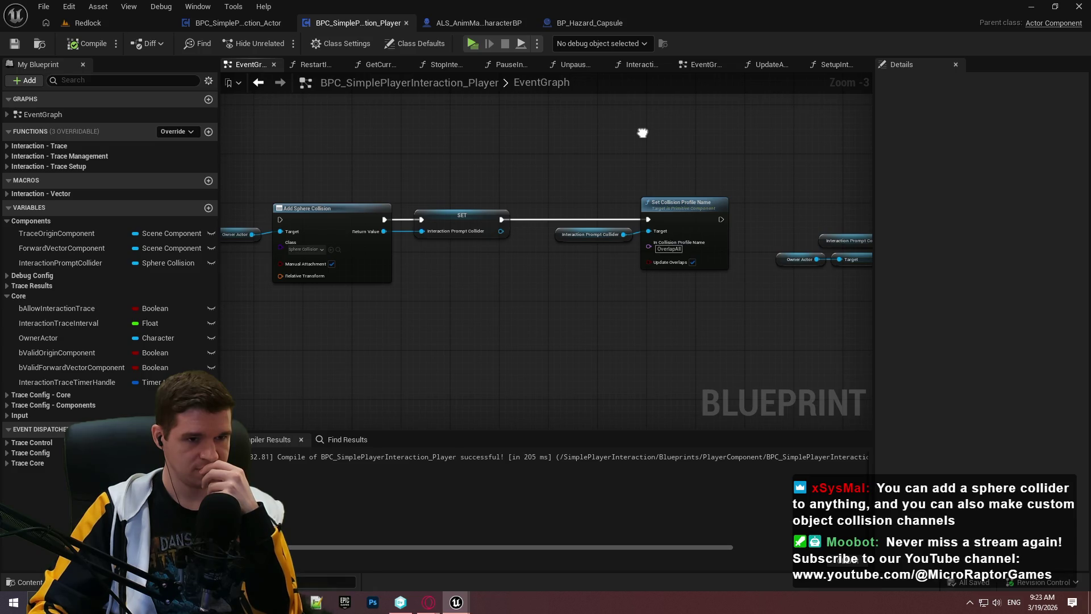
{"action": "left_click", "coordinate": [606, 24]}
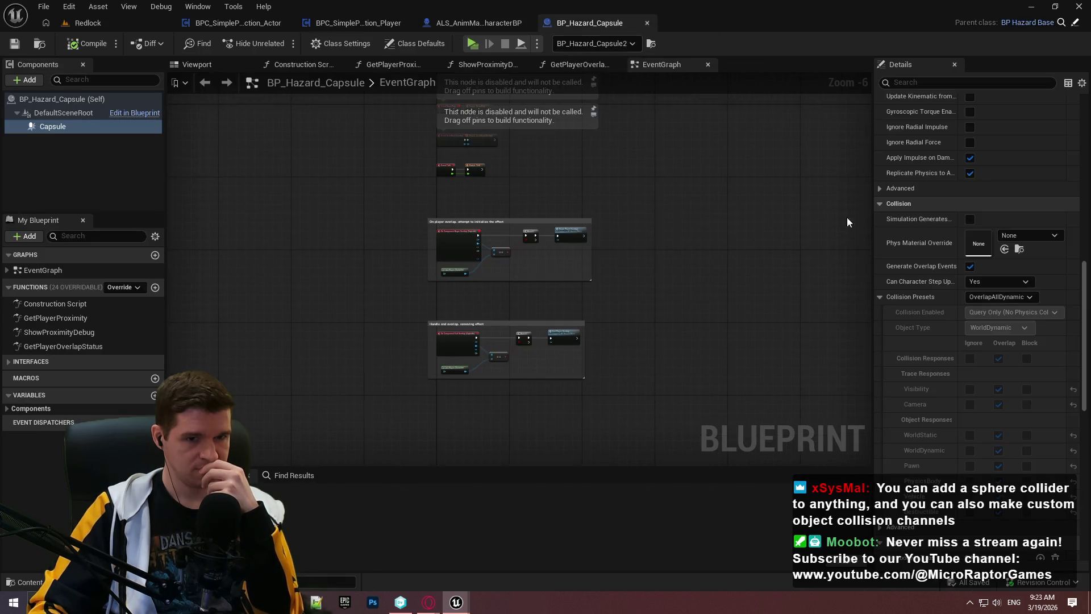
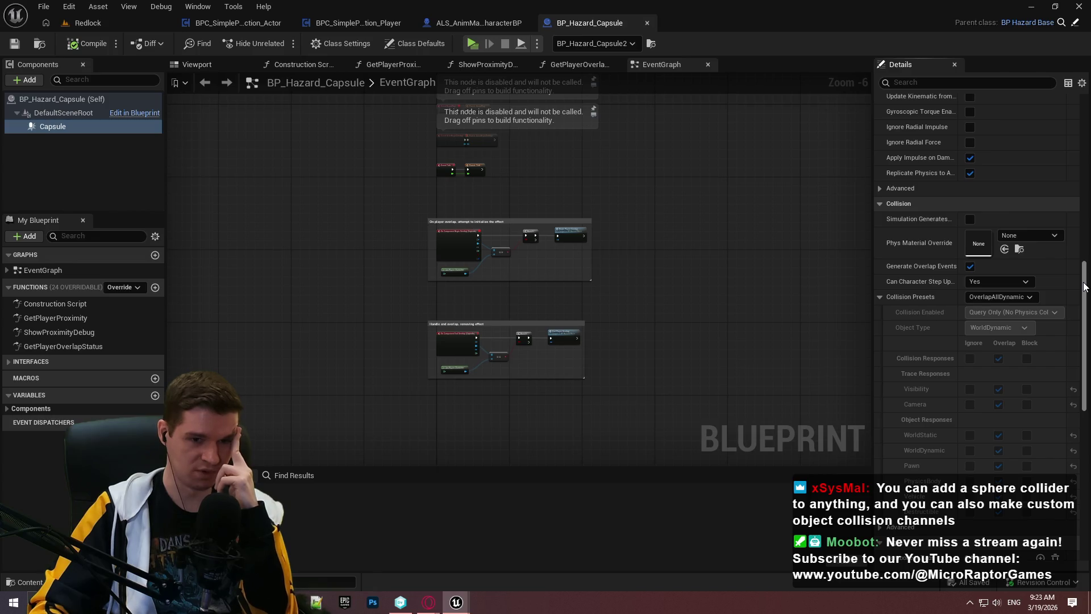
Add a Set Sphere Radius node targeting the Interaction Prompt Collider in the event graph
{"action": "left_click_drag", "start_coordinate": [1087, 324], "coordinate": [1087, 398]}
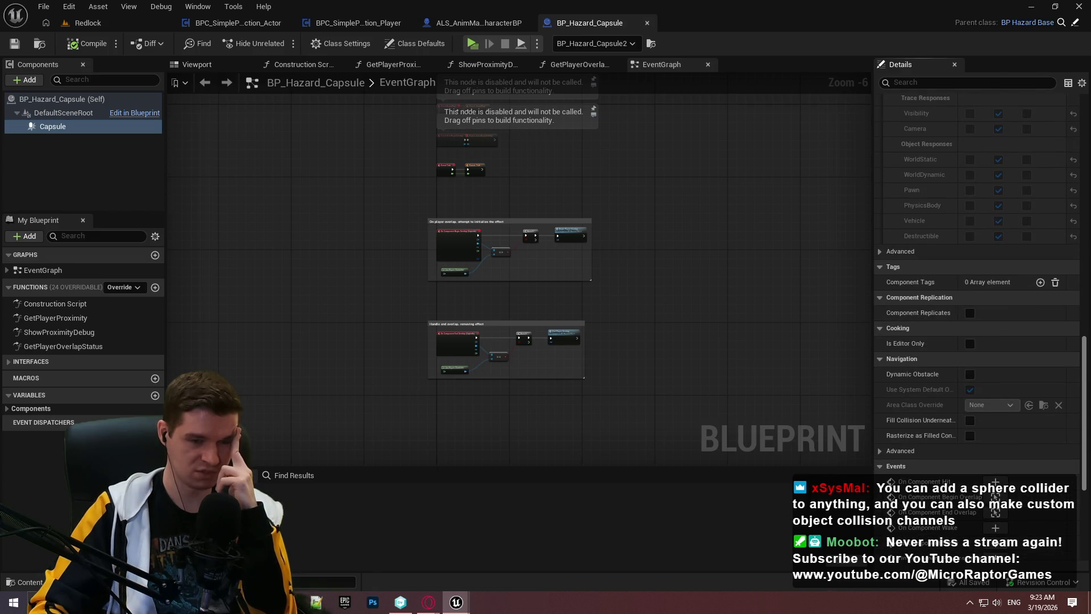
{"action": "left_click_drag", "start_coordinate": [1087, 344], "coordinate": [1087, 140]}
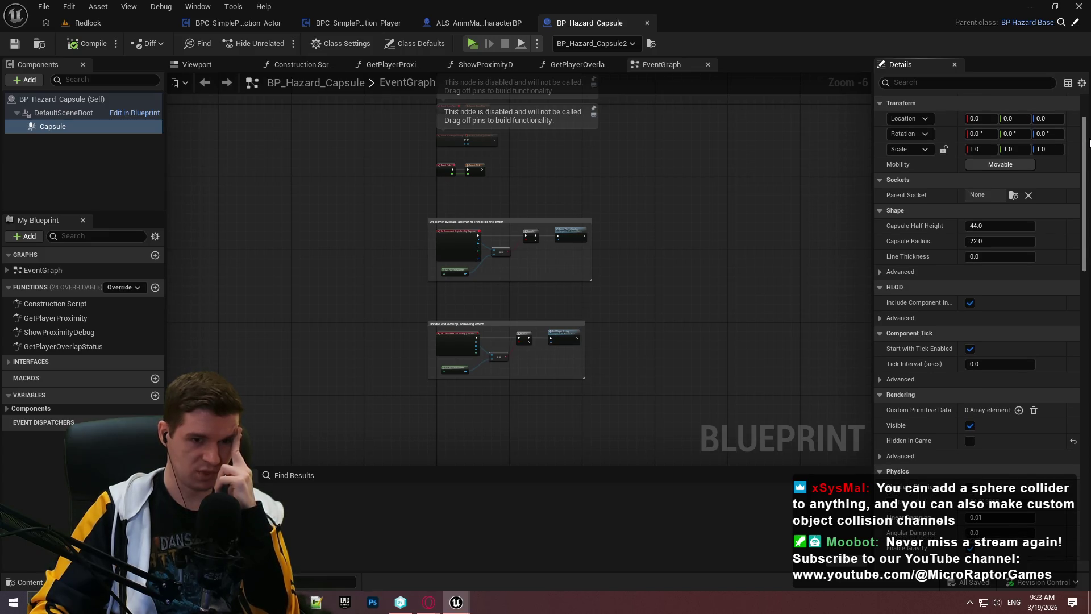
{"action": "left_click_drag", "start_coordinate": [1089, 142], "coordinate": [1089, 149]}
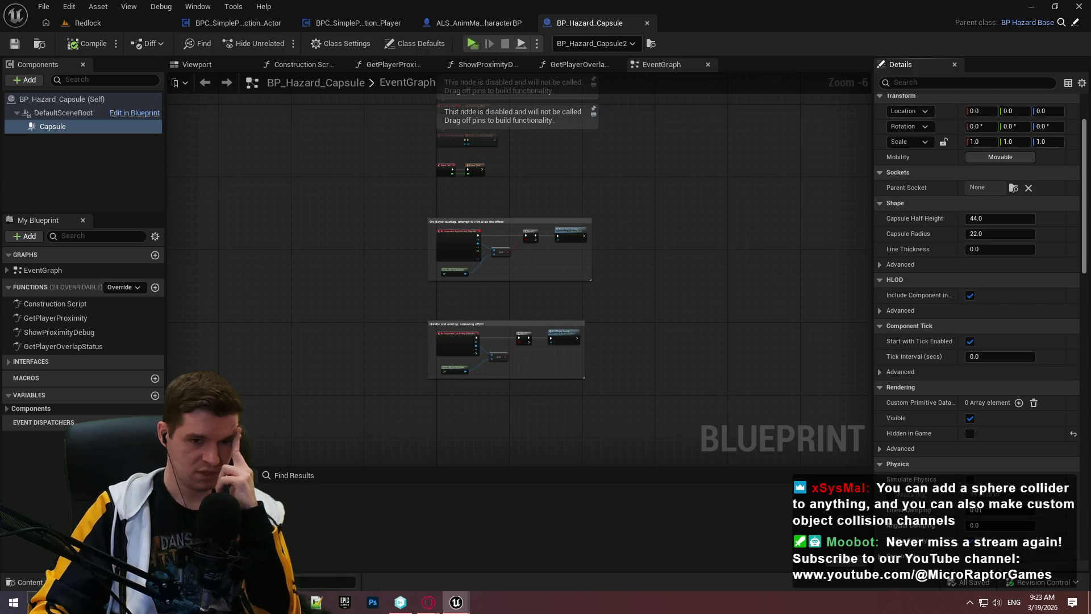
{"action": "scroll", "coordinate": [969, 448], "scroll_direction": "down", "scroll_amount": 2}
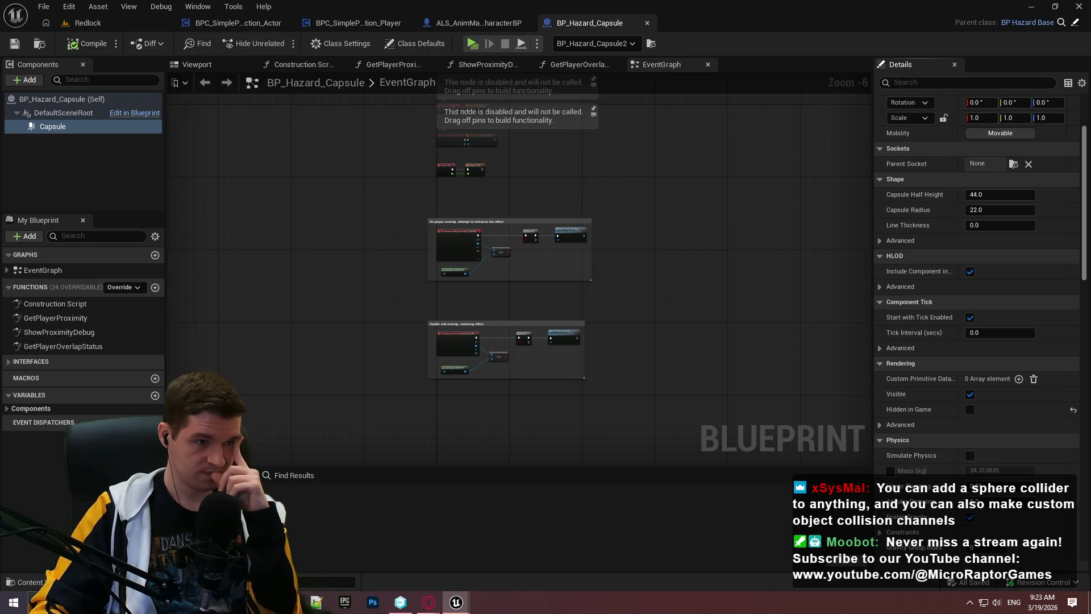
{"action": "left_click", "coordinate": [359, 20]}
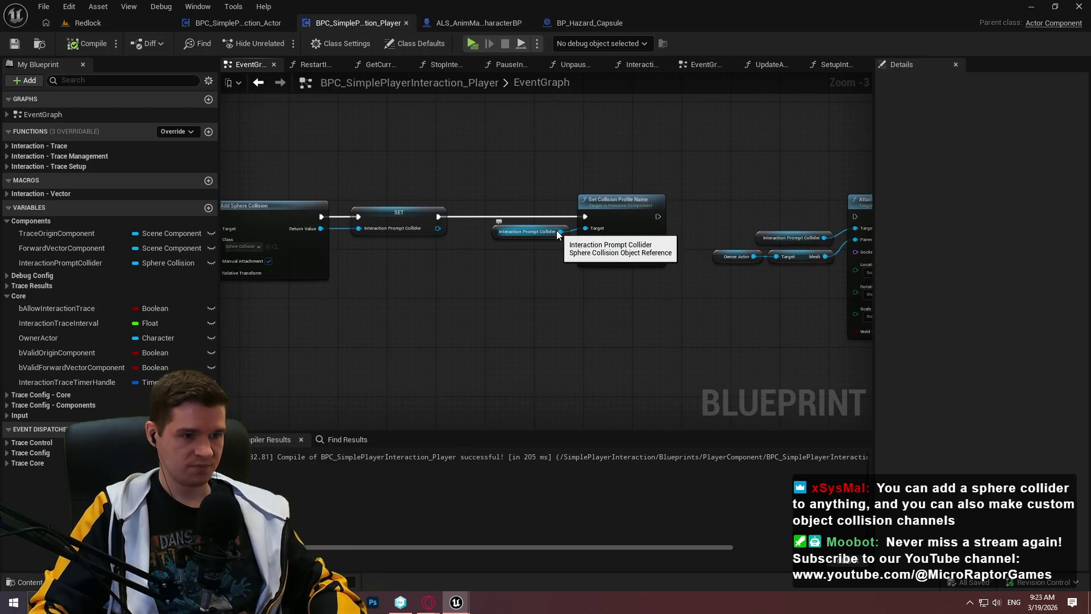
{"action": "mouse_move", "coordinate": [557, 235]}
{"action": "left_mouse_down"}
{"action": "mouse_move", "coordinate": [590, 316]}
{"action": "mouse_move", "coordinate": [652, 325]}
{"action": "mouse_move", "coordinate": [728, 313]}
{"action": "left_mouse_up"}
{"action": "scroll", "coordinate": [731, 311], "scroll_direction": "up", "scroll_amount": 4}
{"action": "type", "text": "radius"}
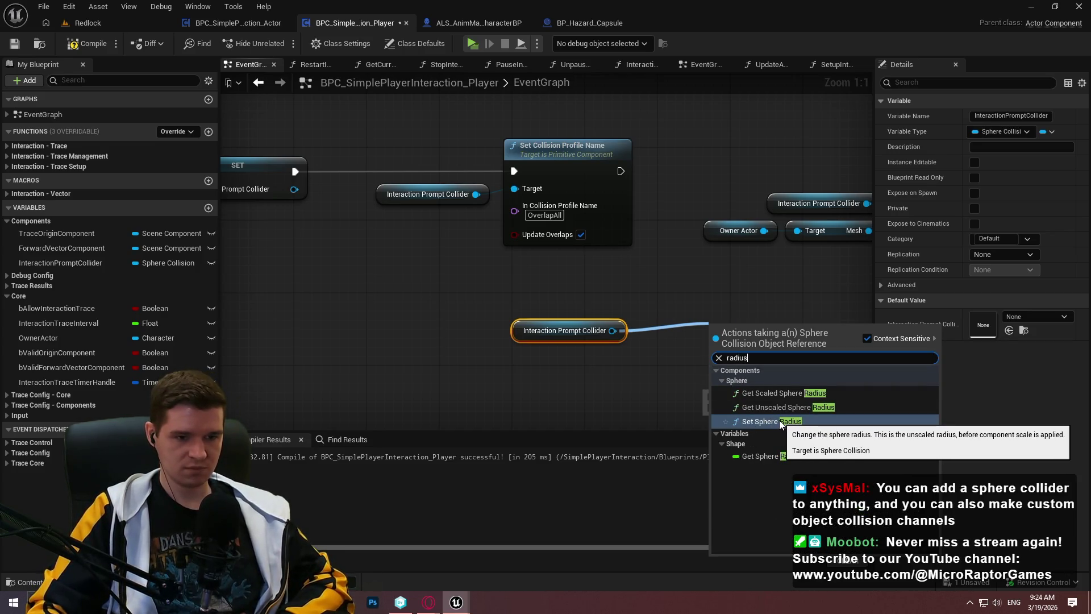
{"action": "left_click", "coordinate": [781, 421]}
{"action": "left_click_drag", "start_coordinate": [707, 293], "coordinate": [611, 233]}
Promote the sphere radius input to a new variable named InteractionPromptColliderRadius
{"action": "left_click_drag", "start_coordinate": [605, 333], "coordinate": [527, 343]}
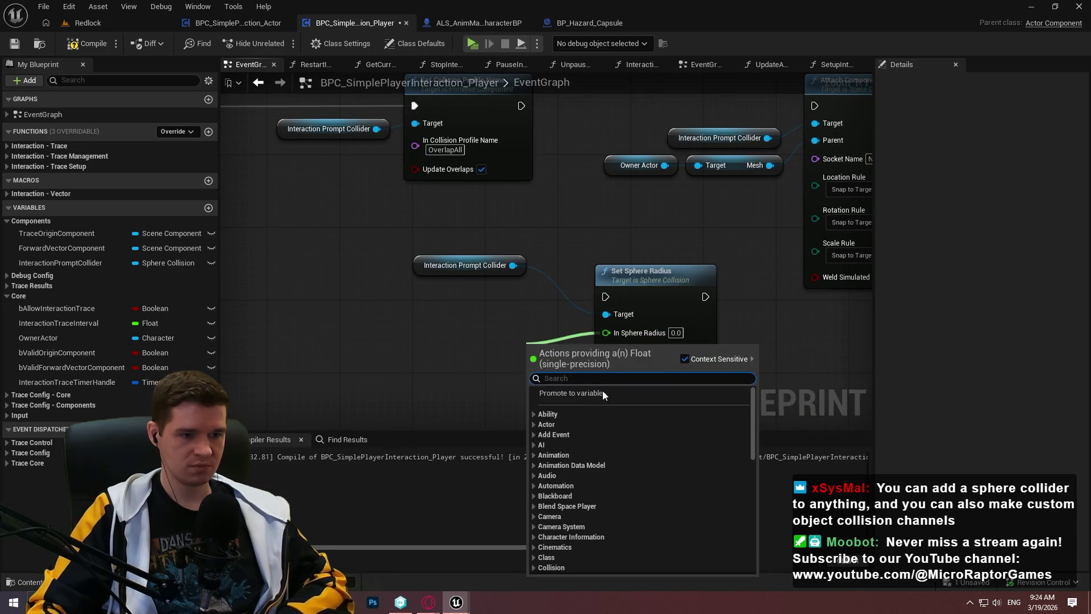
{"action": "left_click", "coordinate": [574, 393]}
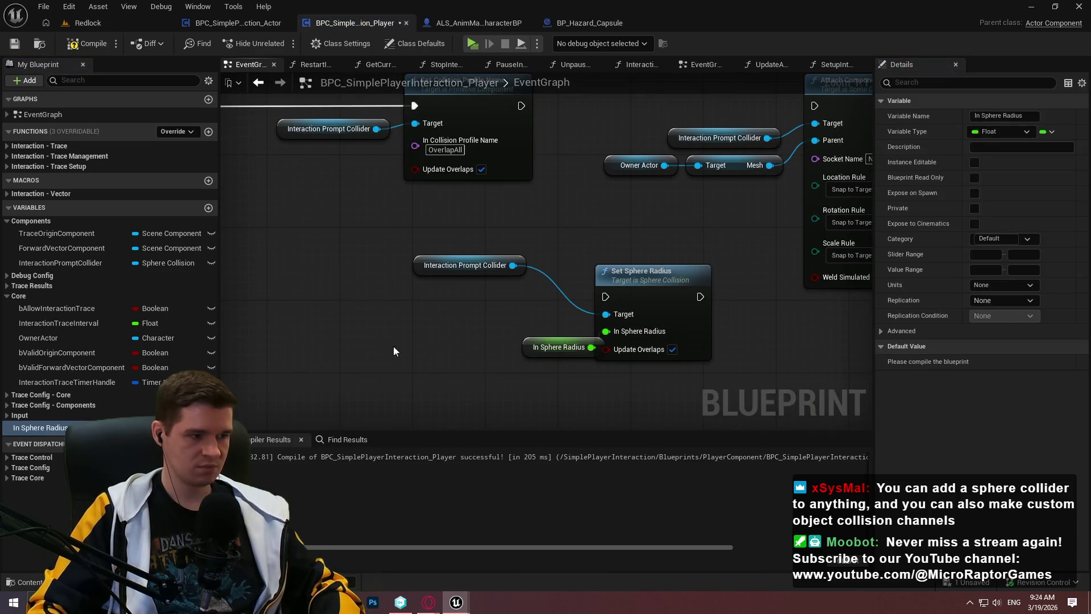
{"action": "left_click_drag", "start_coordinate": [539, 348], "coordinate": [451, 330]}
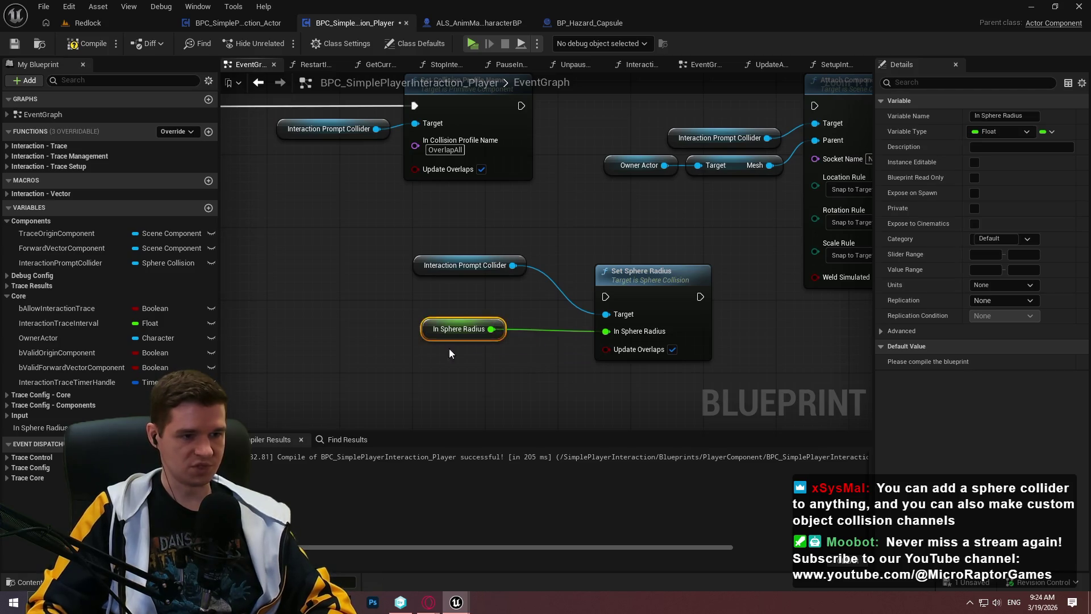
{"action": "left_click", "coordinate": [1002, 116]}
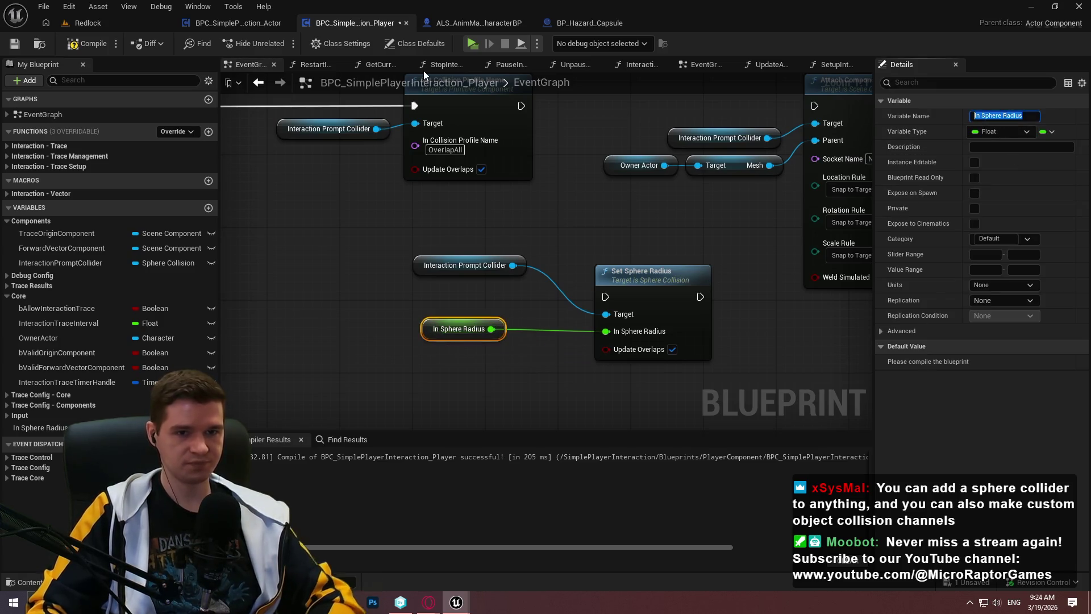
{"action": "type", "text": "InteractionPromptColl"}
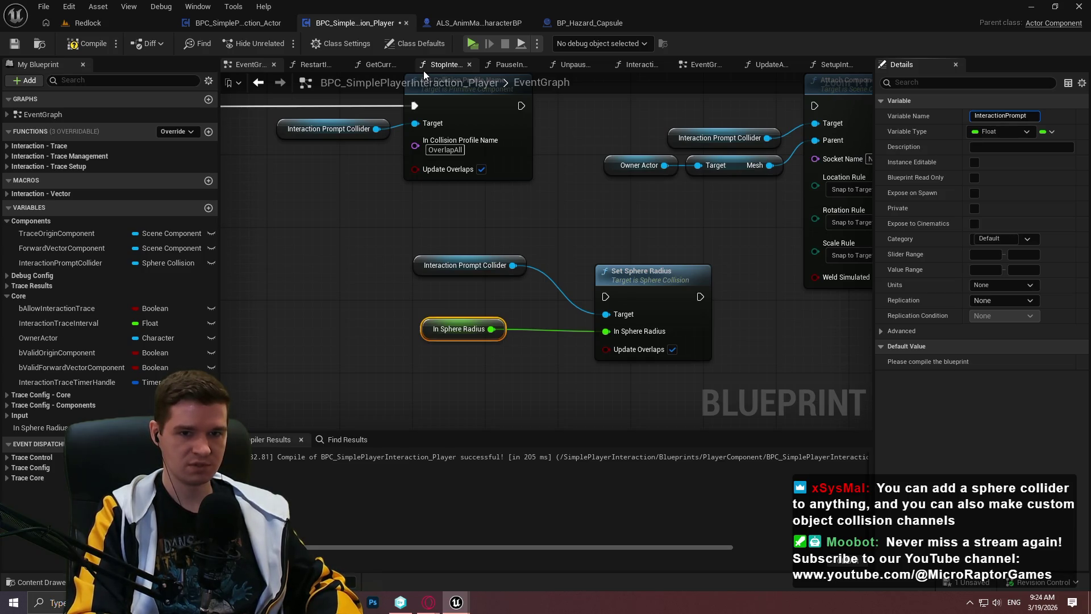
{"action": "type", "text": "iderRadius"}
{"action": "key", "text": "Return"}
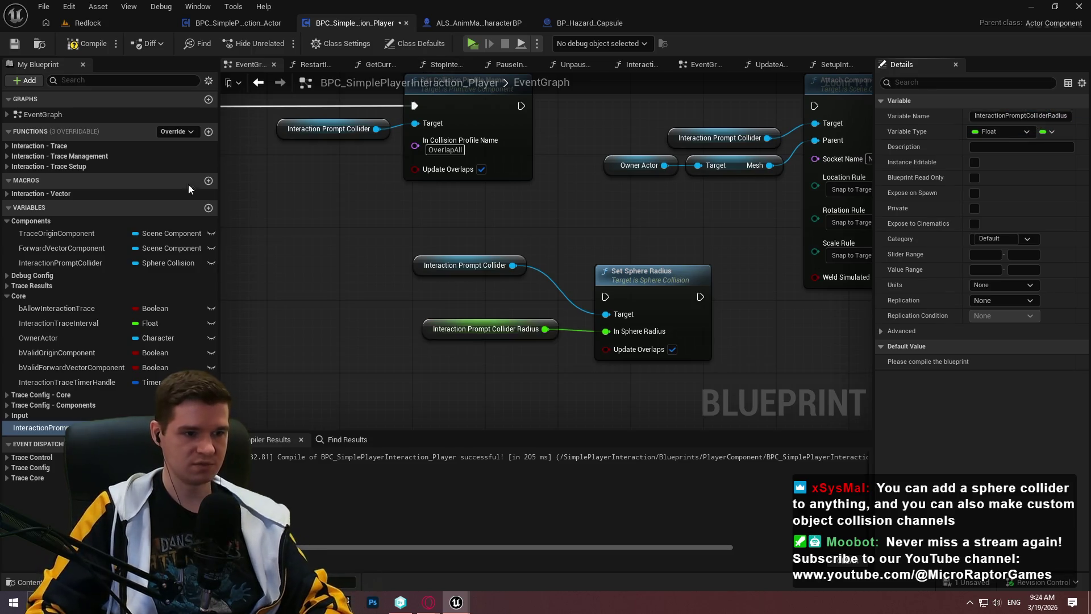
Make the radius variable instance editable, compile and save, and set its default to 200
{"action": "left_click", "coordinate": [973, 162]}
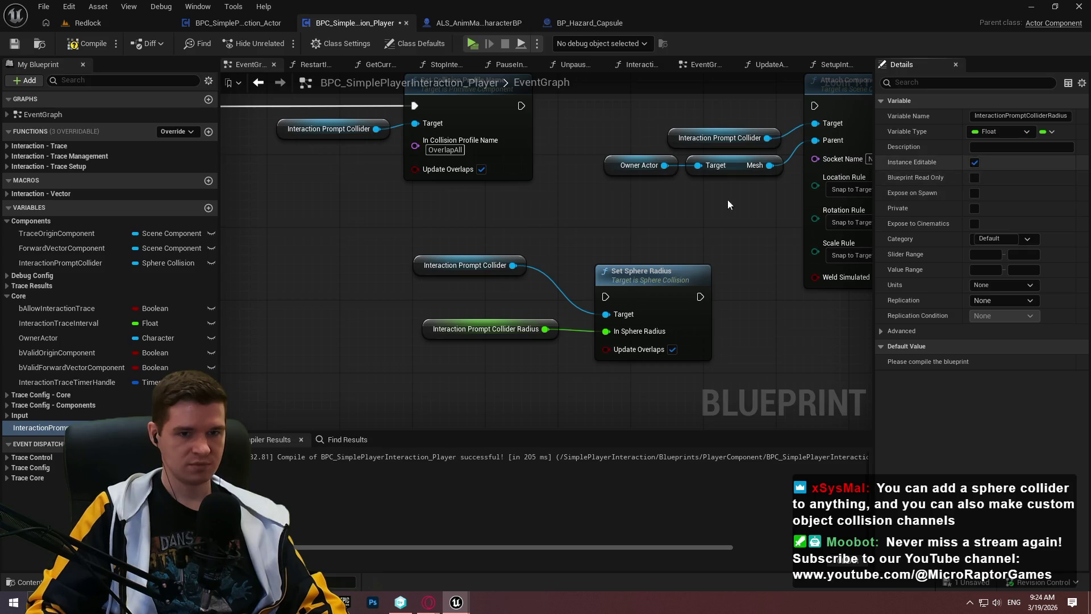
{"action": "left_click", "coordinate": [548, 322]}
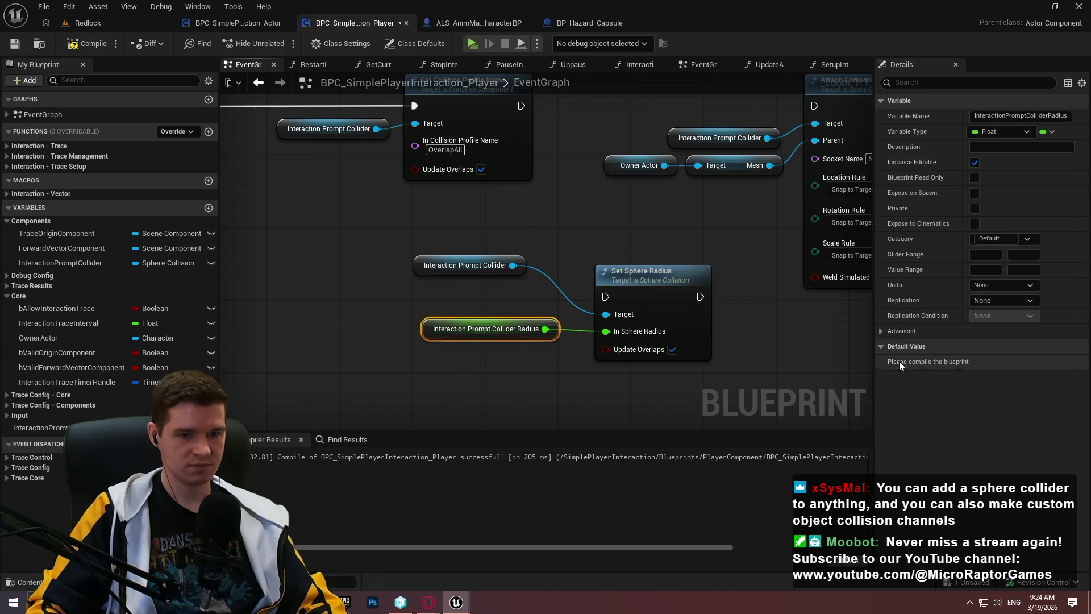
{"action": "left_click", "coordinate": [70, 48]}
{"action": "left_click", "coordinate": [12, 45]}
{"action": "left_click", "coordinate": [1005, 362]}
{"action": "type", "text": "200"}
{"action": "key", "text": "Return"}
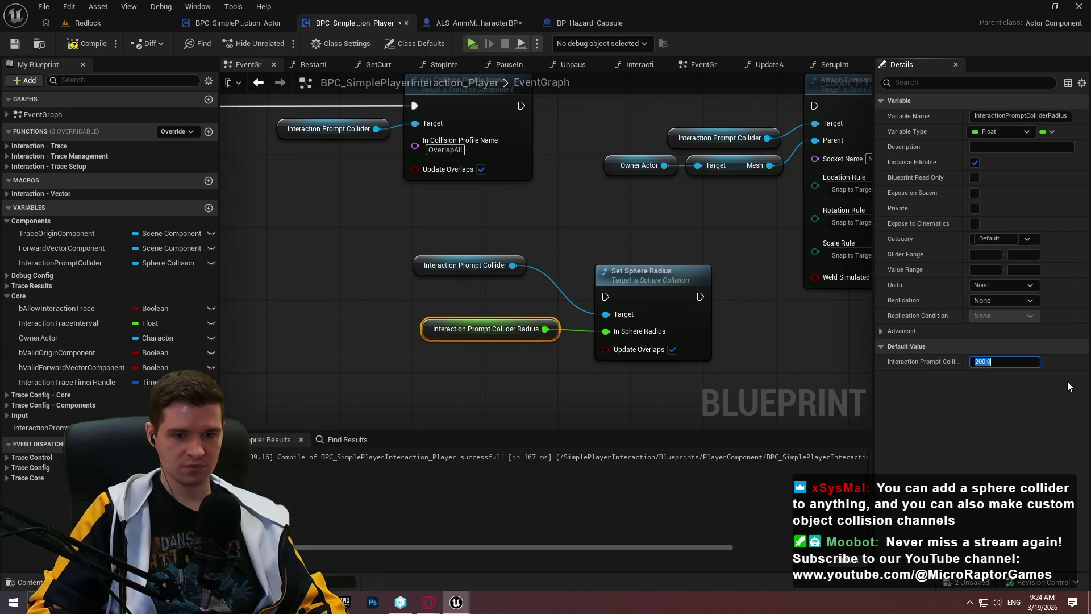
{"action": "left_click", "coordinate": [483, 356]}
{"action": "scroll", "coordinate": [461, 335], "scroll_direction": "down", "scroll_amount": 1}
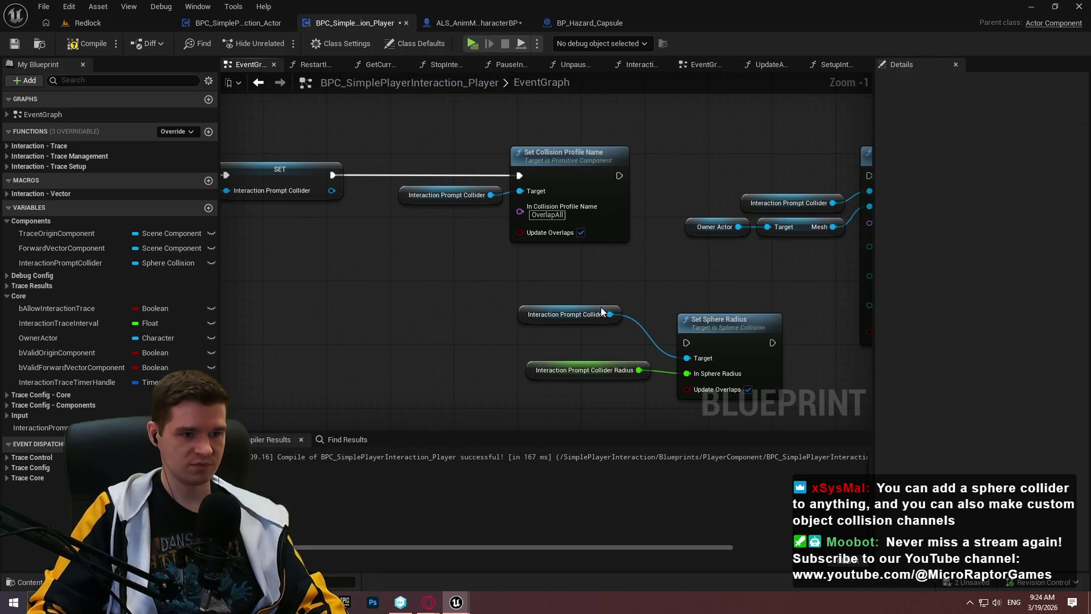
Add a Set Hidden in Game node on a copied collider getter, running after Set Sphere Radius
{"action": "left_click", "coordinate": [598, 315]}
{"action": "key", "text": "ctrl+c"}
{"action": "key", "text": "ctrl+v"}
{"action": "left_click_drag", "start_coordinate": [561, 358], "coordinate": [633, 348]}
{"action": "type", "text": "hide in"}
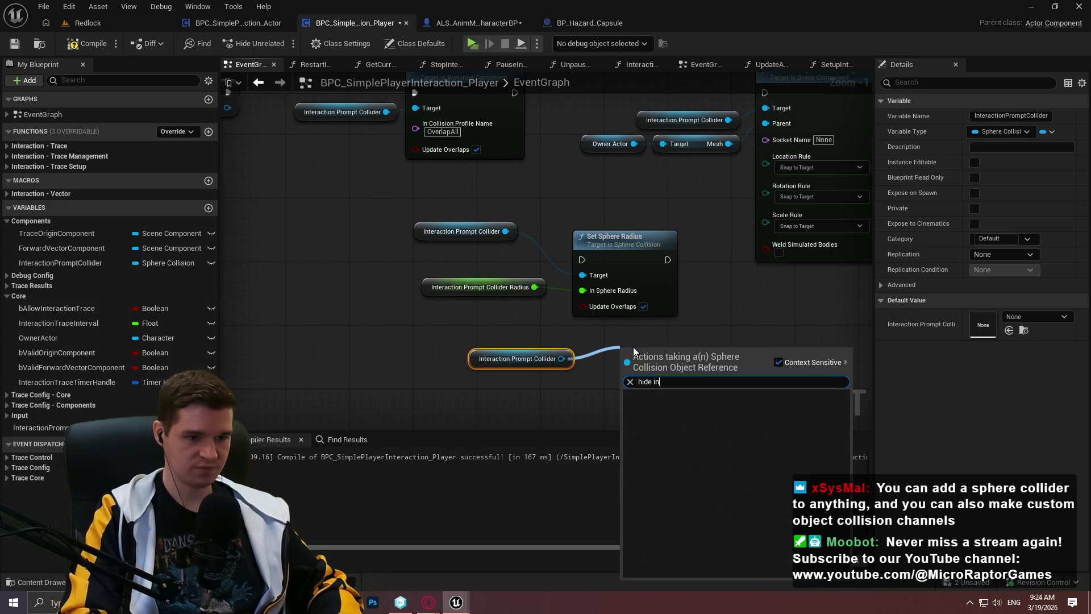
{"action": "key", "text": "BackSpace"}
{"action": "key", "text": "BackSpace"}
{"action": "key", "text": "BackSpace"}
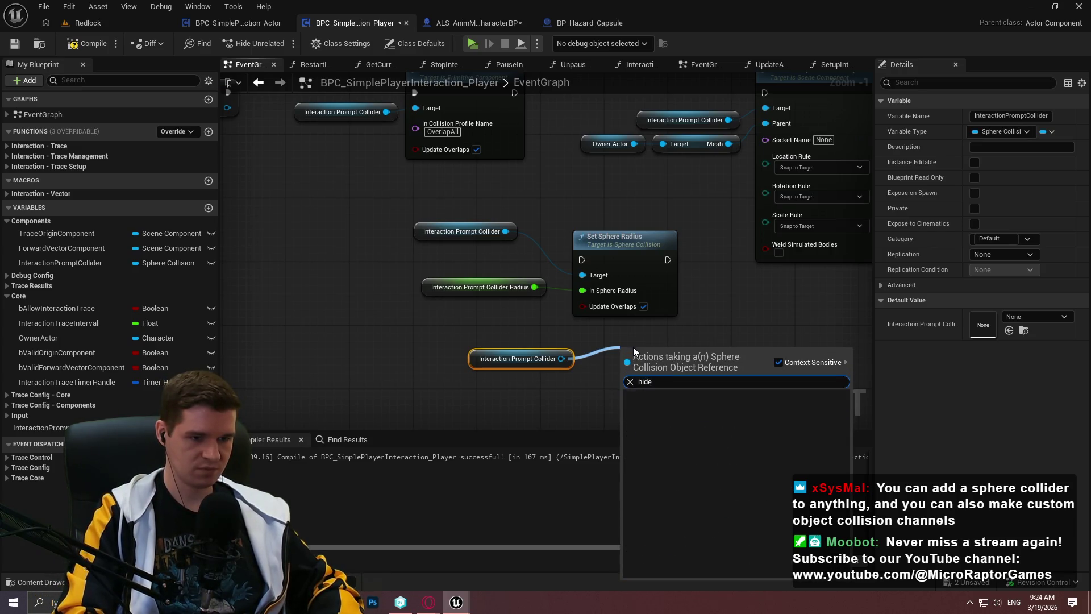
{"action": "left_click", "coordinate": [645, 404]}
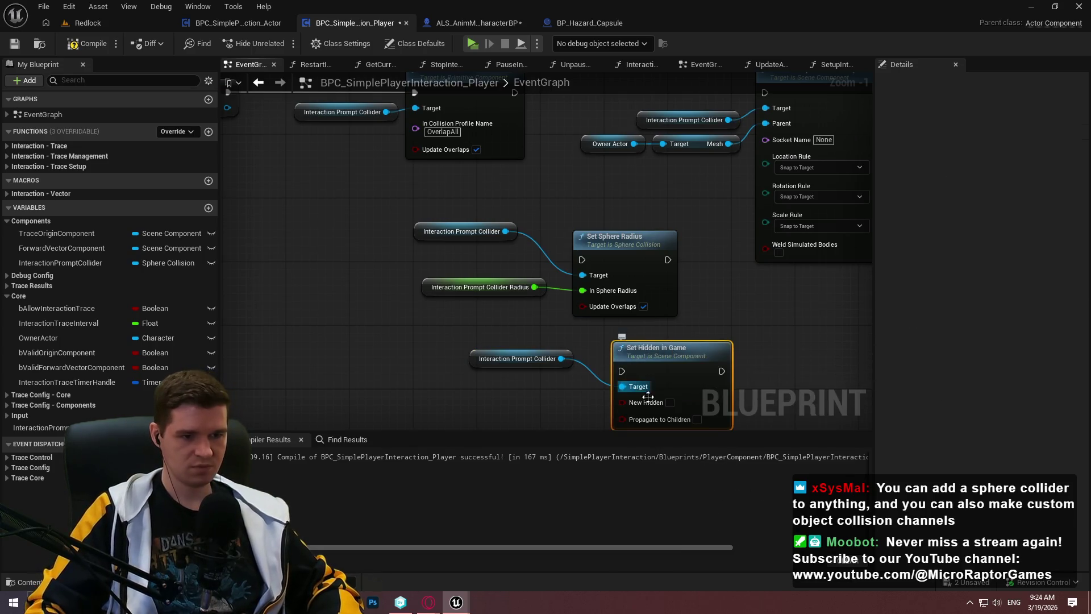
{"action": "mouse_move", "coordinate": [622, 371]}
{"action": "left_mouse_down"}
{"action": "mouse_move", "coordinate": [690, 254]}
{"action": "mouse_move", "coordinate": [668, 260]}
{"action": "left_mouse_up"}
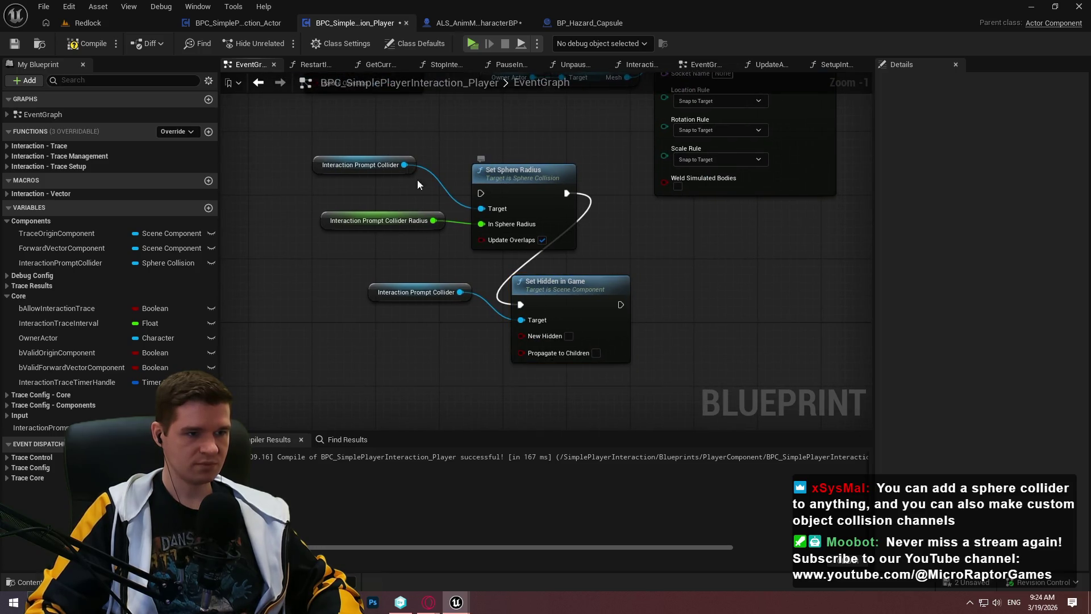
Arrange the radius, hidden and Attach Component nodes into one aligned chain
{"action": "left_click_drag", "start_coordinate": [412, 163], "coordinate": [438, 195]}
{"action": "left_click_drag", "start_coordinate": [512, 189], "coordinate": [496, 173]}
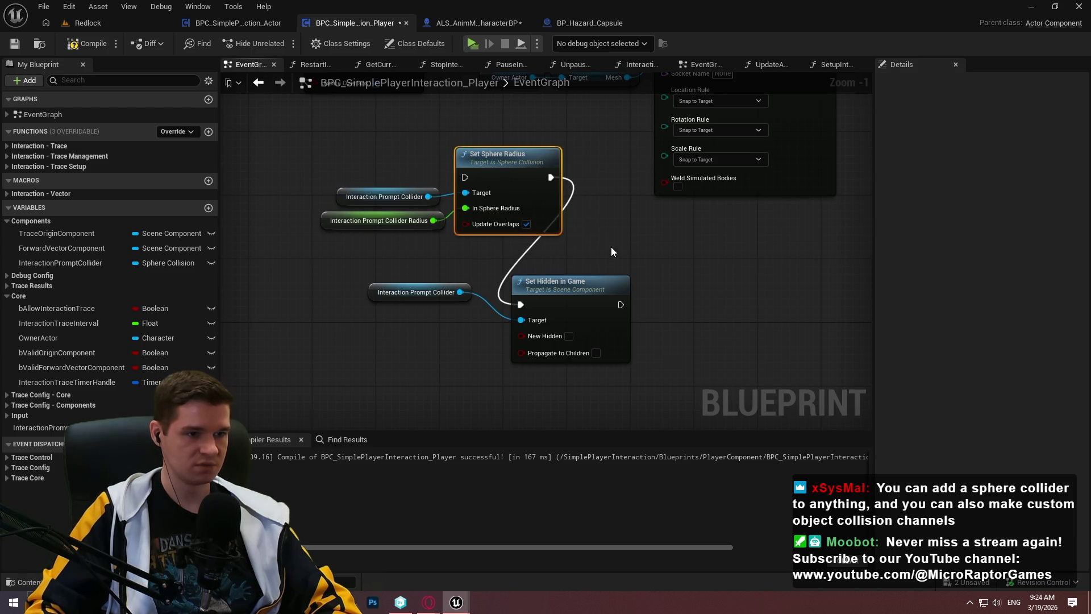
{"action": "mouse_move", "coordinate": [573, 305]}
{"action": "left_mouse_down"}
{"action": "mouse_move", "coordinate": [681, 167]}
{"action": "mouse_move", "coordinate": [732, 177]}
{"action": "left_mouse_up"}
{"action": "left_click", "coordinate": [478, 296]}
{"action": "mouse_move", "coordinate": [449, 291]}
{"action": "left_mouse_down"}
{"action": "mouse_move", "coordinate": [654, 190]}
{"action": "mouse_move", "coordinate": [671, 196]}
{"action": "left_mouse_up"}
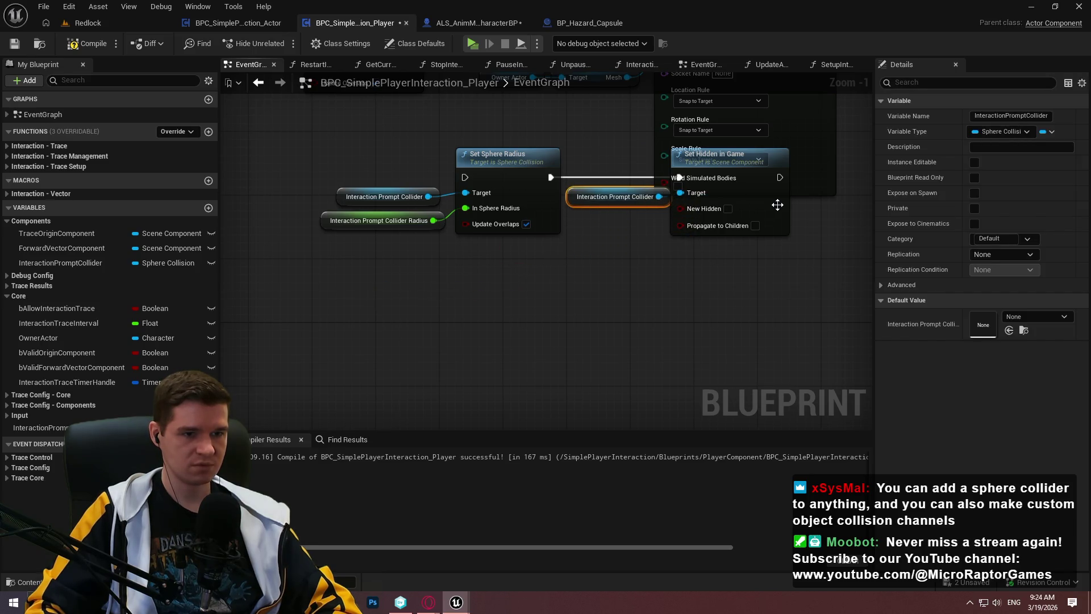
{"action": "left_click_drag", "start_coordinate": [847, 296], "coordinate": [309, 142]}
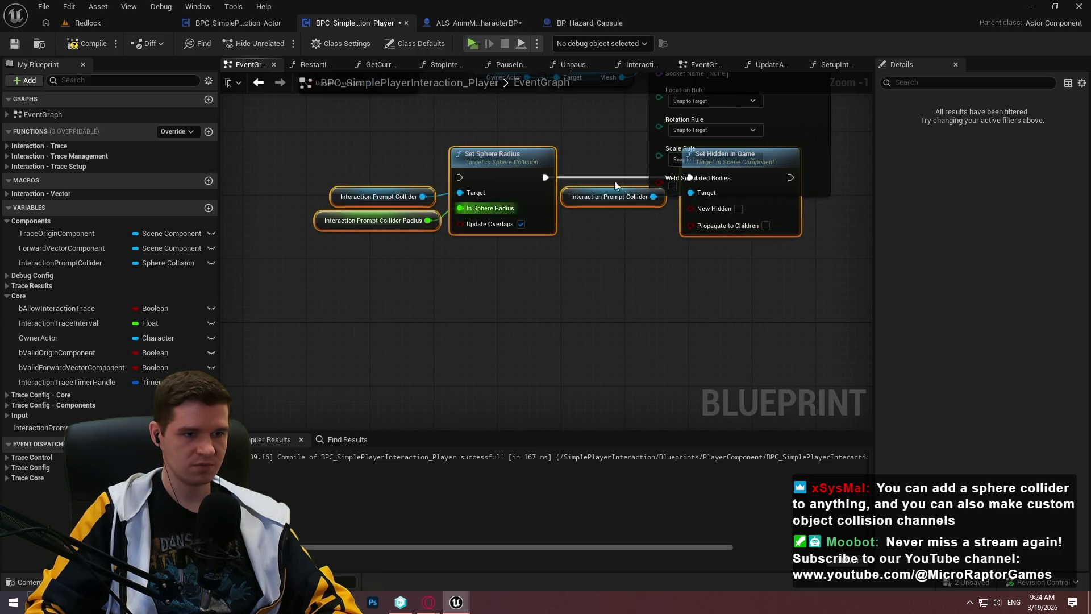
{"action": "left_click_drag", "start_coordinate": [392, 239], "coordinate": [639, 411]}
{"action": "scroll", "coordinate": [424, 97], "scroll_direction": "down", "scroll_amount": 1}
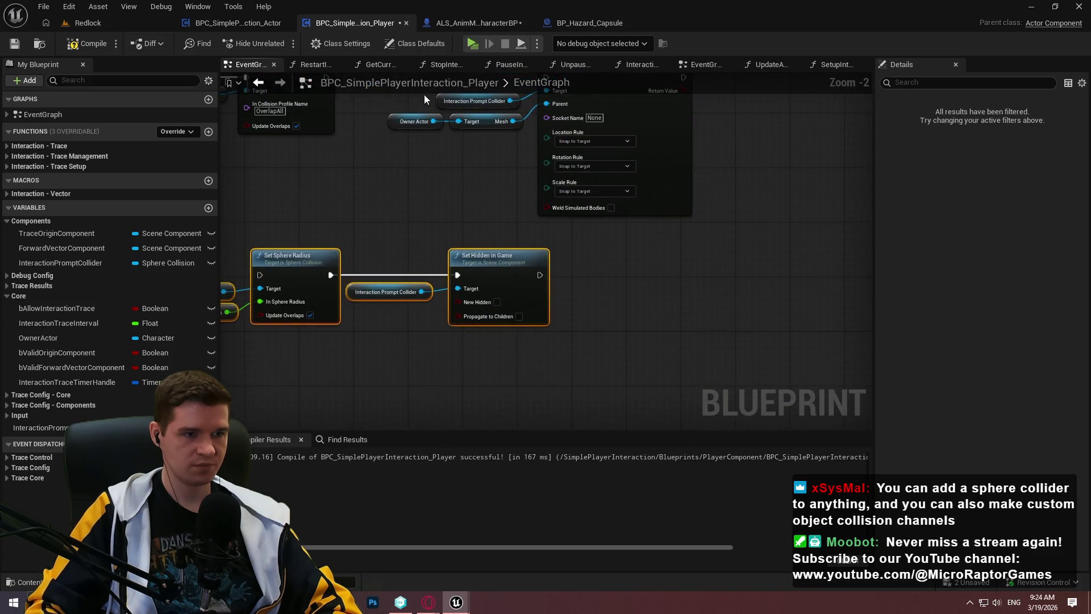
{"action": "mouse_move", "coordinate": [381, 170]}
{"action": "left_mouse_down"}
{"action": "mouse_move", "coordinate": [636, 221]}
{"action": "mouse_move", "coordinate": [754, 336]}
{"action": "mouse_move", "coordinate": [831, 355]}
{"action": "left_mouse_up"}
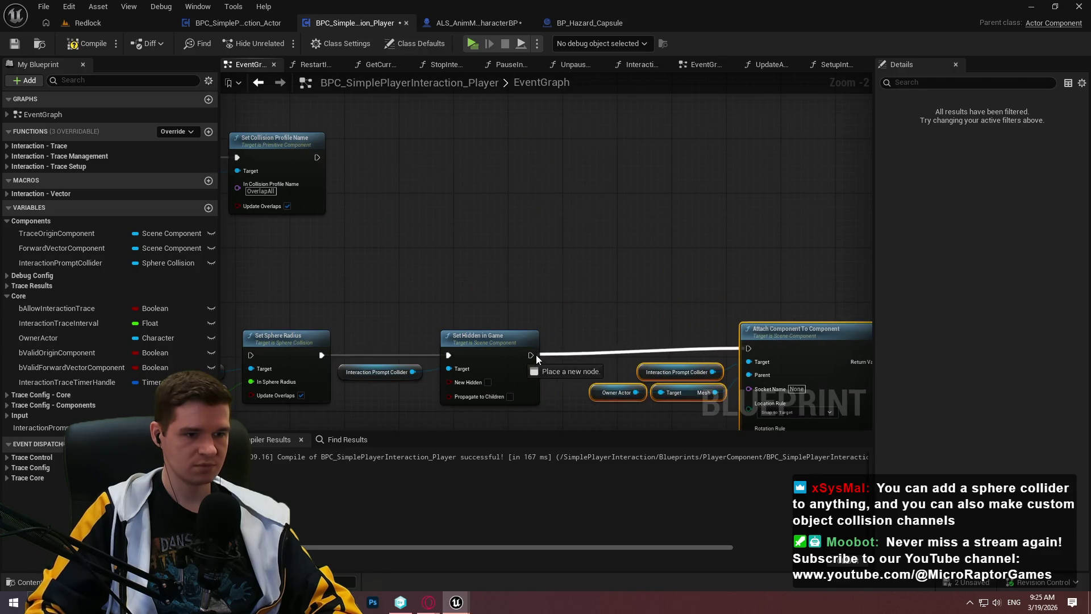
{"action": "left_click_drag", "start_coordinate": [766, 430], "coordinate": [697, 335]}
{"action": "key", "text": "q"}
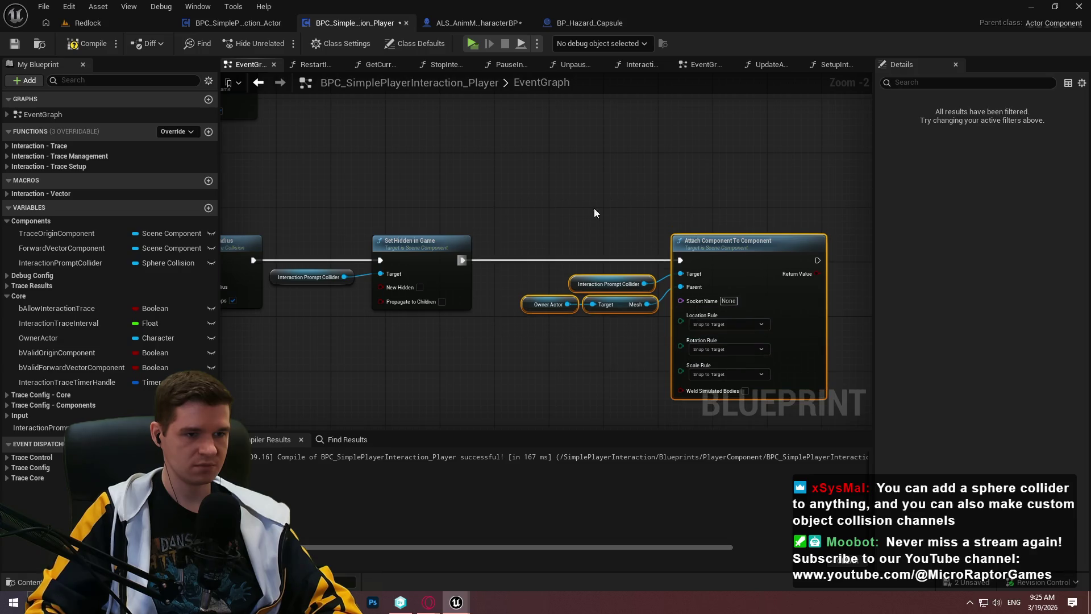
{"action": "scroll", "coordinate": [728, 230], "scroll_direction": "down", "scroll_amount": 2}
{"action": "mouse_move", "coordinate": [828, 342]}
{"action": "left_mouse_down"}
{"action": "mouse_move", "coordinate": [324, 227]}
{"action": "mouse_move", "coordinate": [273, 229]}
{"action": "left_mouse_up"}
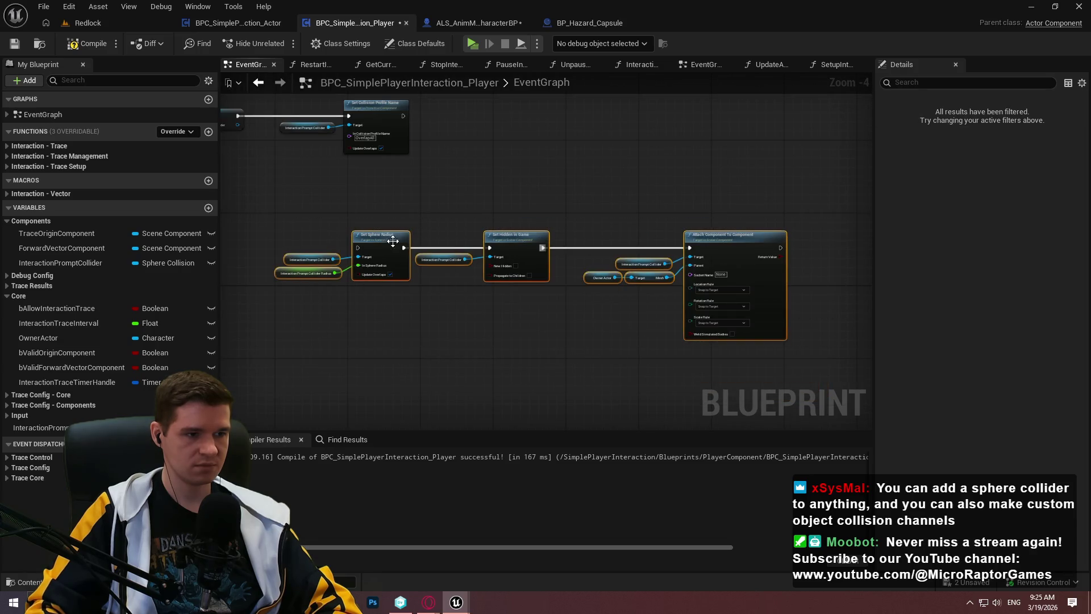
{"action": "left_click_drag", "start_coordinate": [373, 237], "coordinate": [622, 113]}
{"action": "scroll", "coordinate": [560, 107], "scroll_direction": "up", "scroll_amount": 5}
Connect Set Collision Profile Name to Set Sphere Radius, then compile and save
{"action": "left_click_drag", "start_coordinate": [533, 120], "coordinate": [268, 121]}
{"action": "scroll", "coordinate": [520, 251], "scroll_direction": "down", "scroll_amount": 2}
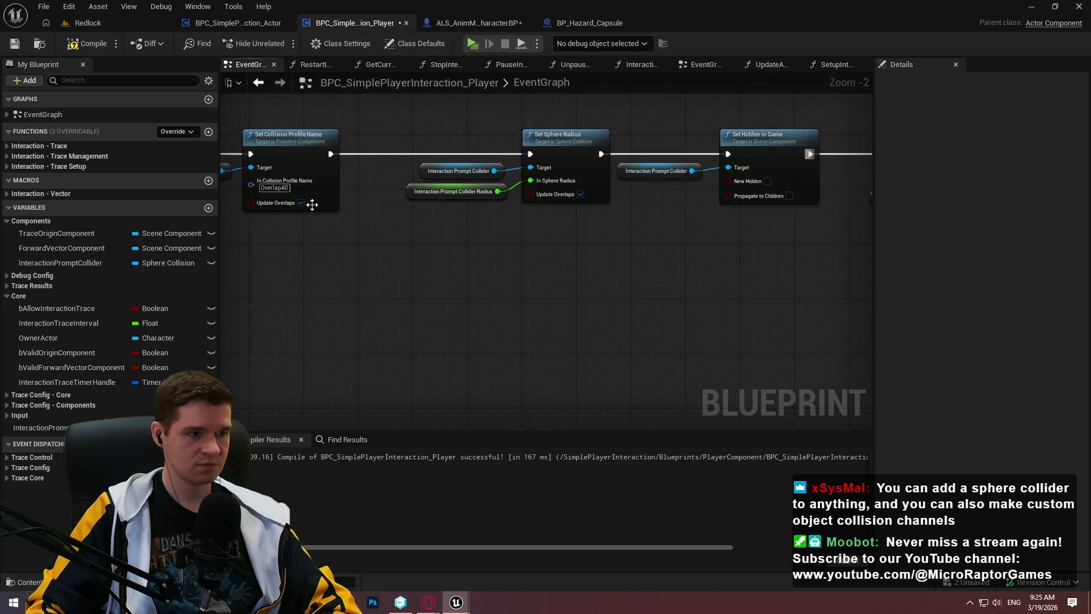
{"action": "scroll", "coordinate": [715, 285], "scroll_direction": "down", "scroll_amount": 4}
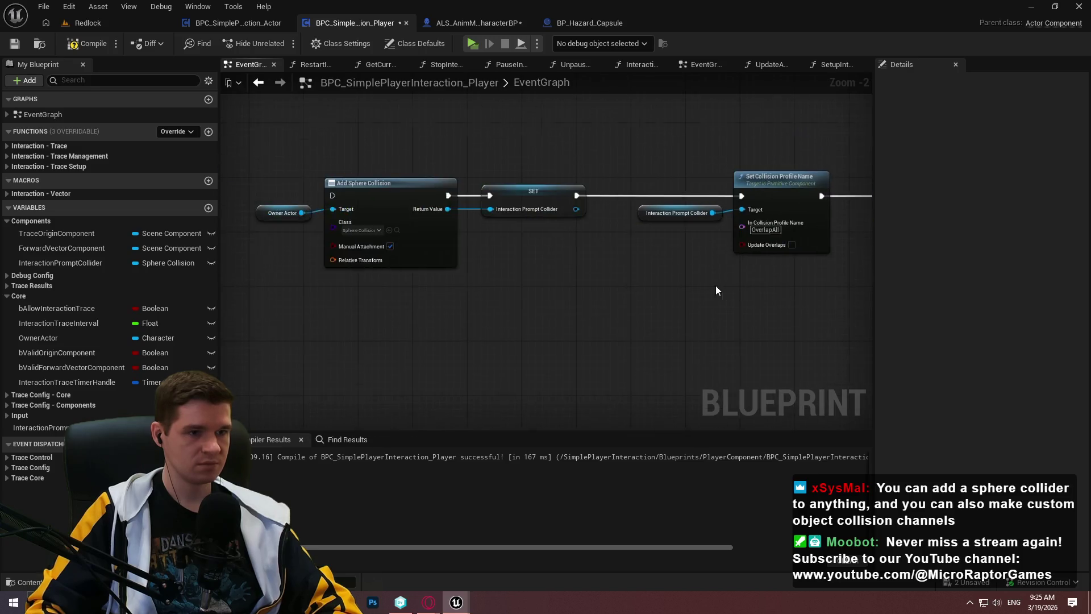
{"action": "left_click", "coordinate": [88, 44]}
{"action": "left_click", "coordinate": [15, 44]}
Wire the Setup Interaction Trace call into the chain, recompile, and start a playtest
{"action": "scroll", "coordinate": [318, 204], "scroll_direction": "up", "scroll_amount": 2}
{"action": "mouse_move", "coordinate": [285, 219]}
{"action": "left_mouse_down"}
{"action": "mouse_move", "coordinate": [657, 214]}
{"action": "mouse_move", "coordinate": [659, 327]}
{"action": "mouse_move", "coordinate": [517, 282]}
{"action": "mouse_move", "coordinate": [479, 236]}
{"action": "left_mouse_up"}
{"action": "left_click_drag", "start_coordinate": [388, 413], "coordinate": [560, 330]}
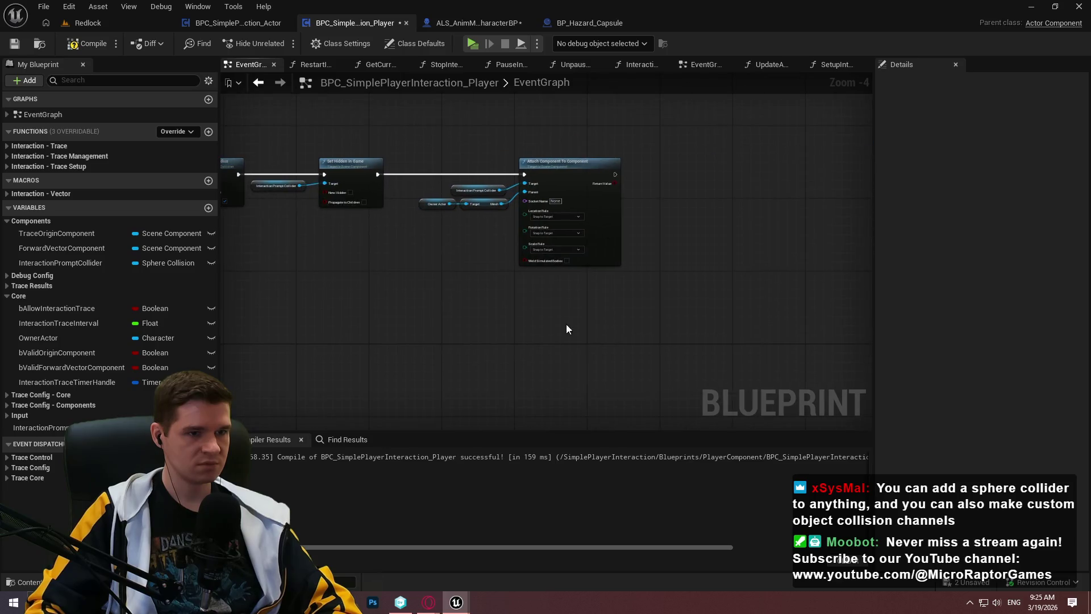
{"action": "left_click", "coordinate": [85, 43]}
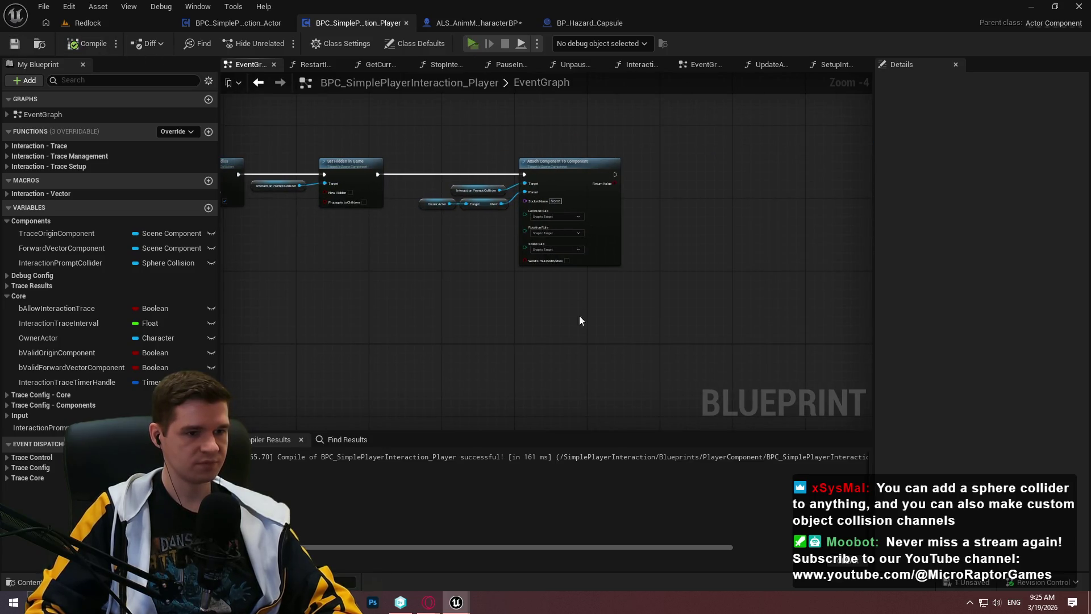
{"action": "key", "text": "alt+p"}
{"action": "left_click", "coordinate": [552, 479]}
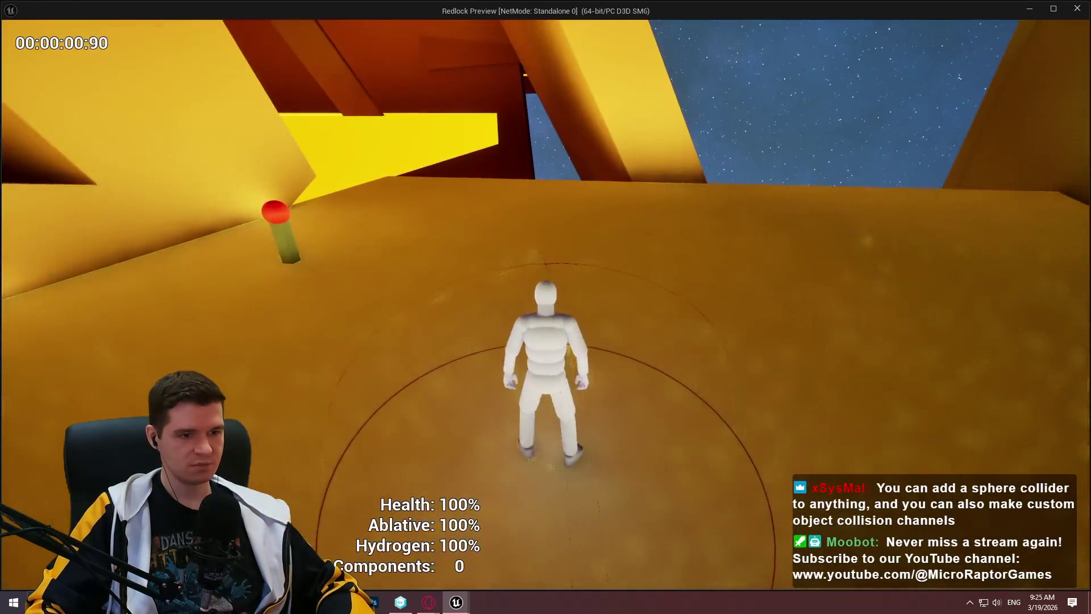
{"action": "key", "text": "w"}
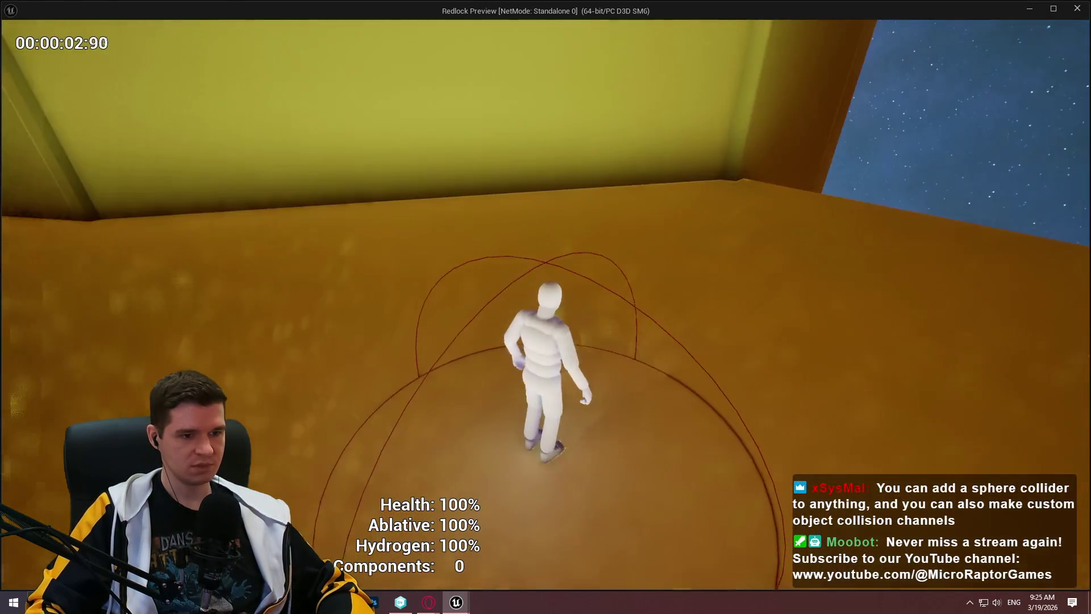
{"action": "key", "text": "w"}
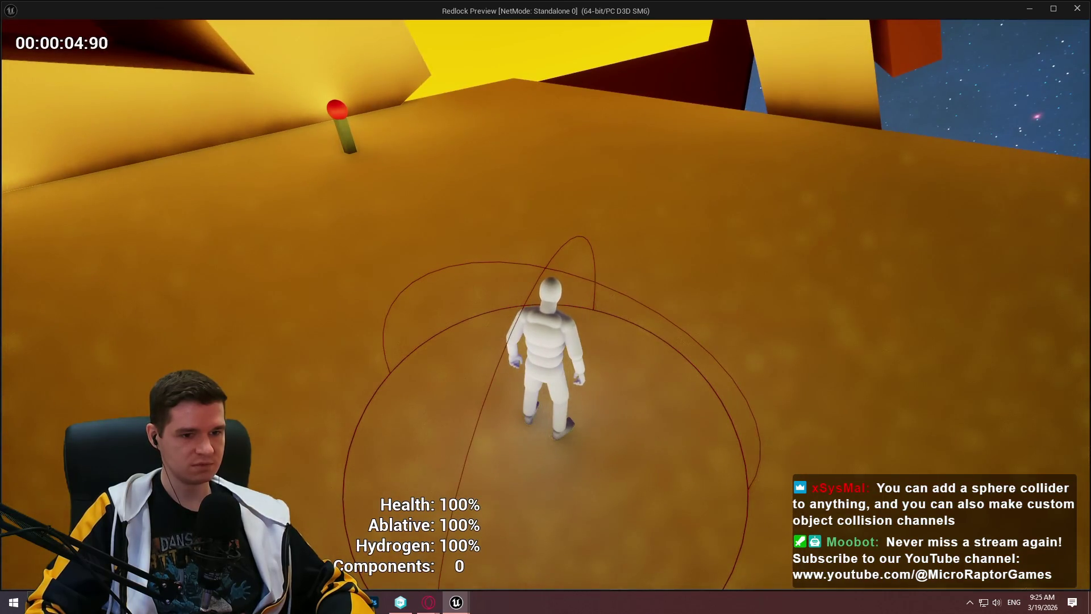
{"action": "key", "text": "space"}
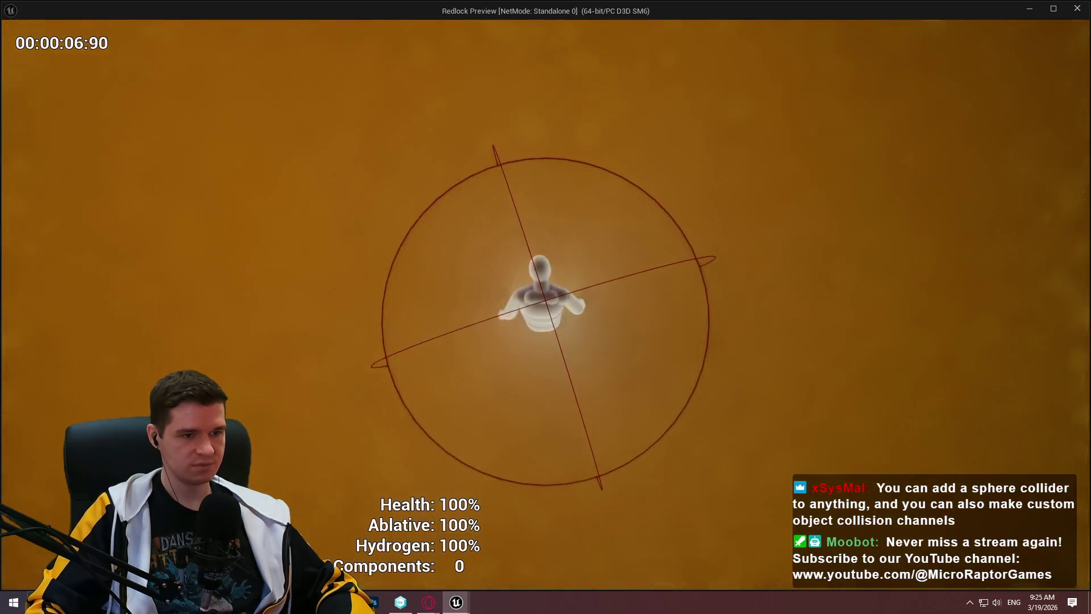
{"action": "key", "text": "w"}
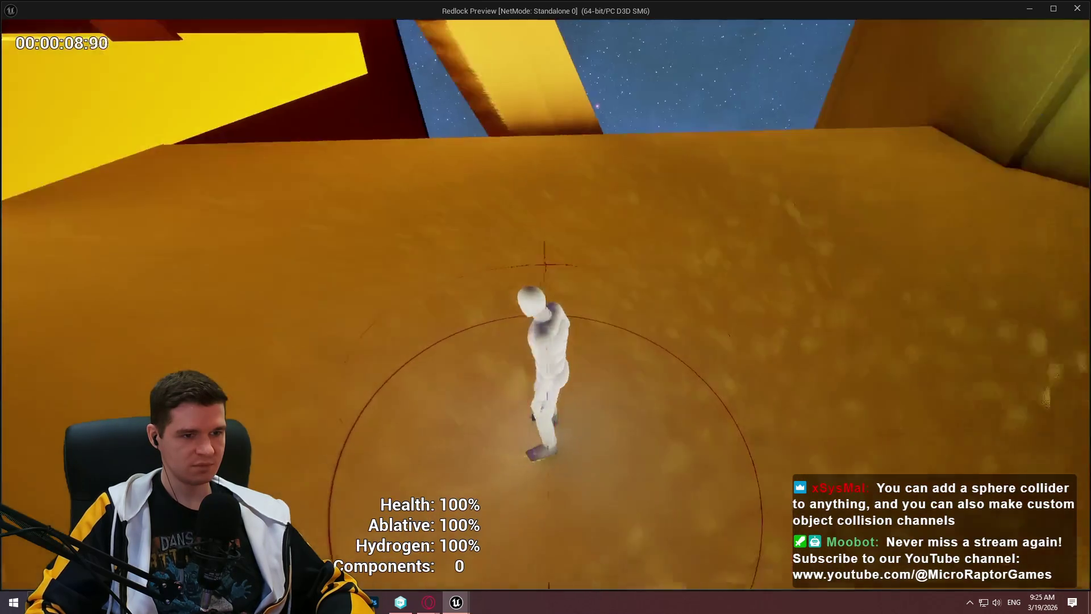
{"action": "key", "text": "w"}
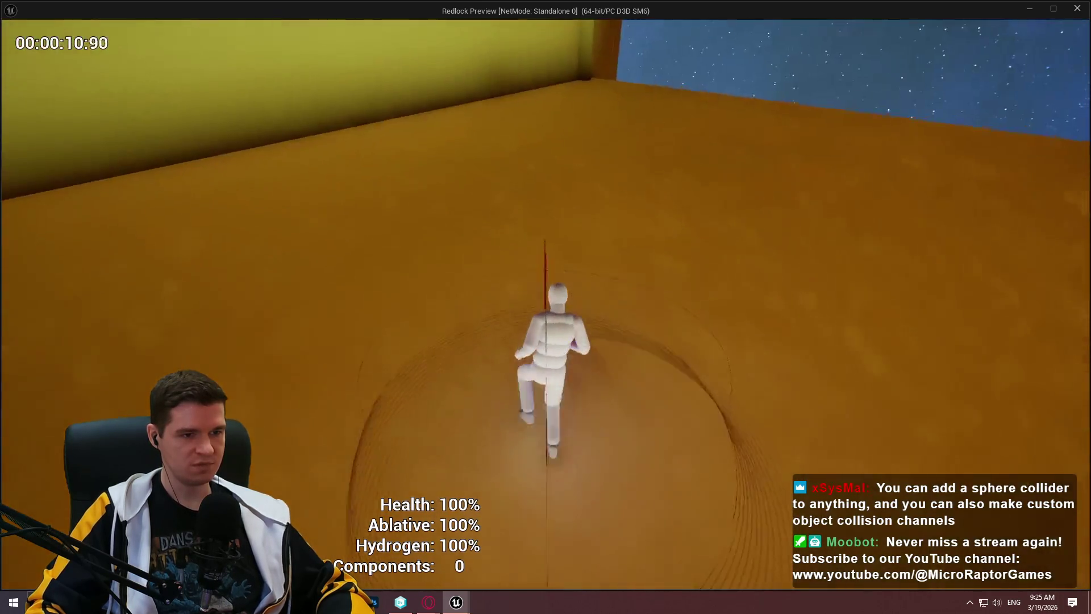
{"action": "key", "text": "space"}
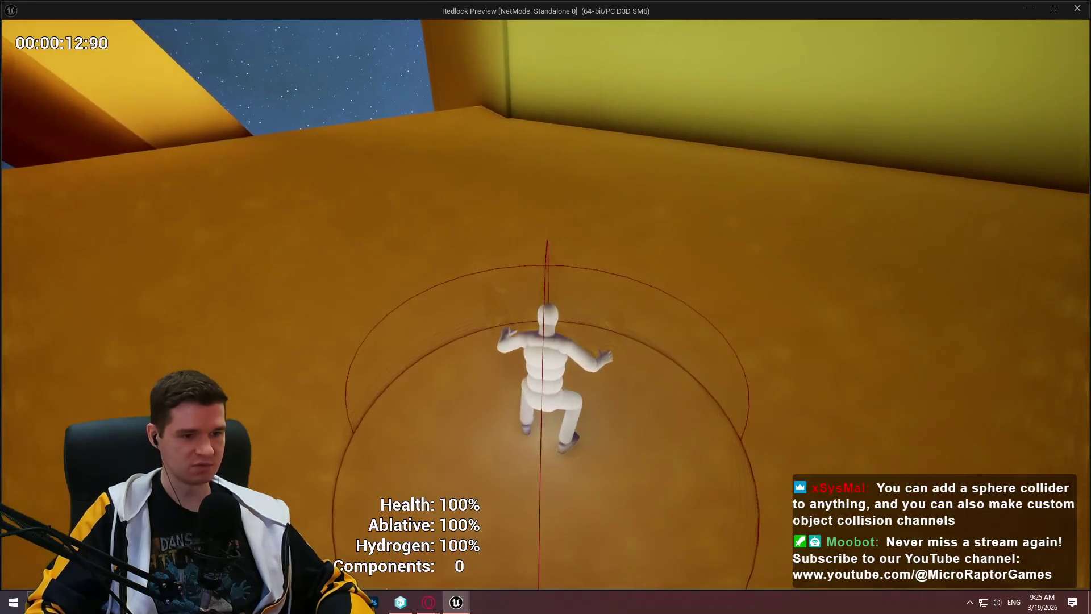
{"action": "key", "text": "w"}
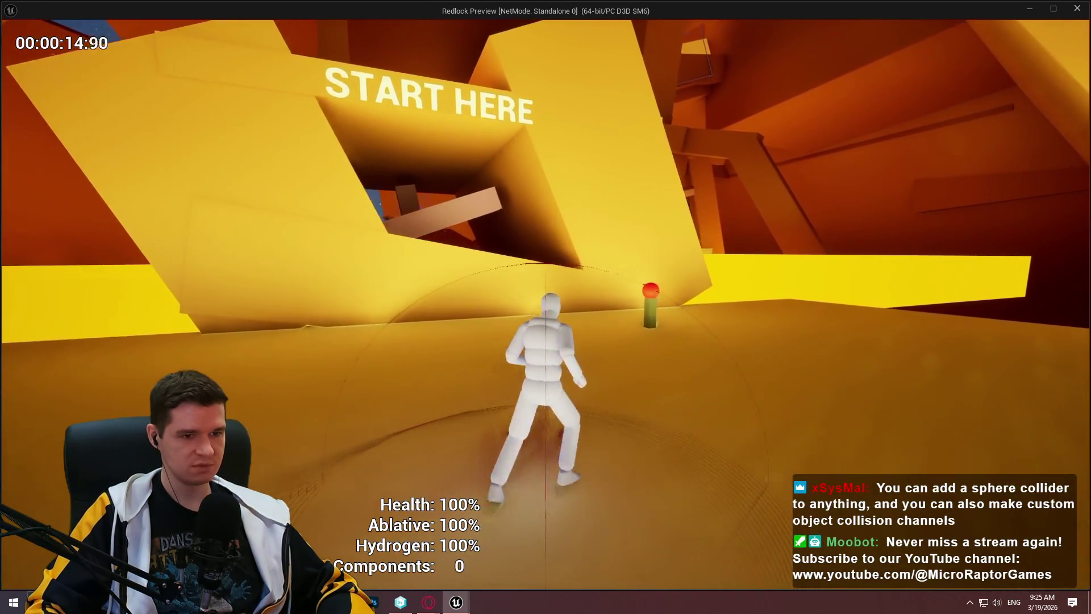
{"action": "key", "text": "w"}
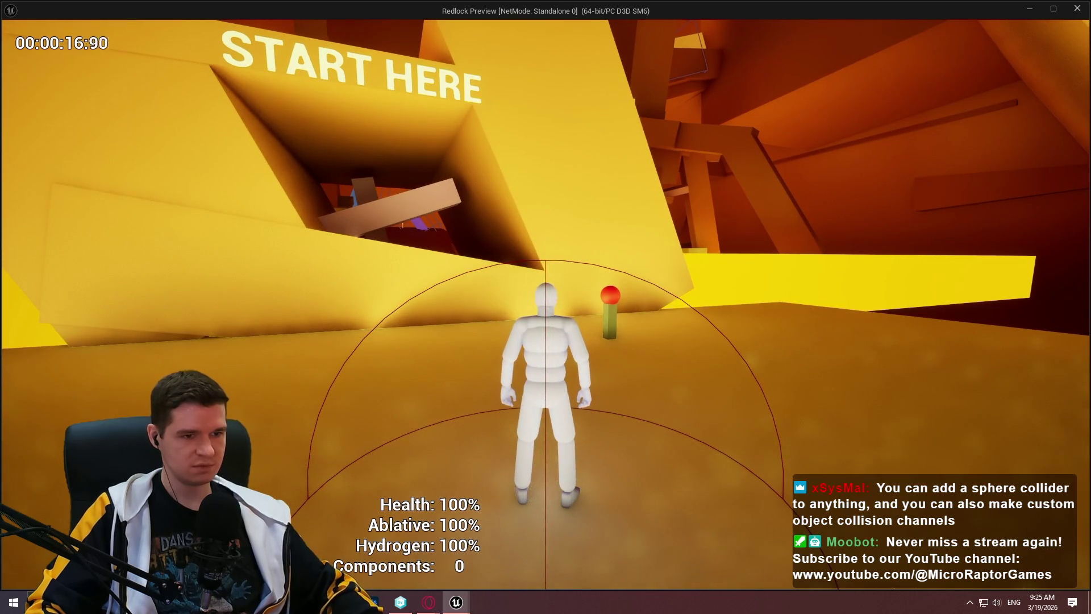
{"action": "key", "text": "Escape"}
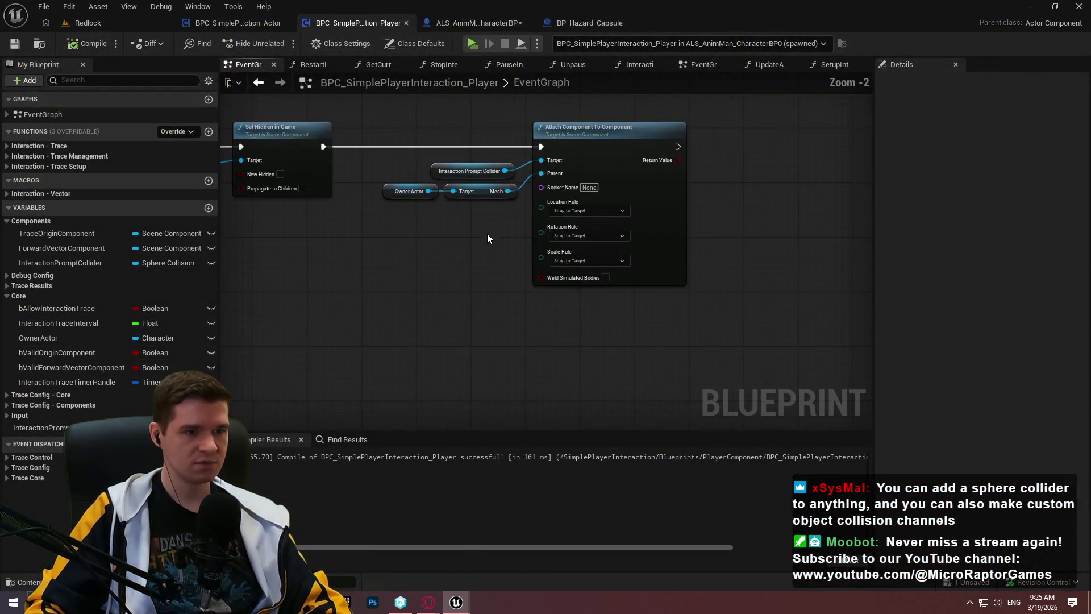
Change the InteractionPromptColliderRadius default value to 400 and recompile the blueprint
{"action": "scroll", "coordinate": [540, 322], "scroll_direction": "down", "scroll_amount": 2}
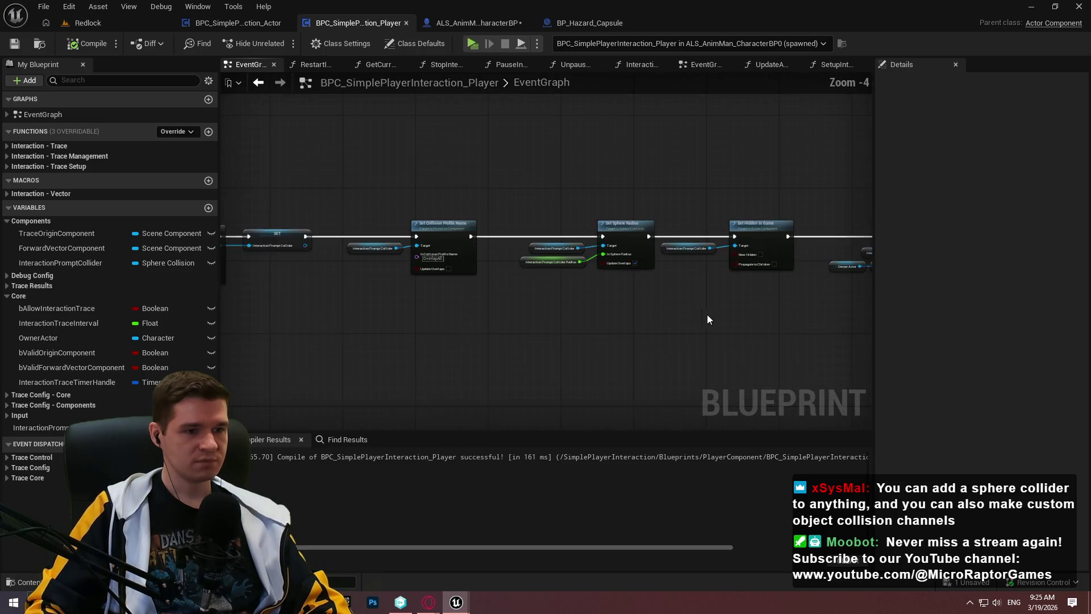
{"action": "scroll", "coordinate": [518, 265], "scroll_direction": "up", "scroll_amount": 1}
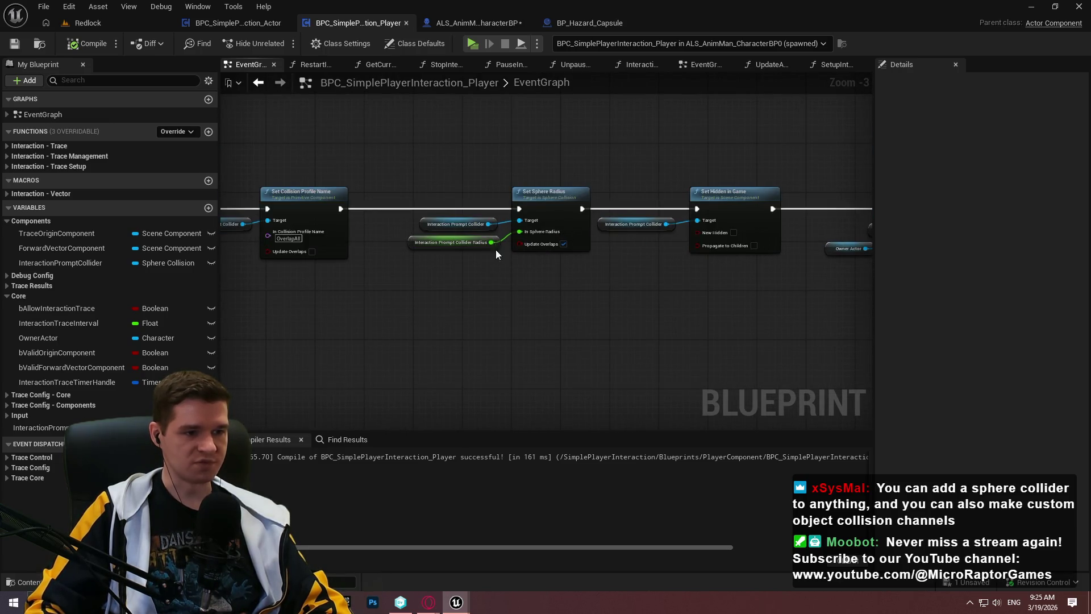
{"action": "left_click", "coordinate": [492, 245]}
{"action": "left_click", "coordinate": [1004, 361]}
{"action": "type", "text": "400"}
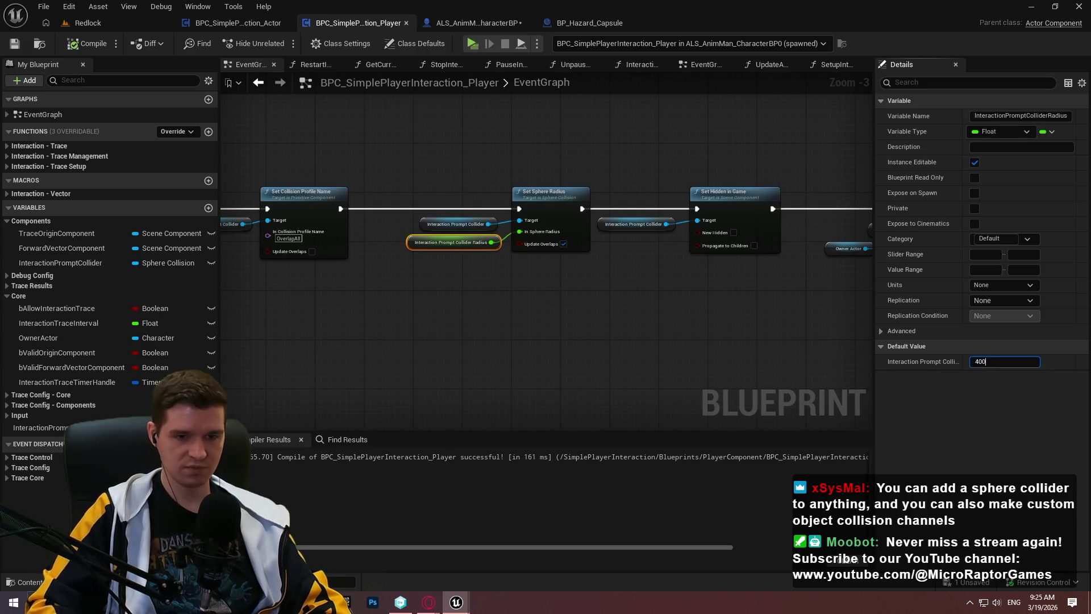
{"action": "left_click", "coordinate": [86, 43]}
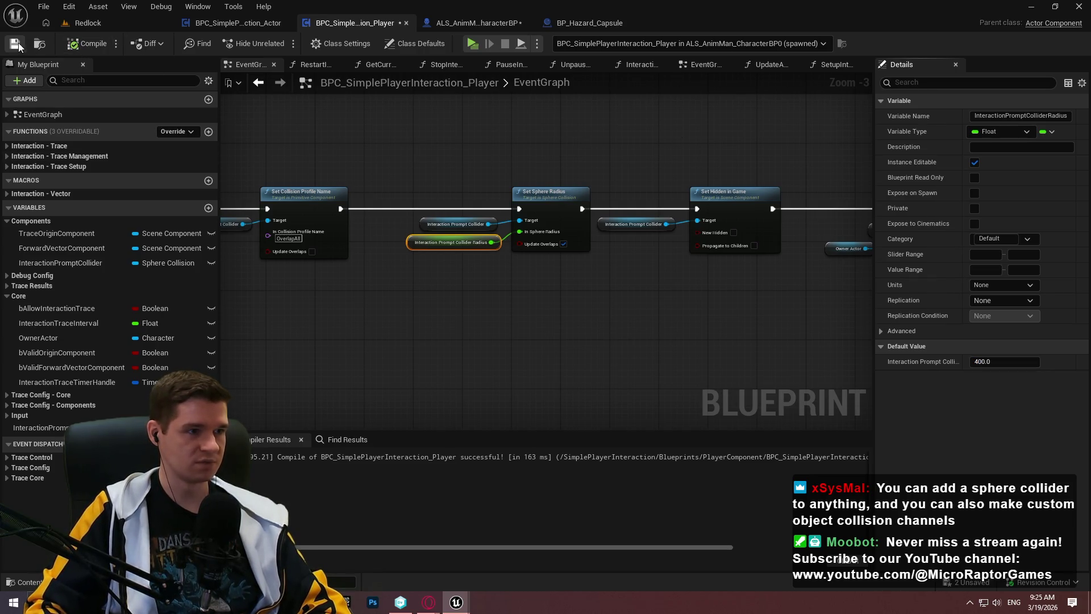
{"action": "left_click", "coordinate": [453, 383]}
{"action": "scroll", "coordinate": [407, 349], "scroll_direction": "down", "scroll_amount": 4}
{"action": "scroll", "coordinate": [399, 296], "scroll_direction": "up", "scroll_amount": 3}
{"action": "scroll", "coordinate": [519, 301], "scroll_direction": "down", "scroll_amount": 4}
{"action": "left_click_drag", "start_coordinate": [837, 316], "coordinate": [273, 182]}
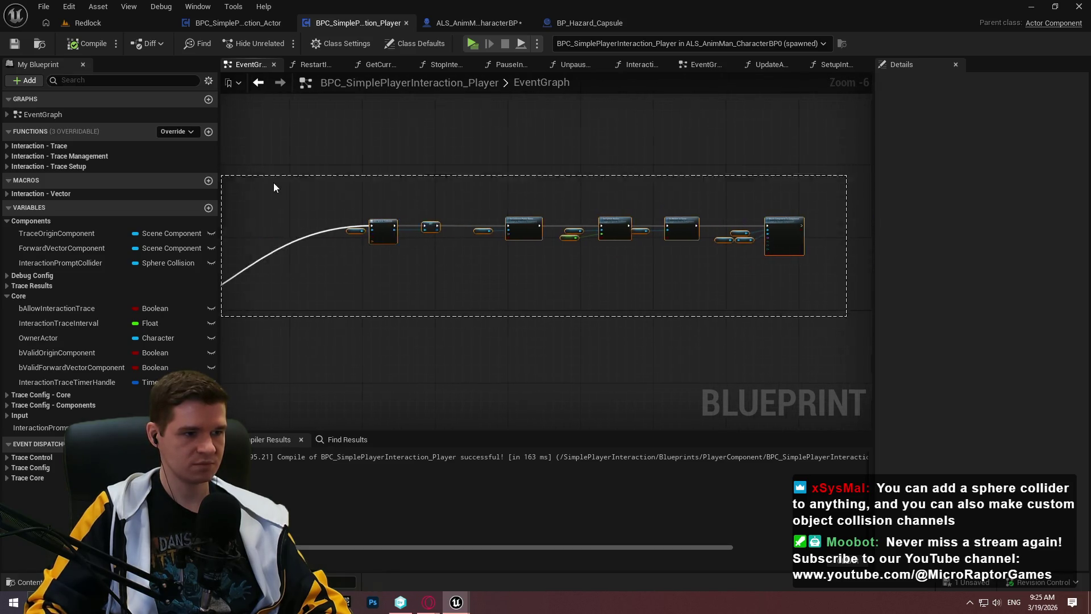
Collapse the selected collider setup nodes into a function named SetupInteractionPromptCollider
{"action": "scroll", "coordinate": [409, 216], "scroll_direction": "up", "scroll_amount": 4}
{"action": "right_click", "coordinate": [426, 209]}
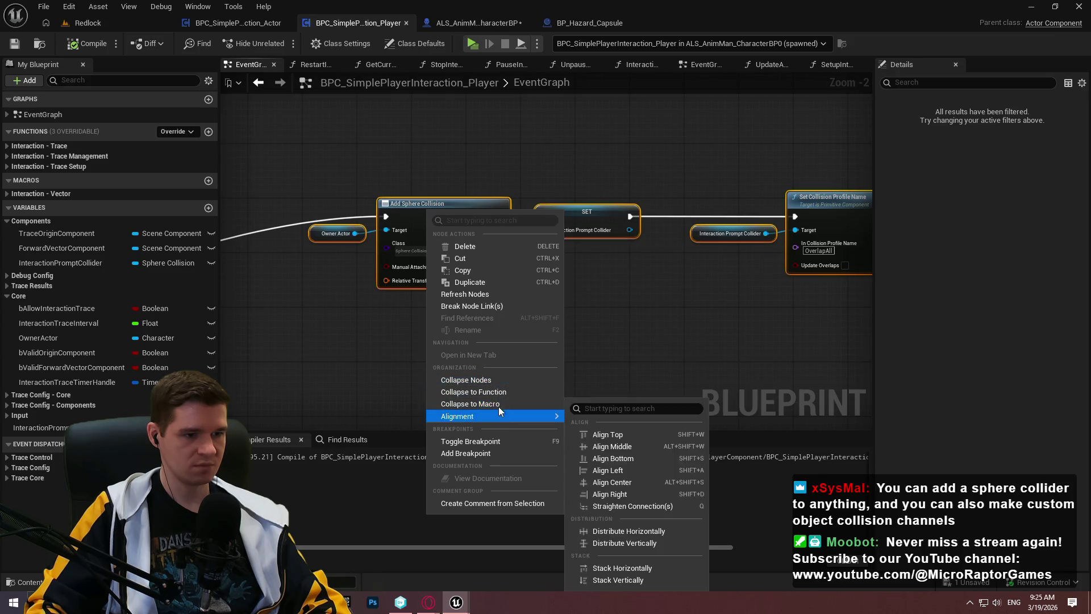
{"action": "left_click", "coordinate": [496, 395]}
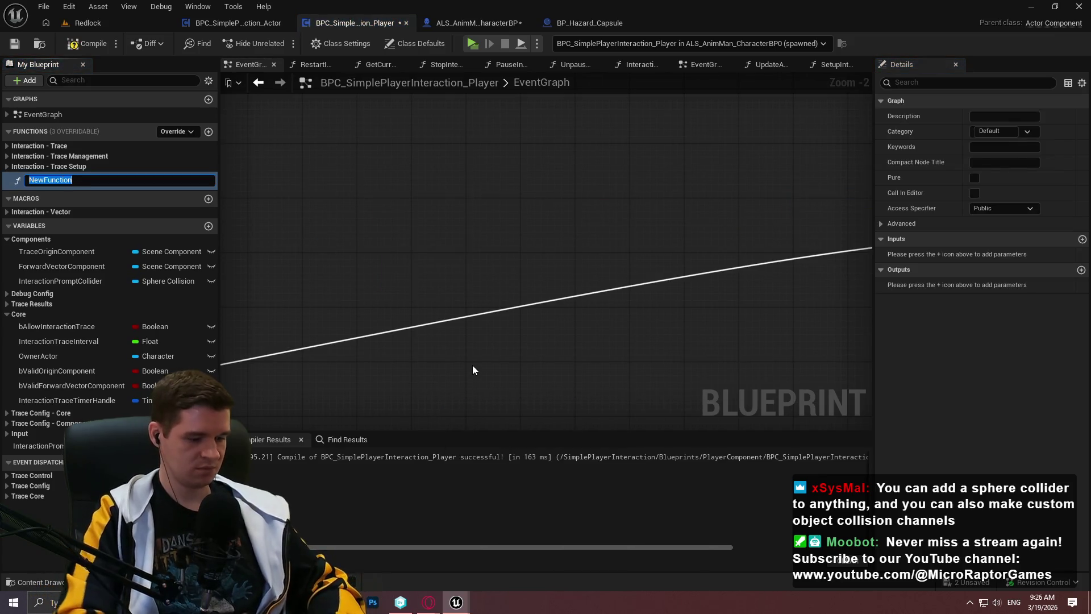
{"action": "type", "text": "SetupInteract"}
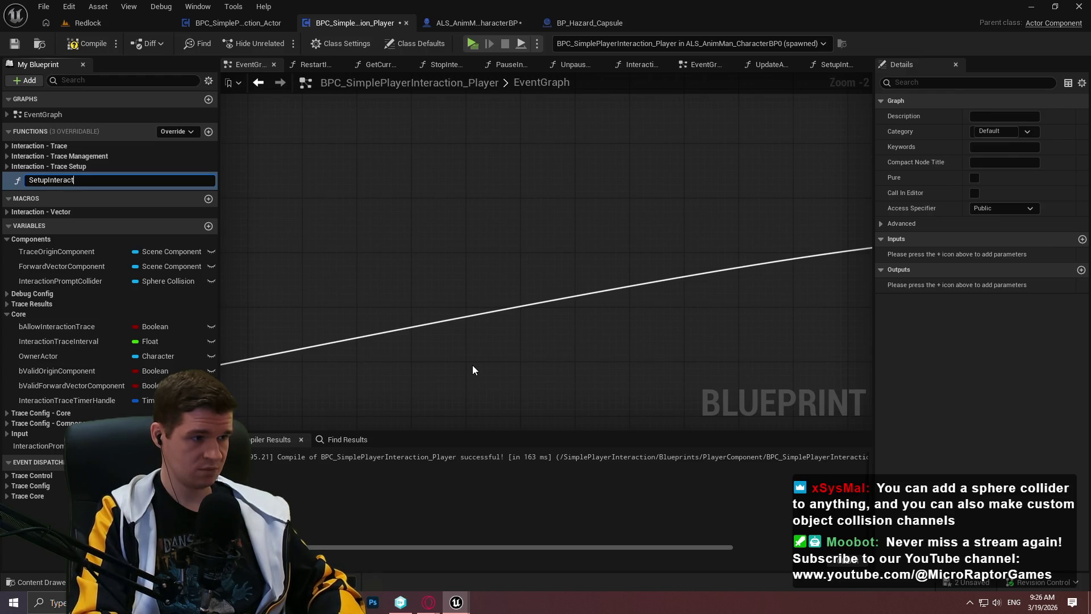
{"action": "type", "text": "ionPrompt"}
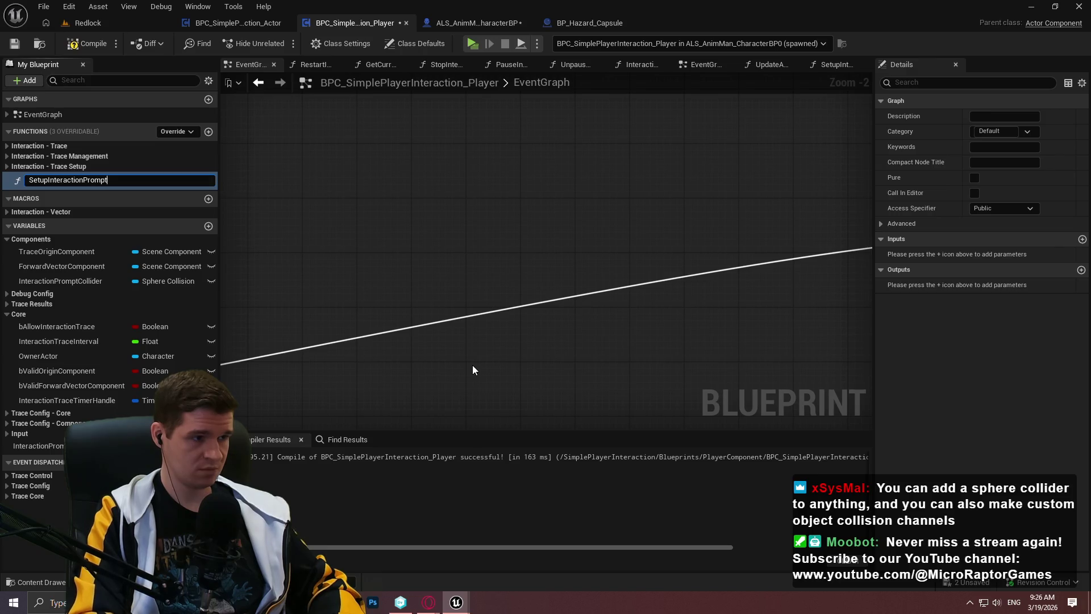
{"action": "type", "text": "Collider"}
{"action": "key", "text": "Return"}
{"action": "scroll", "coordinate": [541, 196], "scroll_direction": "down", "scroll_amount": 3}
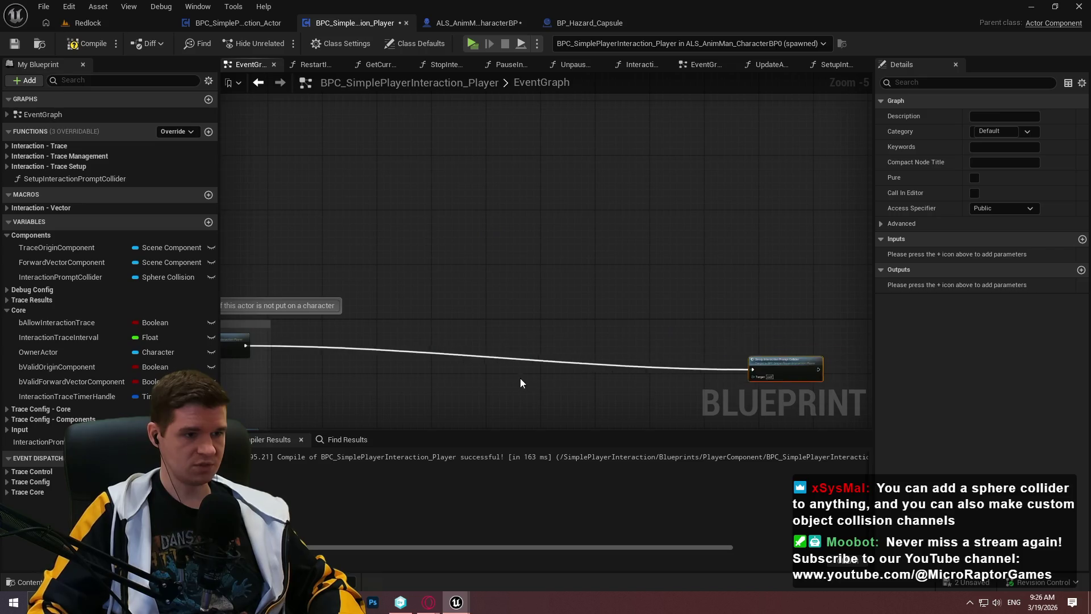
{"action": "scroll", "coordinate": [357, 353], "scroll_direction": "up", "scroll_amount": 4}
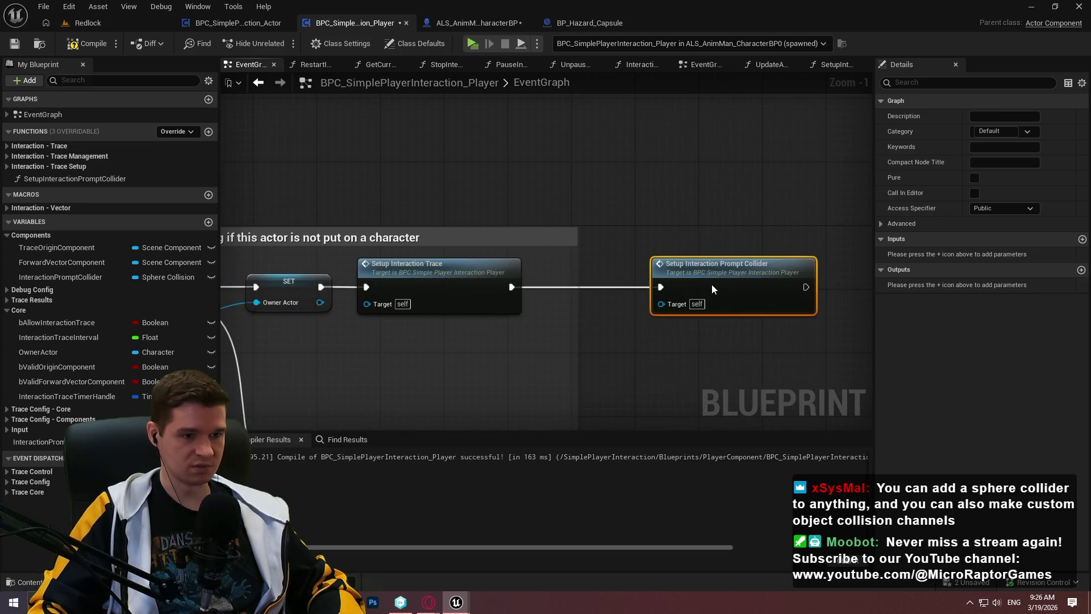
{"action": "left_click", "coordinate": [711, 284]}
Compile, place the function call node beside Setup Interaction Trace, and save the blueprint
{"action": "left_click", "coordinate": [67, 45]}
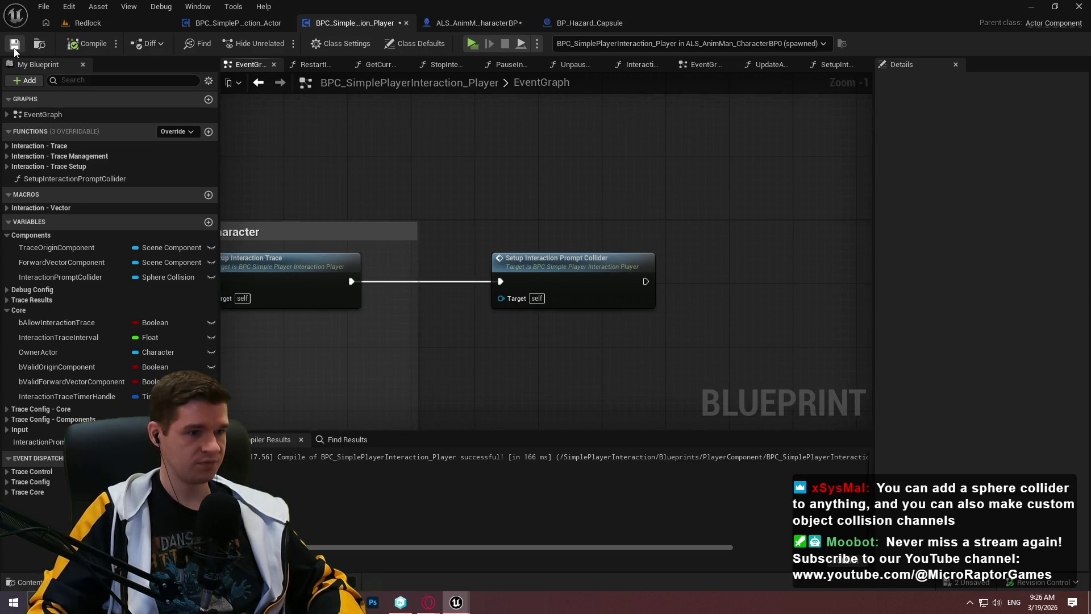
{"action": "scroll", "coordinate": [673, 176], "scroll_direction": "down", "scroll_amount": 1}
{"action": "scroll", "coordinate": [612, 193], "scroll_direction": "down", "scroll_amount": 1}
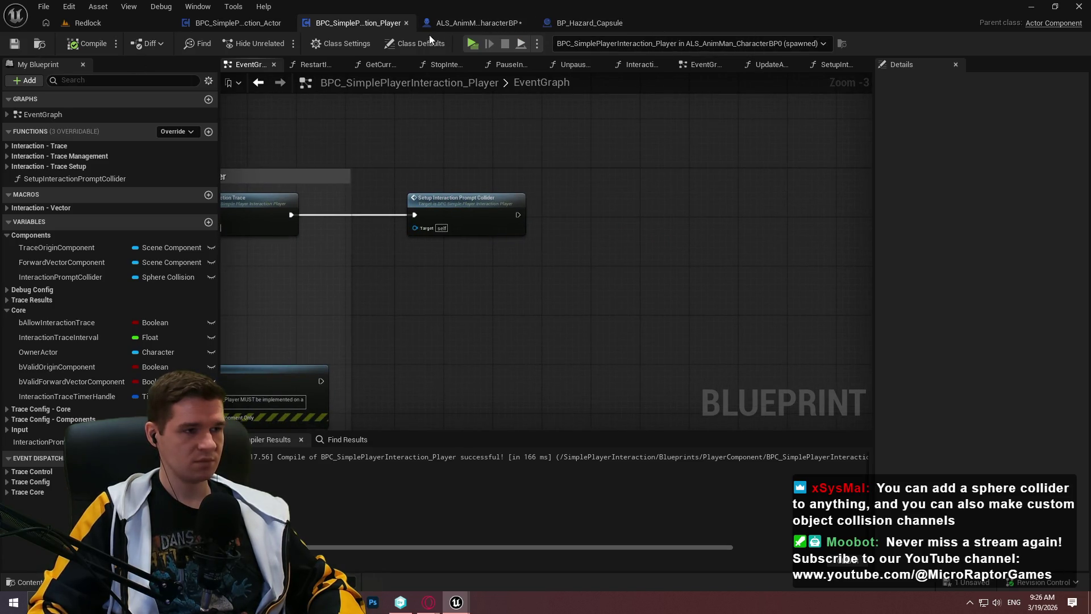
{"action": "left_click_drag", "start_coordinate": [659, 181], "coordinate": [855, 228]}
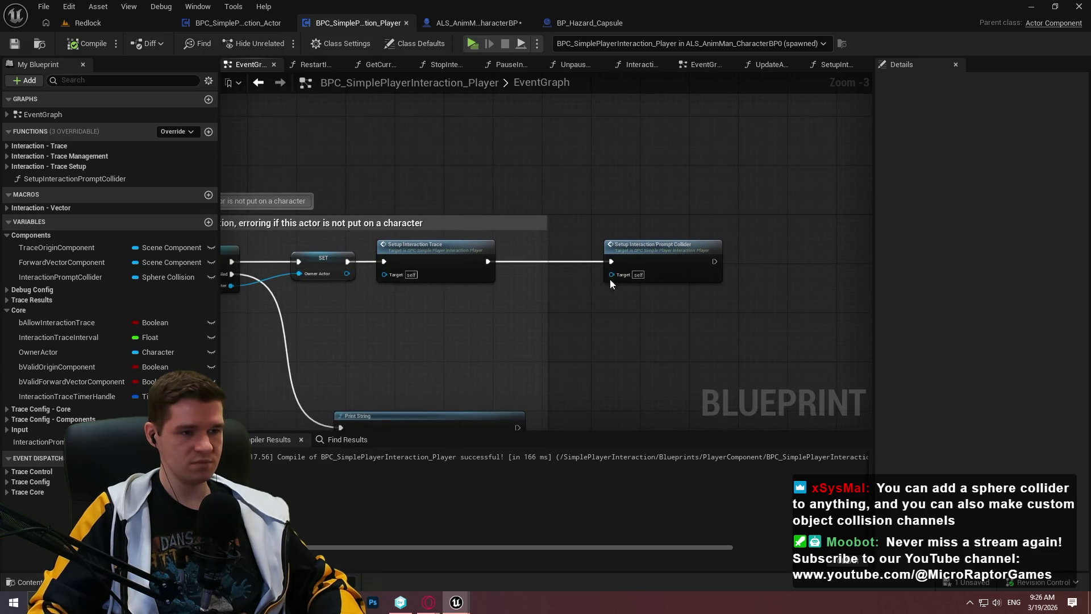
{"action": "mouse_move", "coordinate": [646, 261]}
{"action": "left_mouse_down"}
{"action": "mouse_move", "coordinate": [560, 263]}
{"action": "mouse_move", "coordinate": [720, 260]}
{"action": "left_mouse_up"}
{"action": "left_click", "coordinate": [560, 294]}
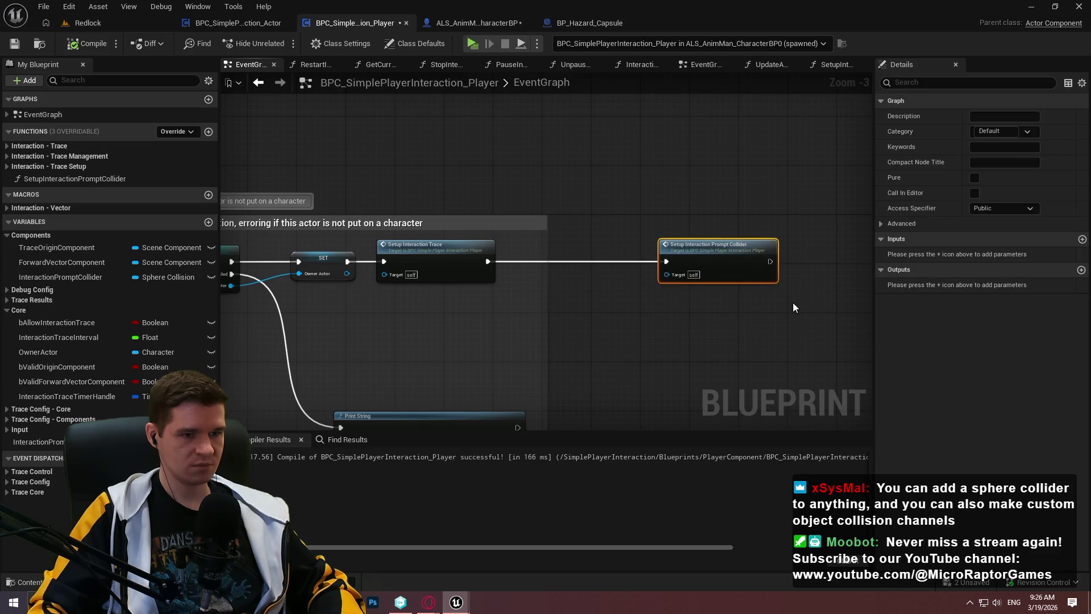
{"action": "left_click", "coordinate": [794, 307]}
{"action": "left_click", "coordinate": [14, 45]}
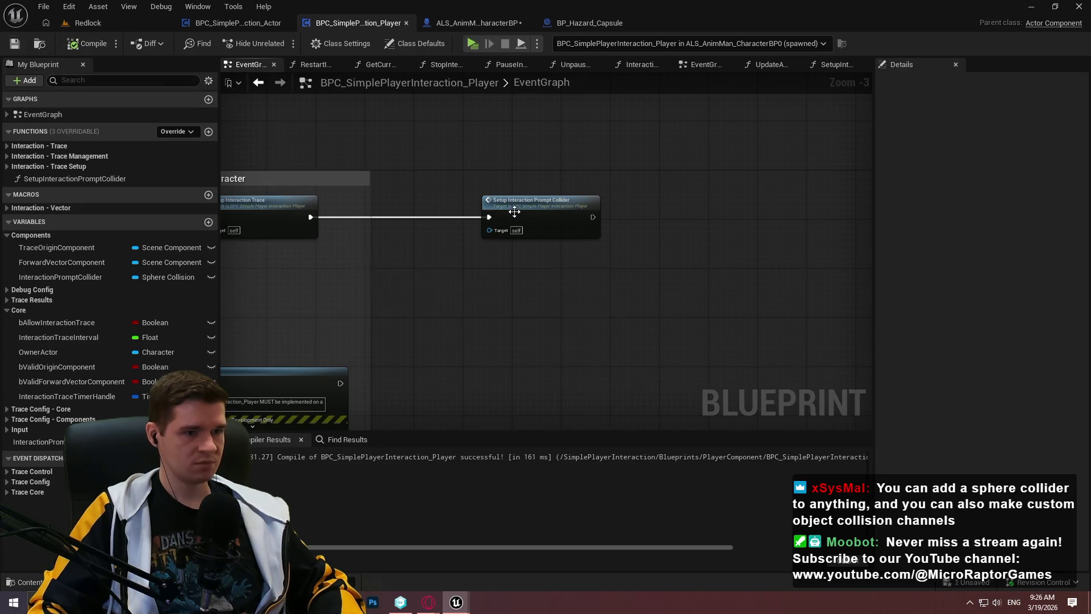
In the SetupInteractionPromptCollider graph, add a Return node after Attach Component To Component
{"action": "double_click", "coordinate": [494, 224]}
{"action": "scroll", "coordinate": [653, 273], "scroll_direction": "up", "scroll_amount": 2}
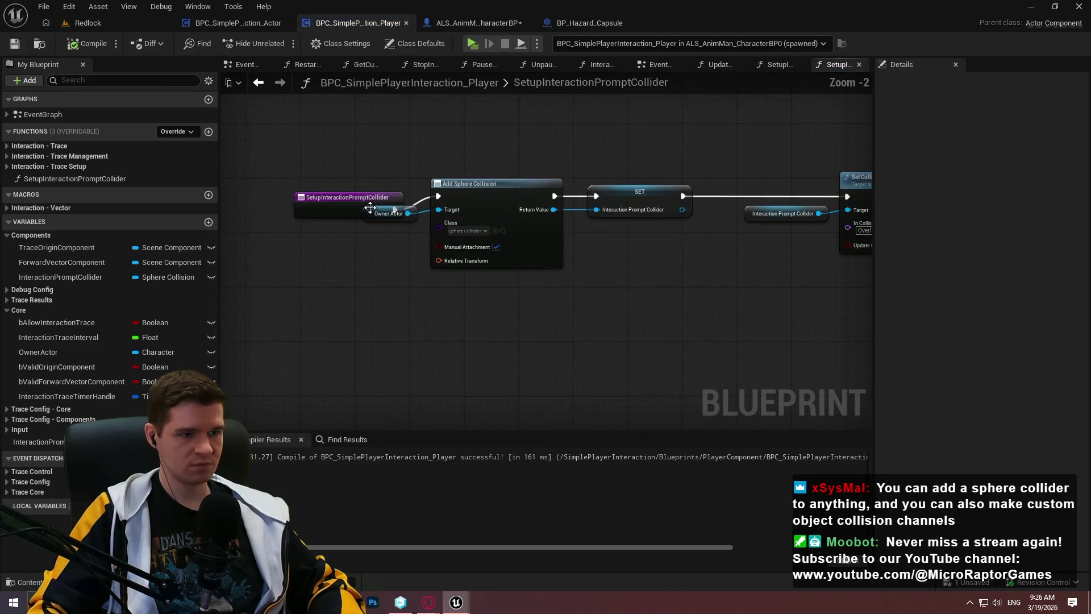
{"action": "left_click", "coordinate": [318, 195]}
{"action": "left_click_drag", "start_coordinate": [318, 196], "coordinate": [250, 190]}
{"action": "scroll", "coordinate": [514, 300], "scroll_direction": "down", "scroll_amount": 1}
{"action": "mouse_move", "coordinate": [514, 301]}
{"action": "left_mouse_down"}
{"action": "mouse_move", "coordinate": [394, 308]}
{"action": "mouse_move", "coordinate": [390, 282]}
{"action": "mouse_move", "coordinate": [393, 216]}
{"action": "mouse_move", "coordinate": [515, 205]}
{"action": "left_mouse_up"}
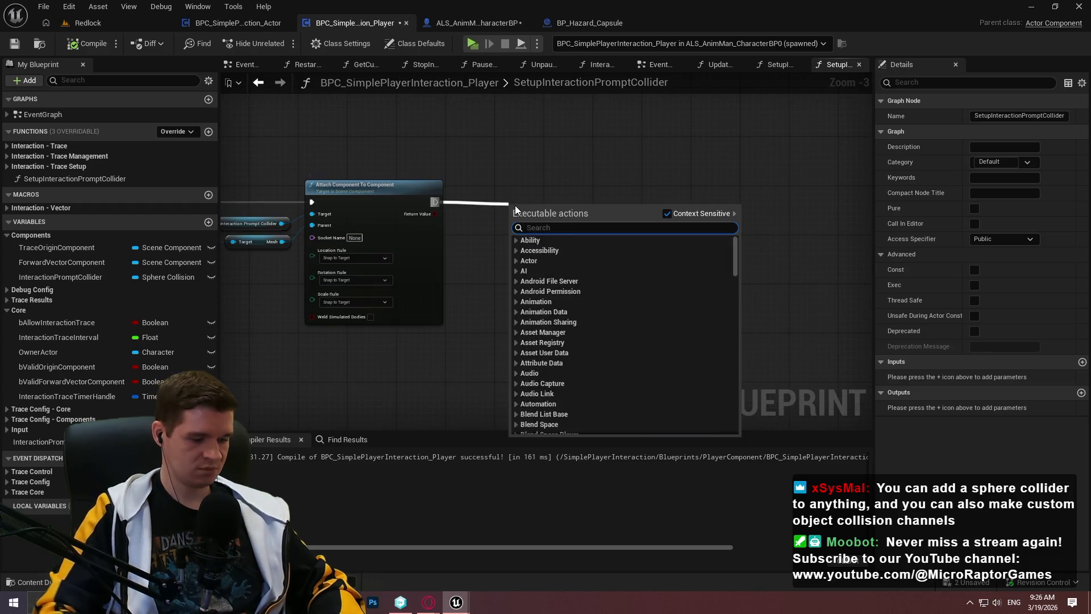
{"action": "type", "text": "return"}
{"action": "left_click", "coordinate": [585, 413]}
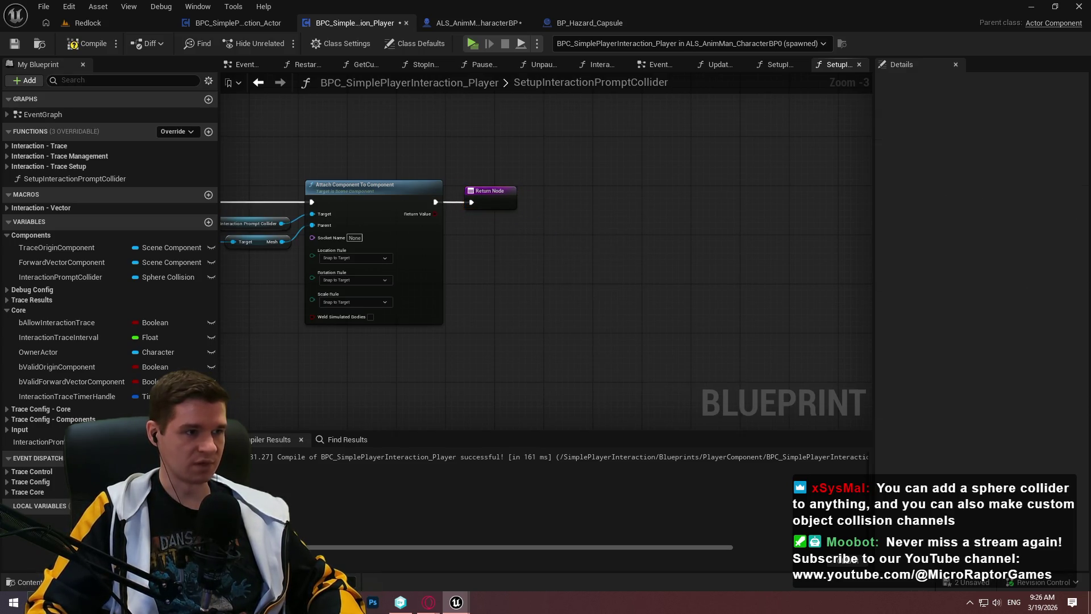
{"action": "left_click_drag", "start_coordinate": [496, 202], "coordinate": [746, 234]}
Compile and launch a standalone playtest, dismissing the welcome message
{"action": "left_click", "coordinate": [86, 44]}
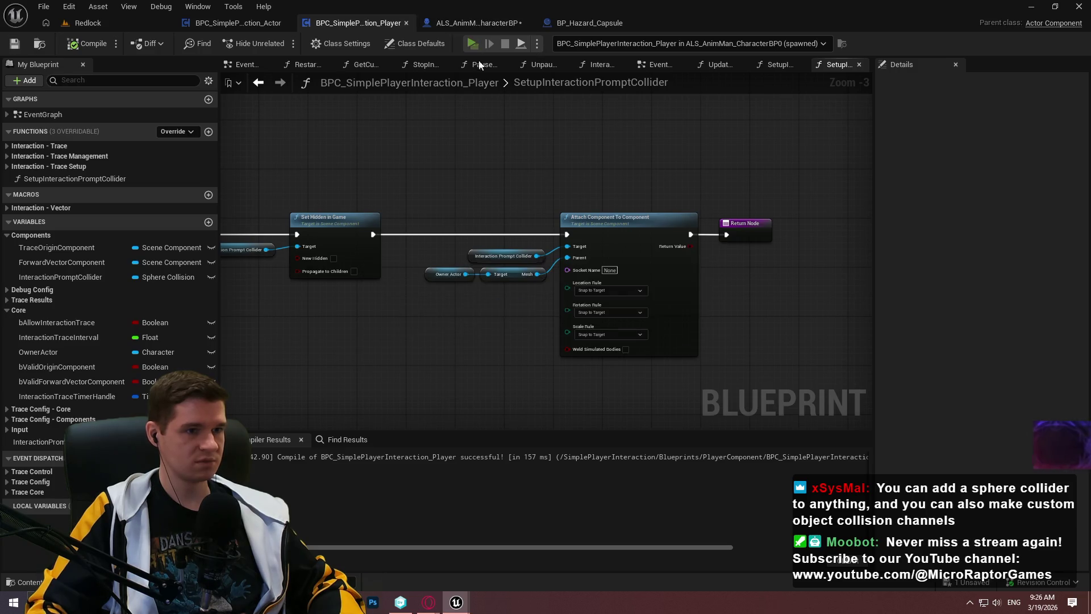
{"action": "left_click", "coordinate": [472, 44]}
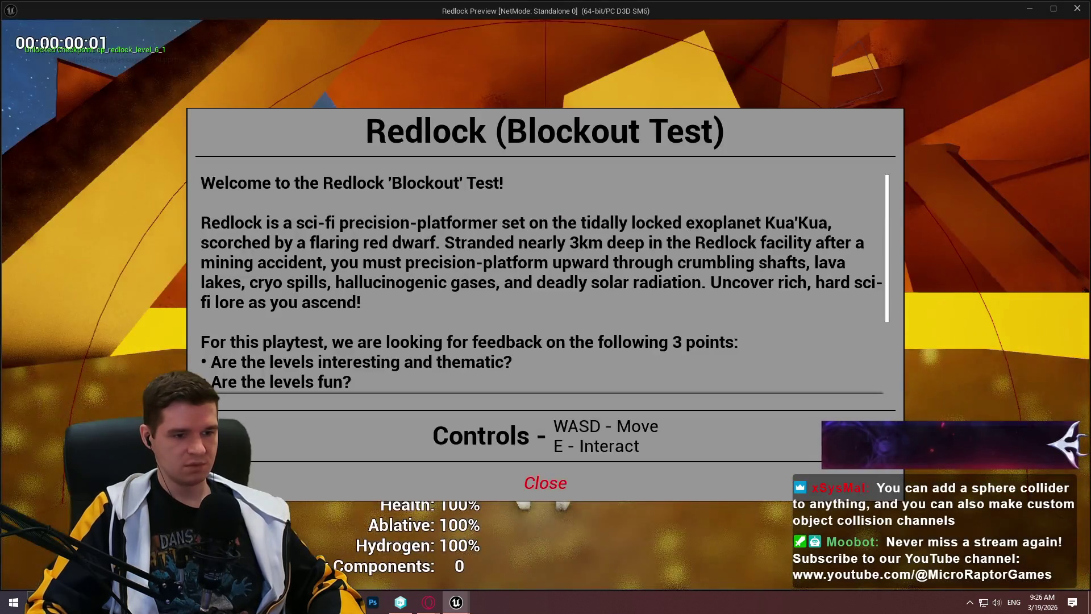
{"action": "left_click", "coordinate": [545, 482]}
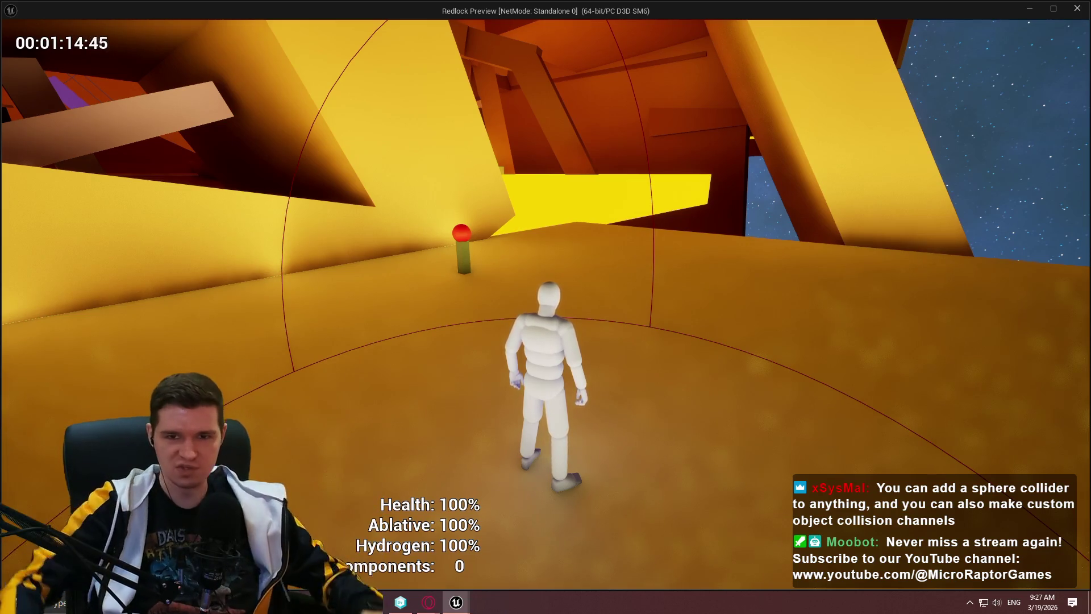
Leave the running game and switch back to the blueprint editor
{"action": "key", "text": "alt+Tab"}
Stop play and add a Bind Event to On Component Begin Overlap node for a copied collider getter
{"action": "key", "text": "Escape"}
{"action": "scroll", "coordinate": [448, 366], "scroll_direction": "down", "scroll_amount": 3}
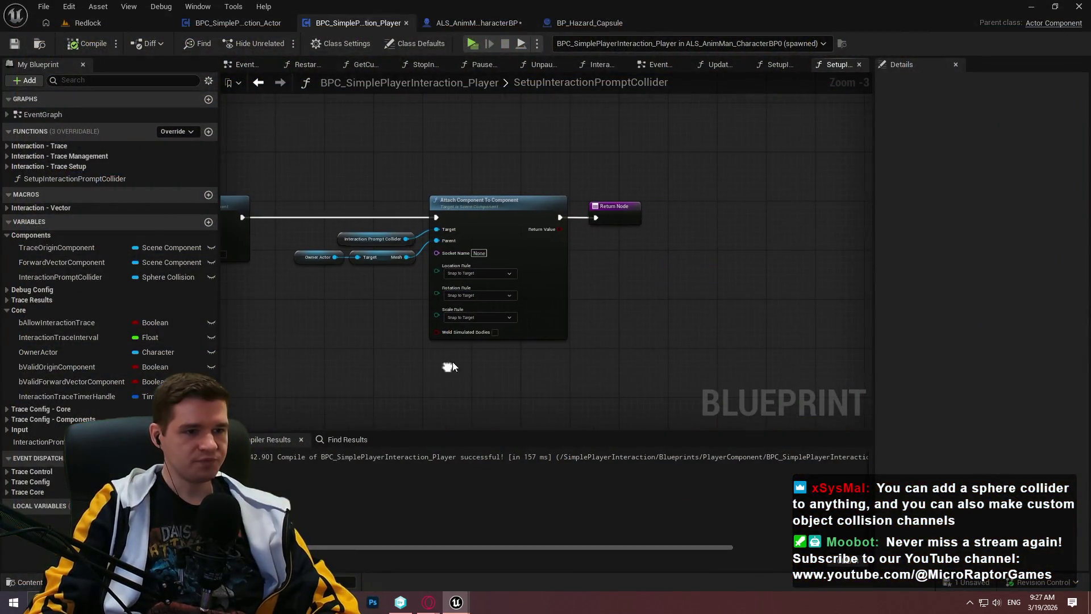
{"action": "mouse_move", "coordinate": [596, 360]}
{"action": "left_mouse_down"}
{"action": "mouse_move", "coordinate": [596, 306]}
{"action": "mouse_move", "coordinate": [538, 273]}
{"action": "mouse_move", "coordinate": [480, 267]}
{"action": "left_mouse_up"}
{"action": "scroll", "coordinate": [584, 288], "scroll_direction": "up", "scroll_amount": 2}
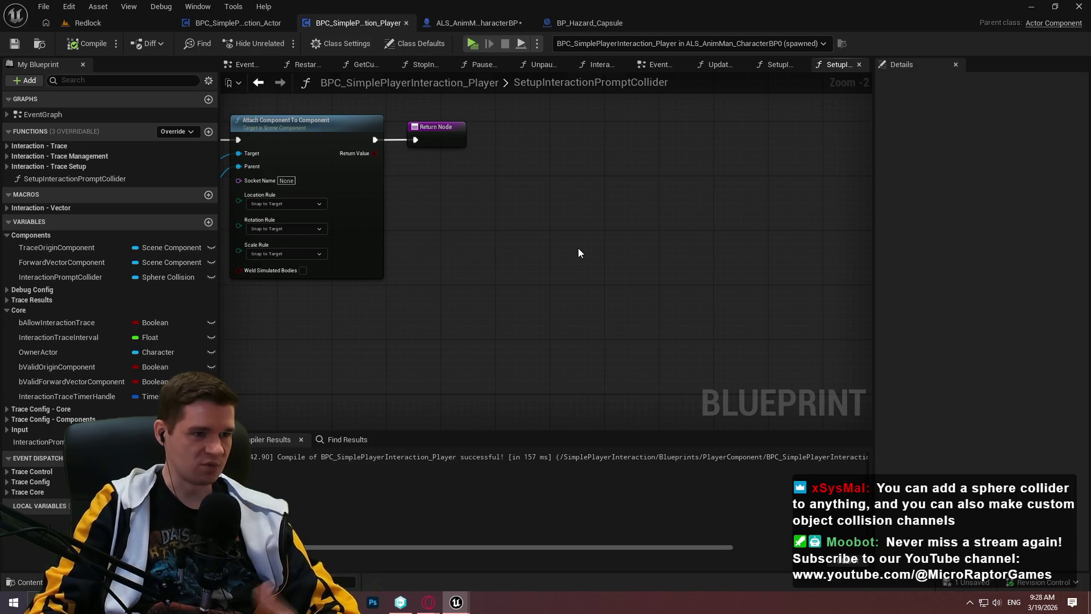
{"action": "mouse_move", "coordinate": [482, 332]}
{"action": "left_mouse_down"}
{"action": "mouse_move", "coordinate": [767, 387]}
{"action": "mouse_move", "coordinate": [849, 357]}
{"action": "mouse_move", "coordinate": [820, 360]}
{"action": "left_mouse_up"}
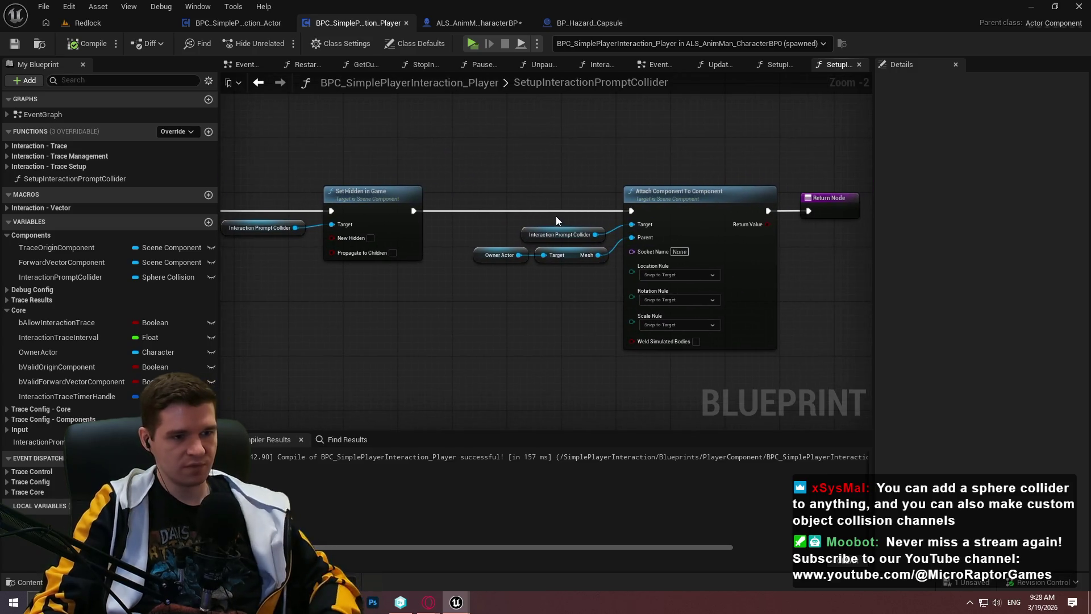
{"action": "left_click", "coordinate": [562, 235]}
{"action": "key", "text": "ctrl+c"}
{"action": "mouse_move", "coordinate": [808, 270]}
{"action": "left_mouse_down"}
{"action": "mouse_move", "coordinate": [531, 283]}
{"action": "mouse_move", "coordinate": [670, 285]}
{"action": "left_mouse_up"}
{"action": "key", "text": "ctrl+v"}
{"action": "type", "text": "bi"}
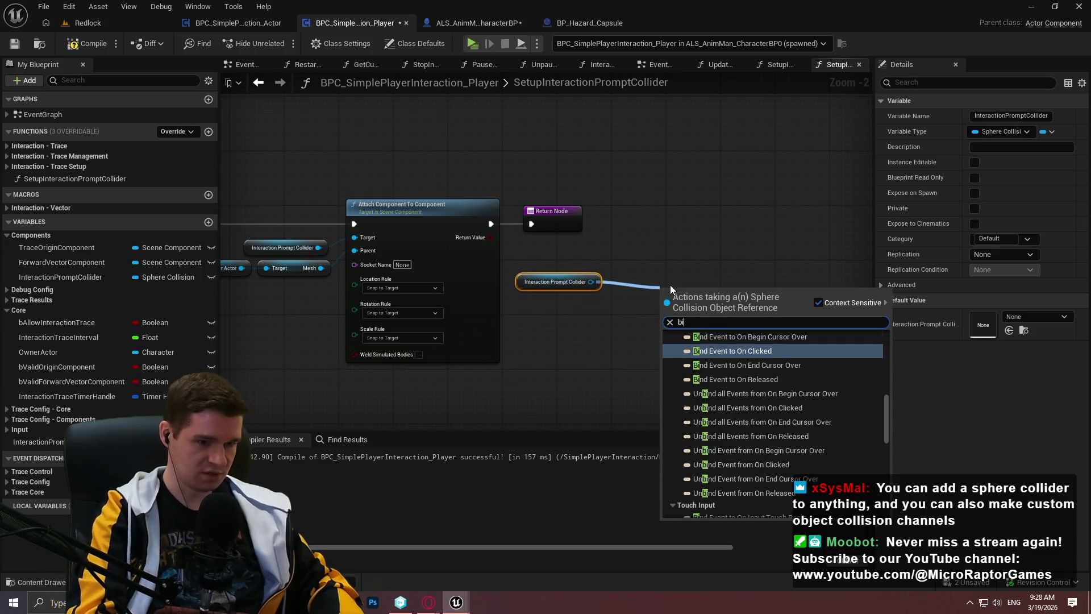
{"action": "type", "text": "nd event"}
{"action": "scroll", "coordinate": [756, 364], "scroll_direction": "up", "scroll_amount": 3}
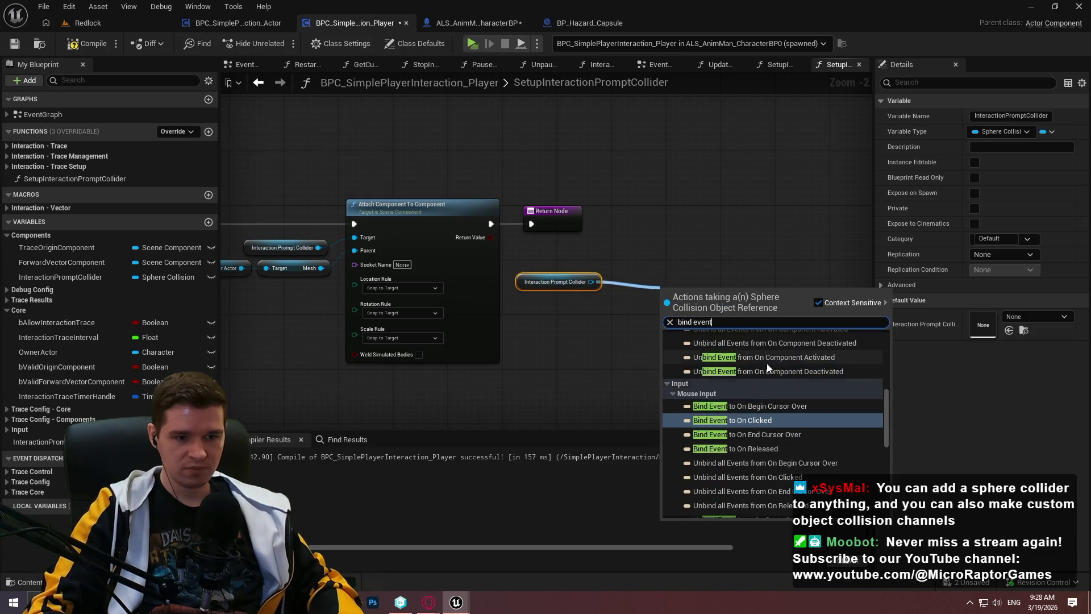
{"action": "left_click_drag", "start_coordinate": [887, 393], "coordinate": [892, 346]}
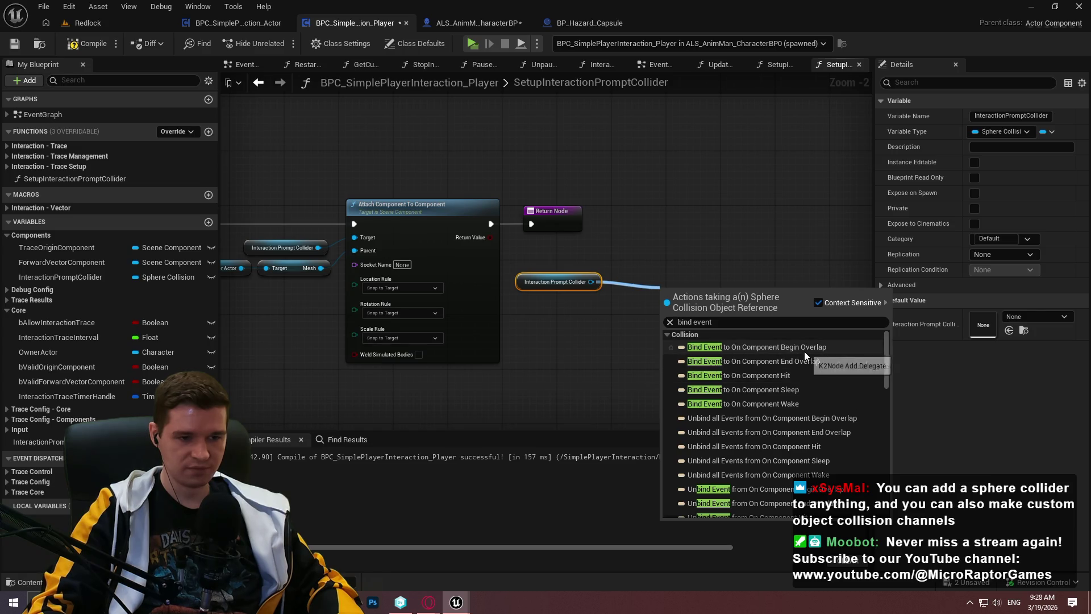
{"action": "left_click", "coordinate": [840, 347]}
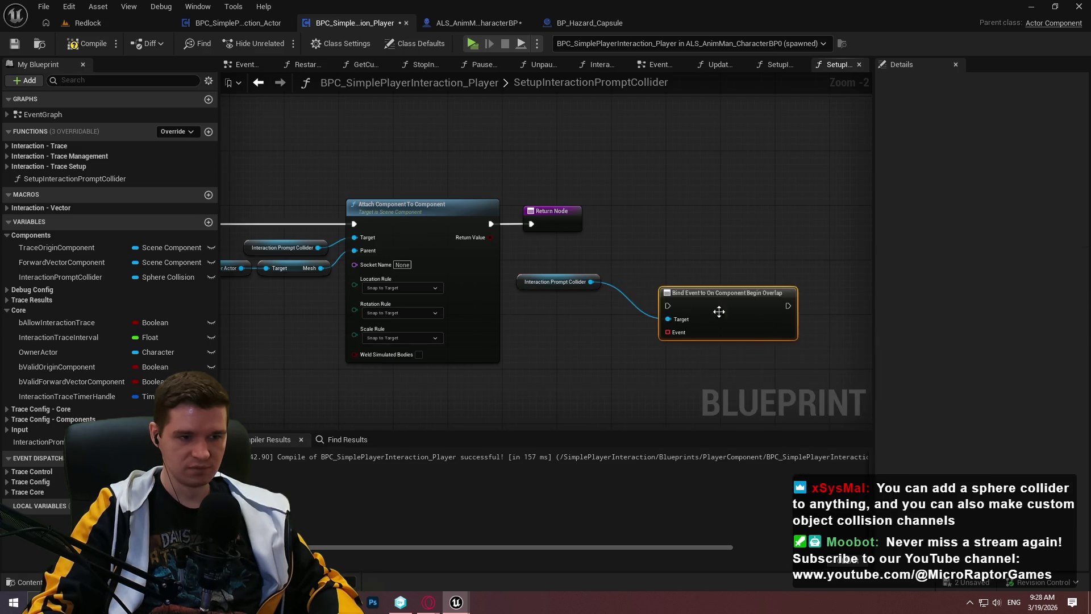
Add a Bind Event to On Component End Overlap node from the collider getter
{"action": "left_click_drag", "start_coordinate": [591, 282], "coordinate": [680, 373]}
{"action": "type", "text": "bind"}
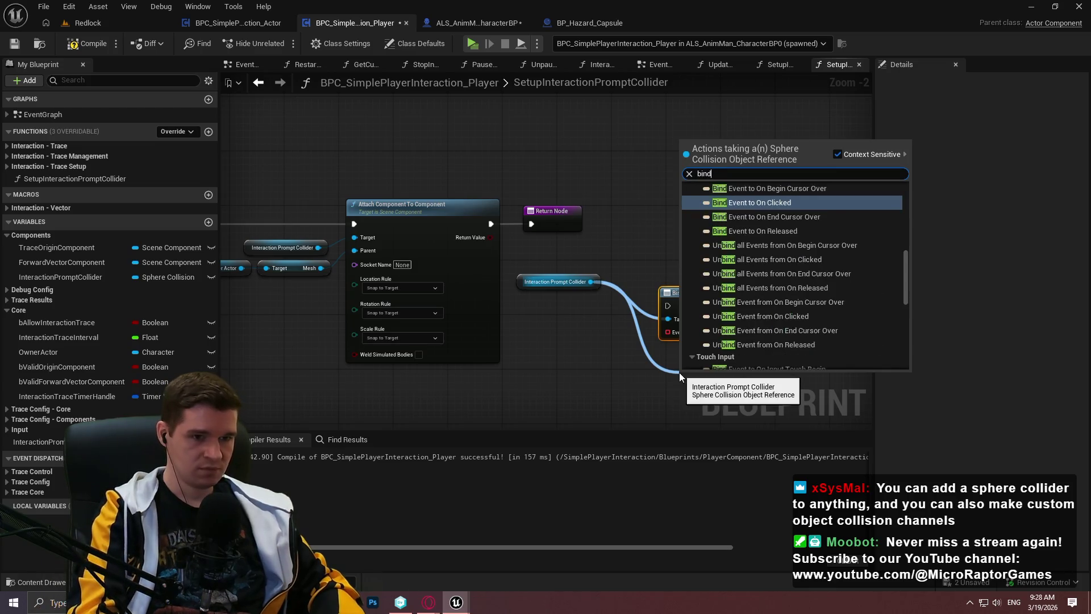
{"action": "type", "text": " event to"}
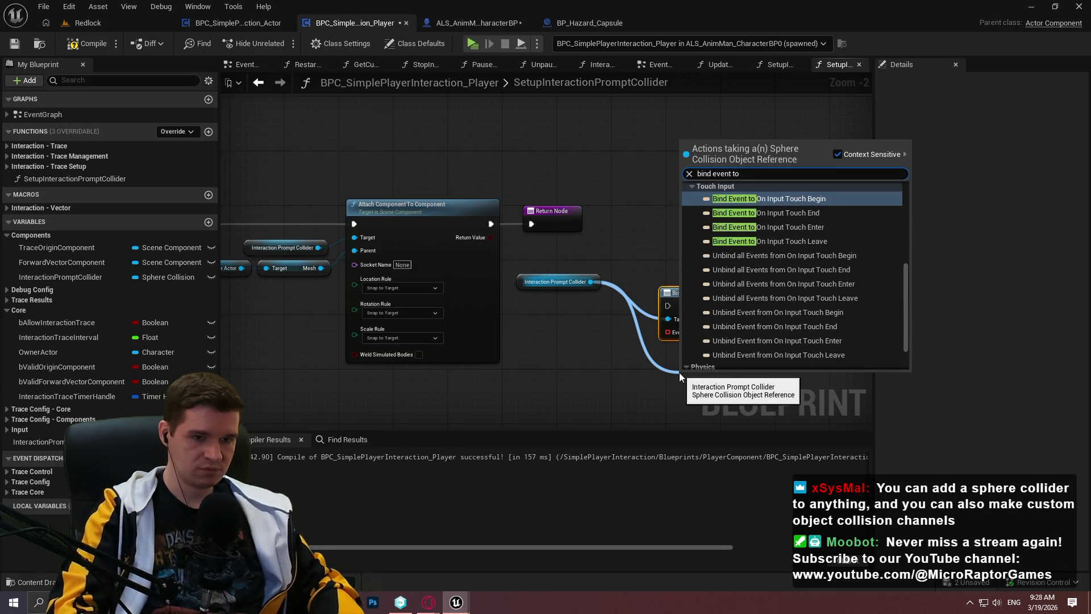
{"action": "left_click_drag", "start_coordinate": [902, 272], "coordinate": [895, 200]}
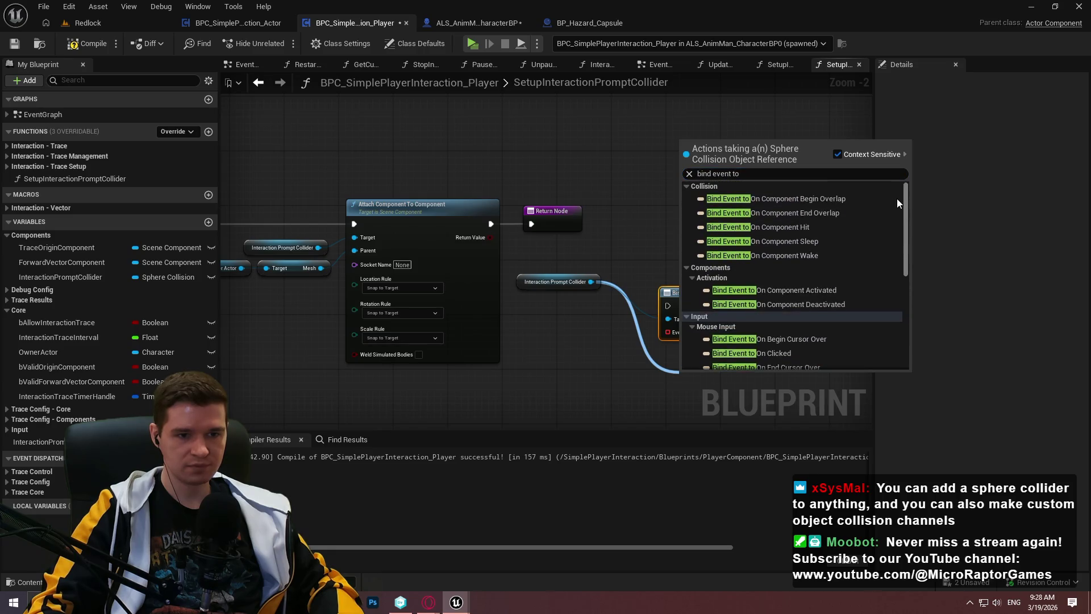
{"action": "left_click", "coordinate": [833, 212]}
{"action": "scroll", "coordinate": [478, 224], "scroll_direction": "up", "scroll_amount": 2}
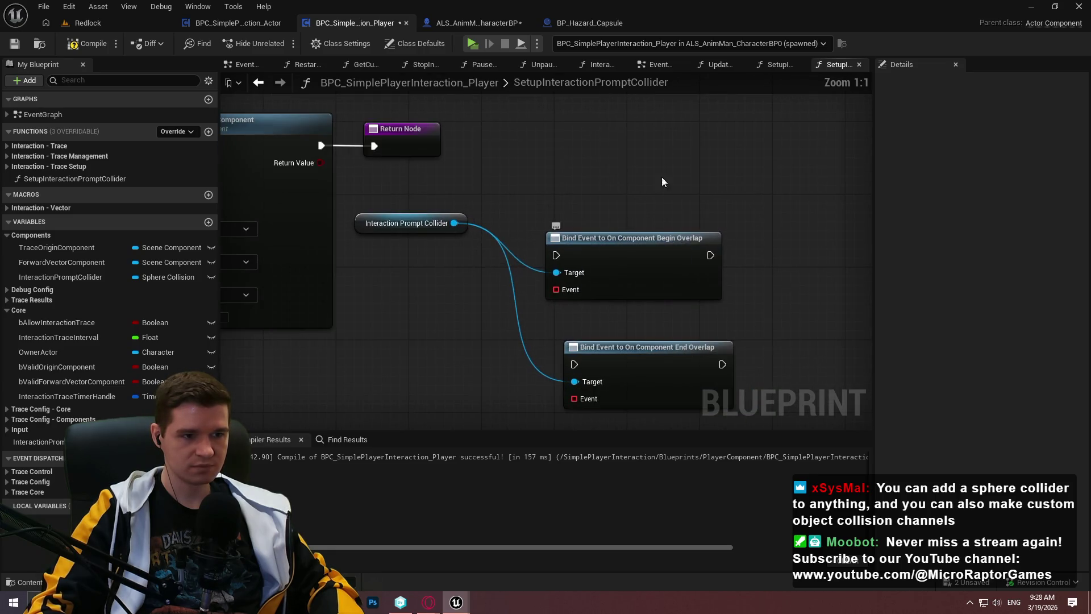
{"action": "left_click_drag", "start_coordinate": [455, 223], "coordinate": [461, 223]}
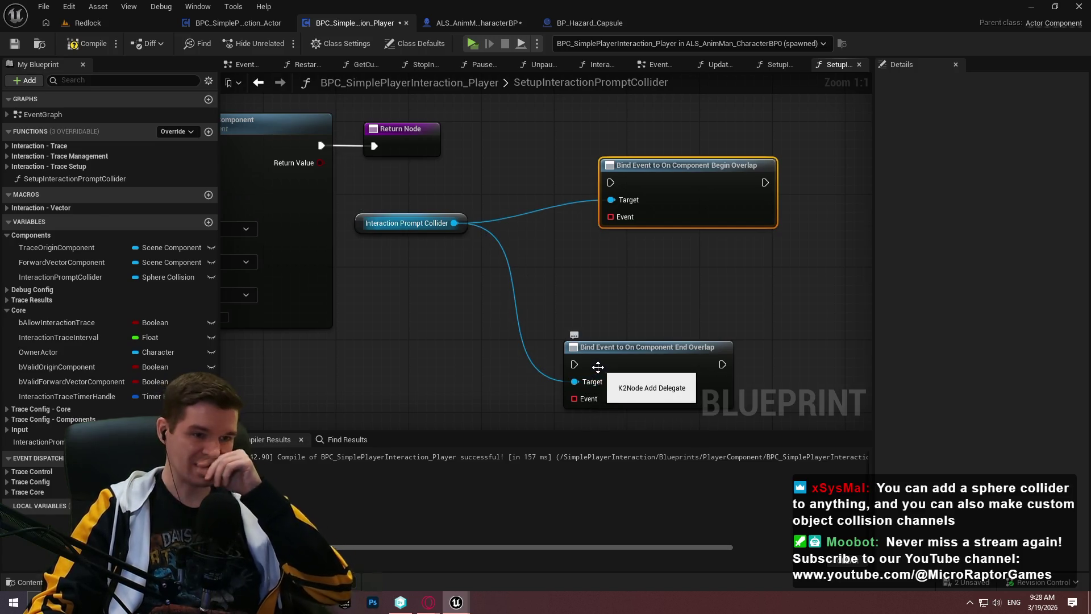
{"action": "left_click", "coordinate": [574, 382], "text": "alt"}
Give the end-overlap bind its own collider getter and line it up beside the begin-overlap bind
{"action": "left_click", "coordinate": [406, 222]}
{"action": "key", "text": "ctrl+c"}
{"action": "key", "text": "ctrl+v"}
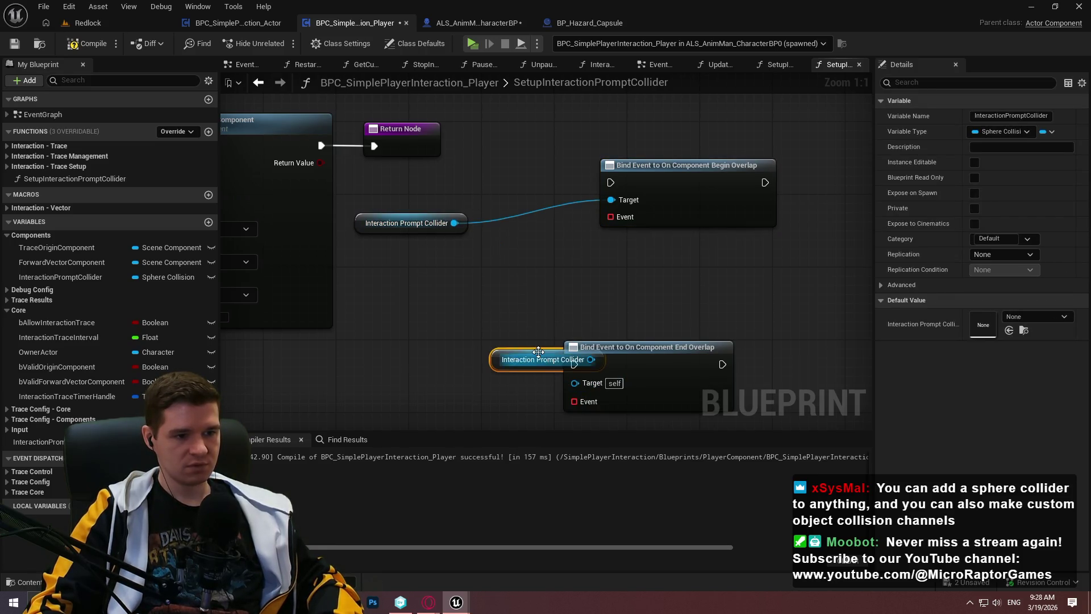
{"action": "left_click_drag", "start_coordinate": [511, 359], "coordinate": [448, 359]}
{"action": "left_click_drag", "start_coordinate": [527, 359], "coordinate": [583, 385]}
{"action": "left_click_drag", "start_coordinate": [588, 351], "coordinate": [605, 325]}
{"action": "left_click_drag", "start_coordinate": [467, 225], "coordinate": [585, 207]}
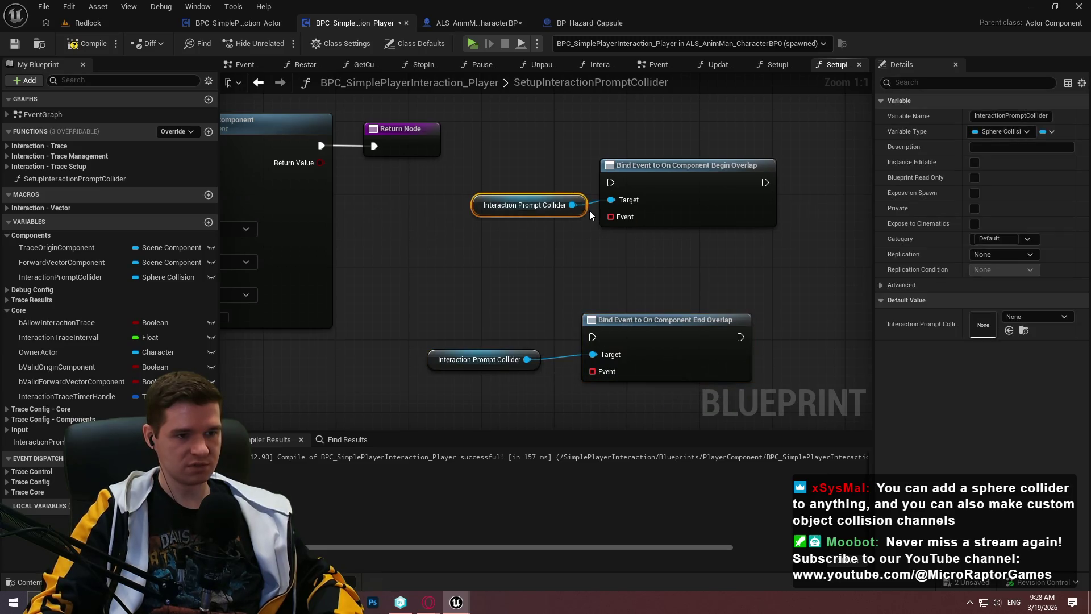
{"action": "left_click_drag", "start_coordinate": [533, 359], "coordinate": [561, 359]}
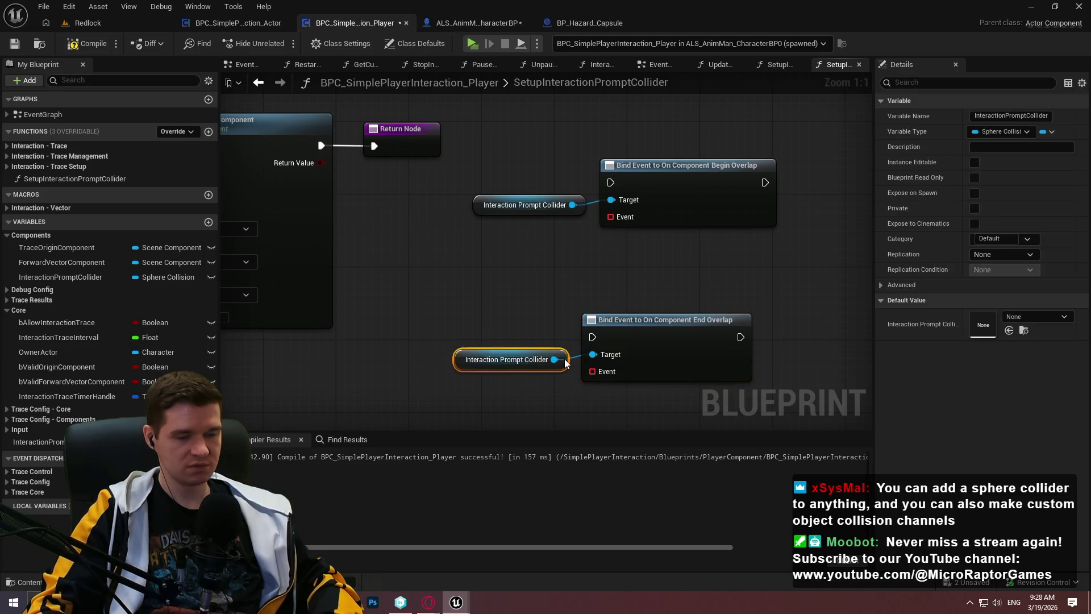
{"action": "left_click", "coordinate": [472, 316], "text": "ctrl"}
{"action": "mouse_move", "coordinate": [471, 315]}
{"action": "left_mouse_down"}
{"action": "mouse_move", "coordinate": [781, 250]}
{"action": "mouse_move", "coordinate": [623, 296]}
{"action": "left_mouse_up"}
{"action": "mouse_move", "coordinate": [557, 271]}
{"action": "left_mouse_down"}
{"action": "mouse_move", "coordinate": [571, 264]}
{"action": "mouse_move", "coordinate": [685, 366]}
{"action": "left_mouse_up"}
{"action": "mouse_move", "coordinate": [699, 317]}
{"action": "left_mouse_down"}
{"action": "mouse_move", "coordinate": [743, 255]}
{"action": "mouse_move", "coordinate": [729, 250]}
{"action": "mouse_move", "coordinate": [766, 257]}
{"action": "mouse_move", "coordinate": [459, 246]}
{"action": "mouse_move", "coordinate": [473, 244]}
{"action": "left_mouse_up"}
Run the end-overlap bind after the begin-overlap bind and compile
{"action": "left_click", "coordinate": [802, 364]}
{"action": "scroll", "coordinate": [808, 360], "scroll_direction": "down", "scroll_amount": 2}
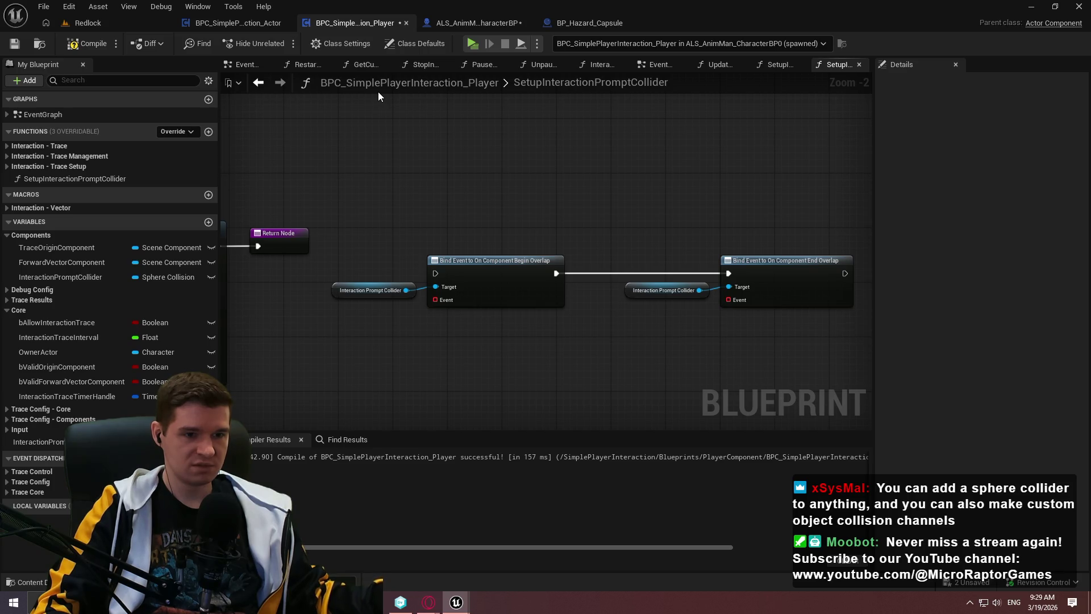
{"action": "left_click", "coordinate": [88, 45]}
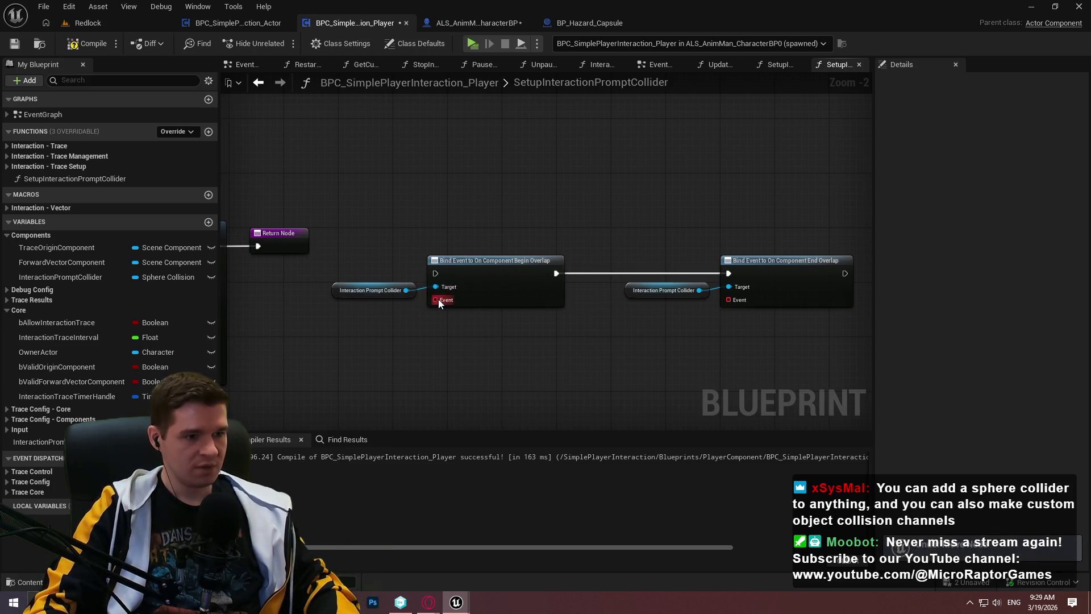
Give the begin-overlap bind a Create Event node with an auto-generated matching function
{"action": "left_click_drag", "start_coordinate": [438, 299], "coordinate": [381, 317]}
{"action": "type", "text": "create"}
{"action": "left_click", "coordinate": [445, 370]}
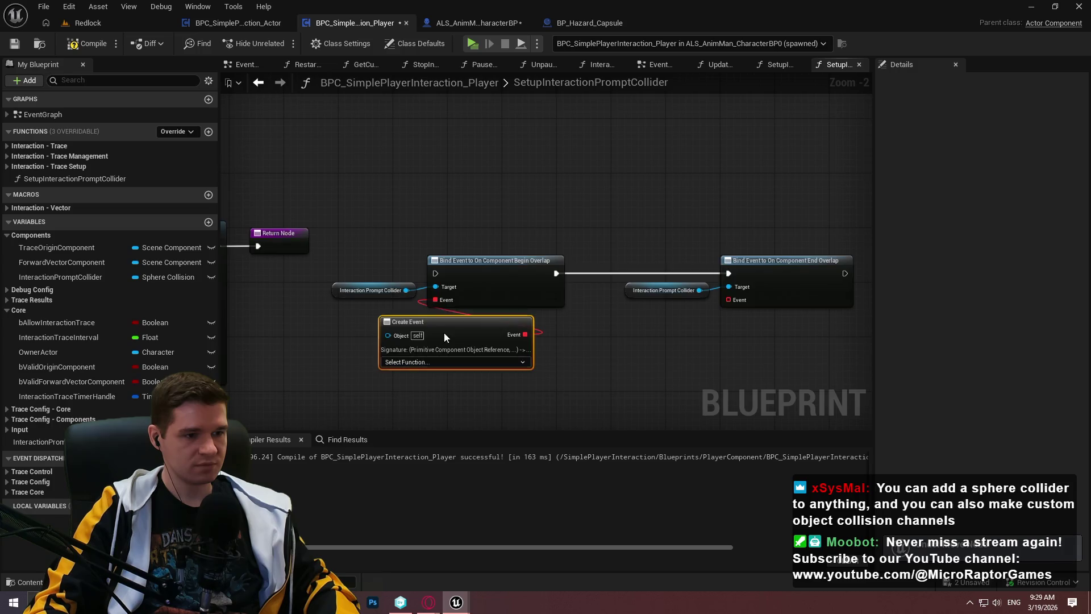
{"action": "left_click", "coordinate": [433, 362]}
{"action": "left_click", "coordinate": [452, 396]}
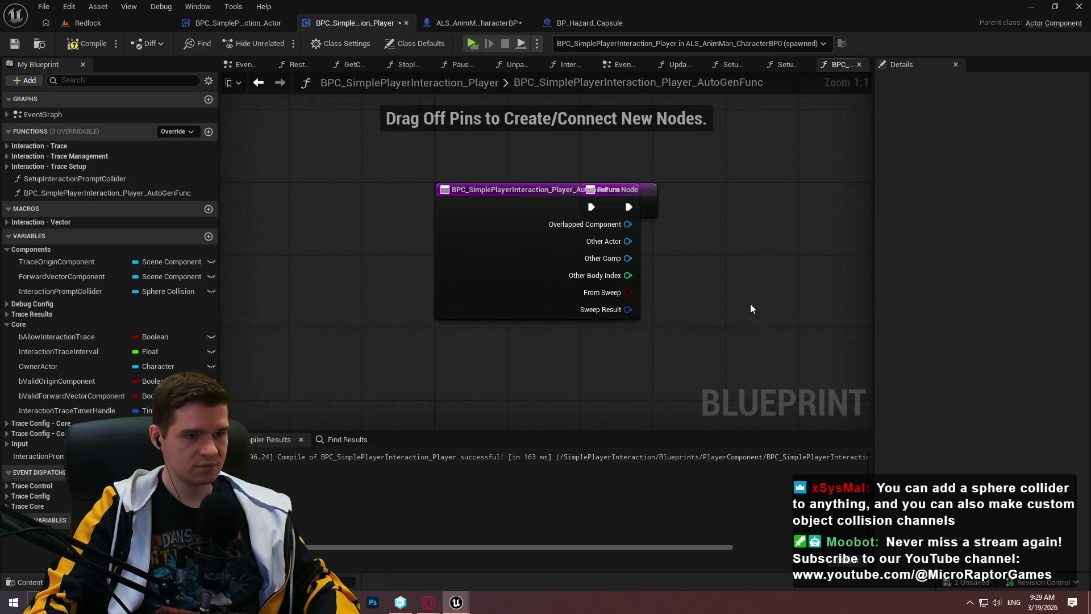
{"action": "left_click_drag", "start_coordinate": [311, 206], "coordinate": [840, 223]}
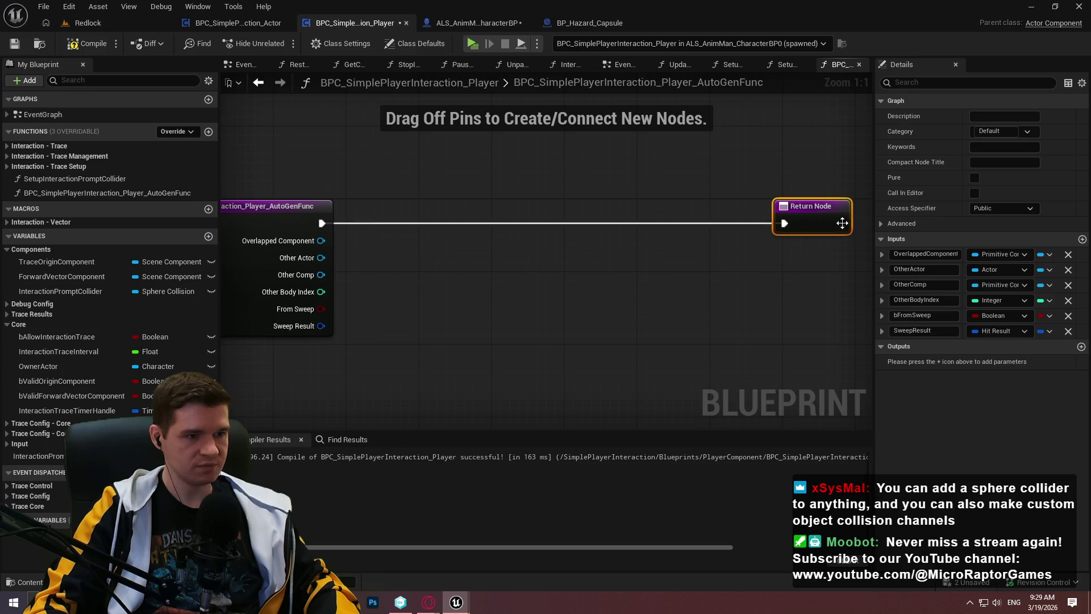
{"action": "left_click", "coordinate": [629, 307]}
{"action": "scroll", "coordinate": [654, 309], "scroll_direction": "down", "scroll_amount": 1}
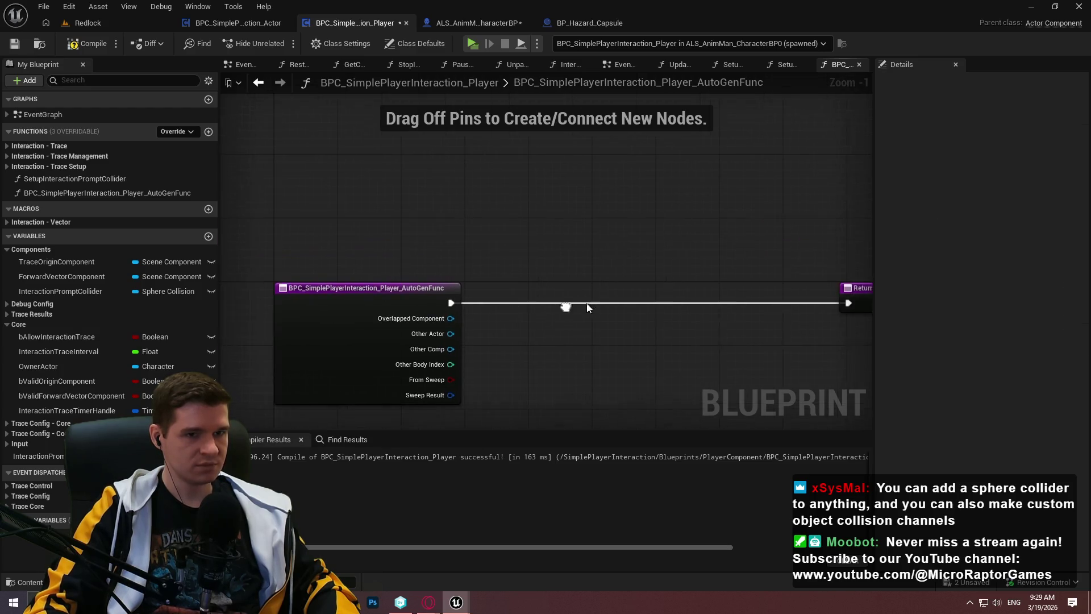
Give the end-overlap bind a Create Event node with its own matching function
{"action": "left_click", "coordinate": [785, 68]}
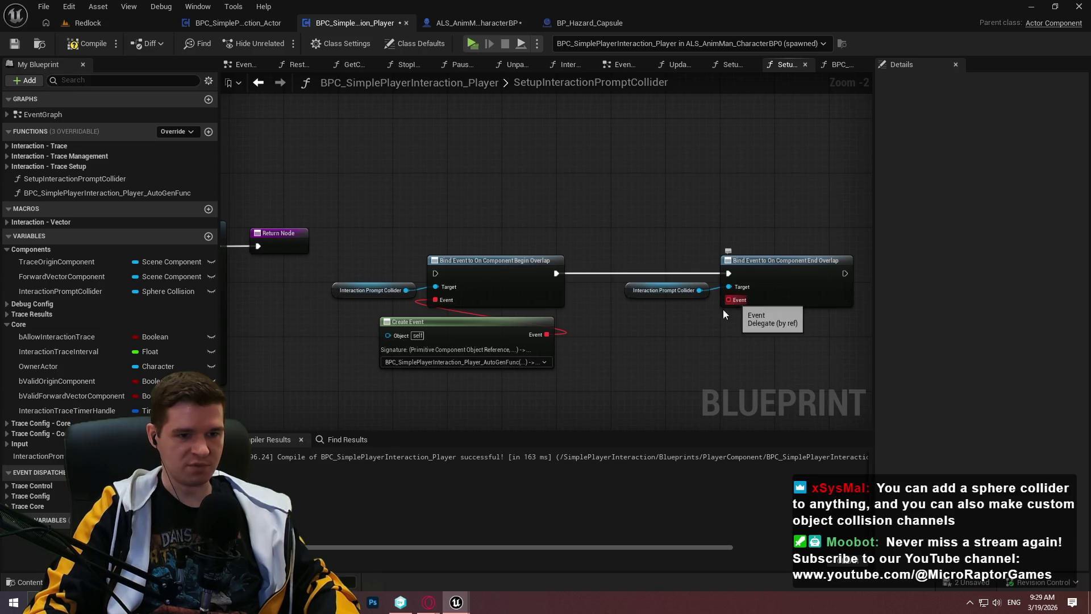
{"action": "left_click_drag", "start_coordinate": [728, 299], "coordinate": [676, 357]}
{"action": "type", "text": "cea"}
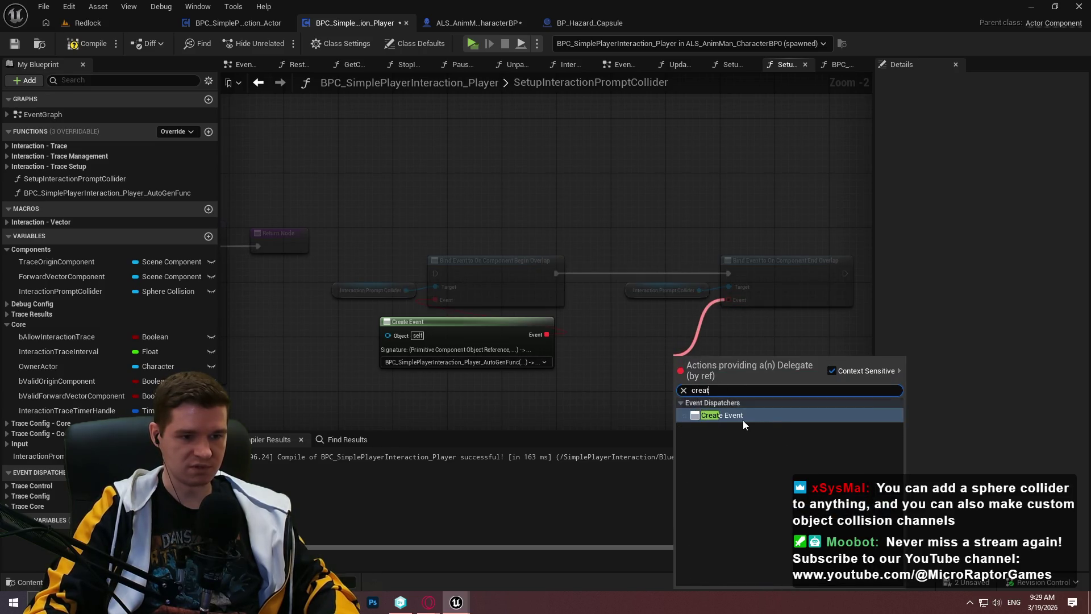
{"action": "left_click", "coordinate": [742, 421]}
{"action": "left_click", "coordinate": [712, 401]}
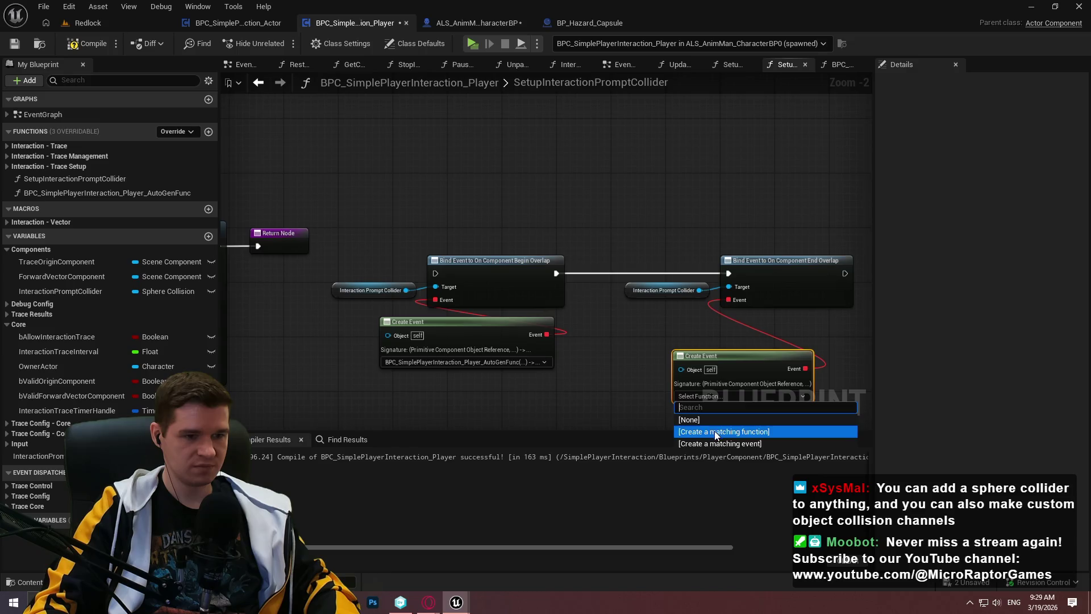
{"action": "left_click", "coordinate": [714, 431]}
Open AutoGenFunc and begin renaming it, typing 'OnBegin'
{"action": "left_click", "coordinate": [142, 194]}
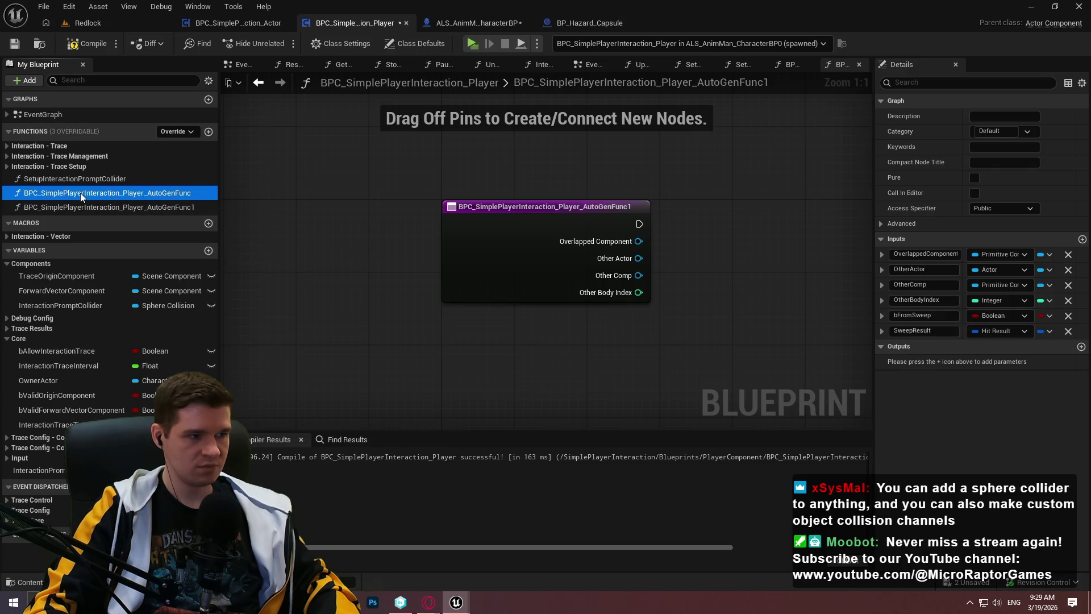
{"action": "double_click", "coordinate": [82, 193]}
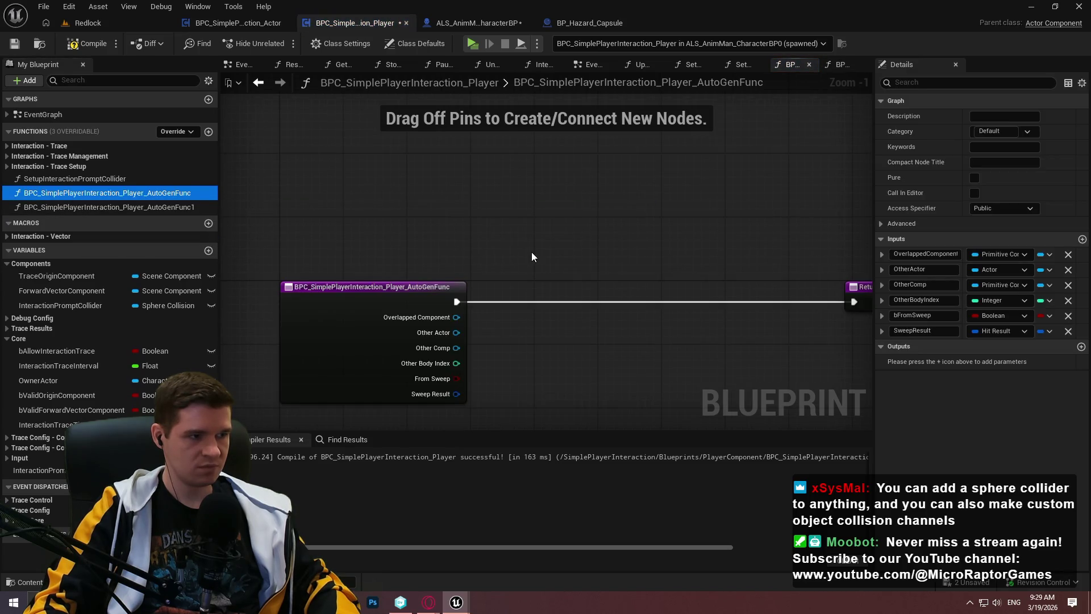
{"action": "key", "text": "F2"}
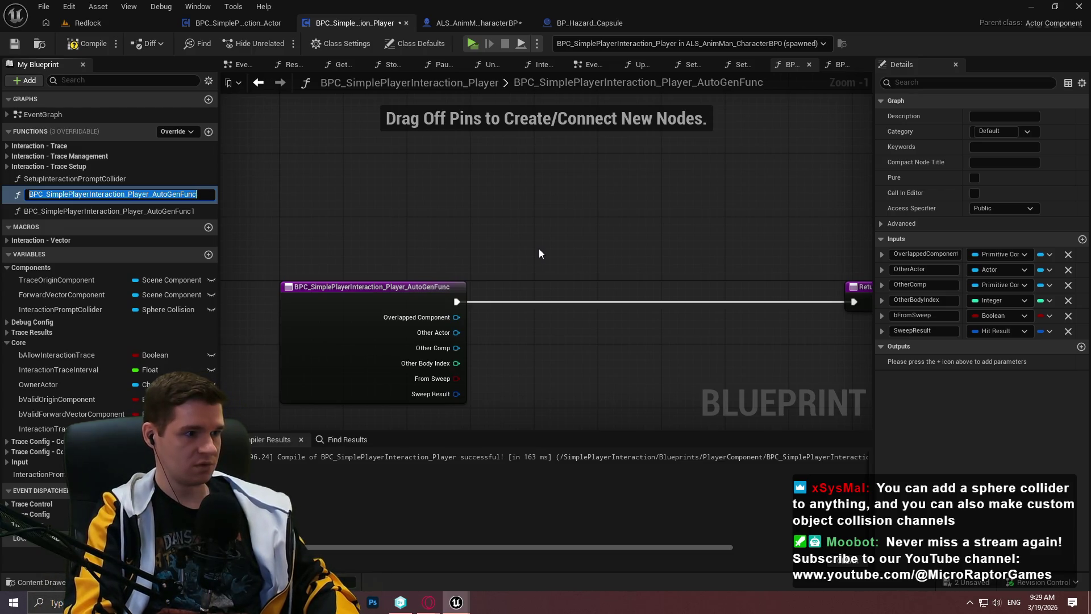
{"action": "type", "text": "On"}
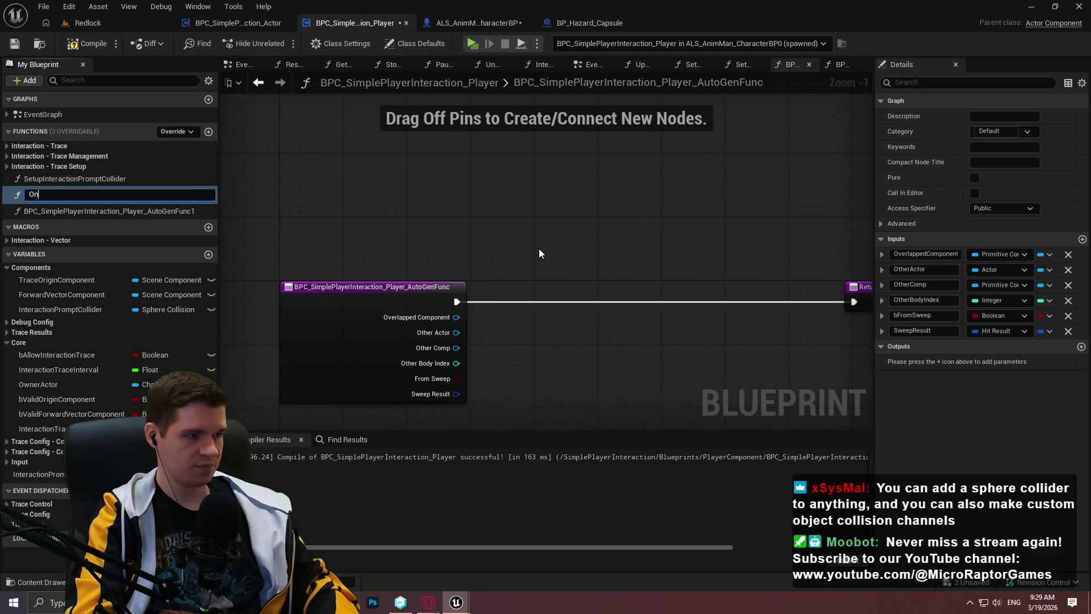
{"action": "type", "text": "BeginOverlap_"}
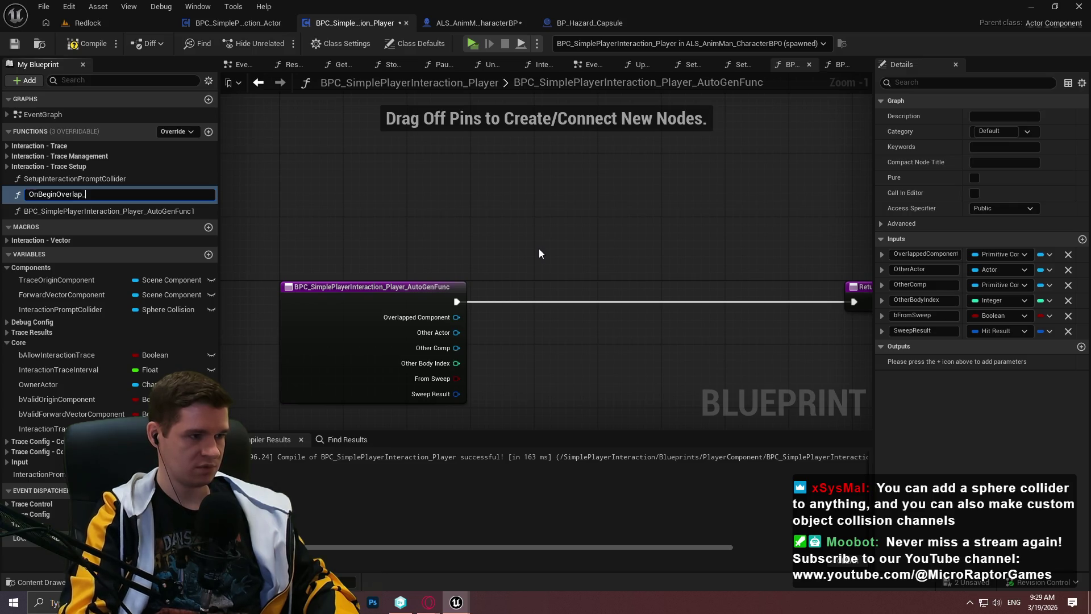
Rename the first generated function to InteractionPromptCollider_OnBeginOverlap
{"action": "key", "text": "BackSpace"}
{"action": "type", "text": "InteractionPro"}
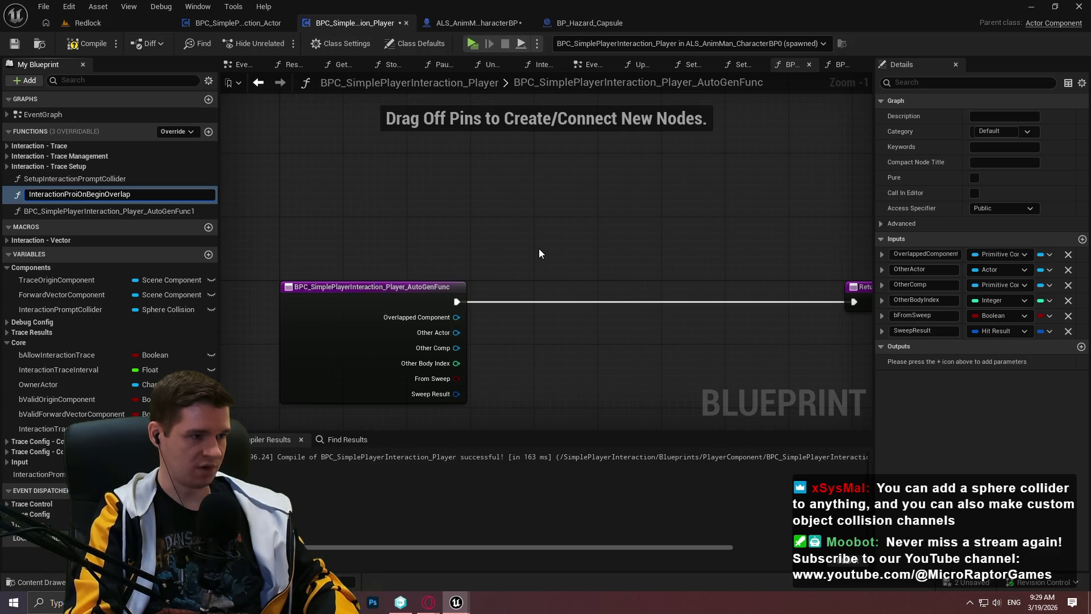
{"action": "type", "text": "mptCollider_"}
{"action": "key", "text": "Return"}
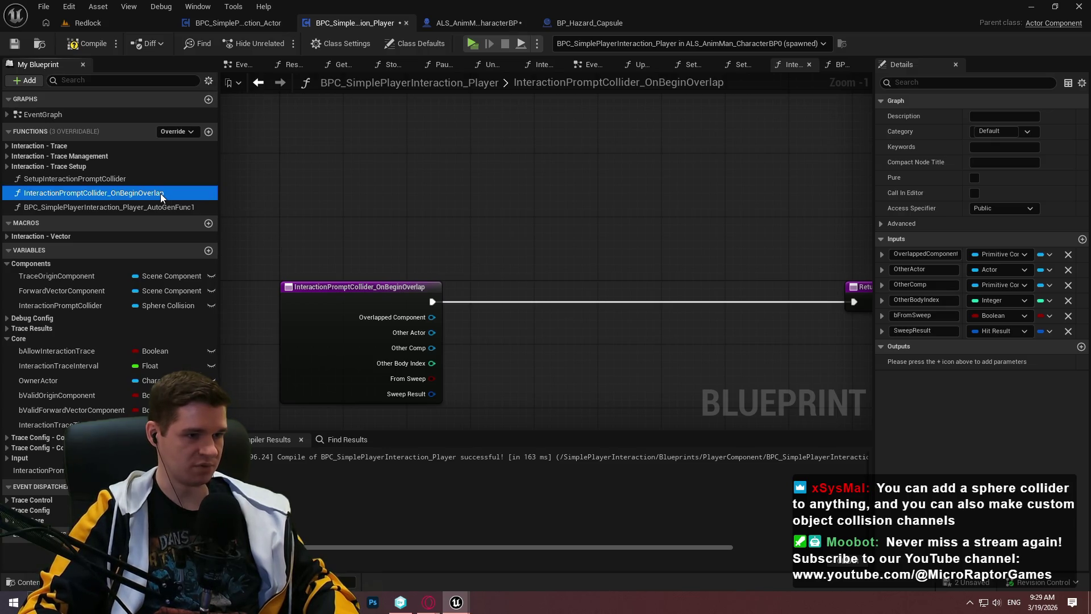
Rename the second generated function to InteractionPromptCollider_OnEndOverlap and frame its graph
{"action": "left_click", "coordinate": [152, 209]}
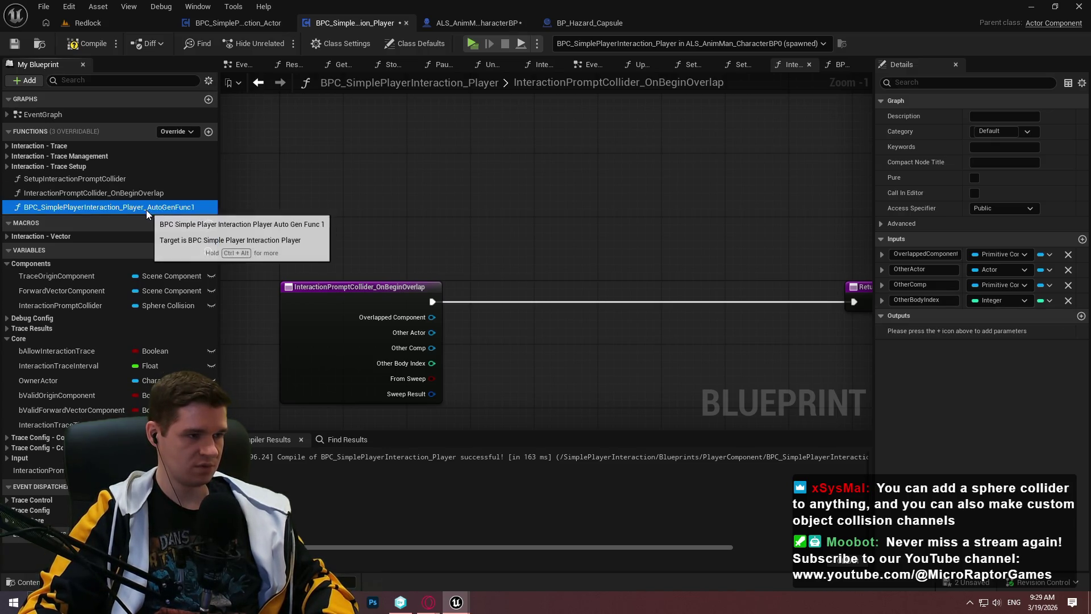
{"action": "key", "text": "F2"}
{"action": "type", "text": "InteractionPromptCollider_OnBeginOverlap"}
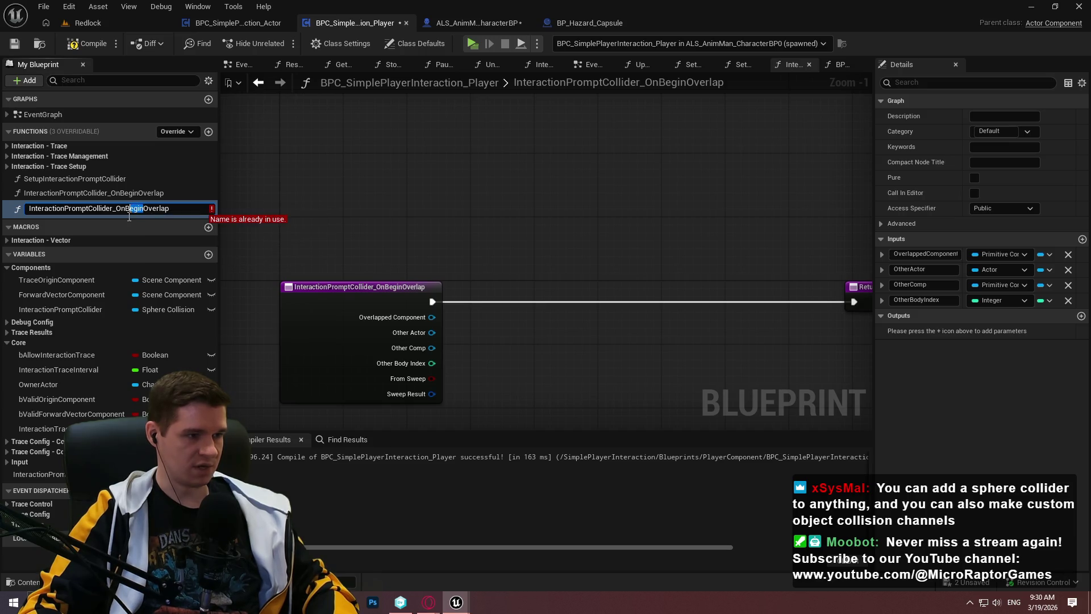
{"action": "type", "text": "End"}
{"action": "key", "text": "Return"}
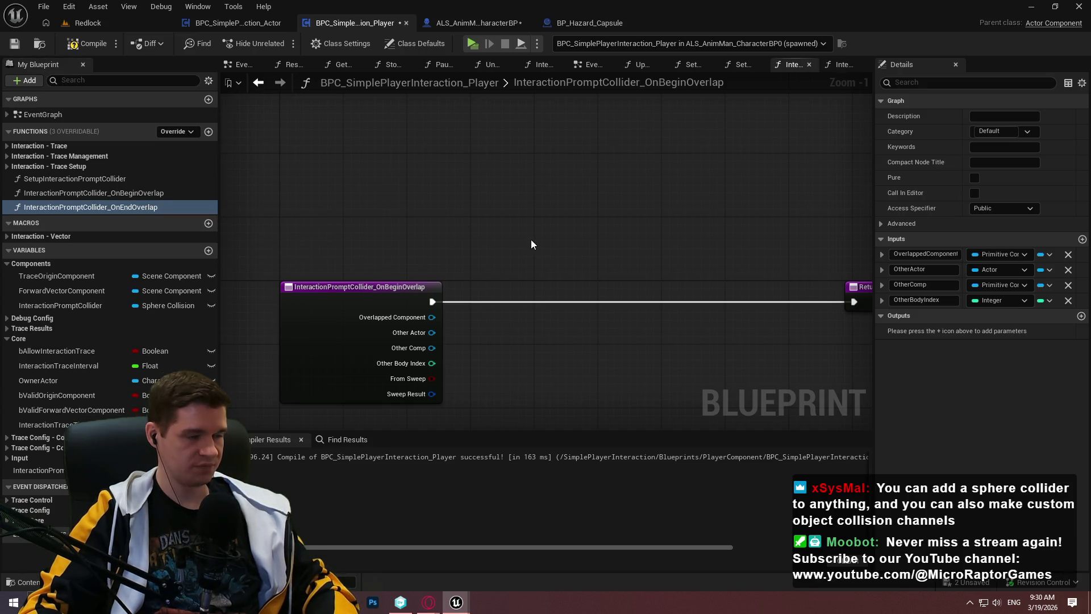
{"action": "left_click_drag", "start_coordinate": [531, 240], "coordinate": [407, 207]}
{"action": "scroll", "coordinate": [407, 206], "scroll_direction": "down", "scroll_amount": 3}
{"action": "key", "text": "Home"}
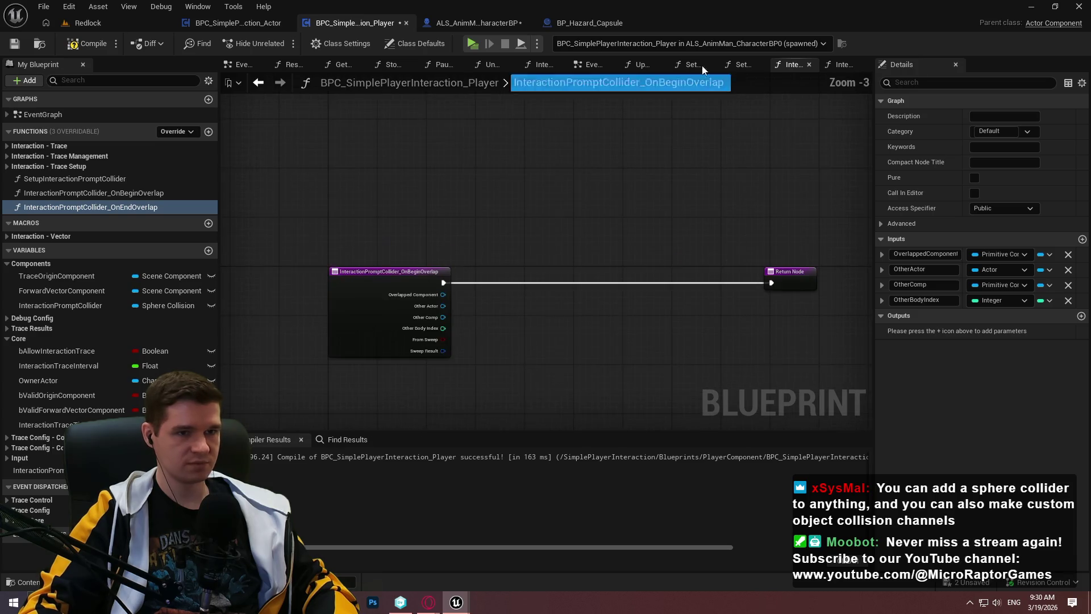
Chain the bind after Attach Component and arrange the Bind and Create Event nodes neatly
{"action": "left_click", "coordinate": [743, 65]}
{"action": "mouse_move", "coordinate": [498, 249]}
{"action": "left_mouse_down"}
{"action": "mouse_move", "coordinate": [342, 218]}
{"action": "mouse_move", "coordinate": [233, 218]}
{"action": "mouse_move", "coordinate": [379, 226]}
{"action": "mouse_move", "coordinate": [373, 217]}
{"action": "mouse_move", "coordinate": [994, 308]}
{"action": "mouse_move", "coordinate": [783, 226]}
{"action": "mouse_move", "coordinate": [525, 4]}
{"action": "mouse_move", "coordinate": [636, 332]}
{"action": "mouse_move", "coordinate": [578, 304]}
{"action": "mouse_move", "coordinate": [629, 190]}
{"action": "mouse_move", "coordinate": [383, 168]}
{"action": "mouse_move", "coordinate": [373, 188]}
{"action": "mouse_move", "coordinate": [852, 279]}
{"action": "left_mouse_up"}
{"action": "left_click", "coordinate": [461, 182]}
{"action": "mouse_move", "coordinate": [570, 235]}
{"action": "left_mouse_down"}
{"action": "mouse_move", "coordinate": [616, 203]}
{"action": "mouse_move", "coordinate": [663, 203]}
{"action": "left_mouse_up"}
{"action": "mouse_move", "coordinate": [572, 297]}
{"action": "left_mouse_down"}
{"action": "mouse_move", "coordinate": [530, 250]}
{"action": "mouse_move", "coordinate": [584, 273]}
{"action": "mouse_move", "coordinate": [404, 229]}
{"action": "left_mouse_up"}
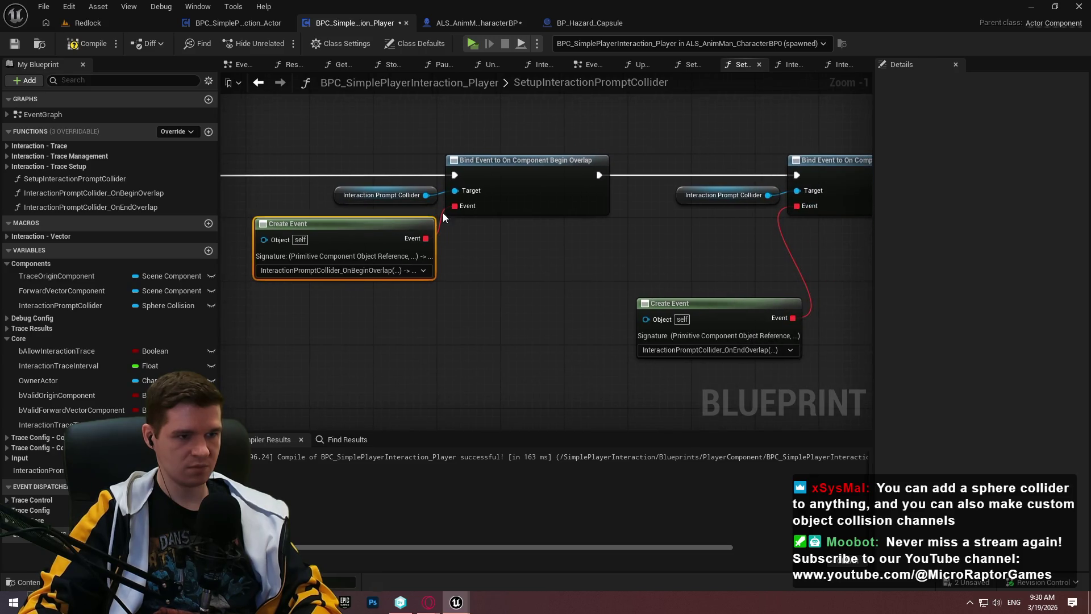
{"action": "mouse_move", "coordinate": [732, 305]}
{"action": "left_mouse_down"}
{"action": "mouse_move", "coordinate": [704, 223]}
{"action": "mouse_move", "coordinate": [724, 227]}
{"action": "mouse_move", "coordinate": [673, 324]}
{"action": "mouse_move", "coordinate": [636, 284]}
{"action": "left_mouse_up"}
{"action": "left_click", "coordinate": [593, 247], "text": "ctrl"}
{"action": "left_click", "coordinate": [703, 226], "text": "ctrl"}
{"action": "left_click_drag", "start_coordinate": [704, 226], "coordinate": [774, 226]}
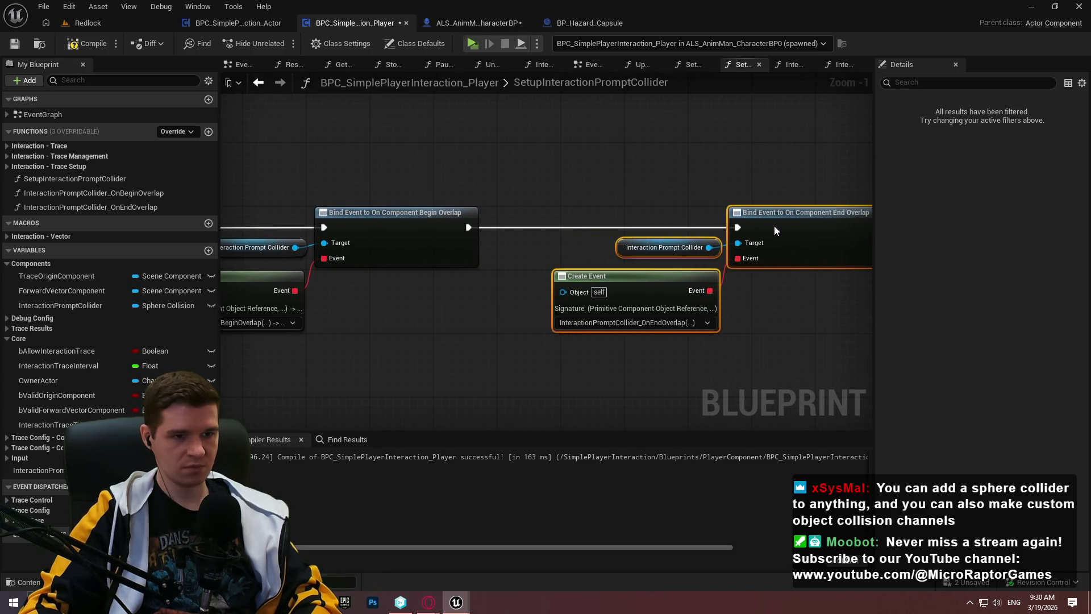
{"action": "left_click", "coordinate": [769, 331]}
{"action": "scroll", "coordinate": [650, 361], "scroll_direction": "down", "scroll_amount": 2}
Wire the End Overlap bind into the Return Node, then compile and save
{"action": "mouse_move", "coordinate": [650, 362]}
{"action": "left_mouse_down"}
{"action": "mouse_move", "coordinate": [594, 338]}
{"action": "mouse_move", "coordinate": [676, 149]}
{"action": "mouse_move", "coordinate": [628, 119]}
{"action": "left_mouse_up"}
{"action": "mouse_move", "coordinate": [700, 117]}
{"action": "left_mouse_down"}
{"action": "mouse_move", "coordinate": [682, 111]}
{"action": "mouse_move", "coordinate": [796, 265]}
{"action": "left_mouse_up"}
{"action": "left_click", "coordinate": [669, 134]}
{"action": "left_click", "coordinate": [88, 43]}
{"action": "left_click", "coordinate": [15, 43]}
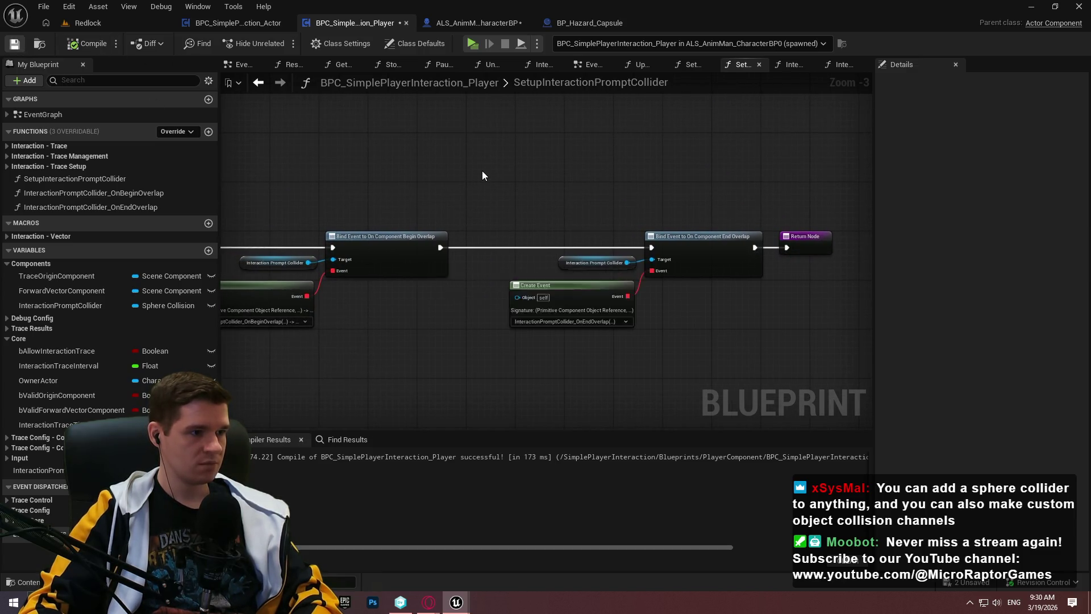
Open the InteractionPromptCollider_OnBeginOverlap function graph
{"action": "left_click", "coordinate": [93, 193]}
{"action": "double_click", "coordinate": [93, 193]}
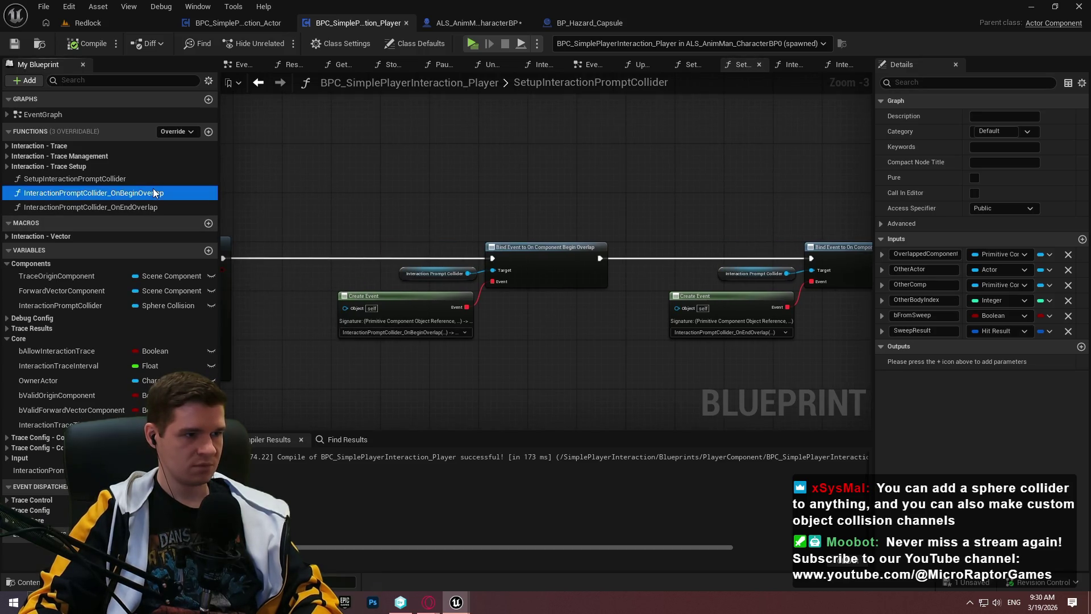
{"action": "scroll", "coordinate": [463, 227], "scroll_direction": "up", "scroll_amount": 1}
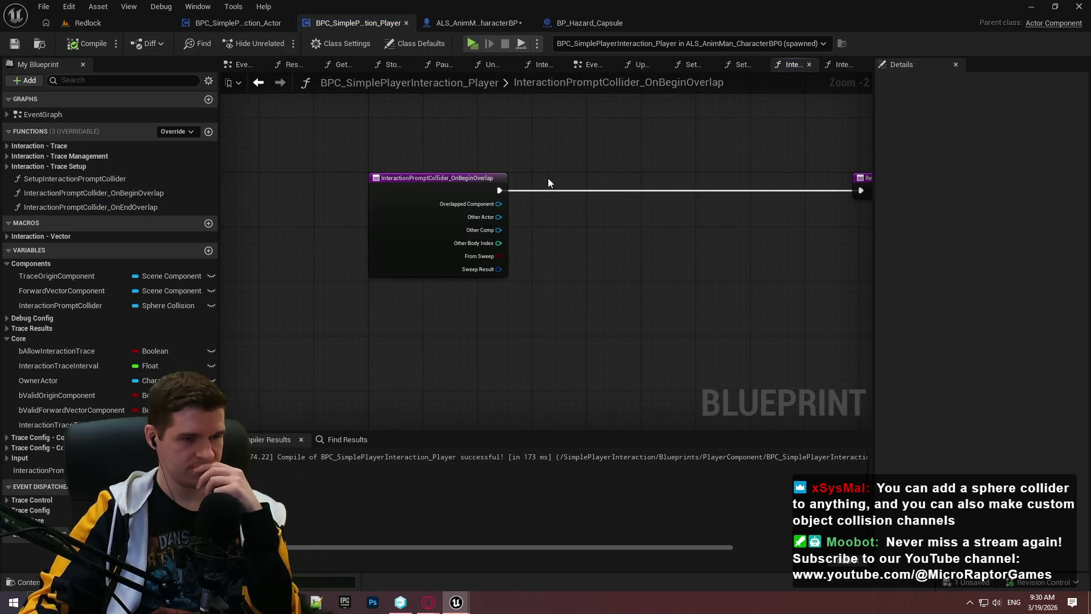
{"action": "scroll", "coordinate": [490, 192], "scroll_direction": "up", "scroll_amount": 1}
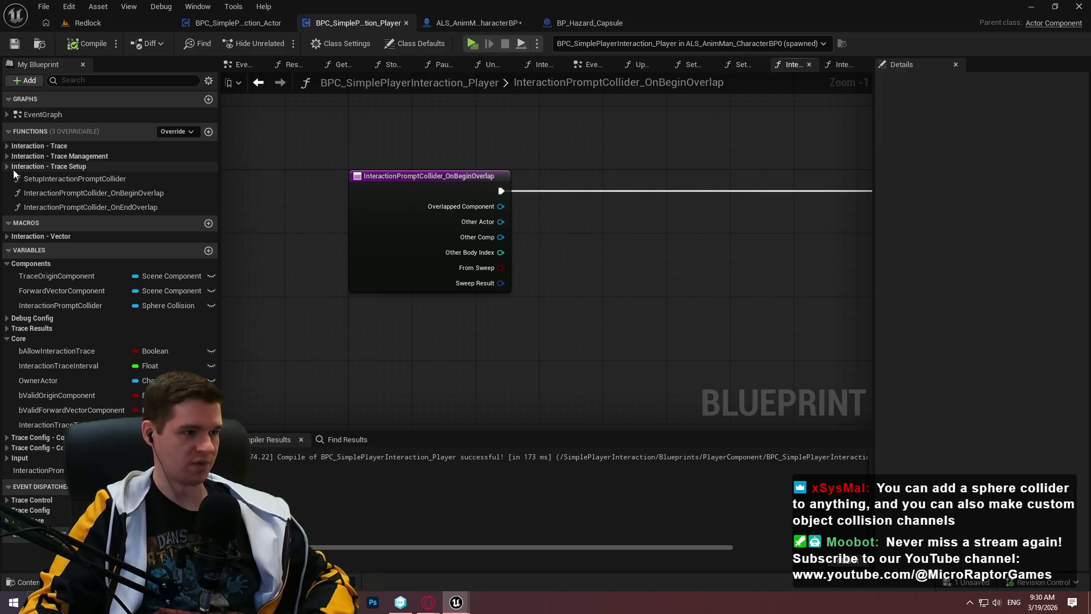
{"action": "left_click", "coordinate": [6, 146]}
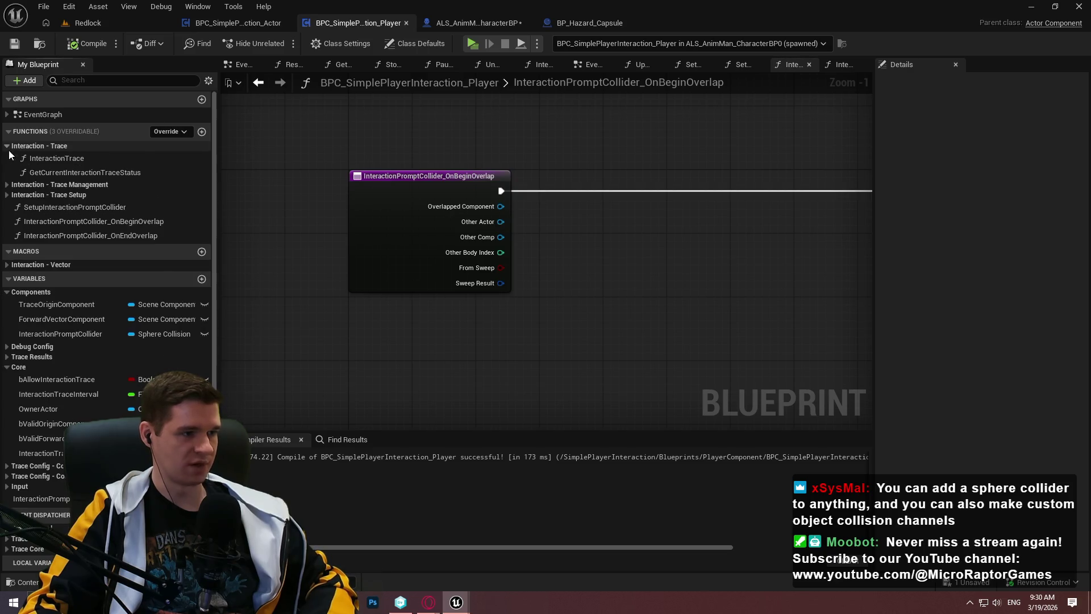
Open InteractionTrace and pan to its hit-actor validity check comment block
{"action": "double_click", "coordinate": [17, 159]}
{"action": "left_click", "coordinate": [6, 146]}
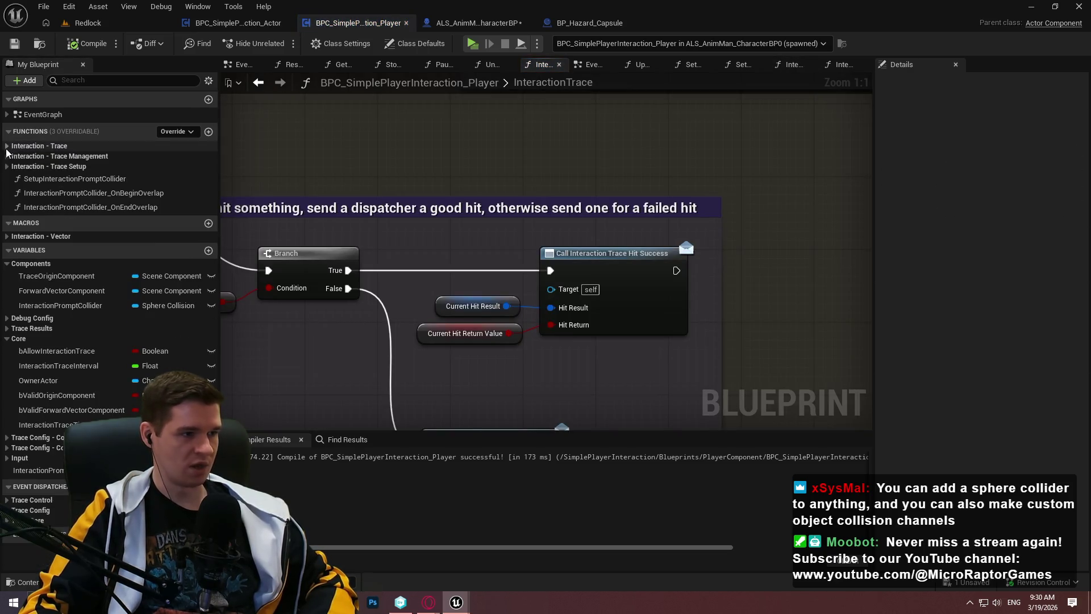
{"action": "scroll", "coordinate": [284, 323], "scroll_direction": "down", "scroll_amount": 1}
{"action": "mouse_move", "coordinate": [261, 324]}
{"action": "left_mouse_down"}
{"action": "mouse_move", "coordinate": [692, 210]}
{"action": "mouse_move", "coordinate": [477, 267]}
{"action": "mouse_move", "coordinate": [485, 275]}
{"action": "mouse_move", "coordinate": [470, 218]}
{"action": "left_mouse_up"}
{"action": "scroll", "coordinate": [692, 210], "scroll_direction": "down", "scroll_amount": 3}
{"action": "scroll", "coordinate": [586, 222], "scroll_direction": "up", "scroll_amount": 1}
{"action": "scroll", "coordinate": [772, 212], "scroll_direction": "up", "scroll_amount": 1}
{"action": "mouse_move", "coordinate": [772, 213]}
{"action": "left_mouse_down"}
{"action": "mouse_move", "coordinate": [853, 239]}
{"action": "mouse_move", "coordinate": [966, 318]}
{"action": "left_mouse_up"}
{"action": "left_click_drag", "start_coordinate": [545, 318], "coordinate": [572, 318]}
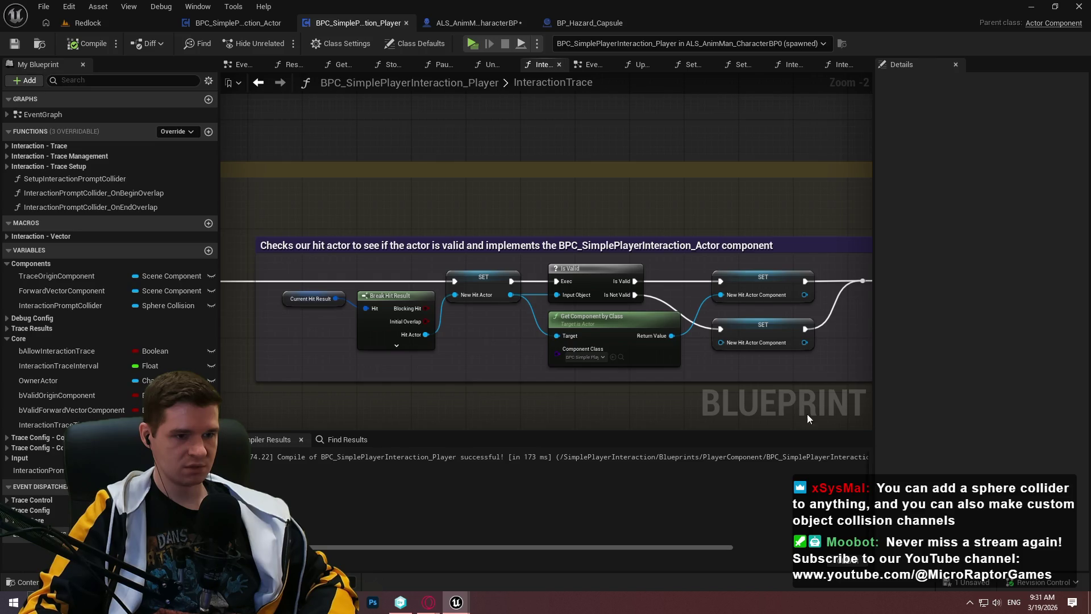
{"action": "scroll", "coordinate": [828, 423], "scroll_direction": "up", "scroll_amount": 2}
{"action": "scroll", "coordinate": [535, 335], "scroll_direction": "down", "scroll_amount": 1}
{"action": "scroll", "coordinate": [772, 380], "scroll_direction": "up", "scroll_amount": 2}
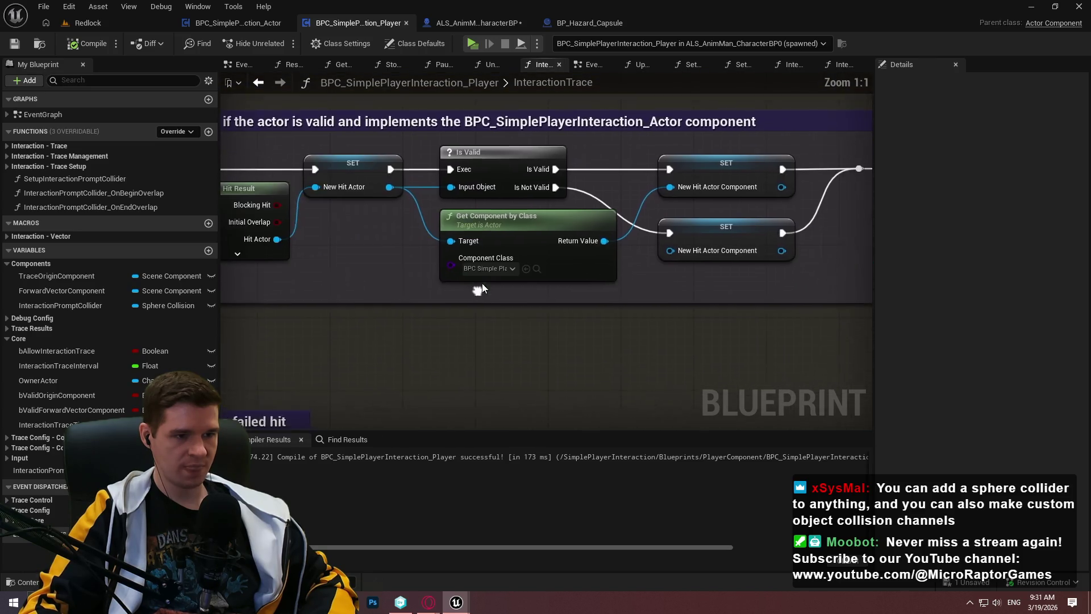
Inspect the Break Hit Result and Current Hit Result nodes, then add a new macro
{"action": "mouse_move", "coordinate": [443, 284]}
{"action": "left_mouse_down"}
{"action": "mouse_move", "coordinate": [680, 307]}
{"action": "mouse_move", "coordinate": [521, 384]}
{"action": "mouse_move", "coordinate": [216, 359]}
{"action": "mouse_move", "coordinate": [466, 372]}
{"action": "mouse_move", "coordinate": [258, 337]}
{"action": "mouse_move", "coordinate": [536, 339]}
{"action": "left_mouse_up"}
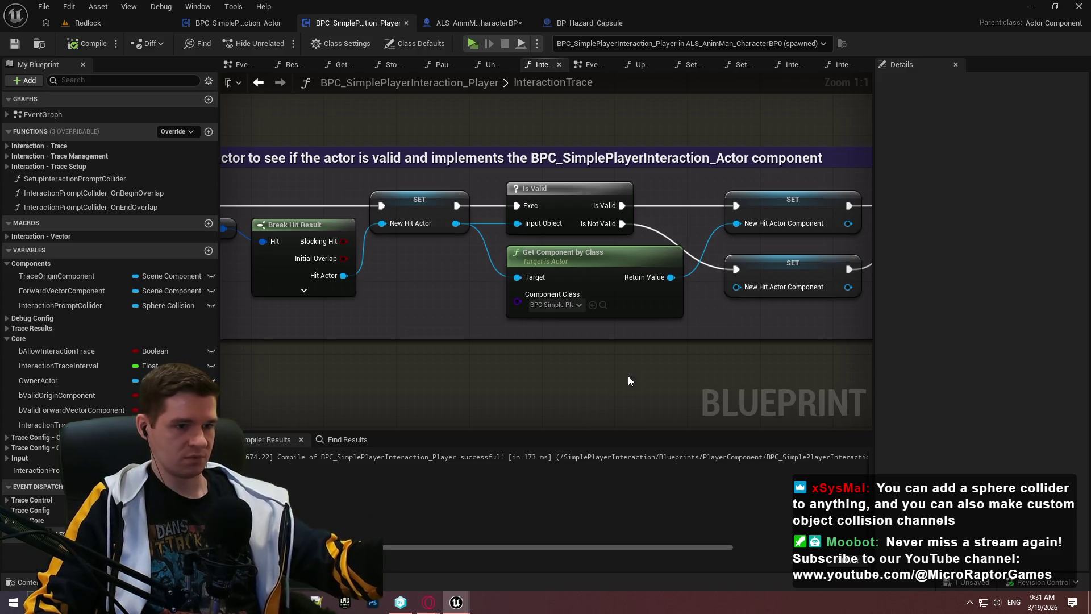
{"action": "left_click_drag", "start_coordinate": [700, 378], "coordinate": [578, 338]}
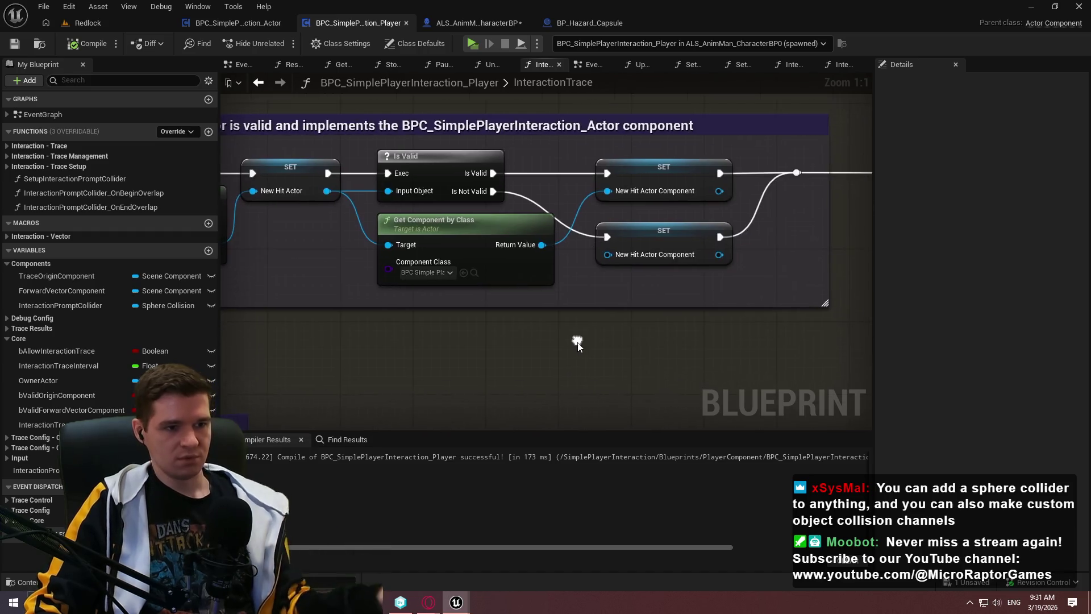
{"action": "left_click_drag", "start_coordinate": [461, 290], "coordinate": [627, 309]}
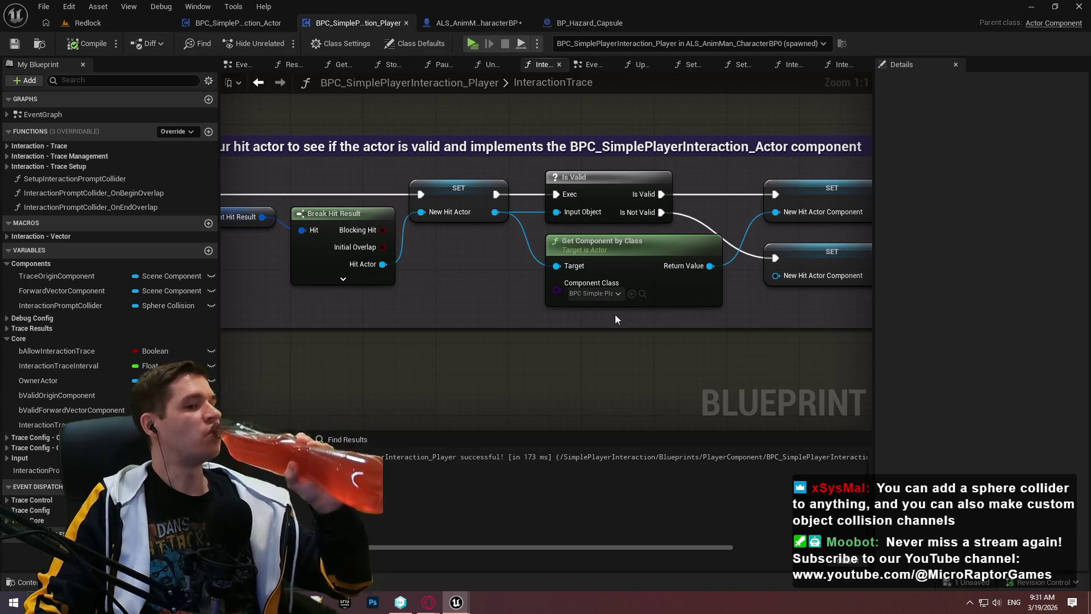
{"action": "left_click", "coordinate": [207, 223]}
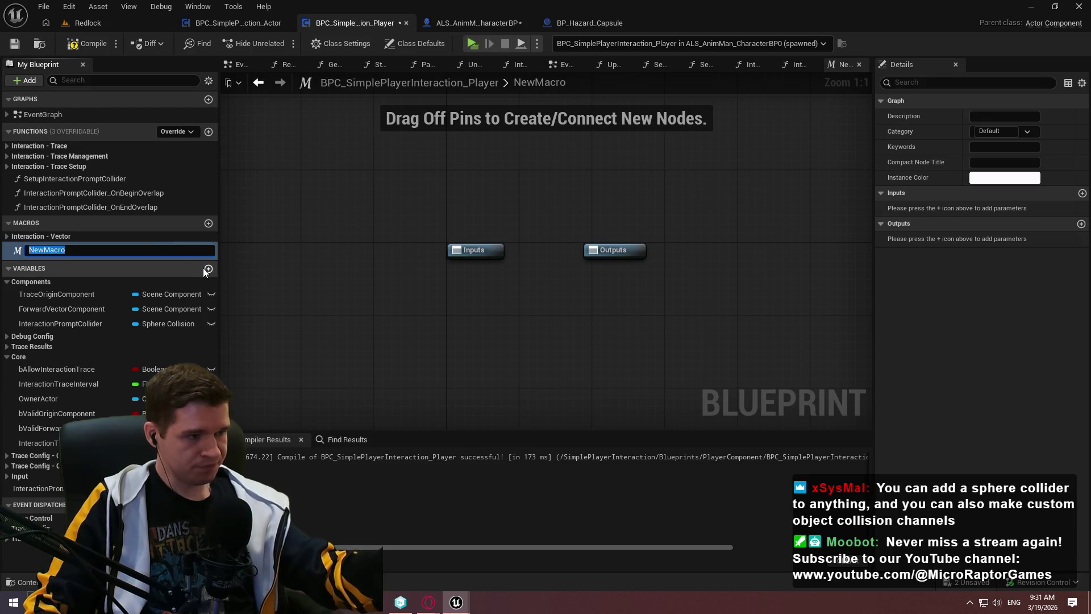
Name the macro CheckActorForInteractionComponent in category Interaction - Query
{"action": "type", "text": "C"}
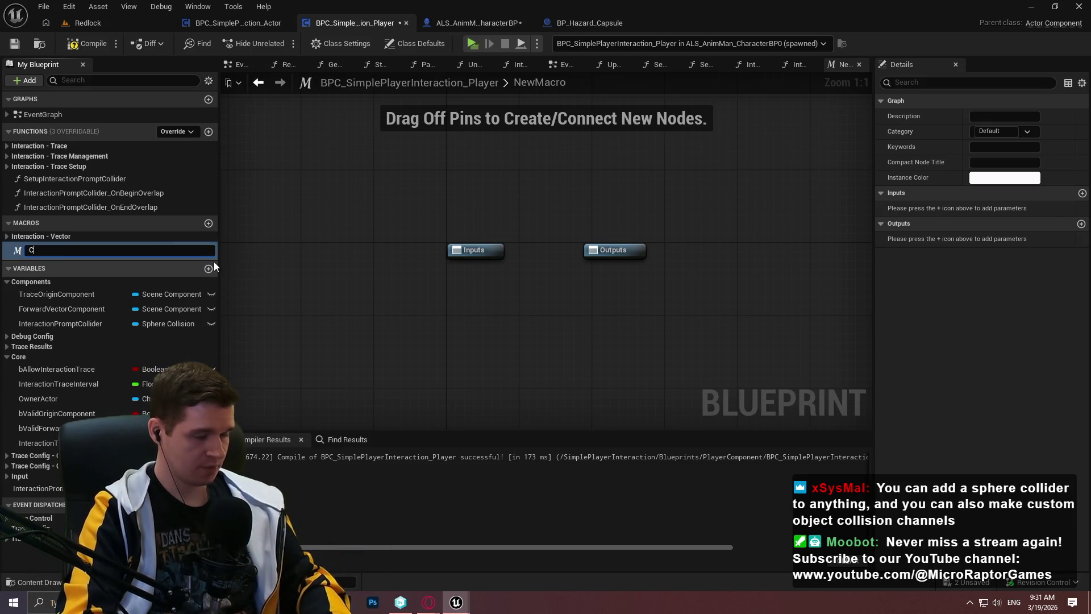
{"action": "type", "text": "heckActor"}
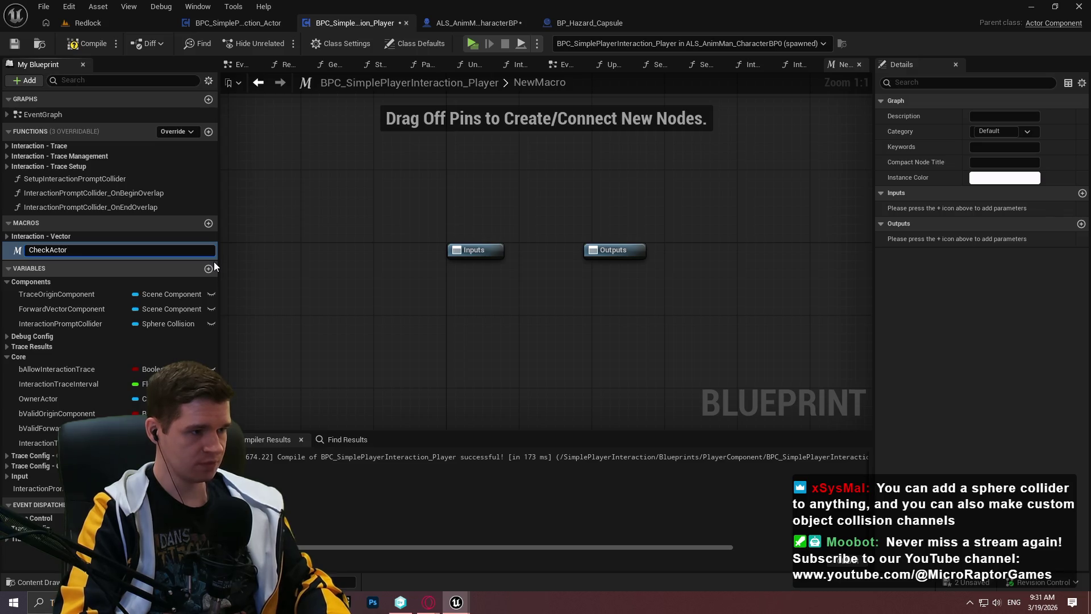
{"action": "type", "text": "ForInteracti"}
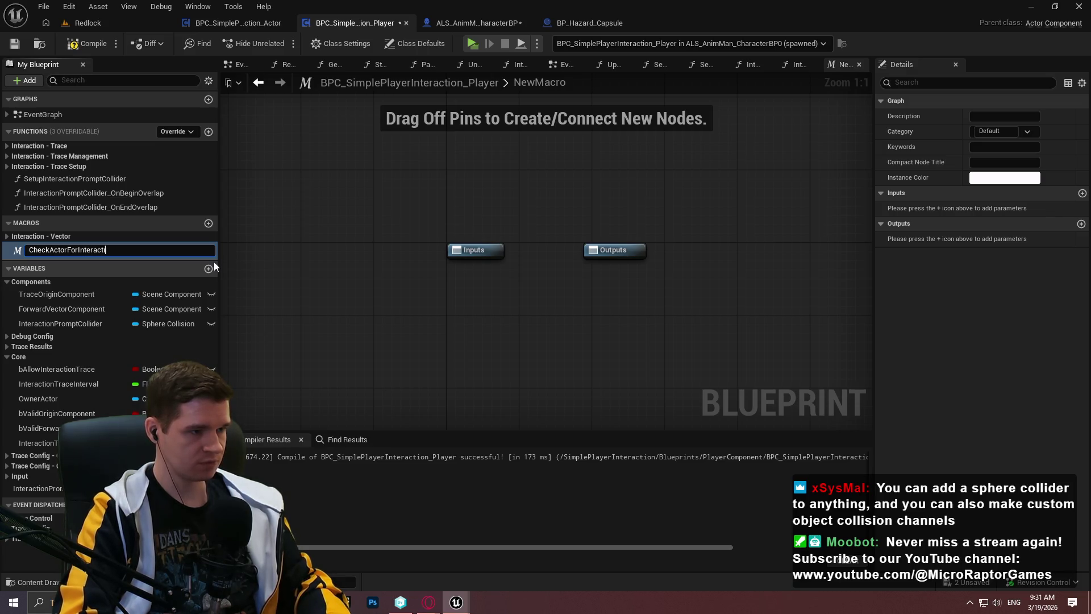
{"action": "type", "text": "onCompone"}
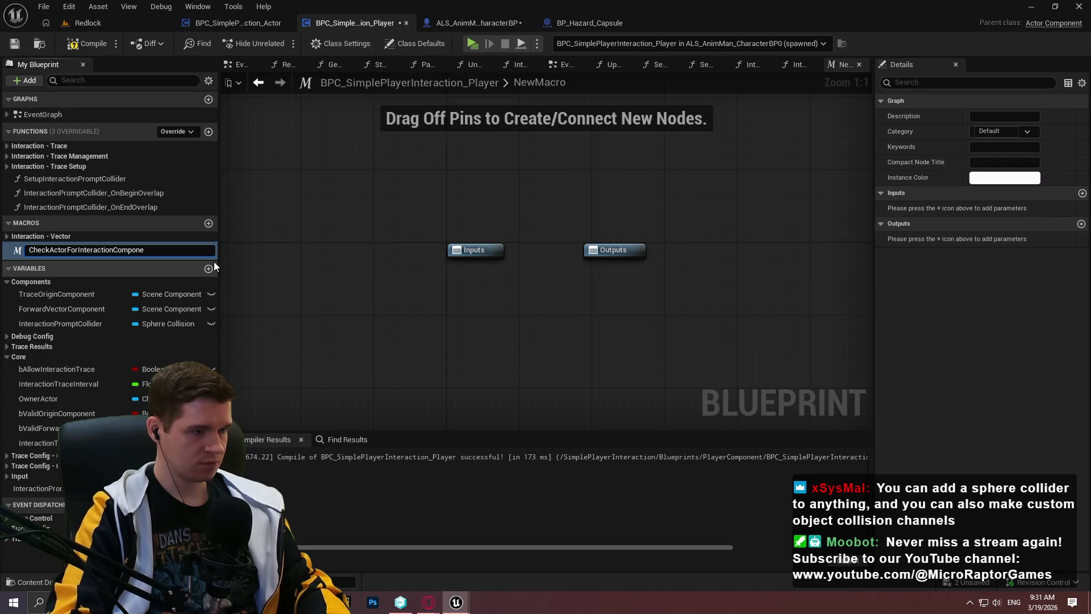
{"action": "type", "text": "nnt"}
{"action": "key", "text": "Return"}
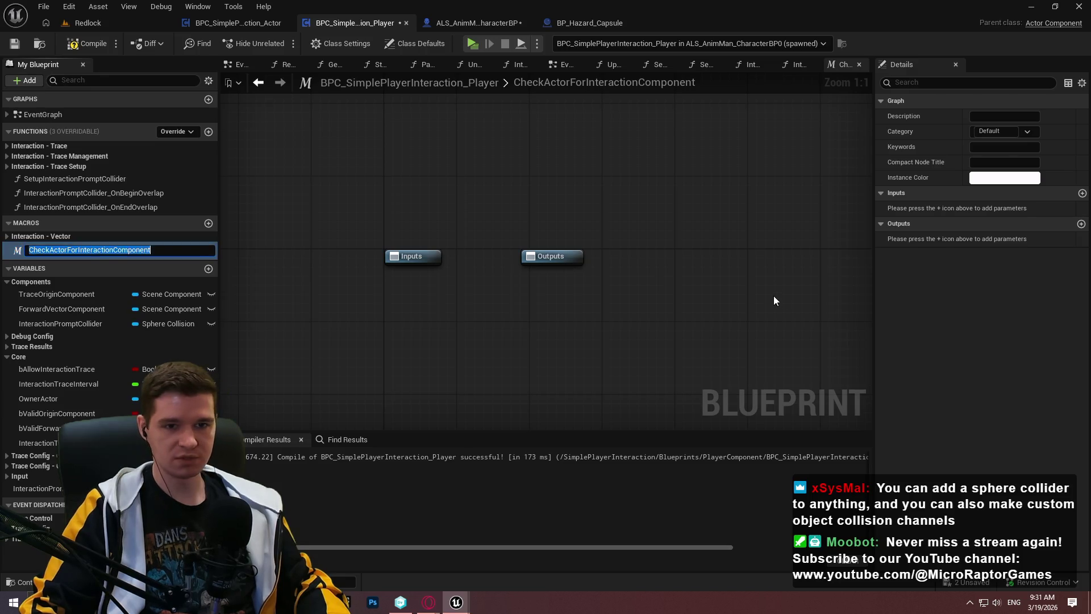
{"action": "left_click", "coordinate": [994, 131]}
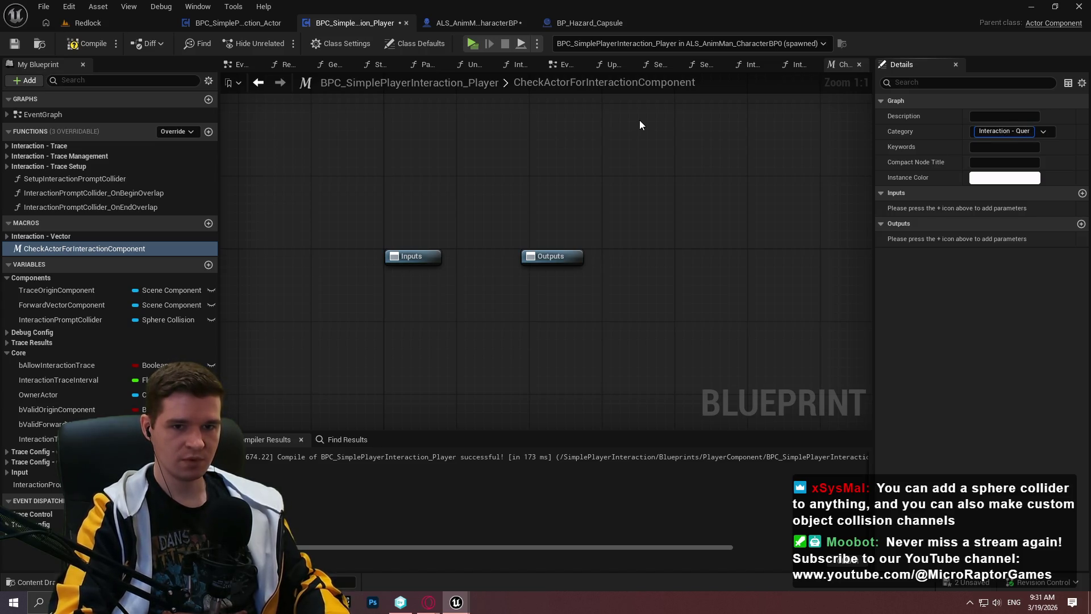
{"action": "key", "text": "Return"}
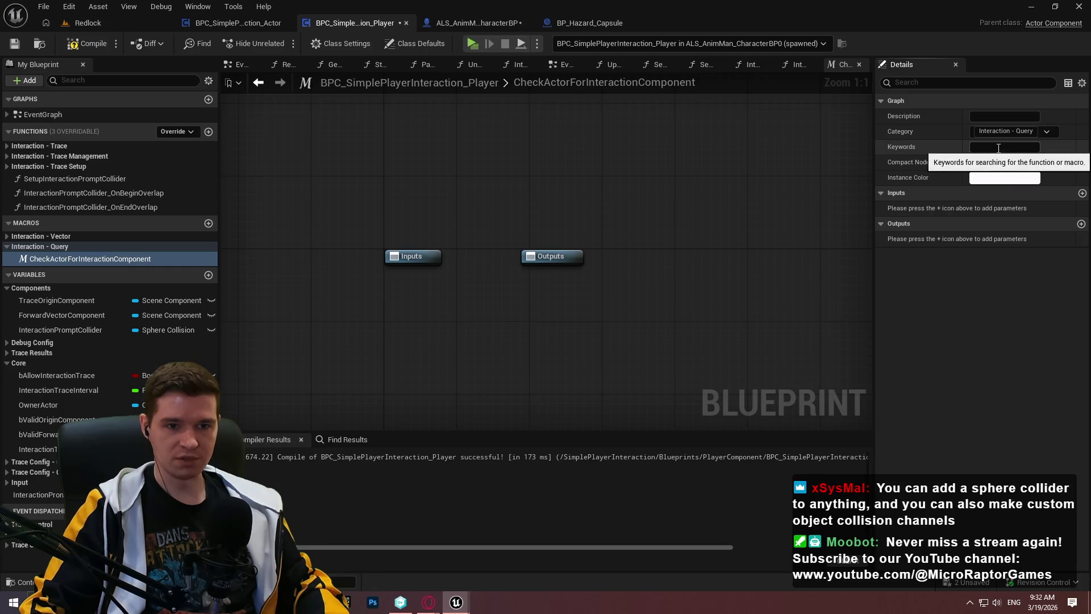
Set the macro's compact node title to HasInteractionComp
{"action": "left_click", "coordinate": [1000, 162]}
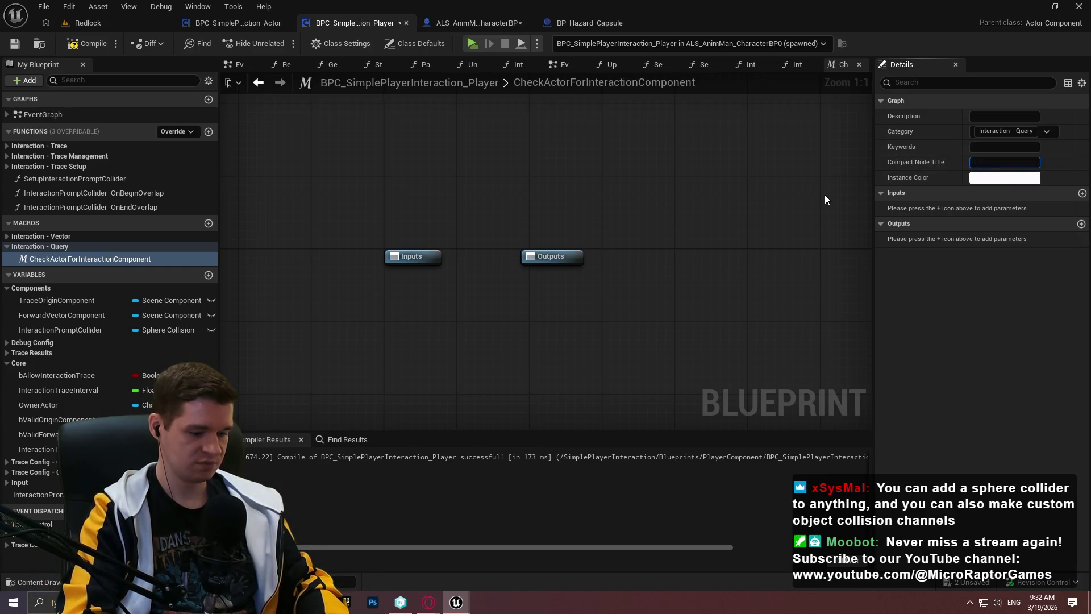
{"action": "type", "text": "HasInterac"}
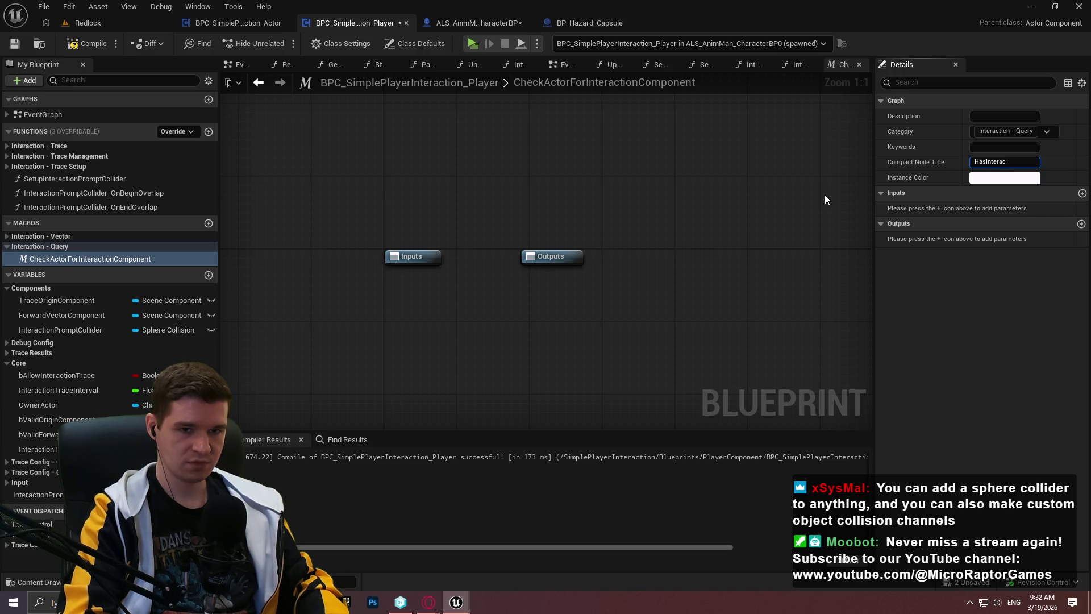
{"action": "key", "text": "BackSpace"}
{"action": "key", "text": "BackSpace"}
{"action": "key", "text": "BackSpace"}
{"action": "type", "text": "HasInteractionCom"}
{"action": "type", "text": "p"}
{"action": "key", "text": "Return"}
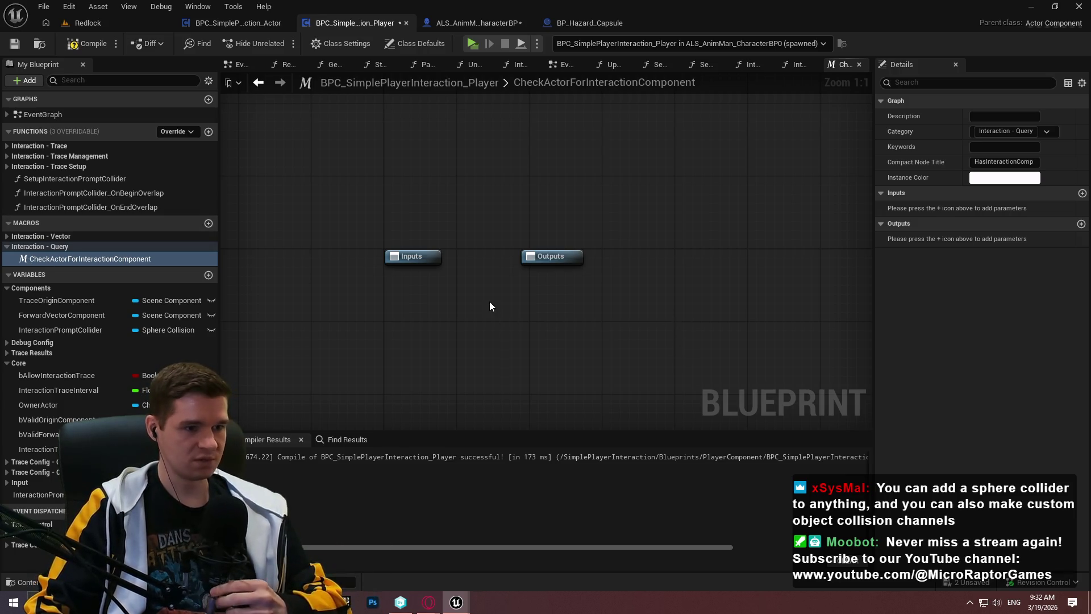
{"action": "left_click", "coordinate": [557, 259]}
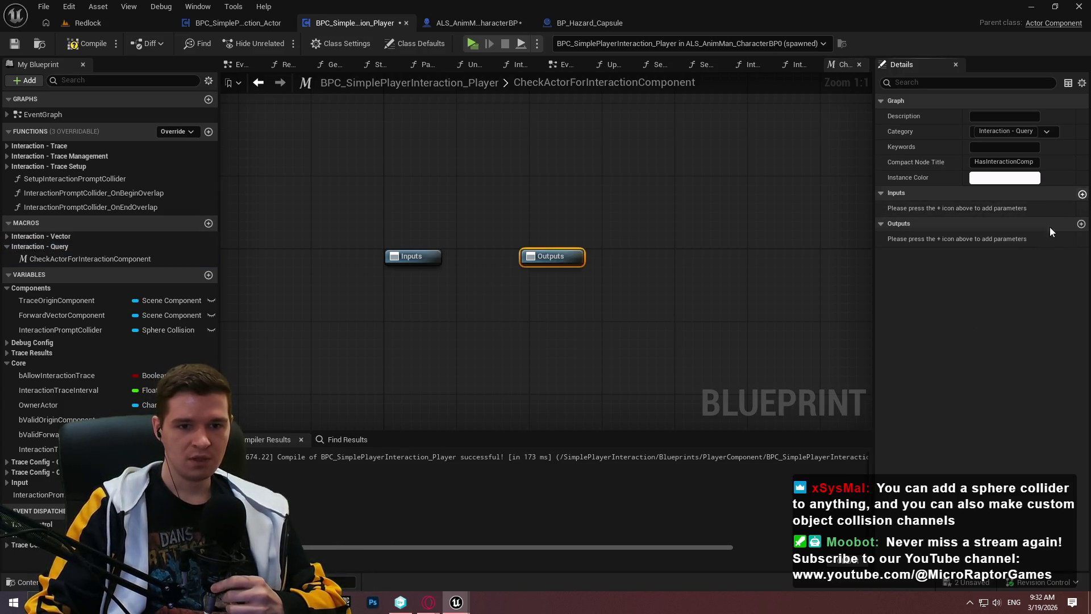
Add an exec input pin and three output pins to the macro
{"action": "left_click", "coordinate": [1082, 193]}
{"action": "left_click", "coordinate": [996, 208]}
{"action": "left_click", "coordinate": [975, 241]}
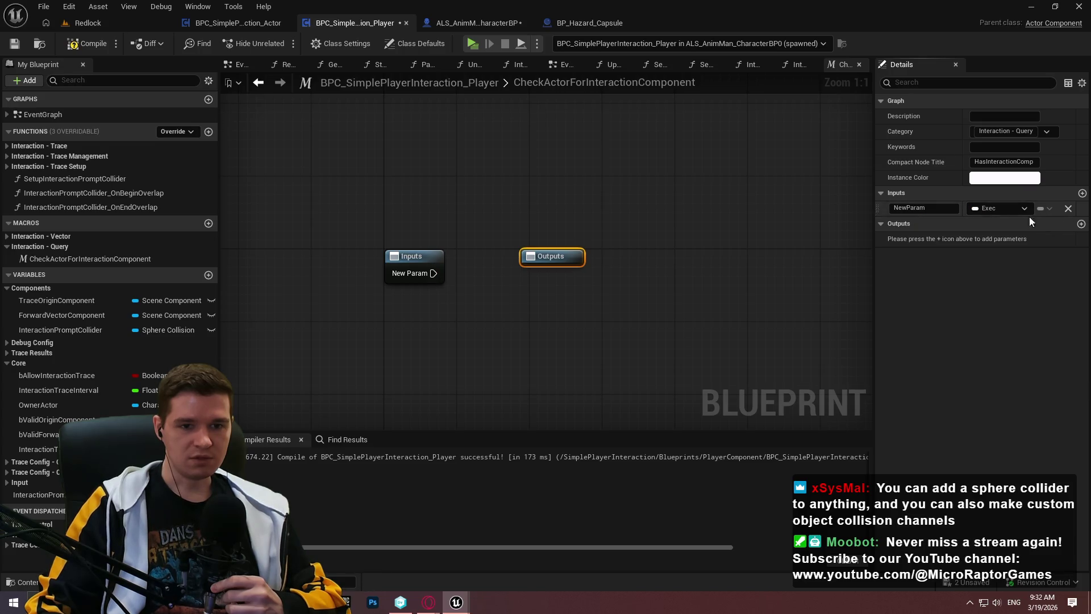
{"action": "left_click", "coordinate": [1082, 223]}
{"action": "left_click", "coordinate": [1081, 223]}
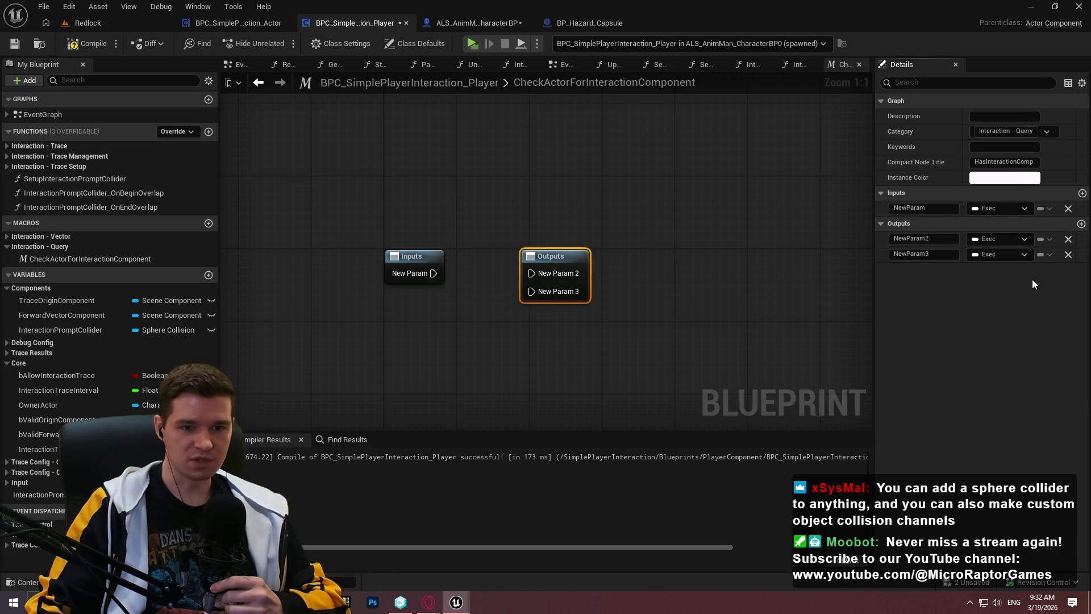
{"action": "left_click", "coordinate": [1081, 223]}
Make the fourth output a BPC Simple Player Interaction Actor object reference
{"action": "left_click", "coordinate": [990, 271]}
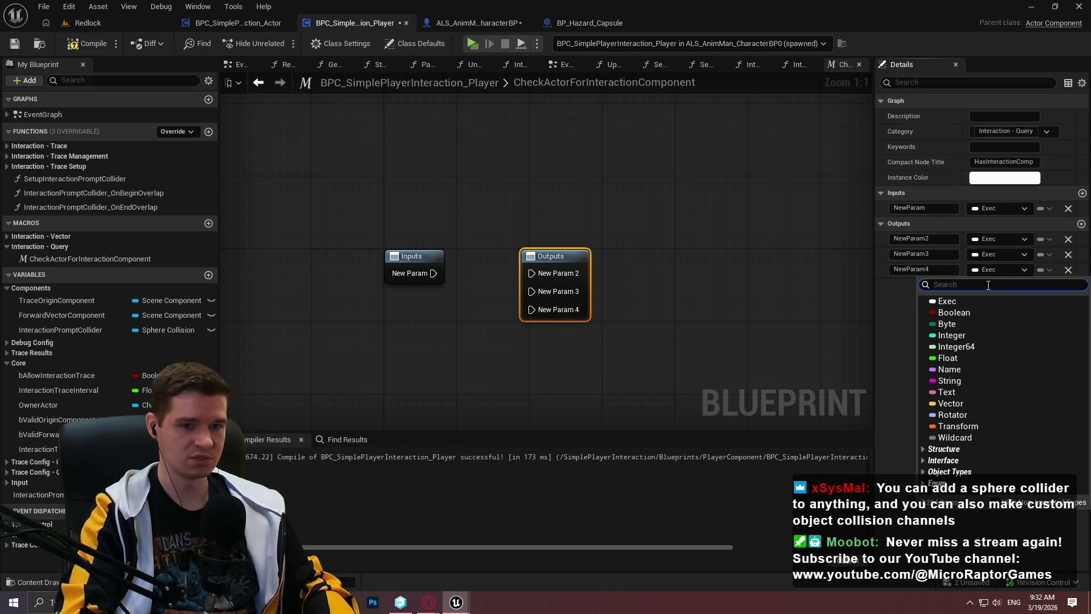
{"action": "type", "text": "simpleint"}
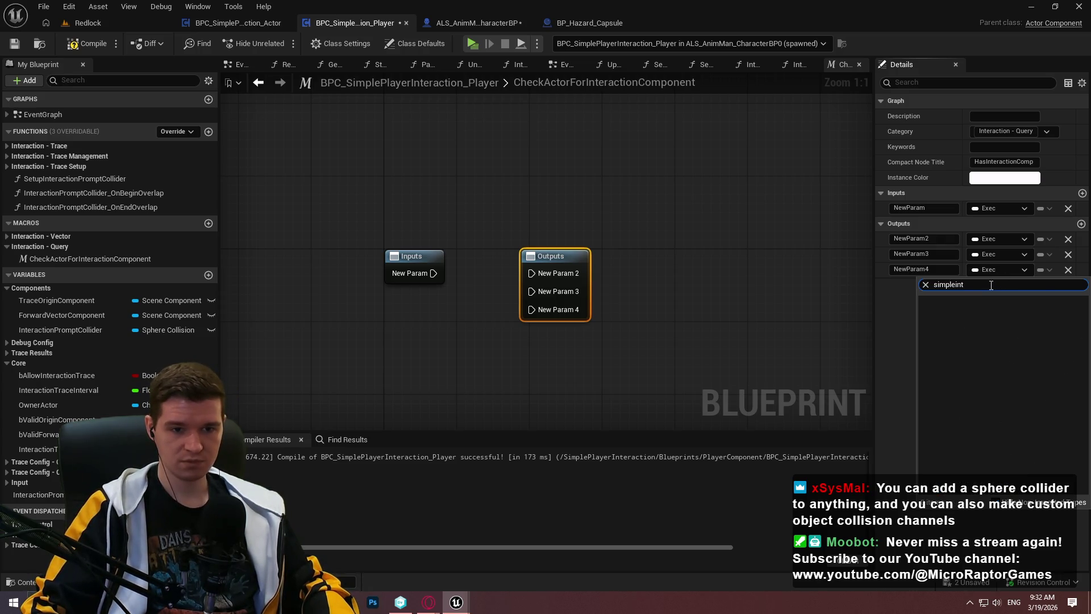
{"action": "left_click", "coordinate": [997, 265]}
{"action": "left_click", "coordinate": [996, 267]}
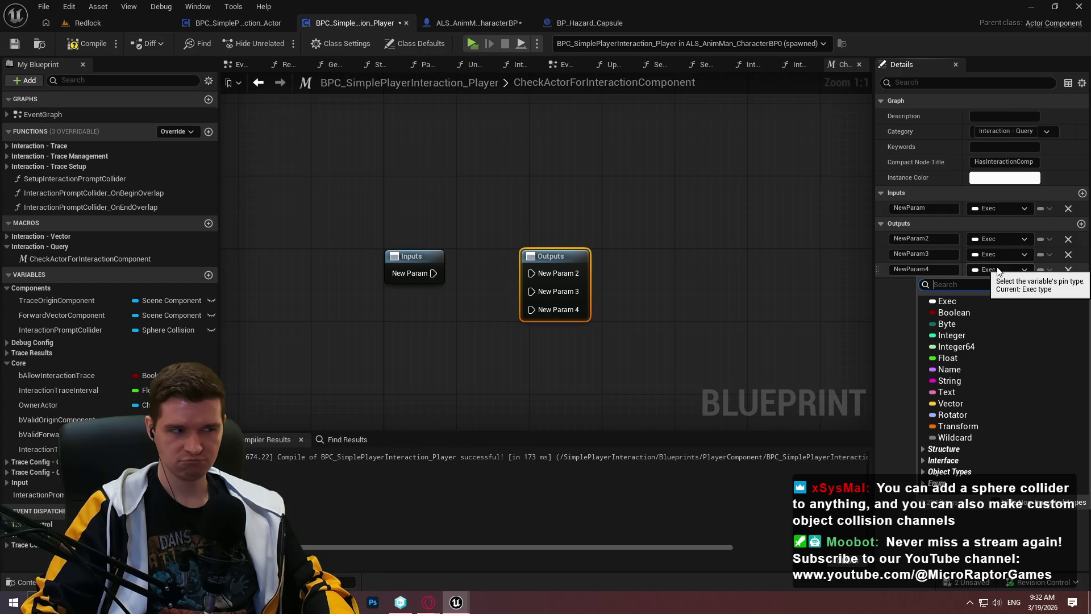
{"action": "left_click", "coordinate": [86, 44]}
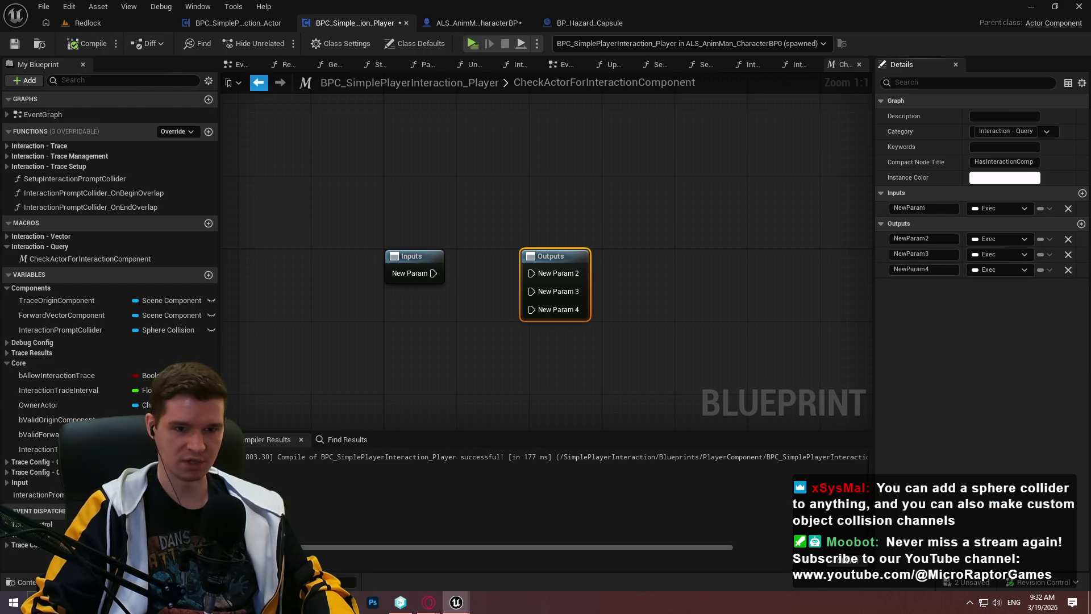
{"action": "left_click", "coordinate": [1012, 270]}
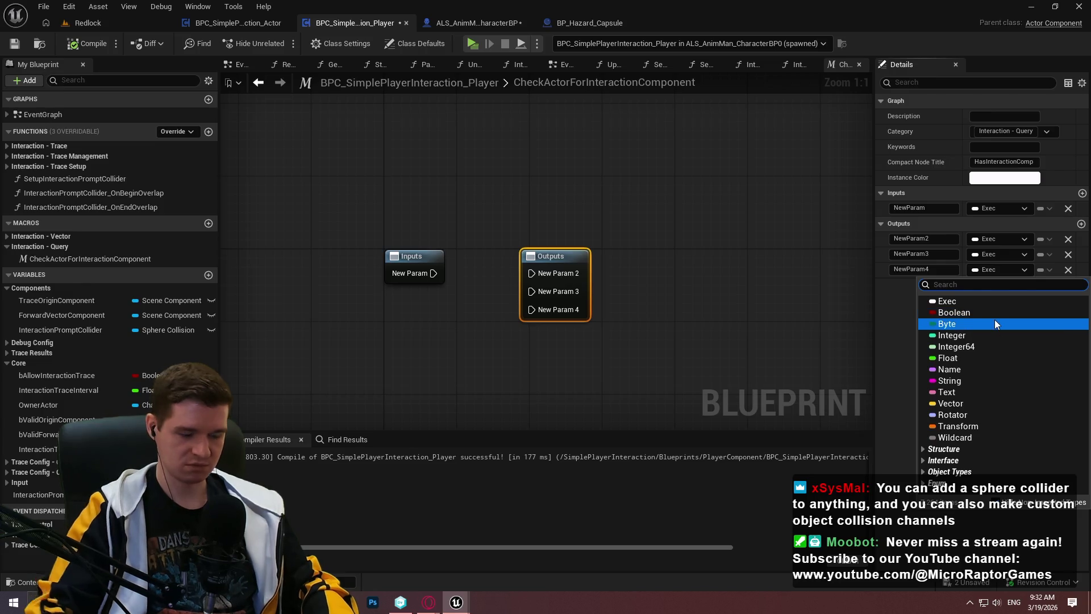
{"action": "type", "text": "BPC"}
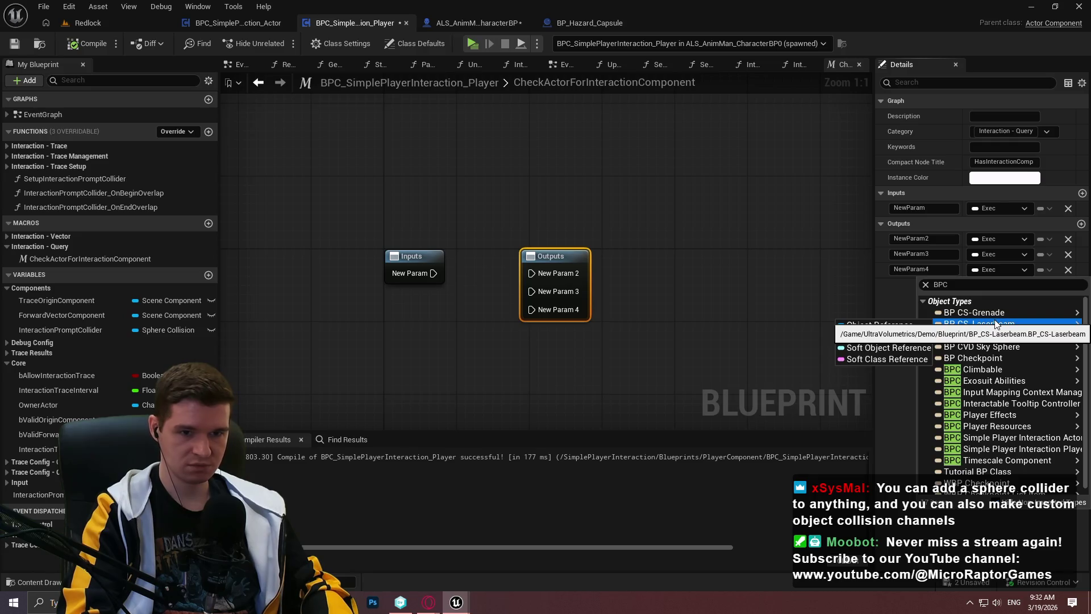
{"action": "mouse_move", "coordinate": [996, 445]}
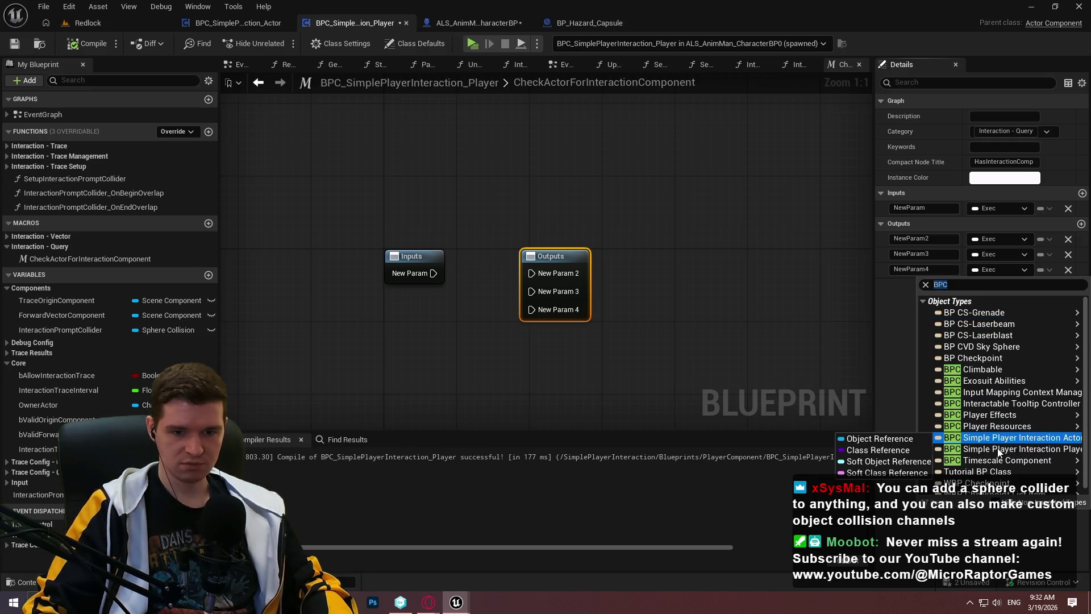
{"action": "left_click", "coordinate": [879, 438]}
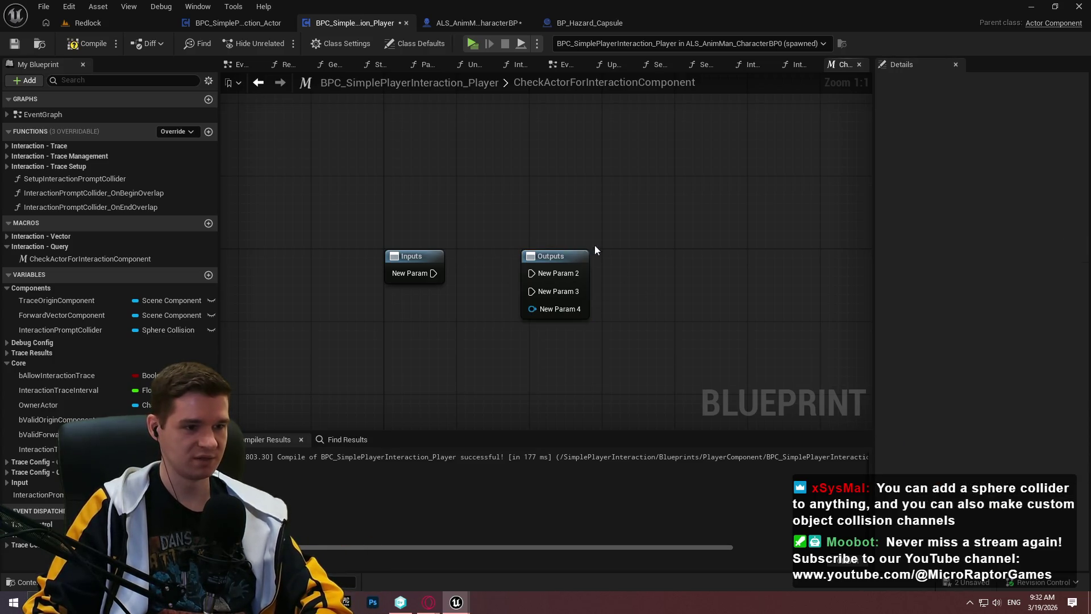
Name the input pin execute and the first exec output Valid
{"action": "left_click", "coordinate": [934, 207]}
{"action": "type", "text": "If"}
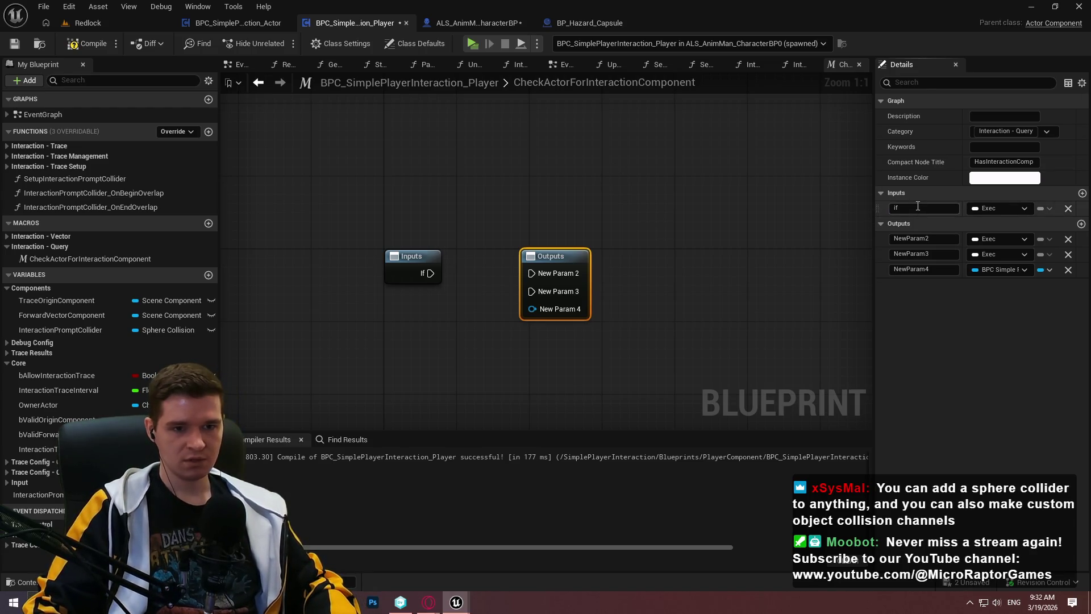
{"action": "key", "text": "BackSpace"}
{"action": "key", "text": "BackSpace"}
{"action": "type", "text": "ecute"}
{"action": "key", "text": "Return"}
{"action": "left_click", "coordinate": [920, 238]}
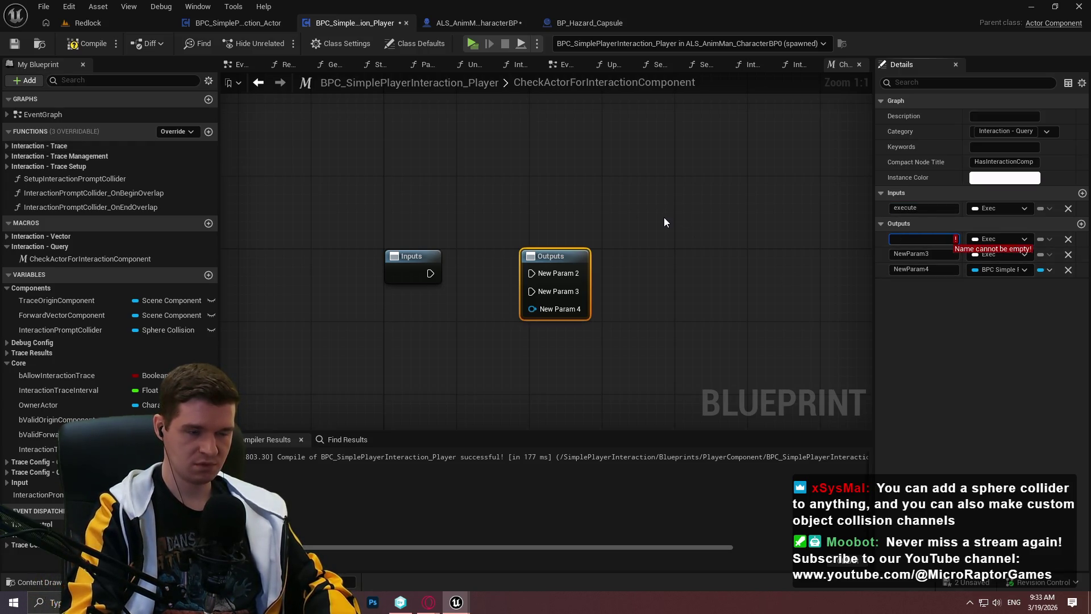
{"action": "type", "text": "Valid"}
{"action": "key", "text": "Return"}
Name the second exec output NotValid
{"action": "left_click", "coordinate": [943, 256]}
{"action": "type", "text": "nvalid"}
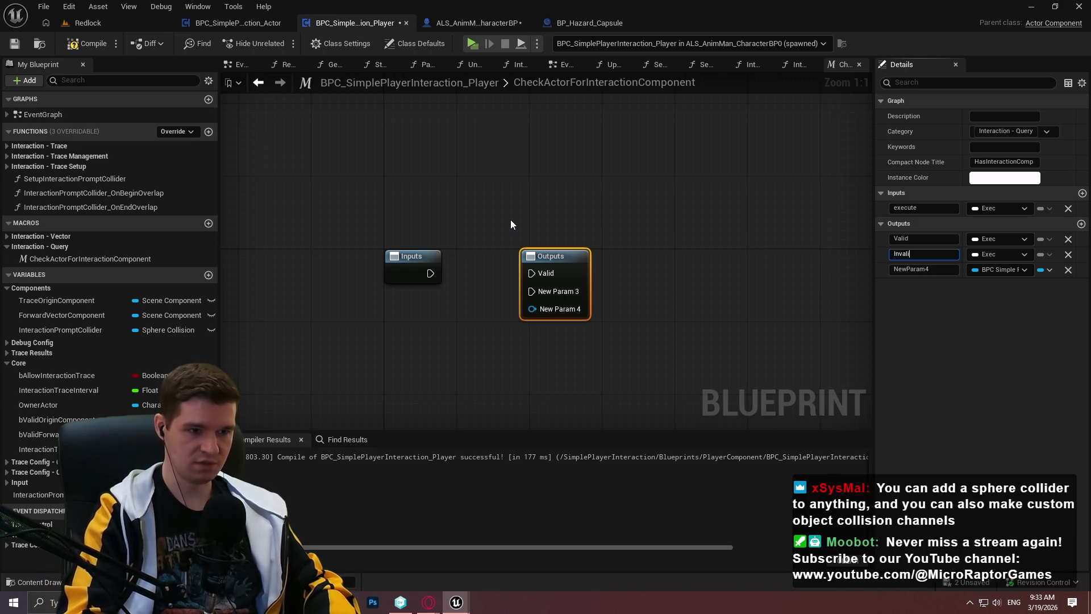
{"action": "key", "text": "Return"}
{"action": "left_click", "coordinate": [926, 253]}
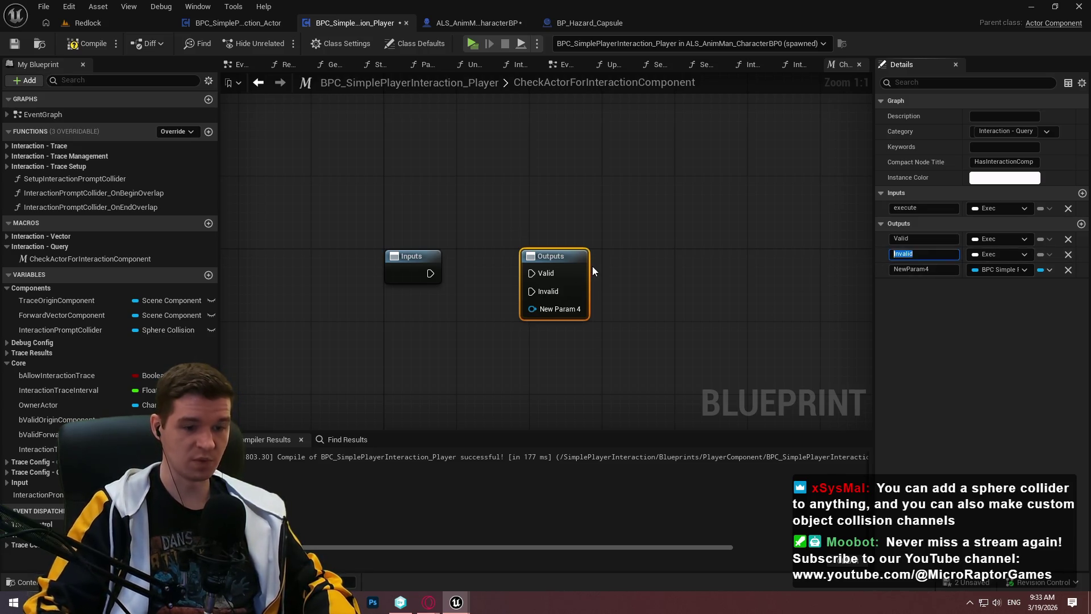
{"action": "type", "text": "alid"}
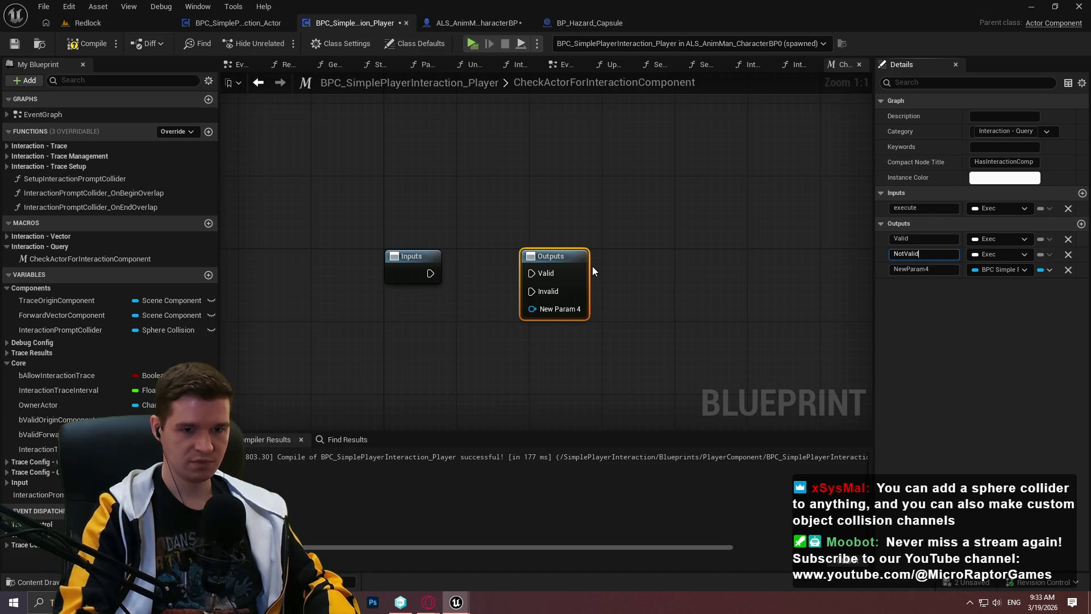
{"action": "key", "text": "Return"}
{"action": "left_click", "coordinate": [792, 66]}
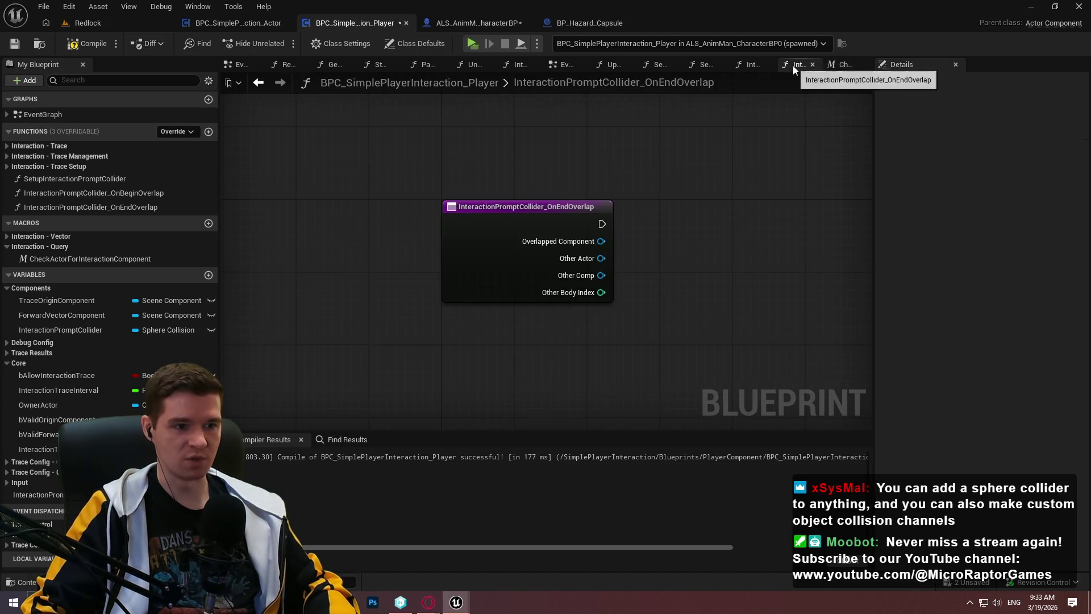
Open the InteractionTrace function to check how it validates the hit actor
{"action": "left_click", "coordinate": [749, 67]}
{"action": "left_click", "coordinate": [701, 65]}
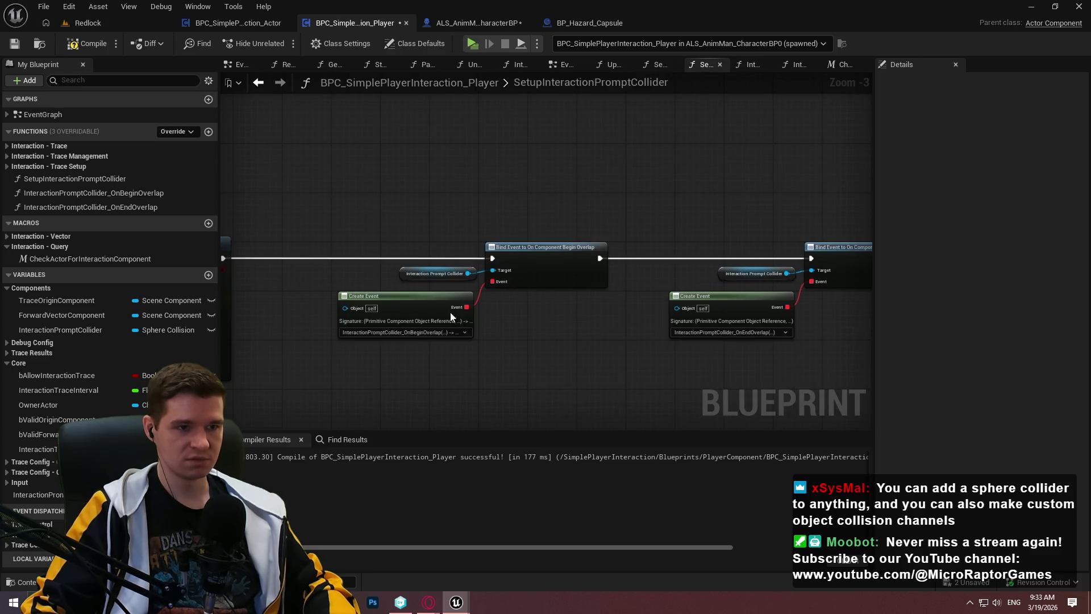
{"action": "left_click", "coordinate": [658, 64]}
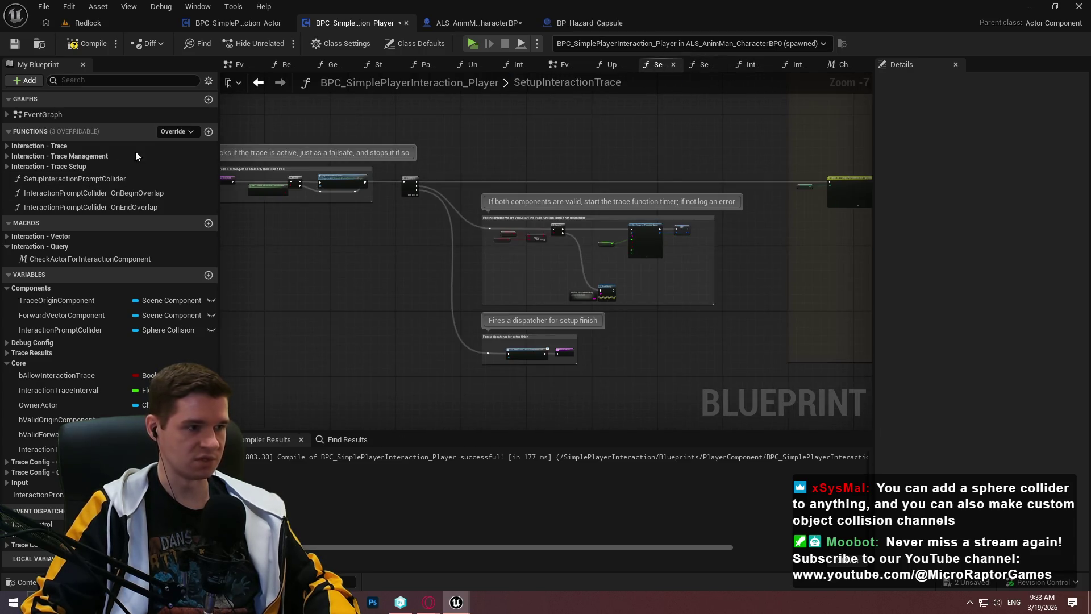
{"action": "left_click", "coordinate": [6, 146]}
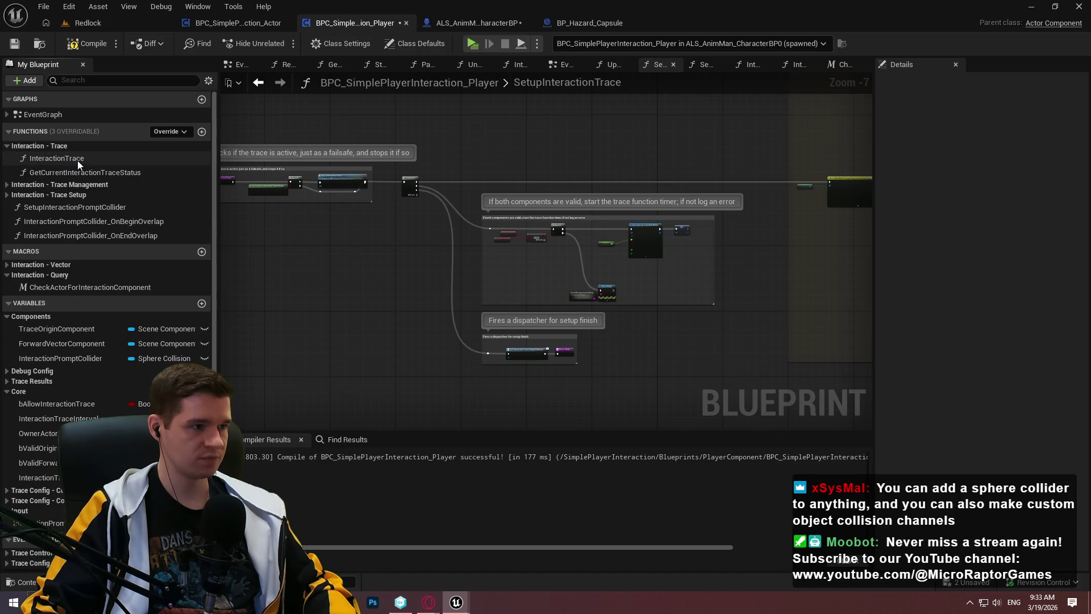
{"action": "double_click", "coordinate": [56, 159]}
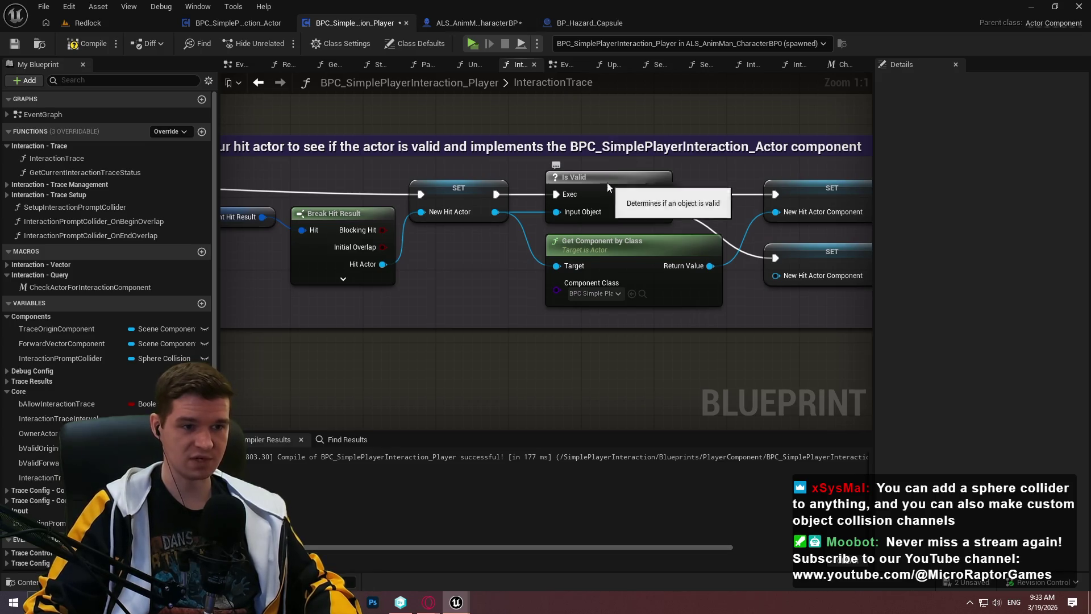
Return to the player interaction component and reopen the CheckActorForInteractionComponent macro
{"action": "left_click", "coordinate": [477, 23]}
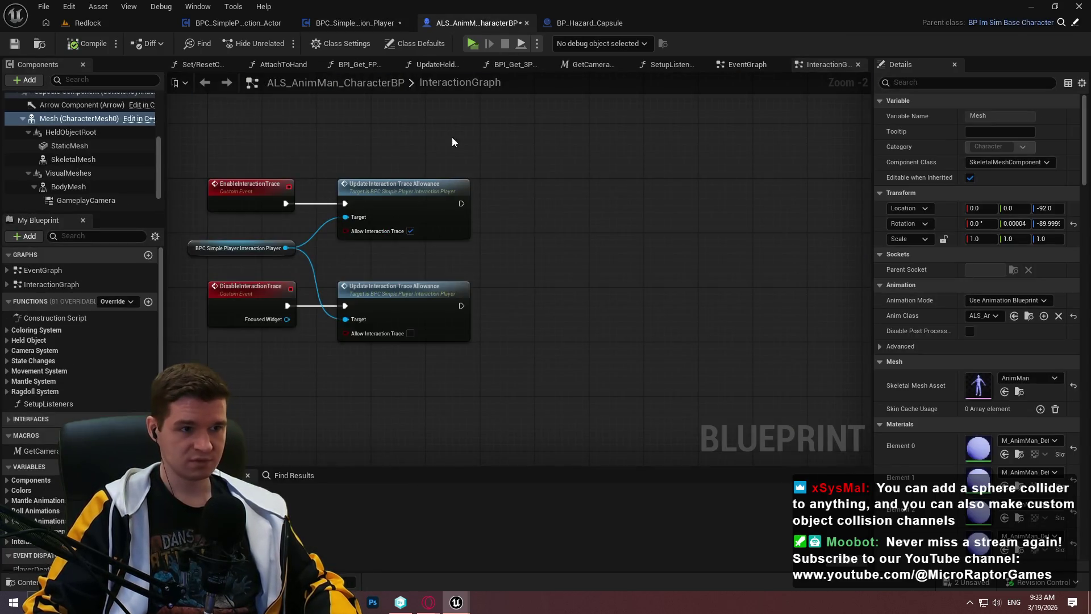
{"action": "left_click", "coordinate": [561, 22]}
{"action": "left_click", "coordinate": [343, 28]}
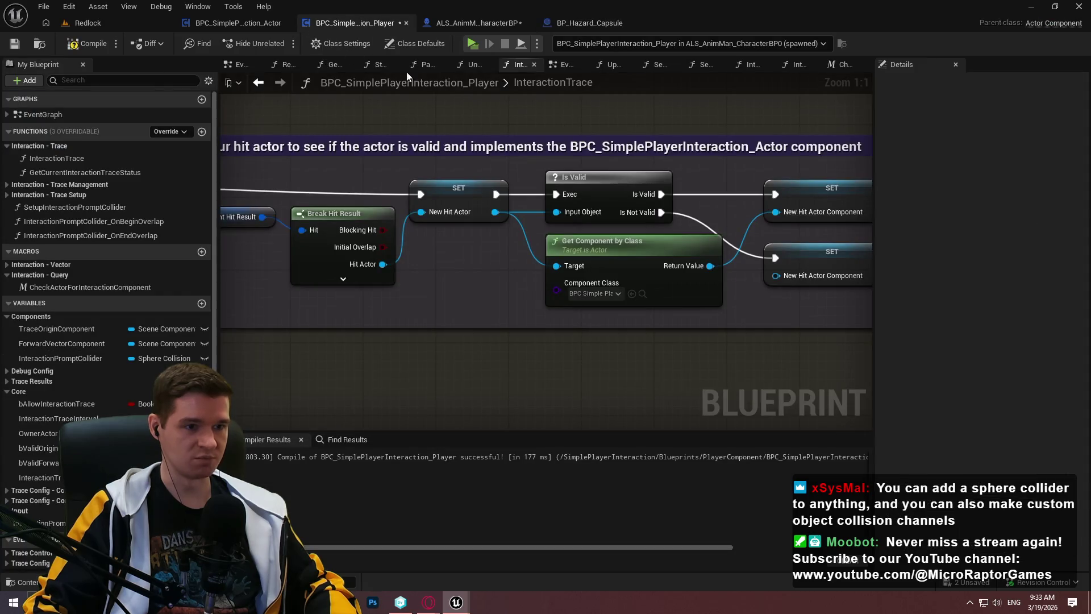
{"action": "double_click", "coordinate": [55, 287]}
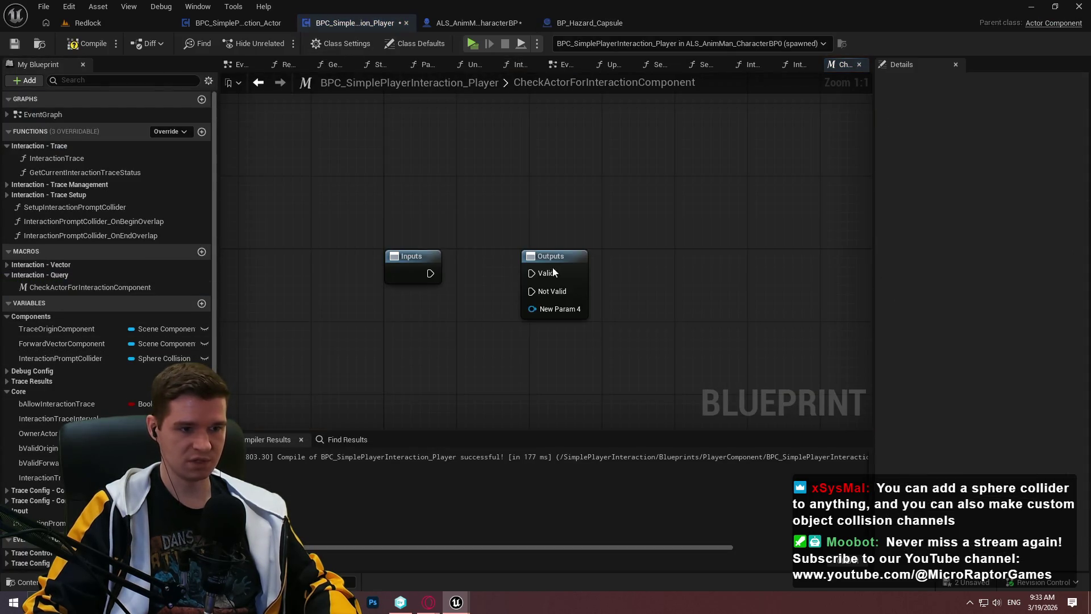
Rename the exec outputs to IsValid and IsNotValid
{"action": "left_click", "coordinate": [596, 276]}
{"action": "type", "text": "b"}
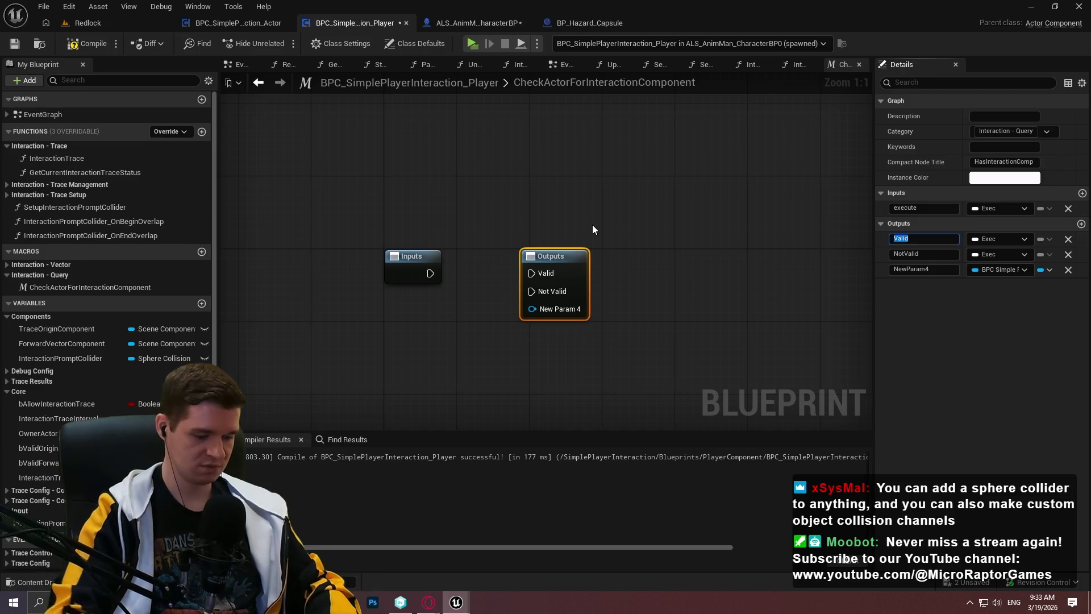
{"action": "type", "text": "IsValid"}
{"action": "key", "text": "Return"}
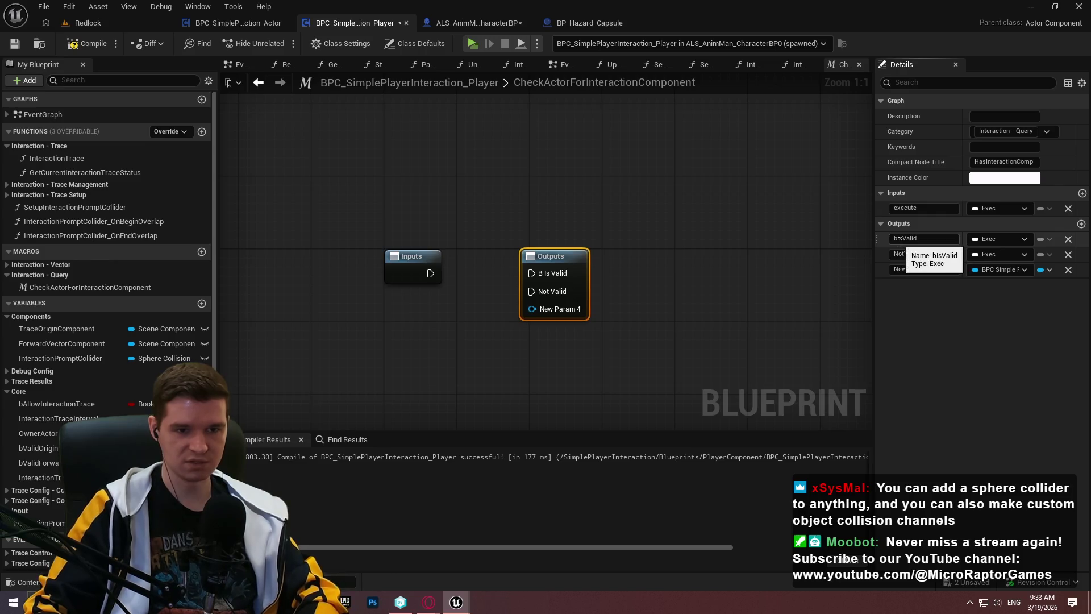
{"action": "left_click", "coordinate": [917, 238]}
{"action": "key", "text": "Delete"}
{"action": "key", "text": "Return"}
{"action": "left_click", "coordinate": [926, 254]}
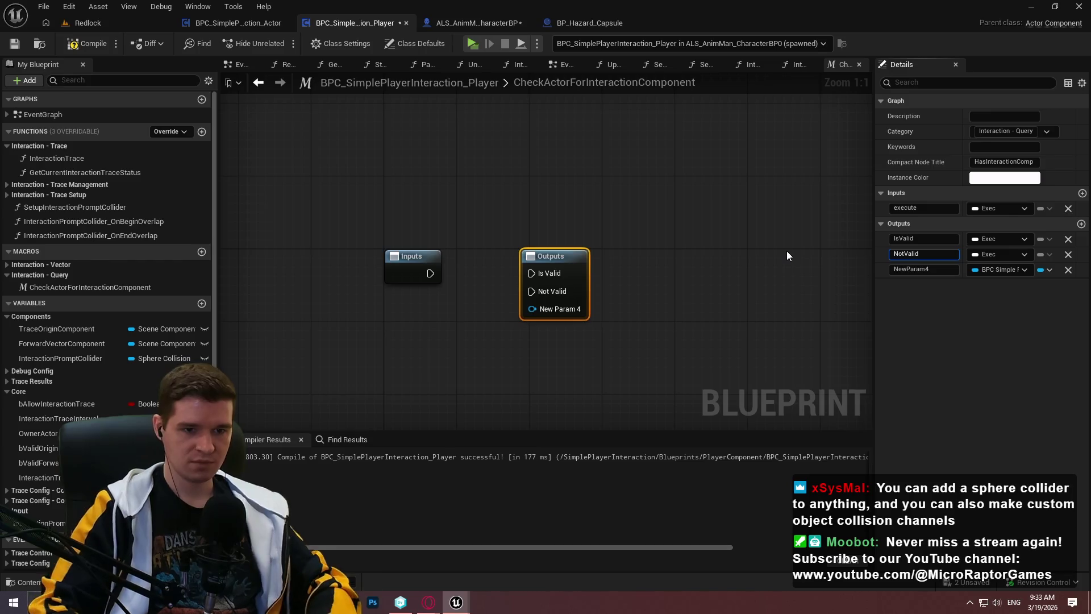
{"action": "key", "text": "Home"}
{"action": "type", "text": "Is"}
{"action": "key", "text": "Return"}
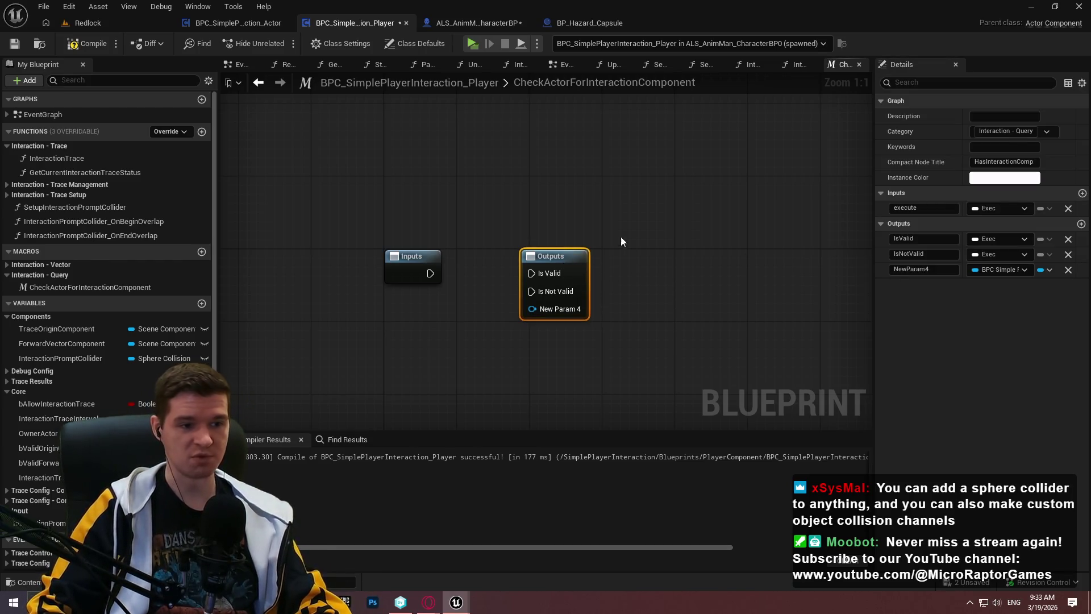
Revisit InteractionTrace, then return to the CheckActorForInteractionComponent macro graph
{"action": "left_click", "coordinate": [90, 159]}
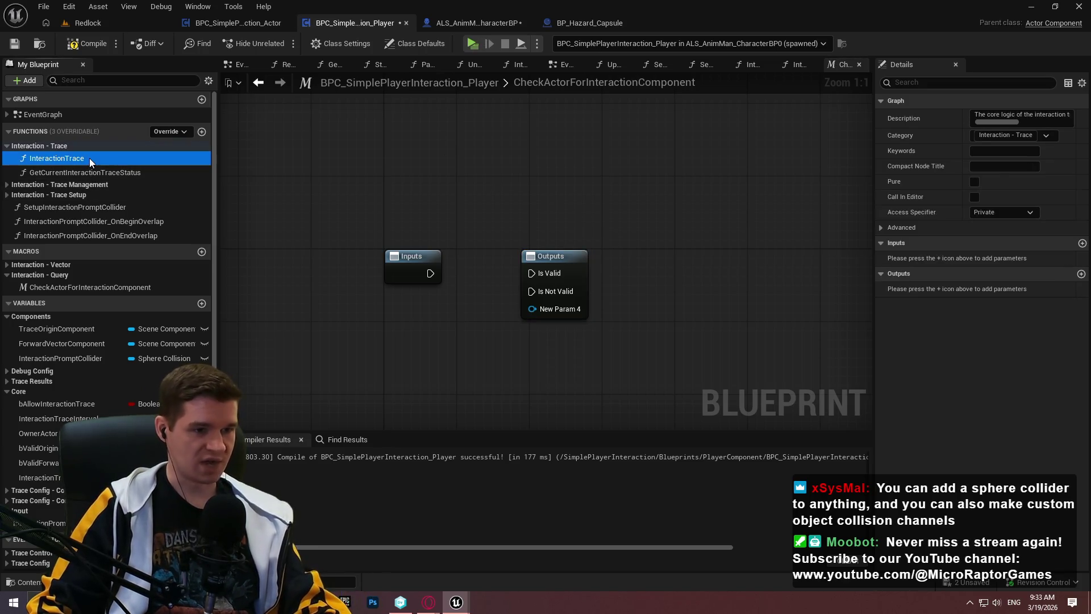
{"action": "double_click", "coordinate": [45, 159]}
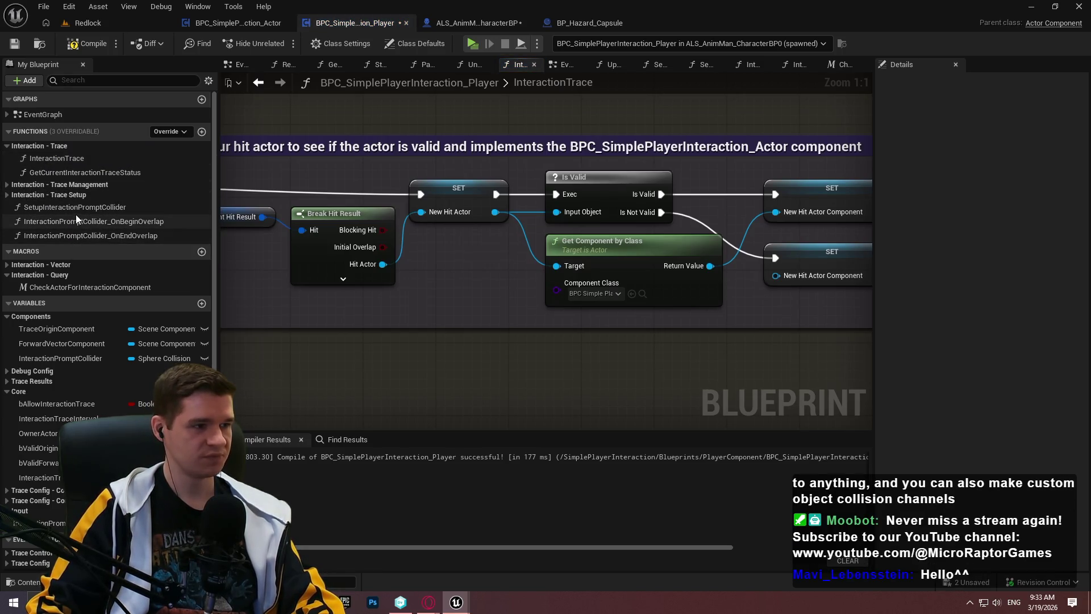
{"action": "double_click", "coordinate": [73, 287]}
Rename the NewParam4 output to ComponentRef and move the Outputs node right
{"action": "left_click_drag", "start_coordinate": [521, 256], "coordinate": [620, 256]}
{"action": "left_click", "coordinate": [937, 271]}
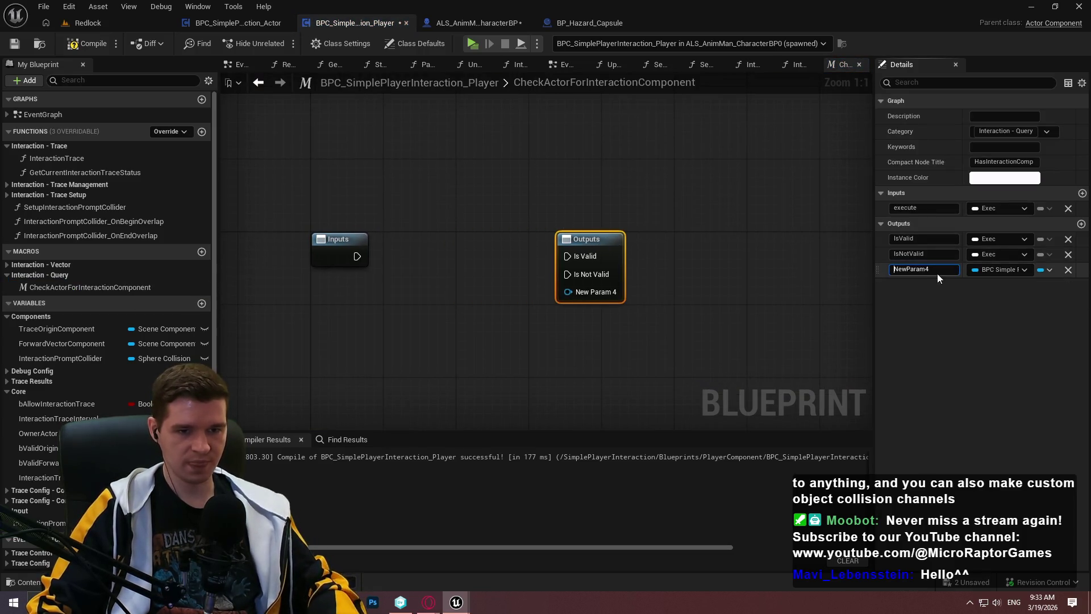
{"action": "type", "text": "Component"}
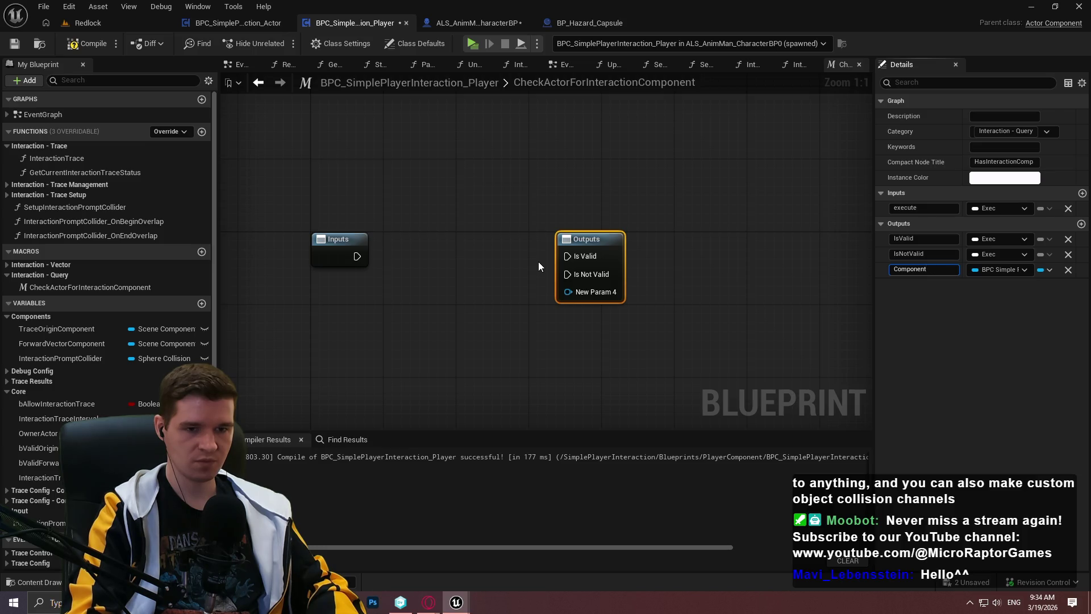
{"action": "type", "text": "Ref"}
{"action": "key", "text": "Return"}
{"action": "mouse_move", "coordinate": [608, 242]}
{"action": "left_mouse_down"}
{"action": "mouse_move", "coordinate": [827, 250]}
{"action": "mouse_move", "coordinate": [840, 240]}
{"action": "left_mouse_up"}
{"action": "left_click", "coordinate": [780, 105]}
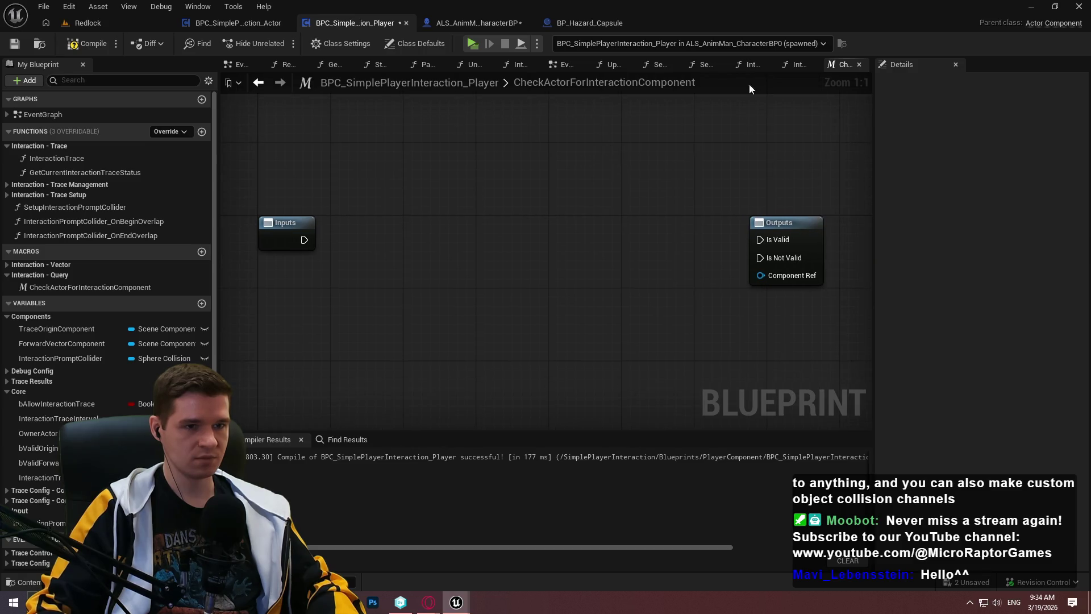
{"action": "left_click", "coordinate": [305, 230]}
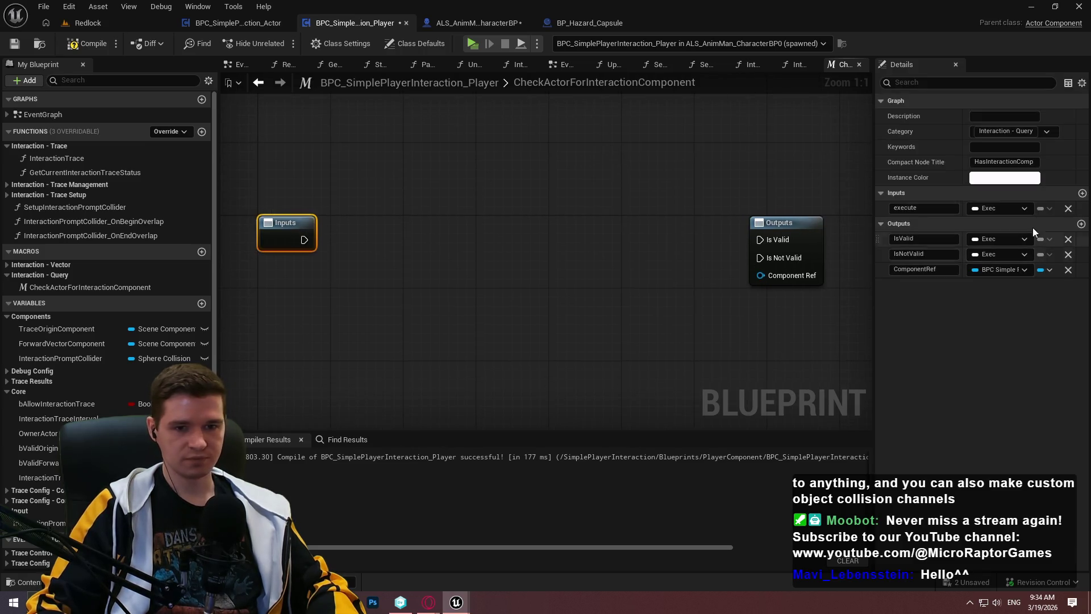
Add a macro input named Actor of type Actor object reference
{"action": "left_click", "coordinate": [1082, 194]}
{"action": "left_click", "coordinate": [983, 222]}
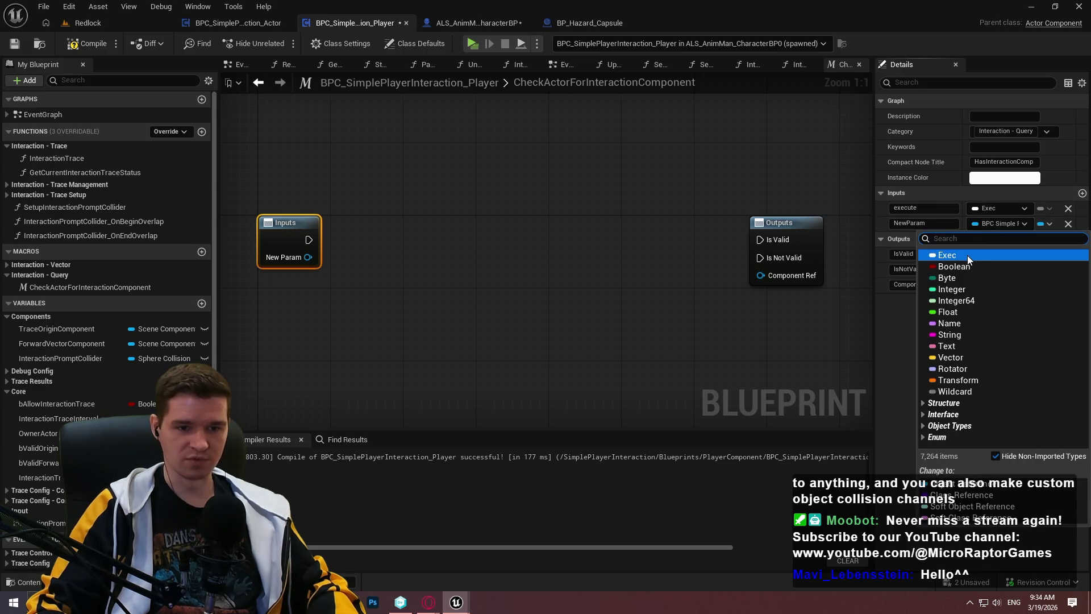
{"action": "type", "text": "actor"}
{"action": "mouse_move", "coordinate": [960, 354]}
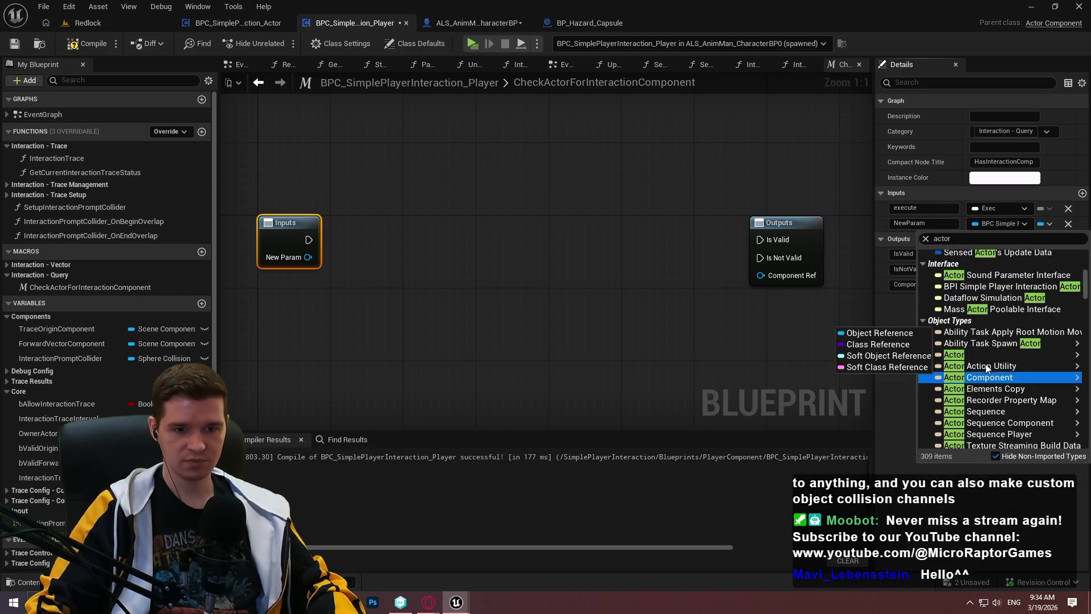
{"action": "left_click", "coordinate": [925, 357]}
{"action": "left_click", "coordinate": [921, 224]}
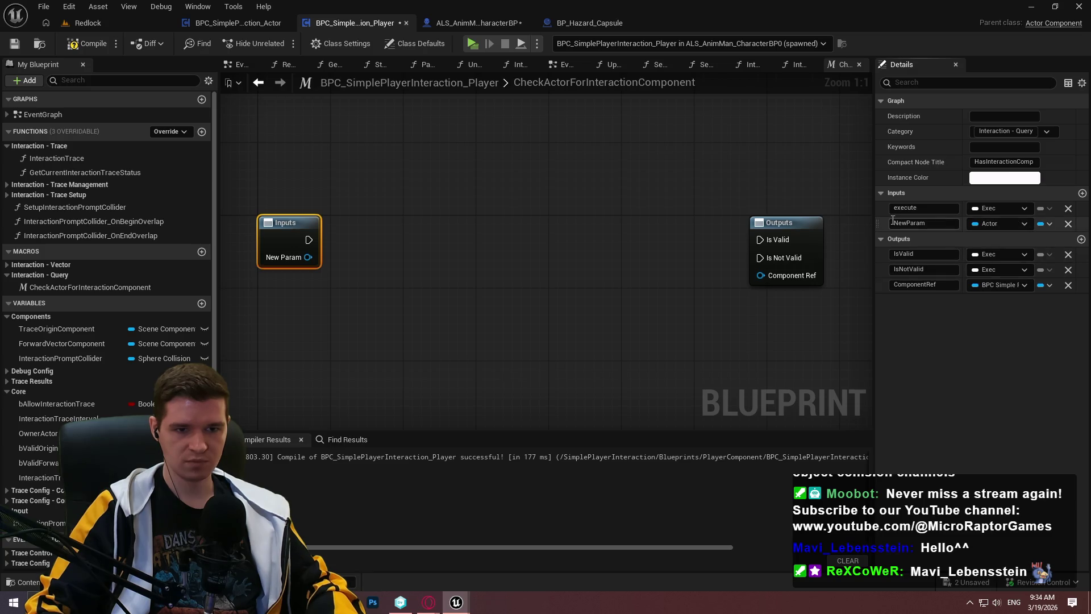
{"action": "type", "text": "Act"}
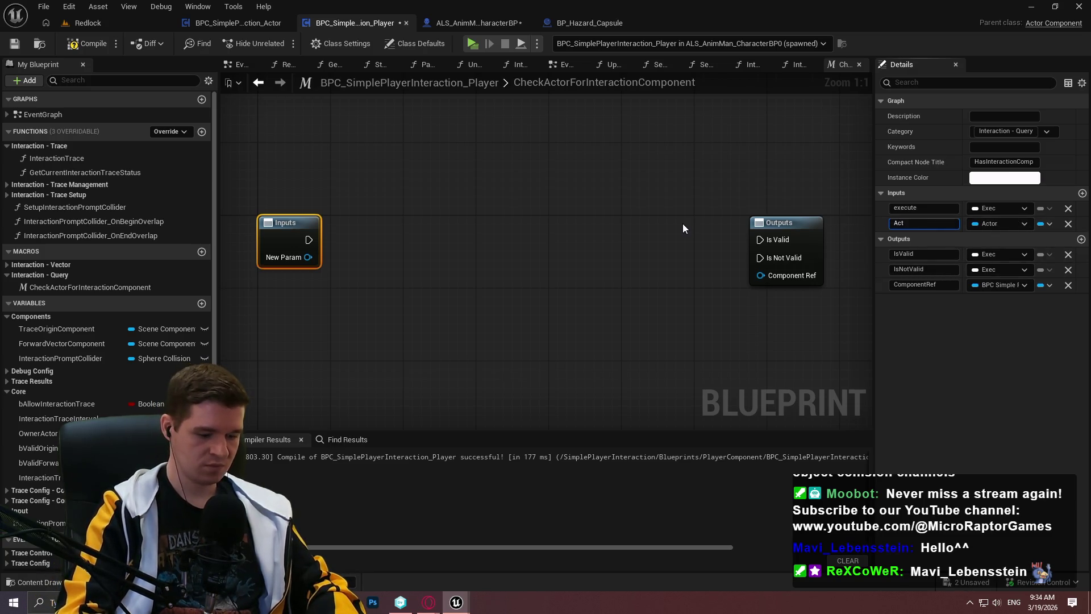
{"action": "type", "text": "or"}
{"action": "key", "text": "Return"}
From the Actor input, add Get Component by Class set to BPC_SimplePlayerInteraction_Actor
{"action": "left_click_drag", "start_coordinate": [302, 257], "coordinate": [400, 268]}
{"action": "type", "text": "does im"}
{"action": "key", "text": "Return"}
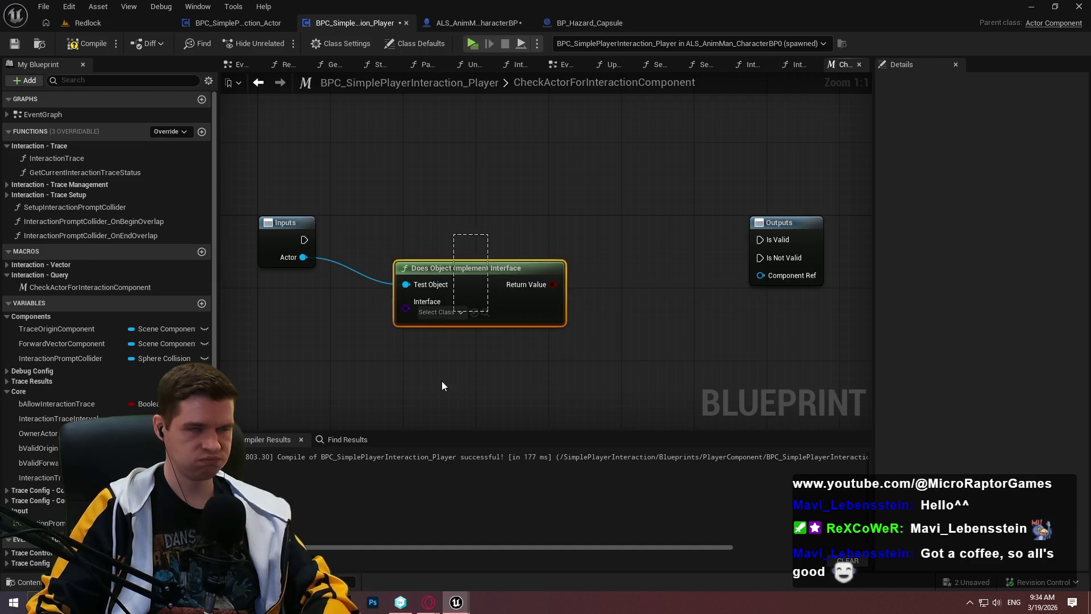
{"action": "key", "text": "Delete"}
{"action": "left_click_drag", "start_coordinate": [302, 258], "coordinate": [362, 279]}
{"action": "type", "text": "component"}
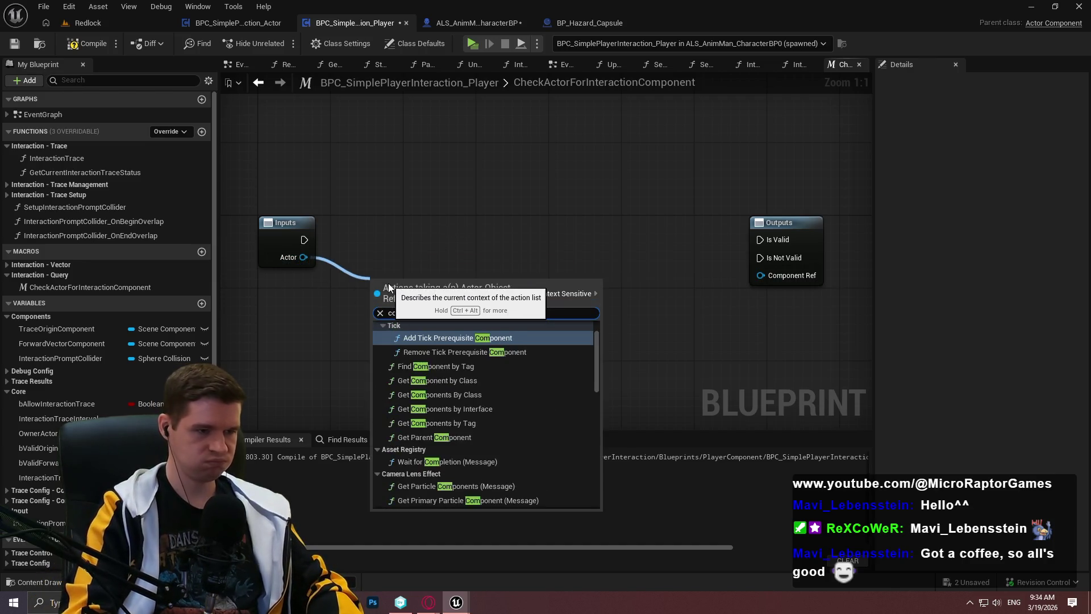
{"action": "left_click", "coordinate": [458, 380]}
{"action": "left_click", "coordinate": [407, 322]}
{"action": "type", "text": "bpc"}
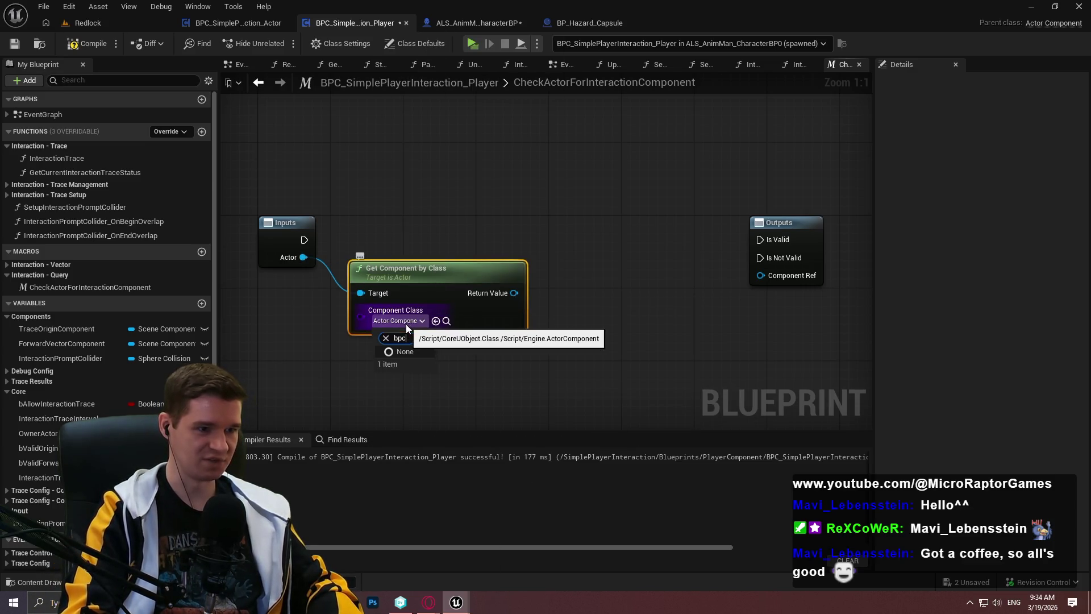
{"action": "key", "text": "BackSpace"}
{"action": "type", "text": "_"}
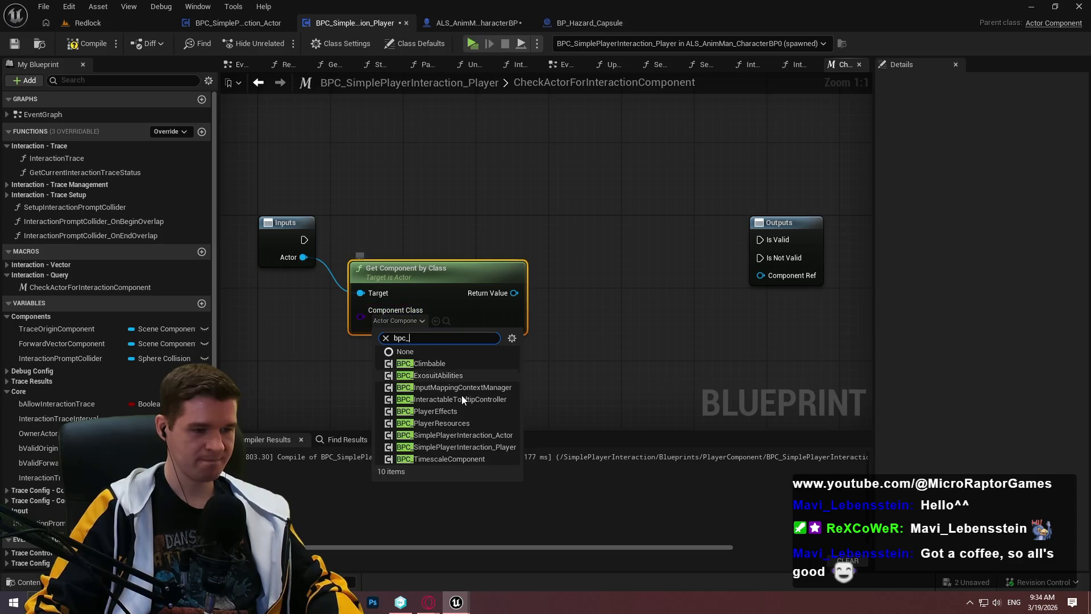
{"action": "left_click", "coordinate": [476, 435]}
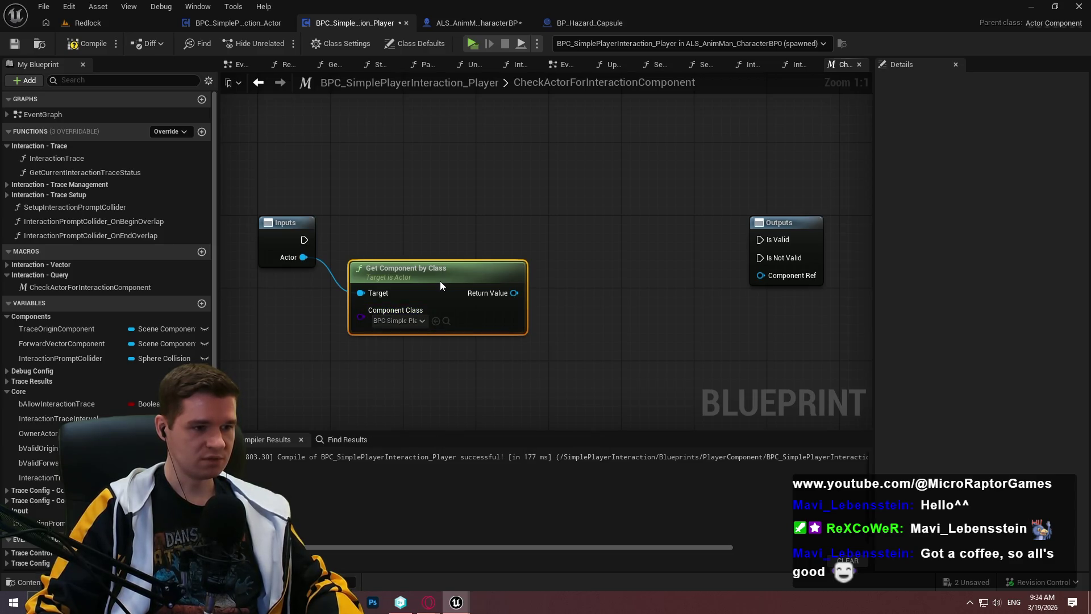
{"action": "left_click_drag", "start_coordinate": [440, 280], "coordinate": [430, 281]}
Run the returned component through an Is Valid check fed by the macro's entry execution
{"action": "left_click_drag", "start_coordinate": [505, 293], "coordinate": [573, 262]}
{"action": "type", "text": "valid"}
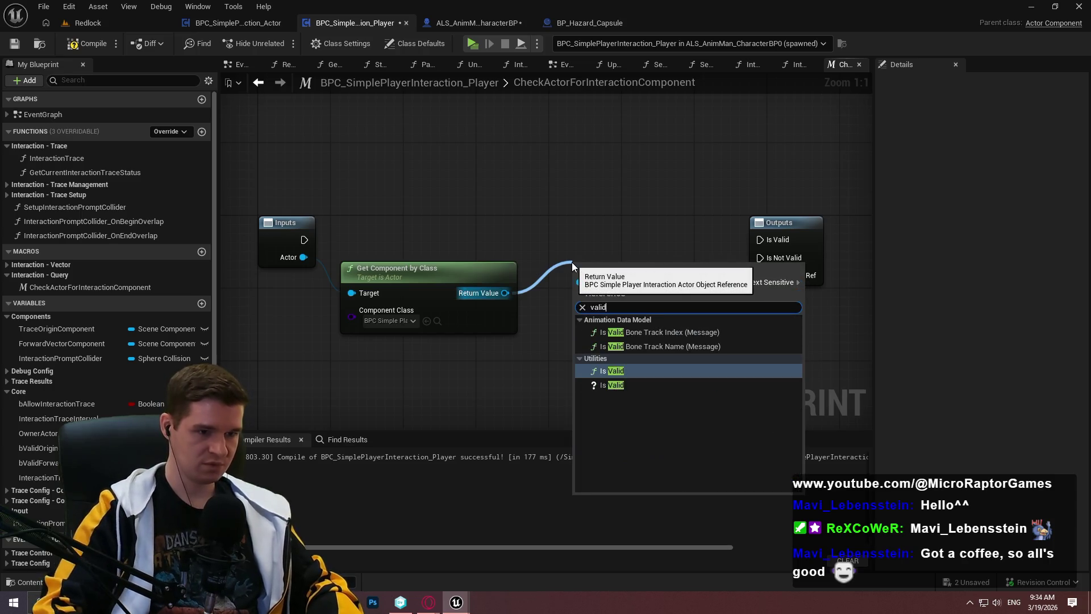
{"action": "key", "text": "Down"}
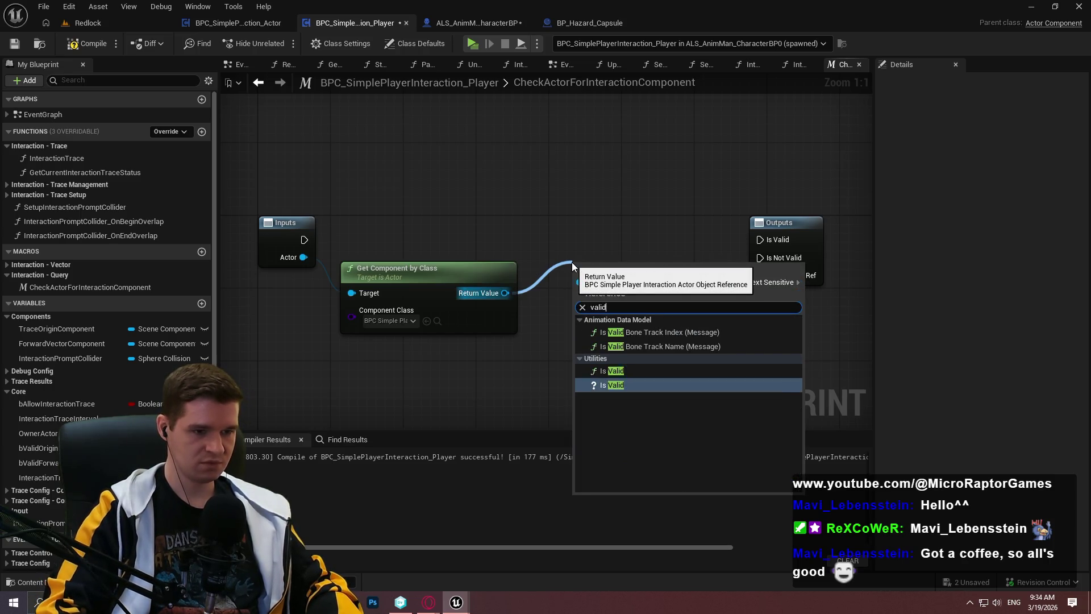
{"action": "key", "text": "Return"}
{"action": "left_click_drag", "start_coordinate": [578, 285], "coordinate": [304, 239]}
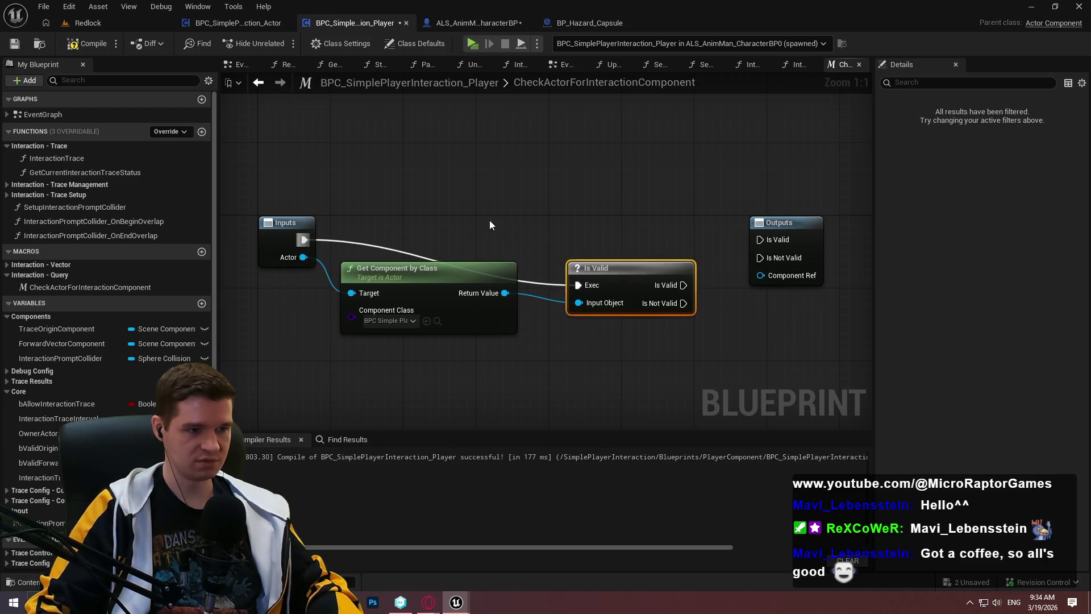
{"action": "mouse_move", "coordinate": [595, 262]}
{"action": "left_mouse_down"}
{"action": "mouse_move", "coordinate": [576, 216]}
{"action": "mouse_move", "coordinate": [557, 224]}
{"action": "left_mouse_up"}
{"action": "left_click_drag", "start_coordinate": [437, 271], "coordinate": [419, 250]}
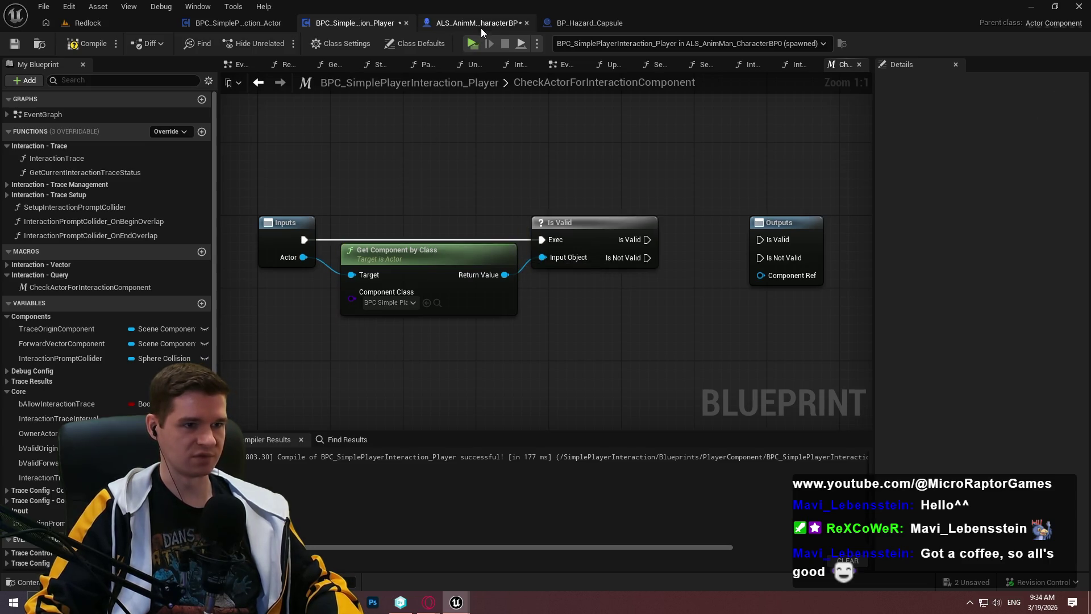
Check the InteractionTrace function's hit result nodes for reference, then return to the macro
{"action": "double_click", "coordinate": [64, 160]}
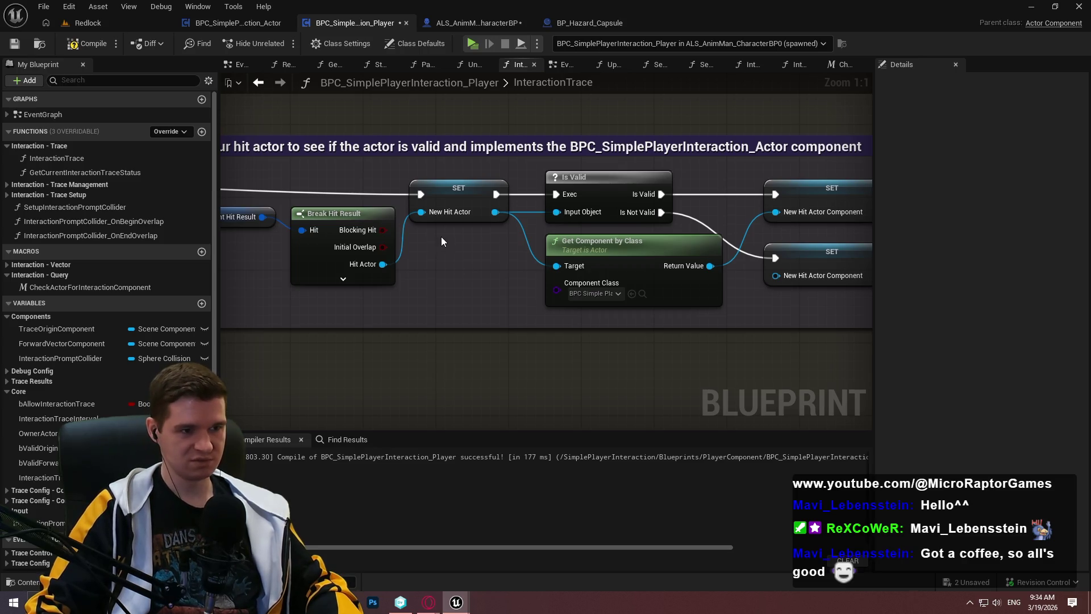
{"action": "left_click_drag", "start_coordinate": [441, 236], "coordinate": [542, 243]}
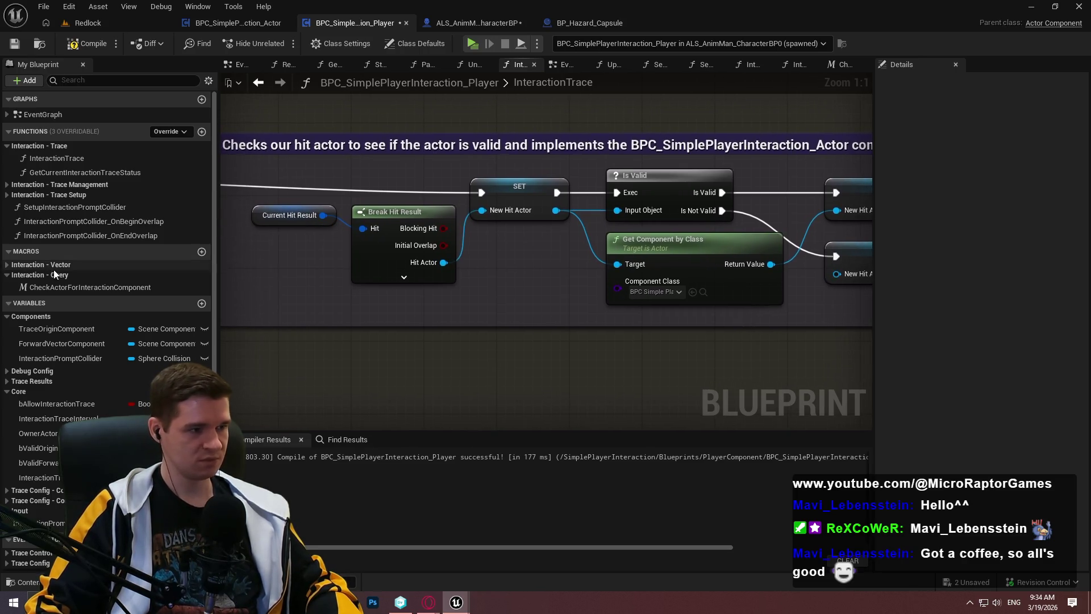
{"action": "double_click", "coordinate": [55, 286]}
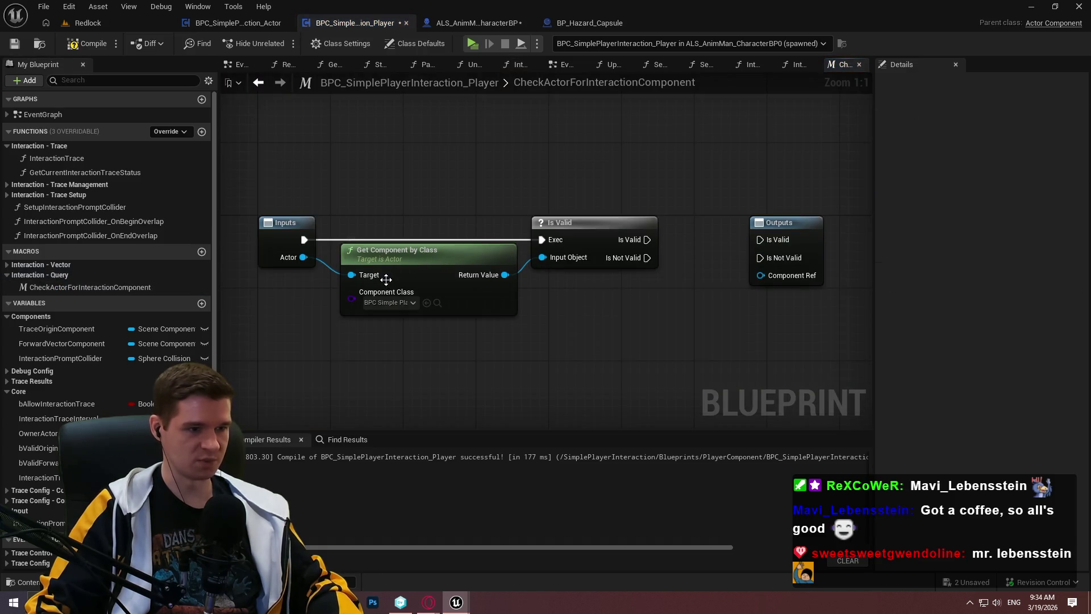
Add an Is Valid check on the Actor input and route the entry execution into it
{"action": "left_click_drag", "start_coordinate": [300, 257], "coordinate": [421, 147]}
{"action": "type", "text": "valid"}
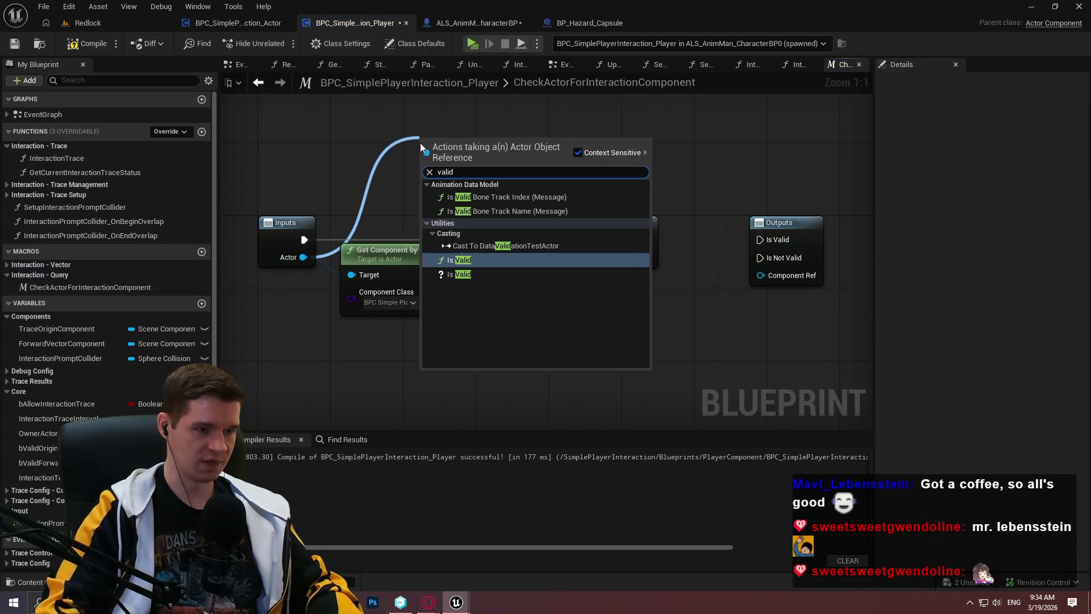
{"action": "key", "text": "Return"}
{"action": "left_click_drag", "start_coordinate": [380, 251], "coordinate": [398, 305]}
{"action": "left_click_drag", "start_coordinate": [424, 158], "coordinate": [392, 219]}
{"action": "left_click_drag", "start_coordinate": [454, 141], "coordinate": [418, 205]}
{"action": "left_click", "coordinate": [790, 267]}
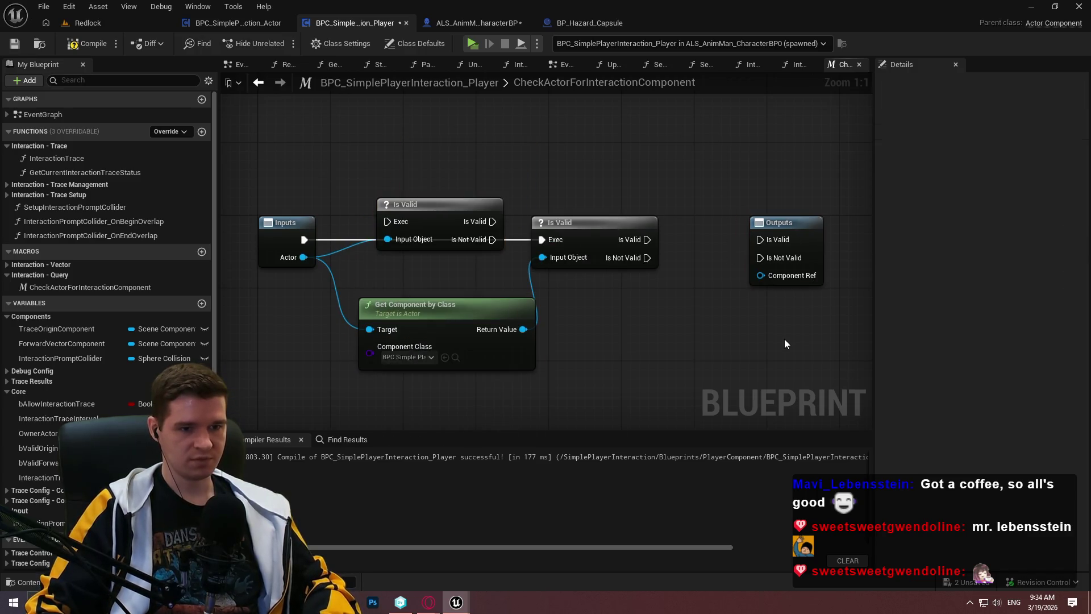
{"action": "key", "text": "ctrl+v"}
{"action": "left_click_drag", "start_coordinate": [758, 314], "coordinate": [816, 266]}
{"action": "left_click_drag", "start_coordinate": [445, 174], "coordinate": [361, 192]}
{"action": "left_click_drag", "start_coordinate": [482, 181], "coordinate": [464, 198]}
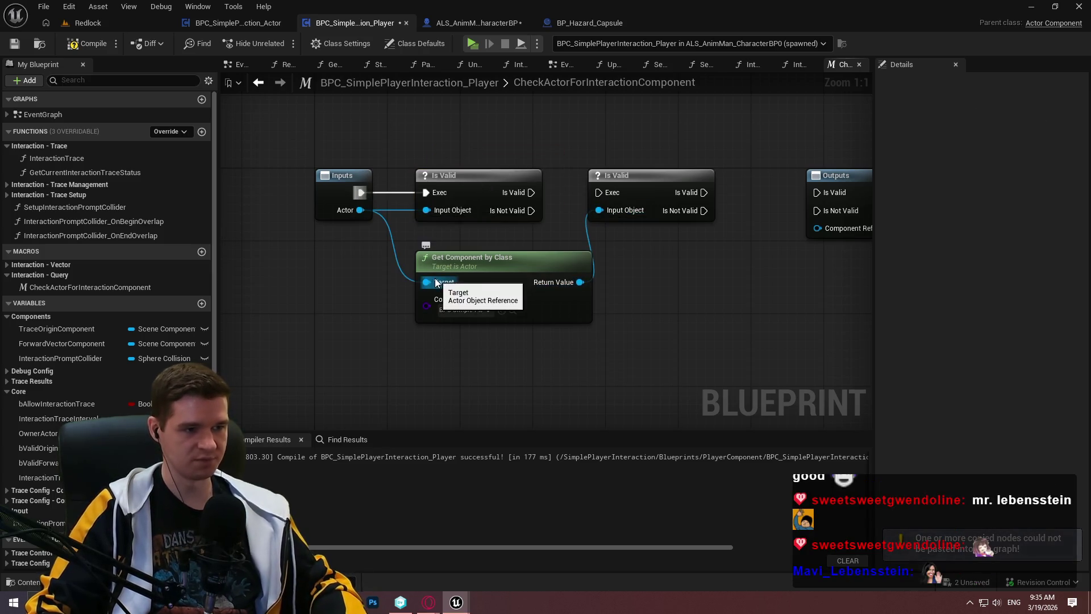
Chain the Actor Is Valid check into the component Is Valid check
{"action": "left_click_drag", "start_coordinate": [435, 284], "coordinate": [379, 307]}
{"action": "type", "text": "actor"}
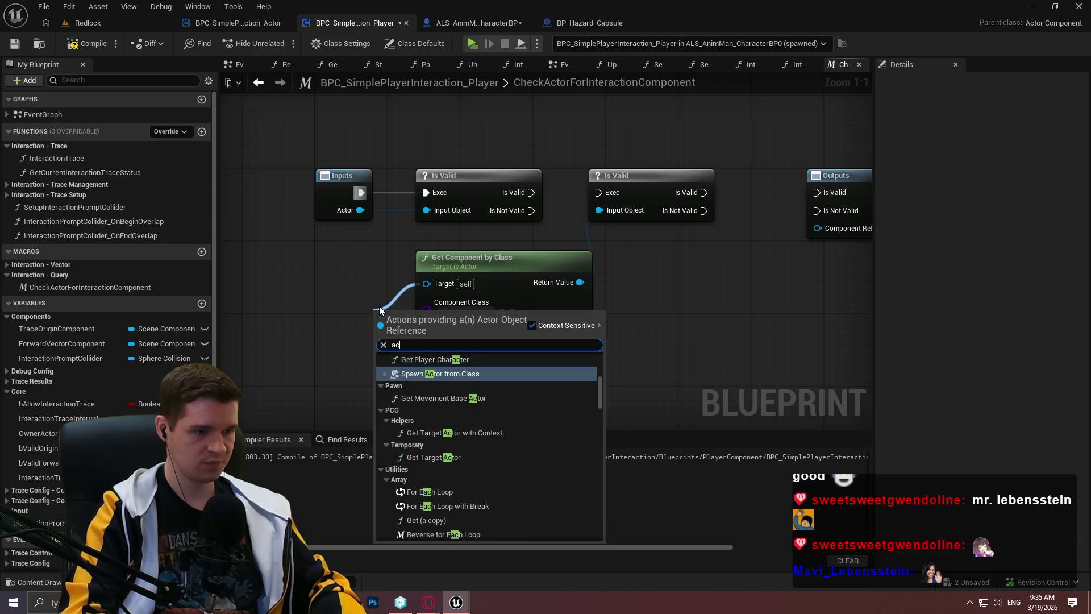
{"action": "scroll", "coordinate": [572, 385], "scroll_direction": "down", "scroll_amount": 5}
{"action": "left_click_drag", "start_coordinate": [604, 399], "coordinate": [599, 535]}
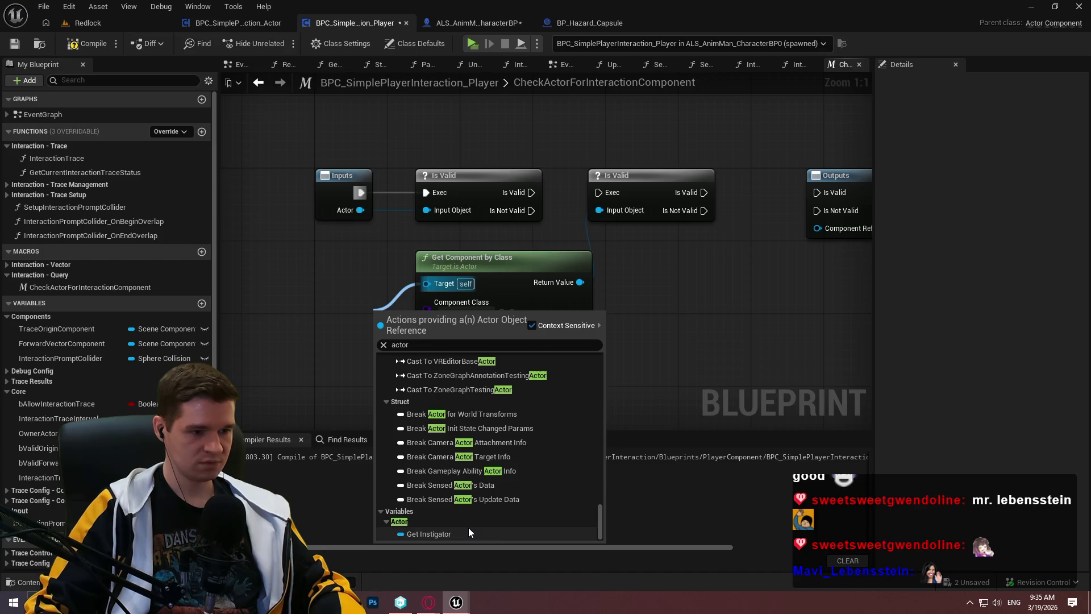
{"action": "key", "text": "Escape"}
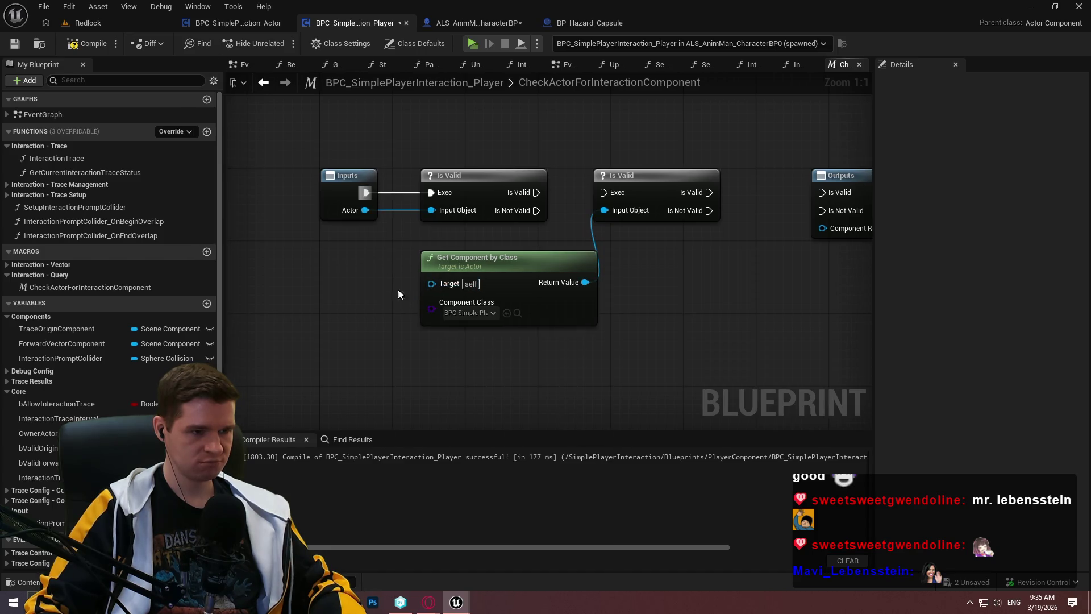
{"action": "left_click_drag", "start_coordinate": [508, 266], "coordinate": [518, 248]}
{"action": "left_click", "coordinate": [624, 341]}
{"action": "left_click_drag", "start_coordinate": [695, 320], "coordinate": [587, 318]}
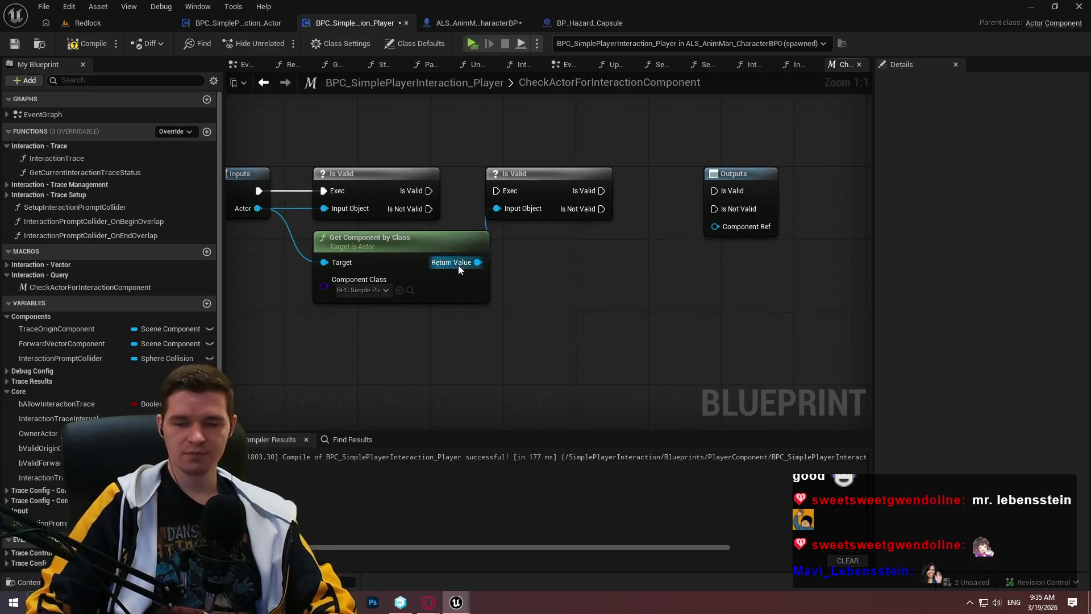
{"action": "left_click_drag", "start_coordinate": [494, 191], "coordinate": [428, 190]}
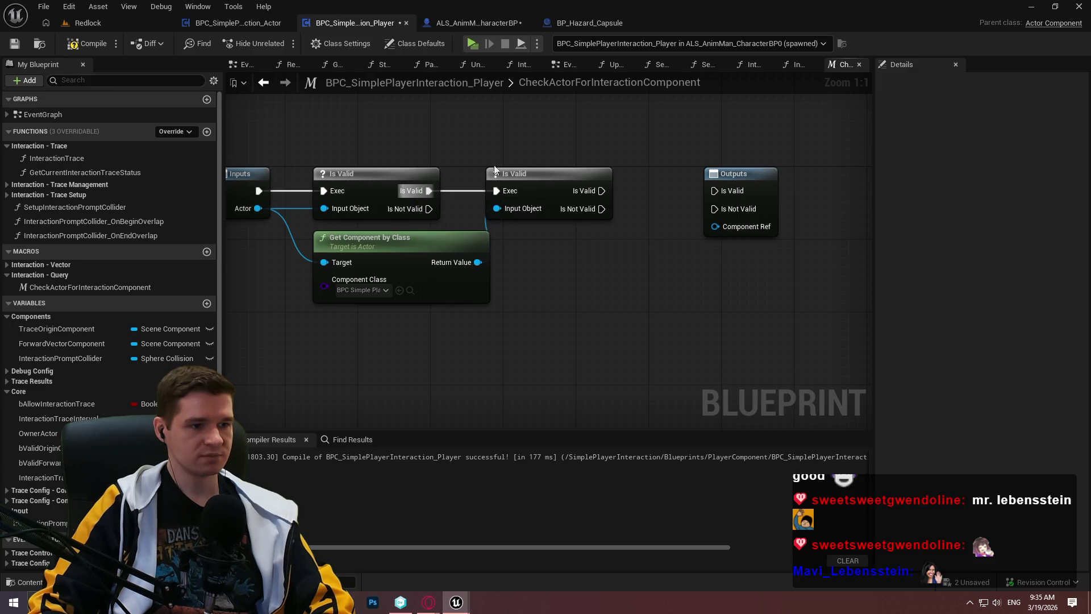
{"action": "left_click_drag", "start_coordinate": [477, 262], "coordinate": [494, 209]}
{"action": "left_click_drag", "start_coordinate": [564, 180], "coordinate": [590, 180]}
{"action": "left_click", "coordinate": [575, 224]}
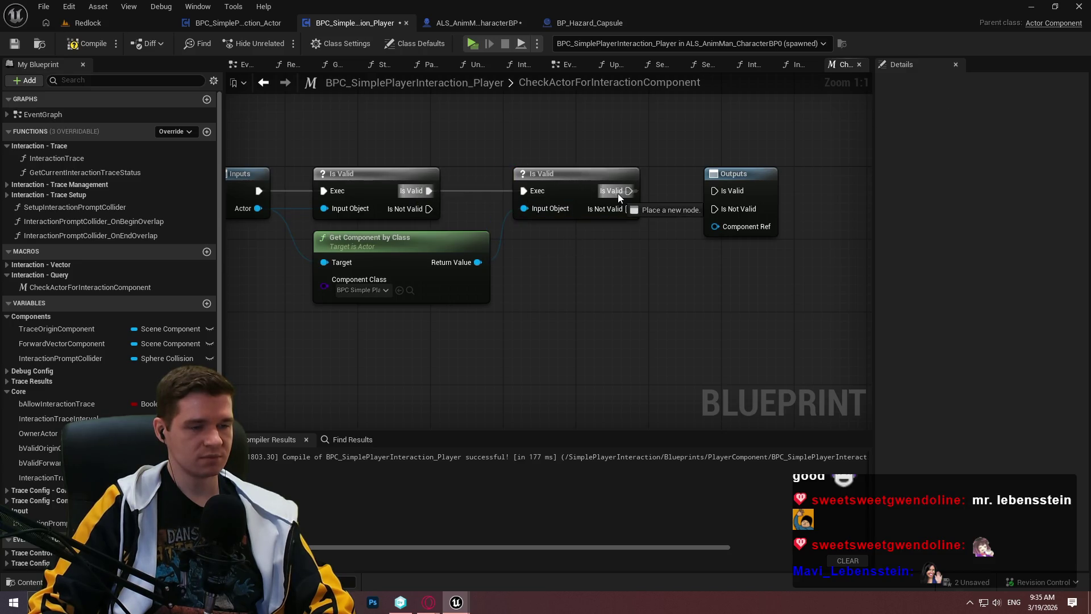
Route both checks' Is Not Valid pins to the Outputs Is Not Valid, tidied with reroutes
{"action": "mouse_move", "coordinate": [428, 209]}
{"action": "left_mouse_down"}
{"action": "mouse_move", "coordinate": [738, 213]}
{"action": "mouse_move", "coordinate": [649, 211]}
{"action": "mouse_move", "coordinate": [725, 213]}
{"action": "left_mouse_up"}
{"action": "mouse_move", "coordinate": [622, 207]}
{"action": "left_mouse_down"}
{"action": "mouse_move", "coordinate": [680, 219]}
{"action": "mouse_move", "coordinate": [666, 164]}
{"action": "left_mouse_up"}
{"action": "double_click", "coordinate": [674, 207]}
{"action": "mouse_move", "coordinate": [677, 209]}
{"action": "left_mouse_down"}
{"action": "mouse_move", "coordinate": [531, 230]}
{"action": "mouse_move", "coordinate": [630, 236]}
{"action": "mouse_move", "coordinate": [738, 209]}
{"action": "left_mouse_up"}
{"action": "double_click", "coordinate": [558, 223]}
{"action": "left_click", "coordinate": [629, 217]}
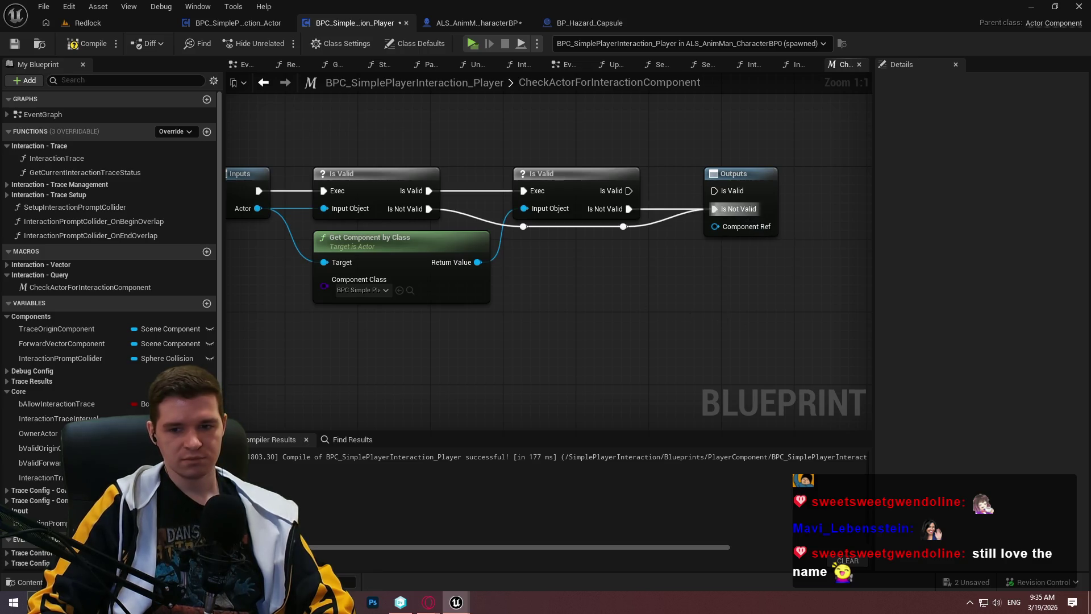
Wire the Return Value into Component Ref via a reroute, then compile
{"action": "left_click_drag", "start_coordinate": [623, 275], "coordinate": [571, 266]}
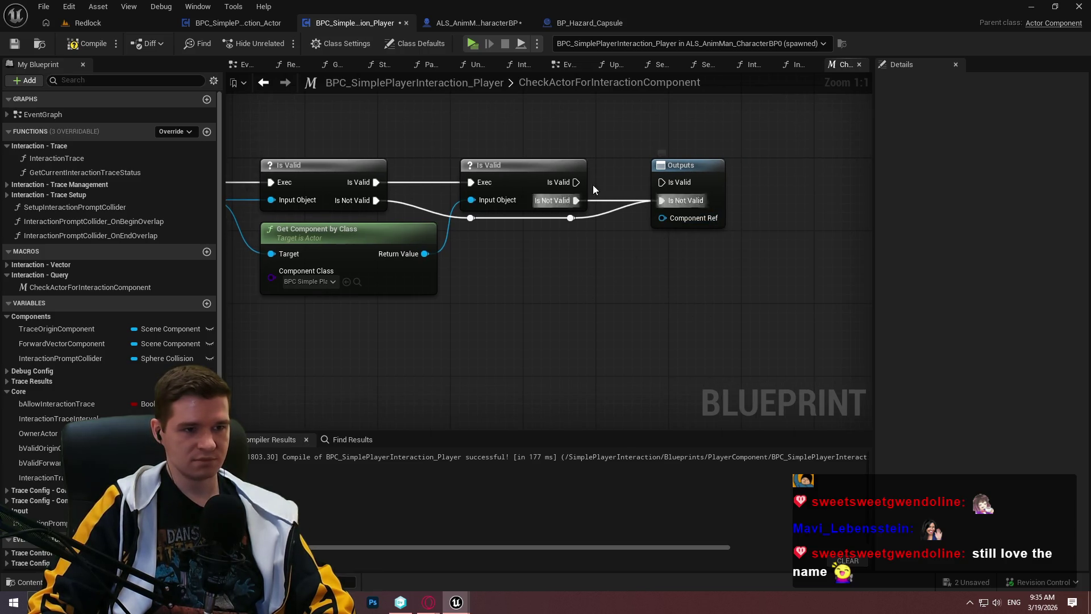
{"action": "mouse_move", "coordinate": [425, 253]}
{"action": "left_mouse_down"}
{"action": "mouse_move", "coordinate": [550, 269]}
{"action": "mouse_move", "coordinate": [662, 219]}
{"action": "mouse_move", "coordinate": [576, 182]}
{"action": "left_mouse_up"}
{"action": "double_click", "coordinate": [578, 228]}
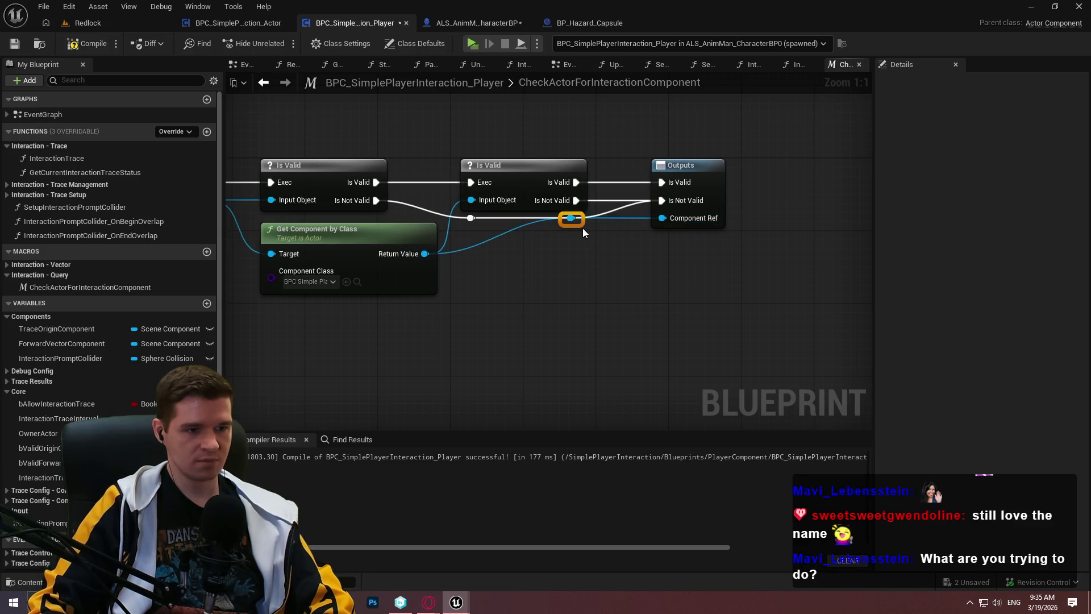
{"action": "left_click_drag", "start_coordinate": [582, 227], "coordinate": [601, 261]}
{"action": "left_click", "coordinate": [562, 313]}
{"action": "left_click_drag", "start_coordinate": [561, 313], "coordinate": [758, 341]}
{"action": "scroll", "coordinate": [758, 341], "scroll_direction": "down", "scroll_amount": 1}
{"action": "left_click_drag", "start_coordinate": [679, 227], "coordinate": [553, 230]}
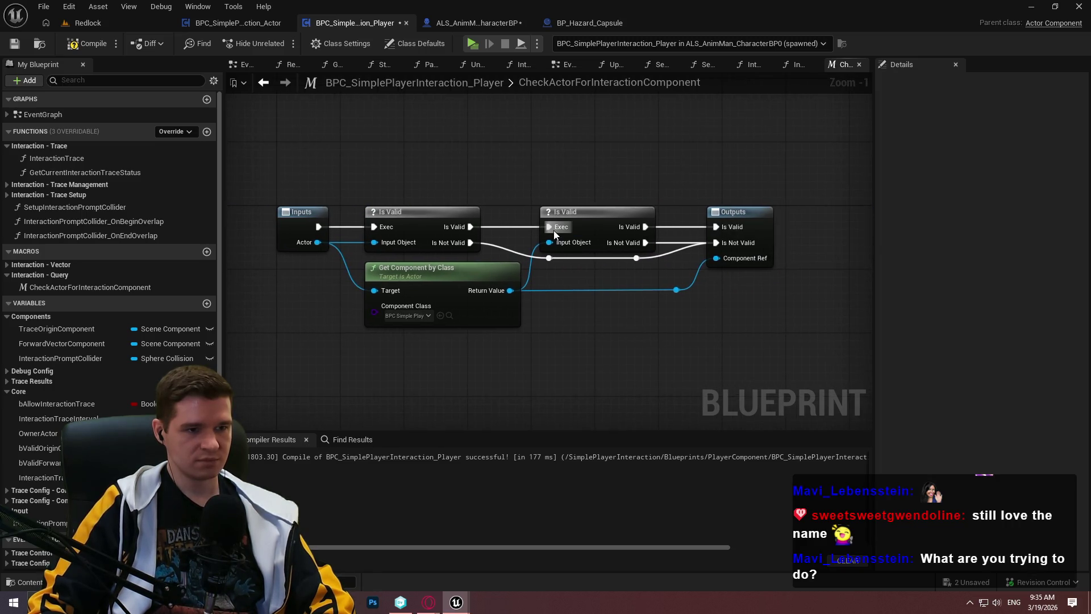
{"action": "left_click", "coordinate": [67, 47]}
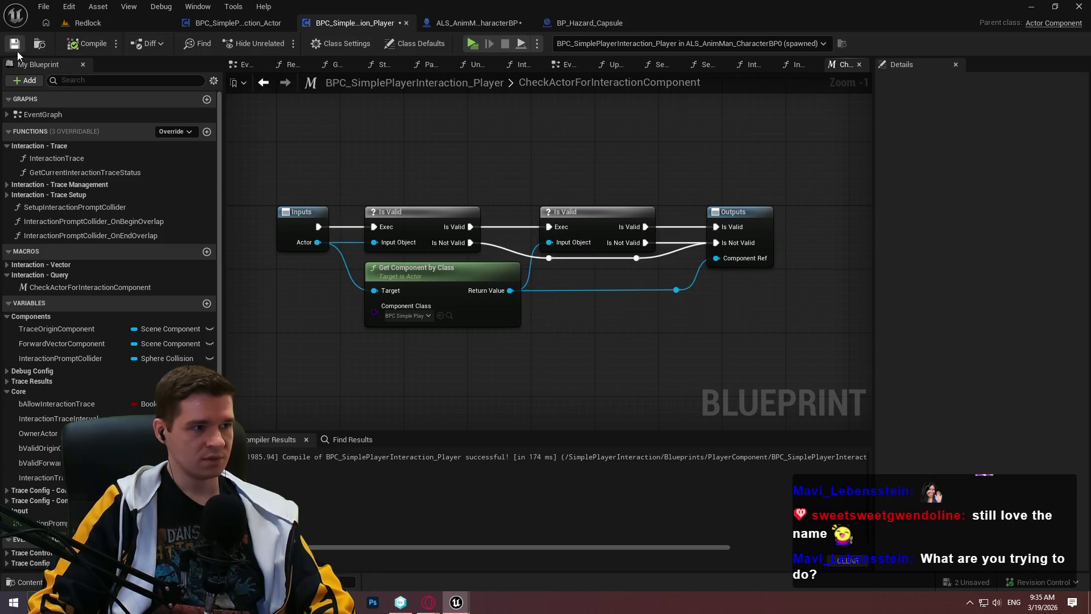
Drag the CheckActorForInteractionComponent macro into InteractionTrace below the existing Is Valid check
{"action": "left_click_drag", "start_coordinate": [719, 99], "coordinate": [562, 99]}
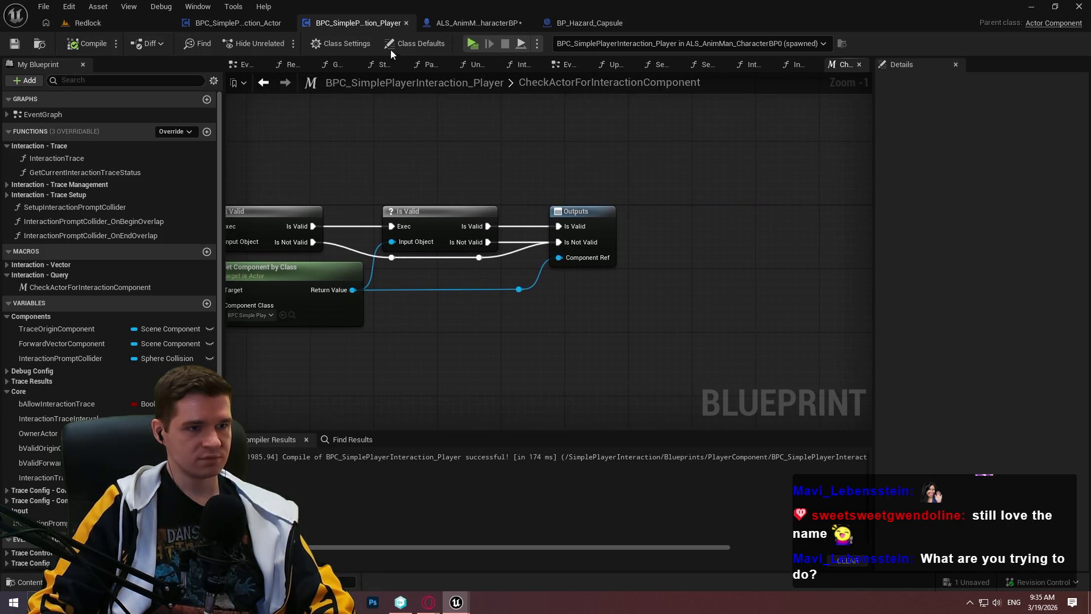
{"action": "double_click", "coordinate": [53, 163]}
{"action": "scroll", "coordinate": [574, 248], "scroll_direction": "down", "scroll_amount": 2}
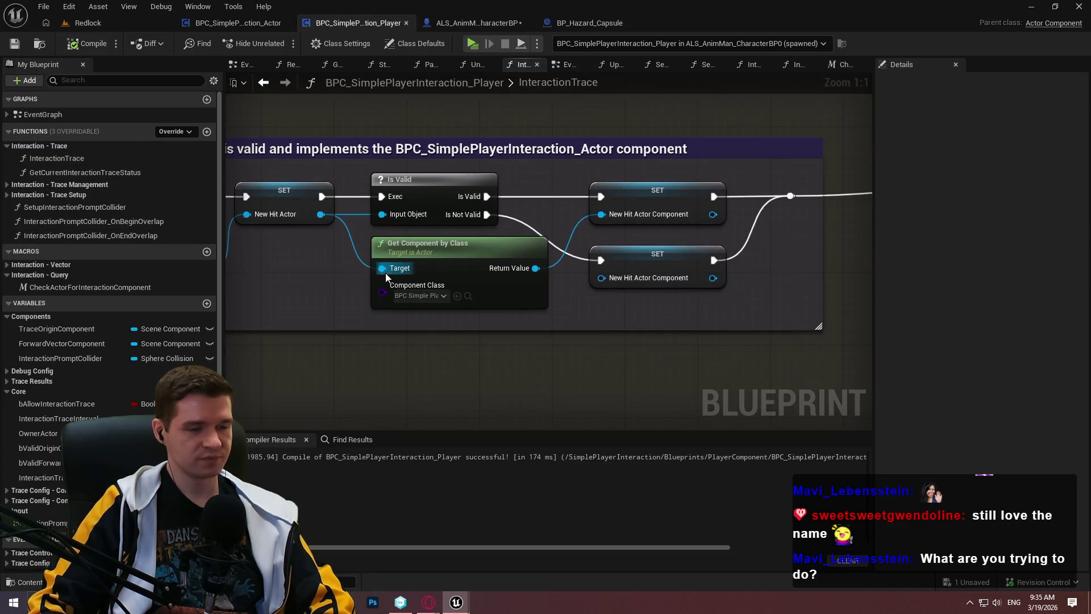
{"action": "left_click_drag", "start_coordinate": [625, 256], "coordinate": [442, 237]}
{"action": "mouse_move", "coordinate": [90, 287]}
{"action": "left_mouse_down"}
{"action": "mouse_move", "coordinate": [564, 361]}
{"action": "mouse_move", "coordinate": [441, 340]}
{"action": "left_mouse_up"}
{"action": "scroll", "coordinate": [440, 339], "scroll_direction": "up", "scroll_amount": 2}
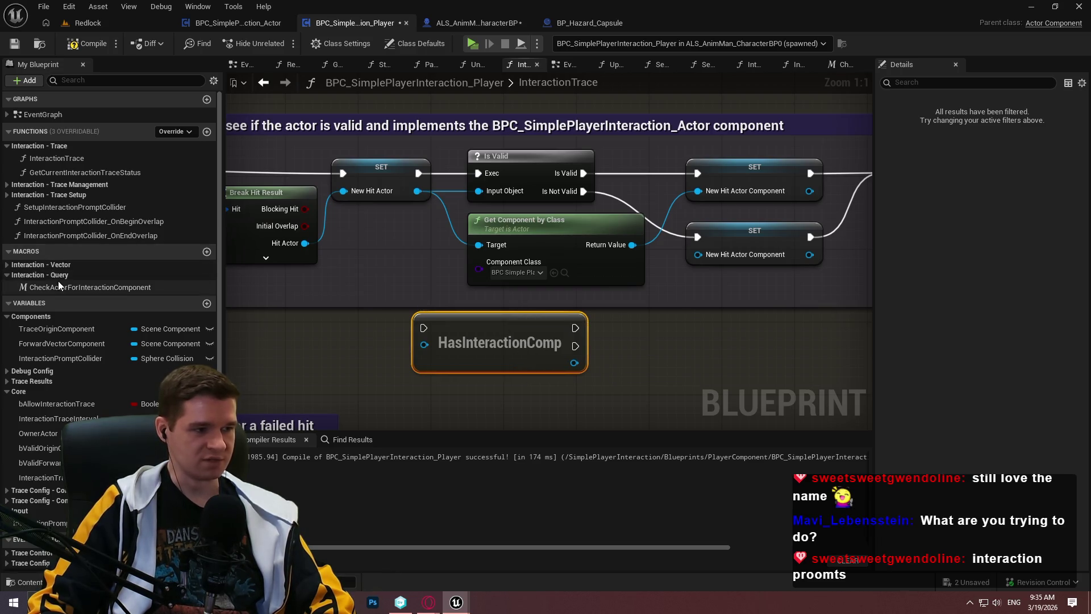
Inspect the macro's inputs and outputs, then begin wiring Hit Actor into its Actor pin
{"action": "double_click", "coordinate": [86, 287]}
{"action": "left_click", "coordinate": [88, 286]}
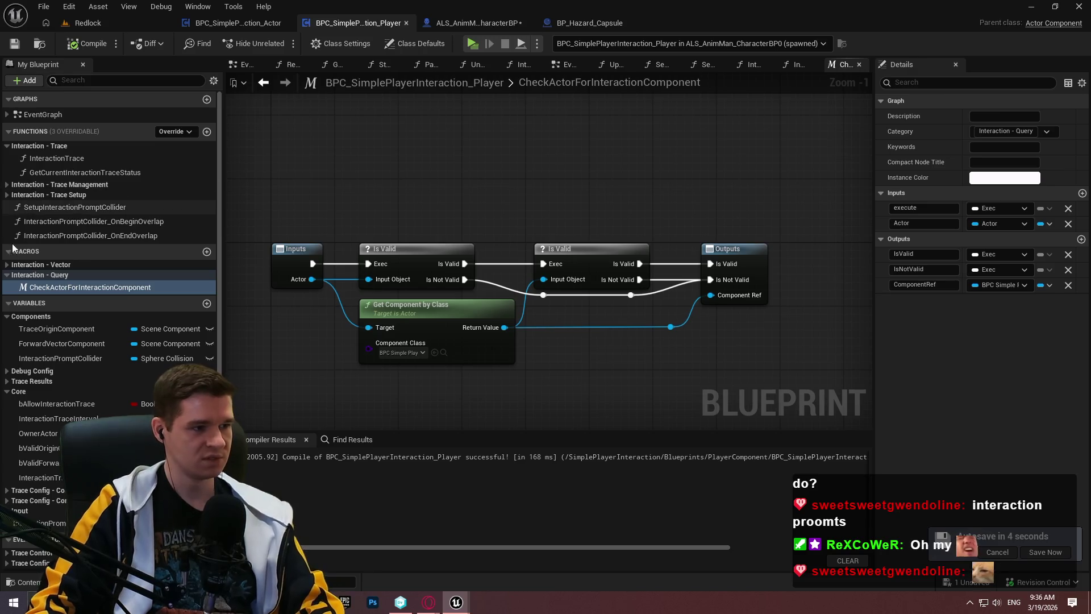
{"action": "double_click", "coordinate": [68, 159]}
{"action": "left_click_drag", "start_coordinate": [689, 373], "coordinate": [754, 385]}
{"action": "mouse_move", "coordinate": [657, 370]}
{"action": "left_mouse_down"}
{"action": "mouse_move", "coordinate": [664, 361]}
{"action": "mouse_move", "coordinate": [537, 341]}
{"action": "mouse_move", "coordinate": [287, 200]}
{"action": "mouse_move", "coordinate": [551, 214]}
{"action": "mouse_move", "coordinate": [516, 220]}
{"action": "mouse_move", "coordinate": [241, 185]}
{"action": "mouse_move", "coordinate": [261, 187]}
{"action": "left_mouse_up"}
{"action": "left_click", "coordinate": [489, 351]}
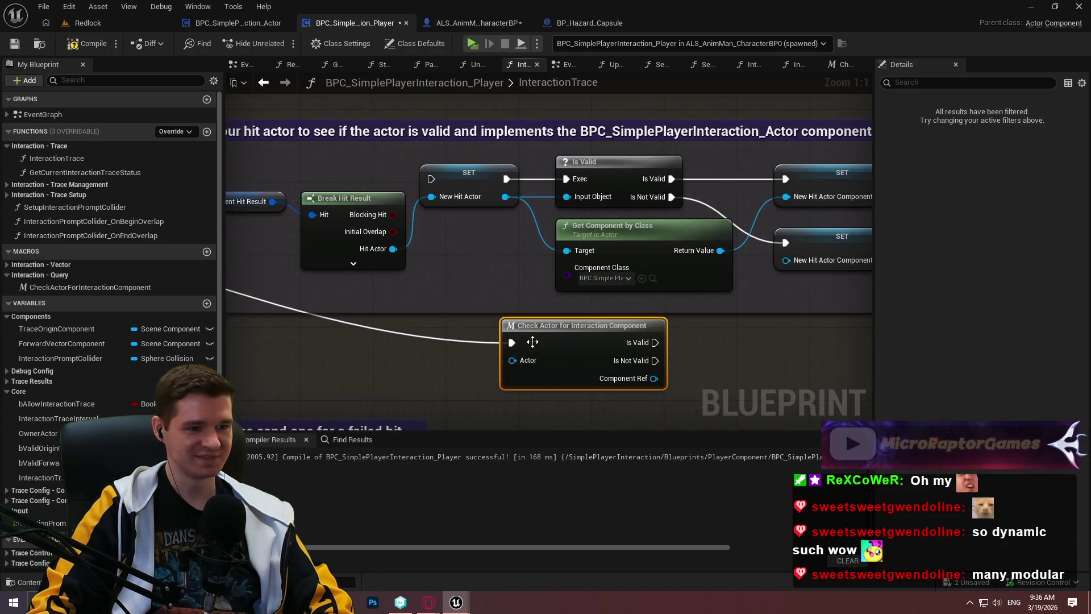
{"action": "mouse_move", "coordinate": [512, 359]}
{"action": "left_mouse_down"}
{"action": "mouse_move", "coordinate": [379, 258]}
{"action": "mouse_move", "coordinate": [394, 249]}
{"action": "left_mouse_up"}
Connect Hit Actor to the macro, Is Valid and Is Not Valid to the two SETs, Component Ref to the top SET
{"action": "left_click", "coordinate": [770, 360]}
{"action": "mouse_move", "coordinate": [655, 342]}
{"action": "left_mouse_down"}
{"action": "mouse_move", "coordinate": [816, 171]}
{"action": "mouse_move", "coordinate": [785, 179]}
{"action": "left_mouse_up"}
{"action": "left_click_drag", "start_coordinate": [655, 360], "coordinate": [785, 243]}
{"action": "mouse_move", "coordinate": [654, 378]}
{"action": "left_mouse_down"}
{"action": "mouse_move", "coordinate": [742, 243]}
{"action": "mouse_move", "coordinate": [631, 181]}
{"action": "mouse_move", "coordinate": [612, 199]}
{"action": "left_mouse_up"}
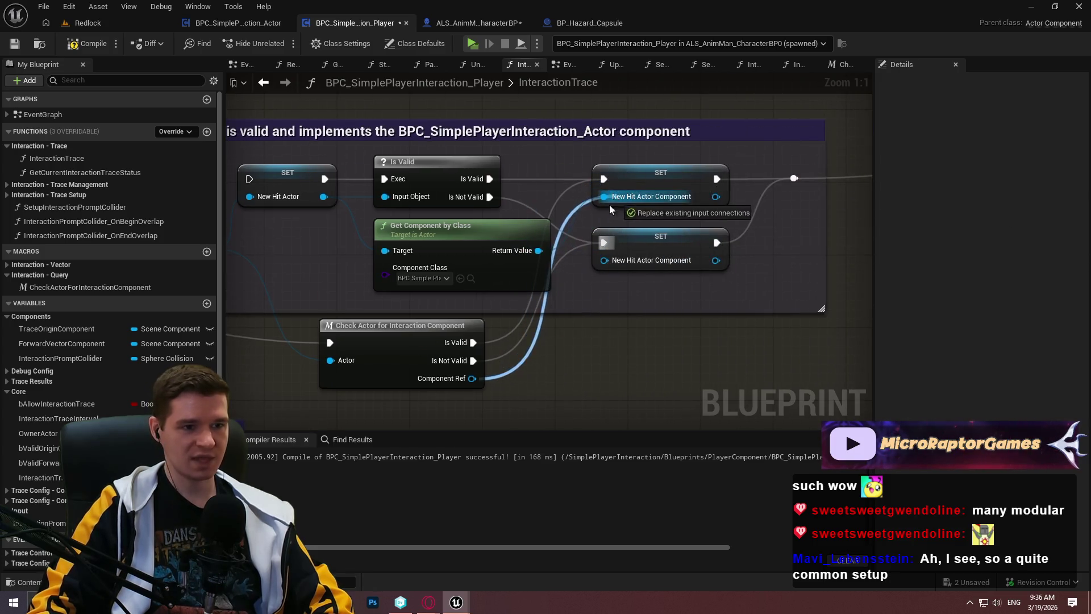
{"action": "scroll", "coordinate": [540, 216], "scroll_direction": "down", "scroll_amount": 1}
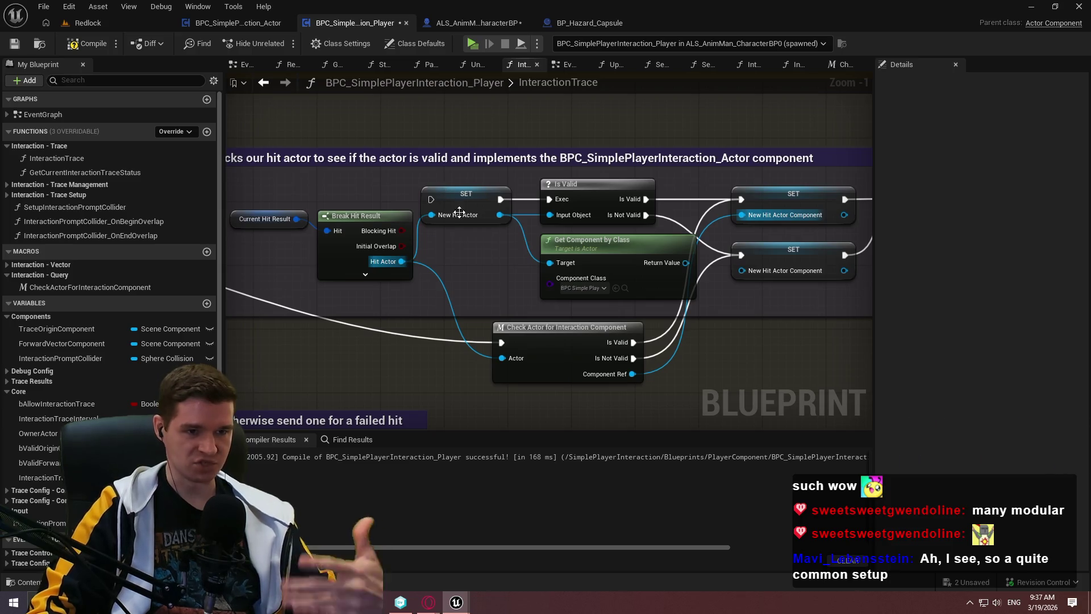
Delete the old Is Valid and Get Component by Class nodes and line up the macro and hit result nodes
{"action": "left_click_drag", "start_coordinate": [827, 288], "coordinate": [775, 298]}
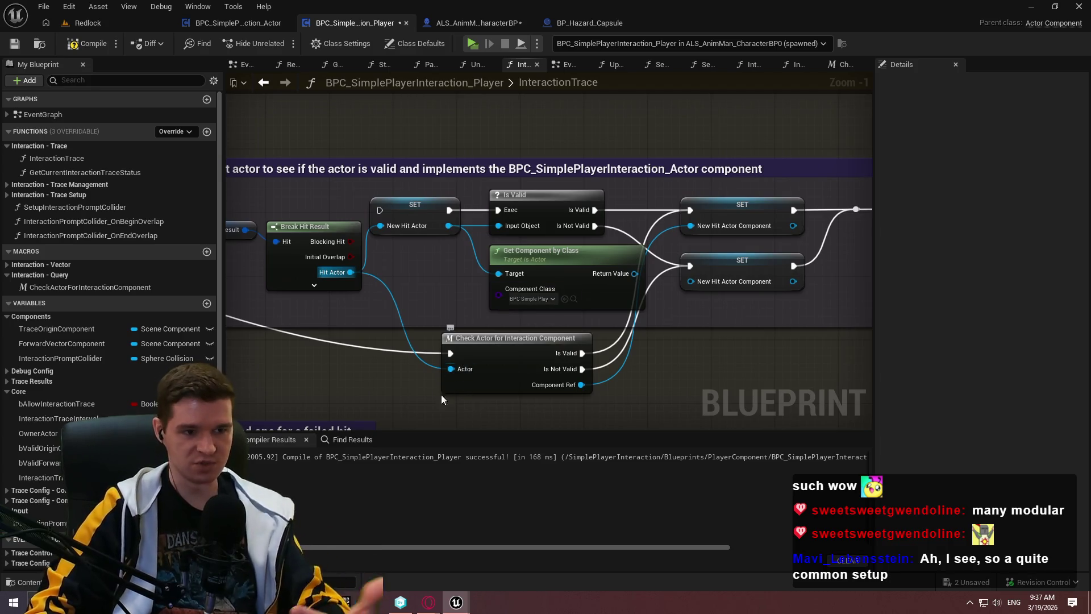
{"action": "left_click_drag", "start_coordinate": [396, 193], "coordinate": [577, 281]}
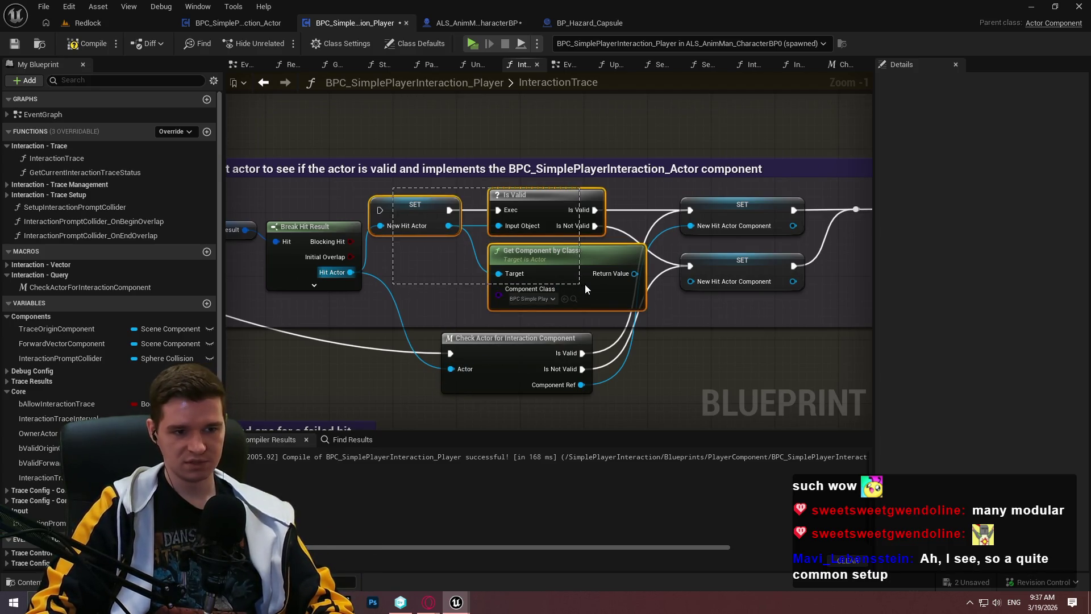
{"action": "key", "text": "Delete"}
{"action": "mouse_move", "coordinate": [654, 335]}
{"action": "left_mouse_down"}
{"action": "mouse_move", "coordinate": [650, 207]}
{"action": "mouse_move", "coordinate": [695, 199]}
{"action": "left_mouse_up"}
{"action": "left_click", "coordinate": [594, 295]}
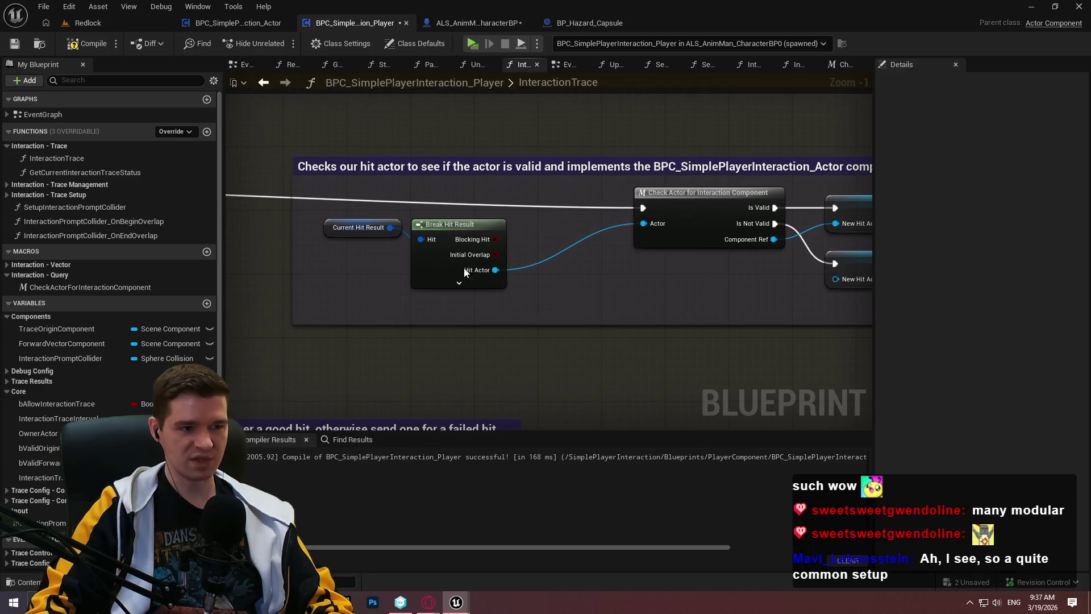
{"action": "left_click_drag", "start_coordinate": [517, 290], "coordinate": [321, 216]}
{"action": "scroll", "coordinate": [714, 248], "scroll_direction": "down", "scroll_amount": 1}
{"action": "left_click_drag", "start_coordinate": [715, 248], "coordinate": [792, 240]}
{"action": "left_click_drag", "start_coordinate": [623, 224], "coordinate": [719, 226]}
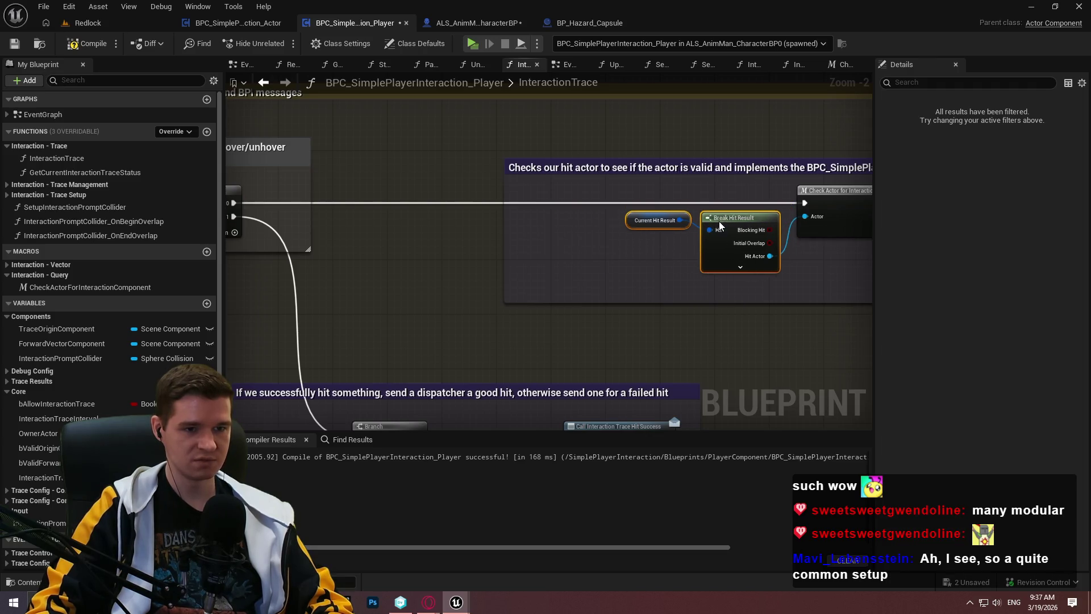
{"action": "left_click", "coordinate": [803, 267]}
Resize the hit-actor comment box around the new nodes and compile
{"action": "mouse_move", "coordinate": [389, 206]}
{"action": "left_mouse_down"}
{"action": "mouse_move", "coordinate": [504, 216]}
{"action": "mouse_move", "coordinate": [457, 220]}
{"action": "left_mouse_up"}
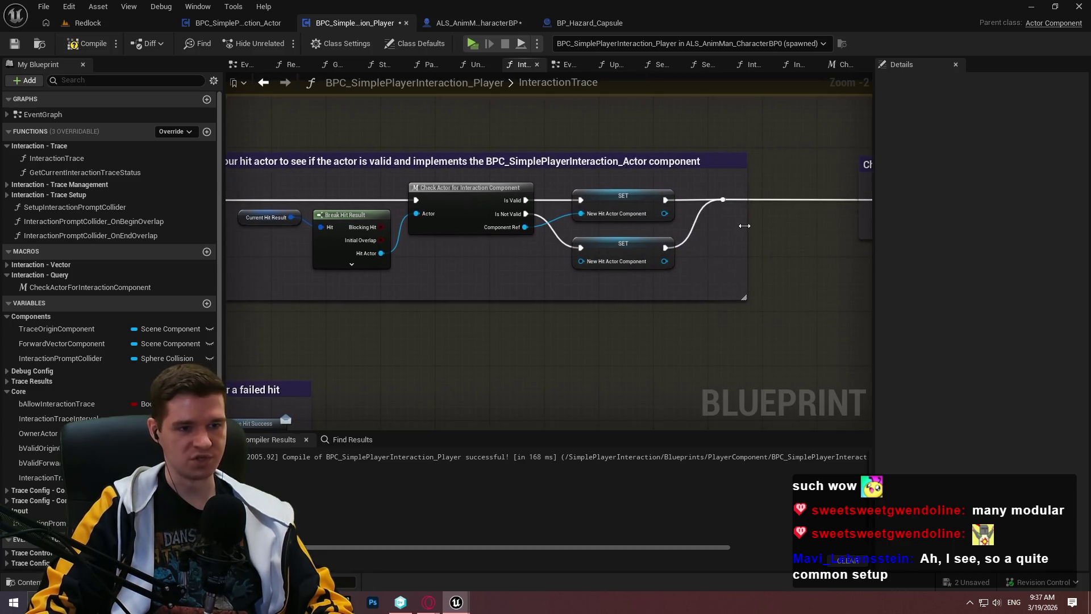
{"action": "scroll", "coordinate": [706, 243], "scroll_direction": "down", "scroll_amount": 2}
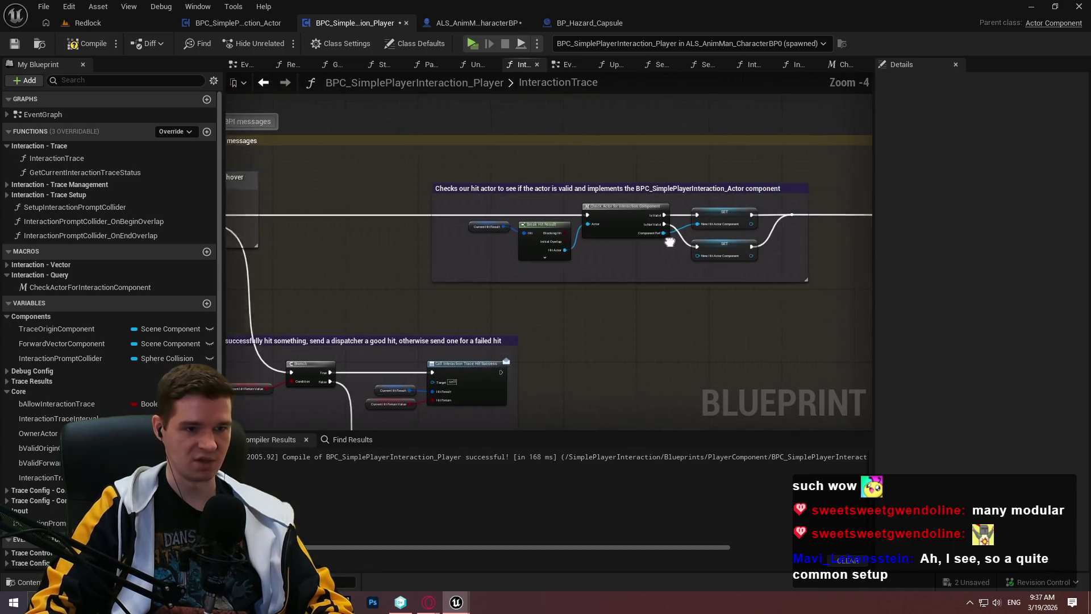
{"action": "left_click", "coordinate": [609, 196]}
{"action": "left_click_drag", "start_coordinate": [609, 196], "coordinate": [586, 196]}
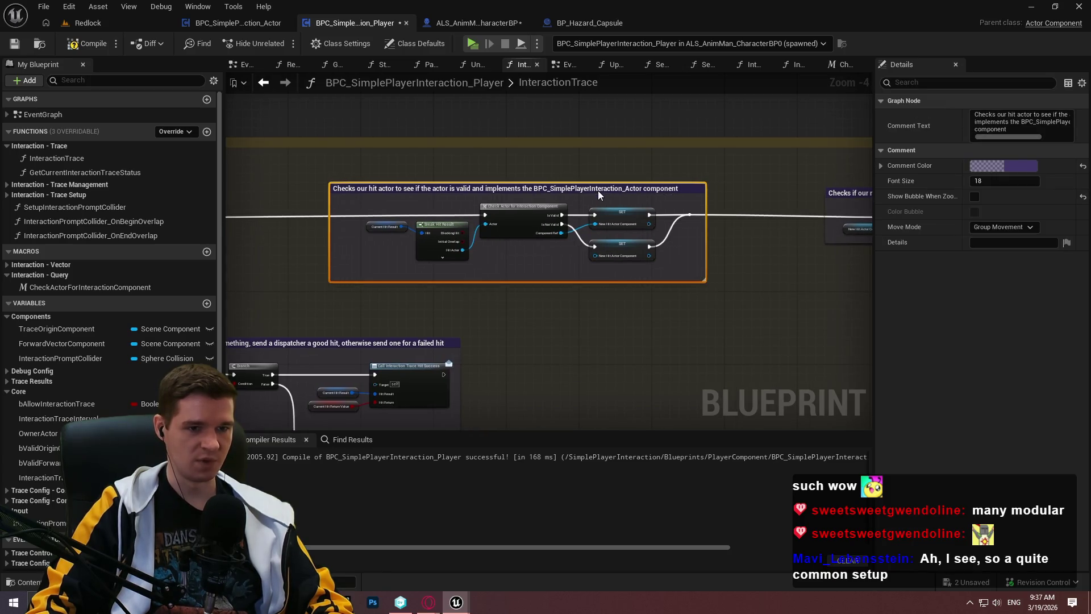
{"action": "scroll", "coordinate": [506, 218], "scroll_direction": "up", "scroll_amount": 2}
{"action": "left_click_drag", "start_coordinate": [773, 216], "coordinate": [650, 200]}
{"action": "left_click", "coordinate": [793, 262]}
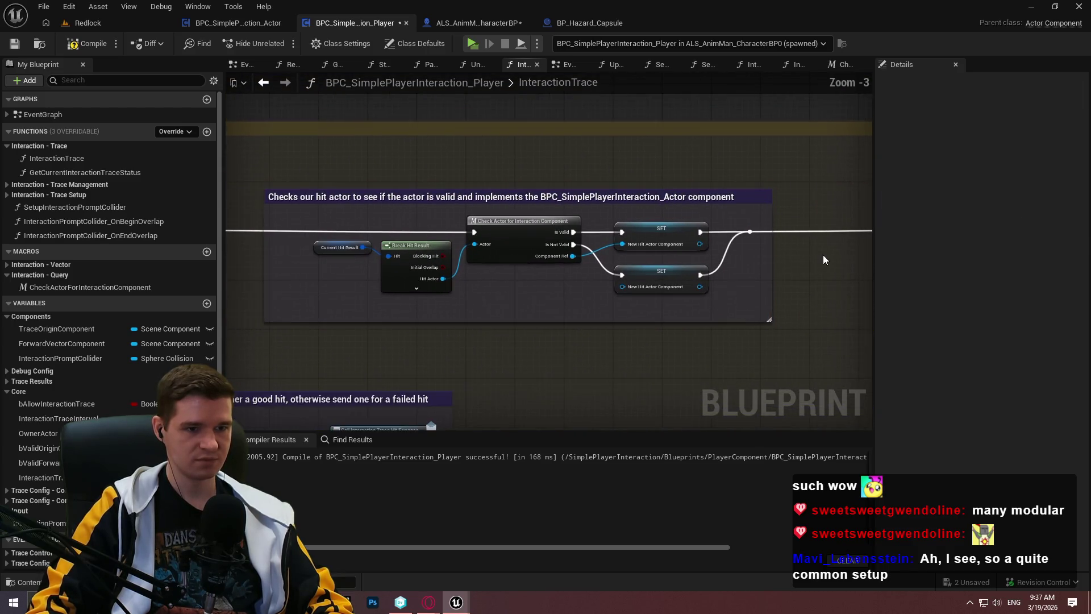
{"action": "scroll", "coordinate": [674, 233], "scroll_direction": "up", "scroll_amount": 1}
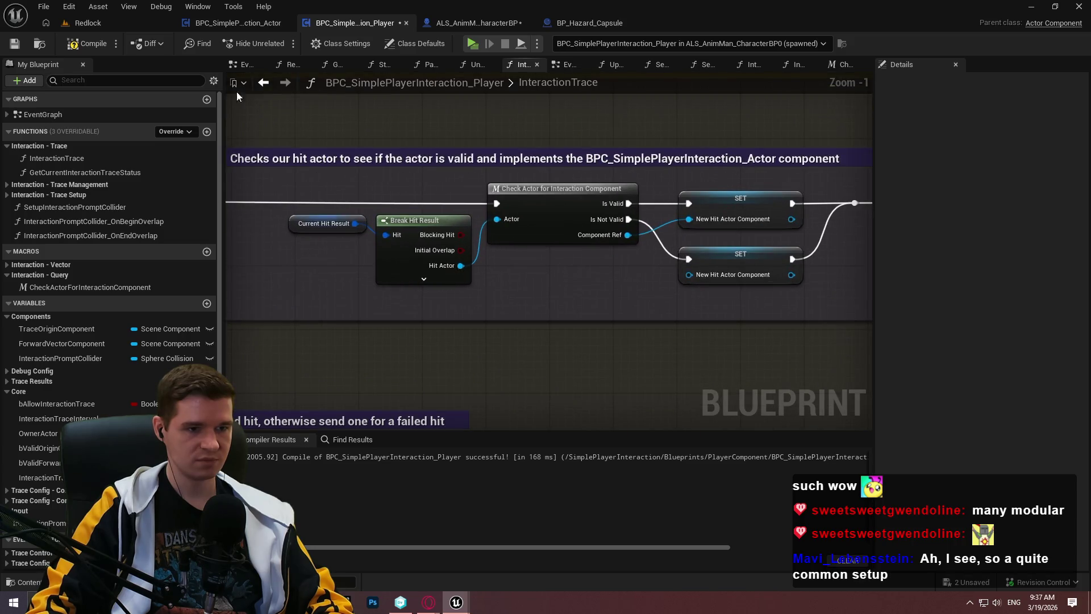
{"action": "left_click", "coordinate": [85, 43]}
In OnBeginOverlap, run the Check Actor for Interaction Component macro on Other Actor after the event, then compile and save
{"action": "left_click", "coordinate": [14, 44]}
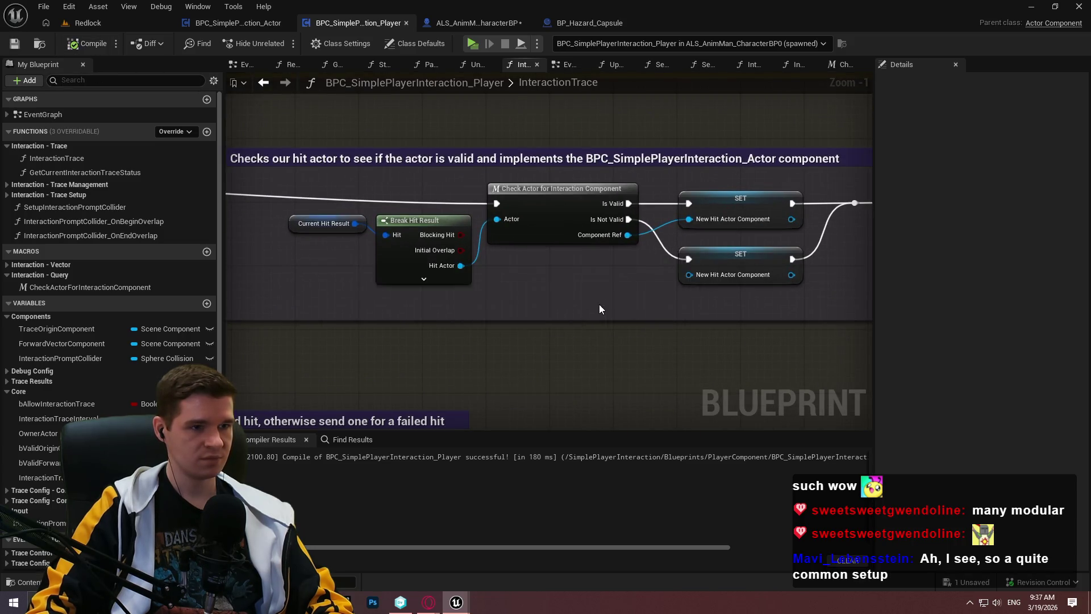
{"action": "double_click", "coordinate": [68, 221]}
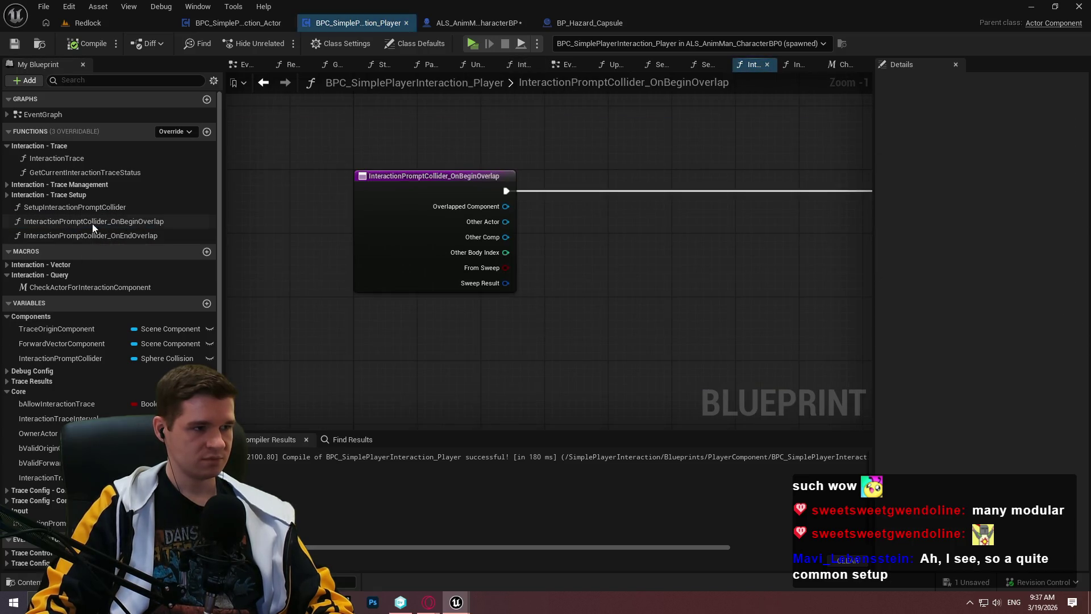
{"action": "left_click_drag", "start_coordinate": [59, 290], "coordinate": [652, 227]}
{"action": "scroll", "coordinate": [637, 267], "scroll_direction": "up", "scroll_amount": 1}
{"action": "left_click_drag", "start_coordinate": [577, 213], "coordinate": [477, 212]}
{"action": "mouse_move", "coordinate": [577, 196]}
{"action": "left_mouse_down"}
{"action": "mouse_move", "coordinate": [468, 173]}
{"action": "mouse_move", "coordinate": [477, 178]}
{"action": "left_mouse_up"}
{"action": "left_click_drag", "start_coordinate": [607, 183], "coordinate": [563, 167]}
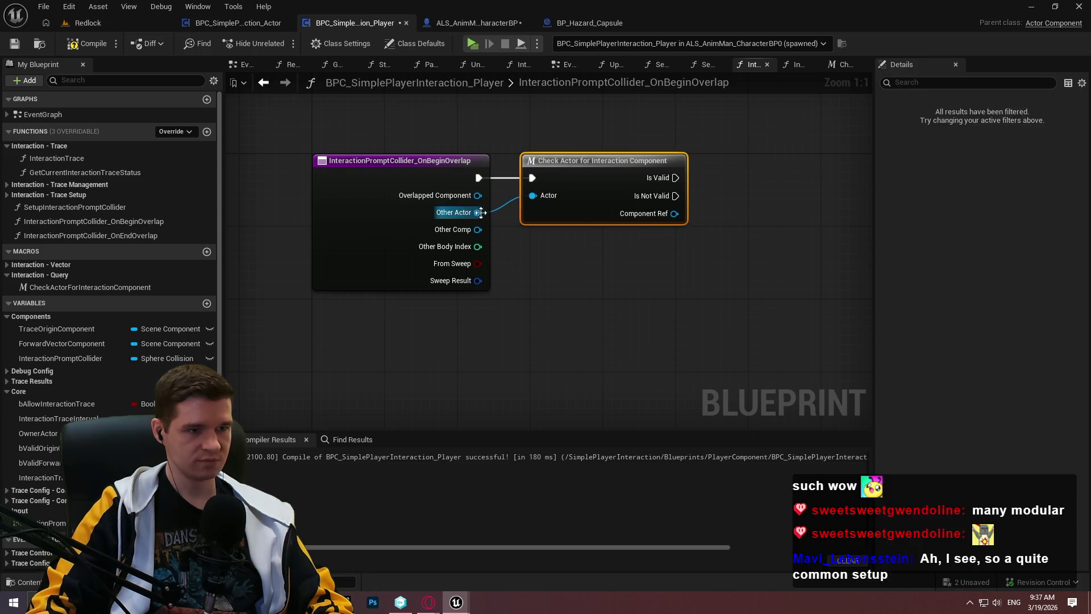
{"action": "scroll", "coordinate": [568, 271], "scroll_direction": "down", "scroll_amount": 1}
{"action": "left_click", "coordinate": [87, 43]}
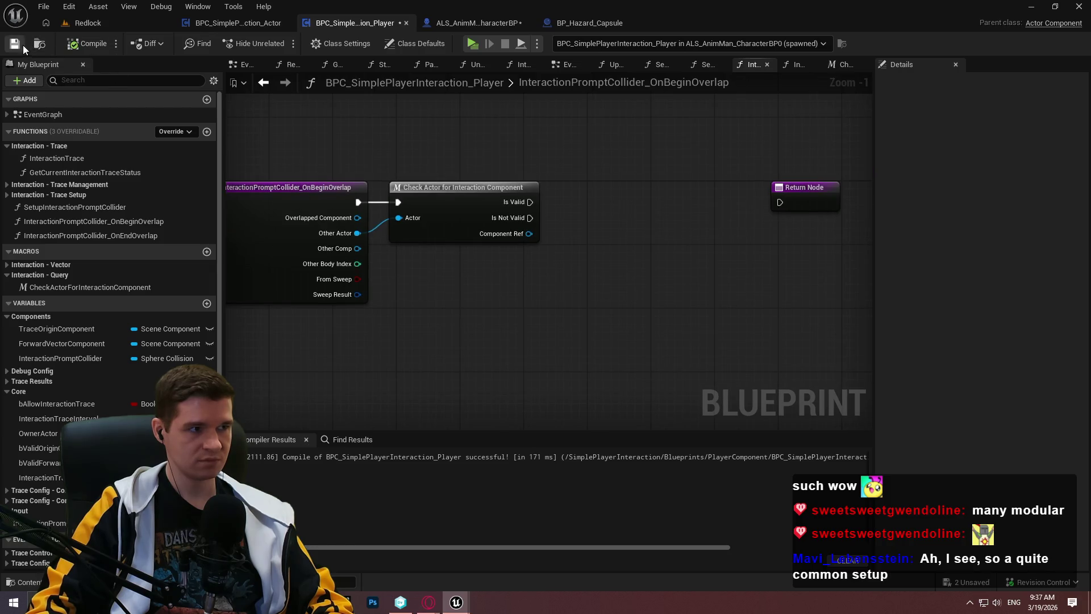
{"action": "key", "text": "ctrl+s"}
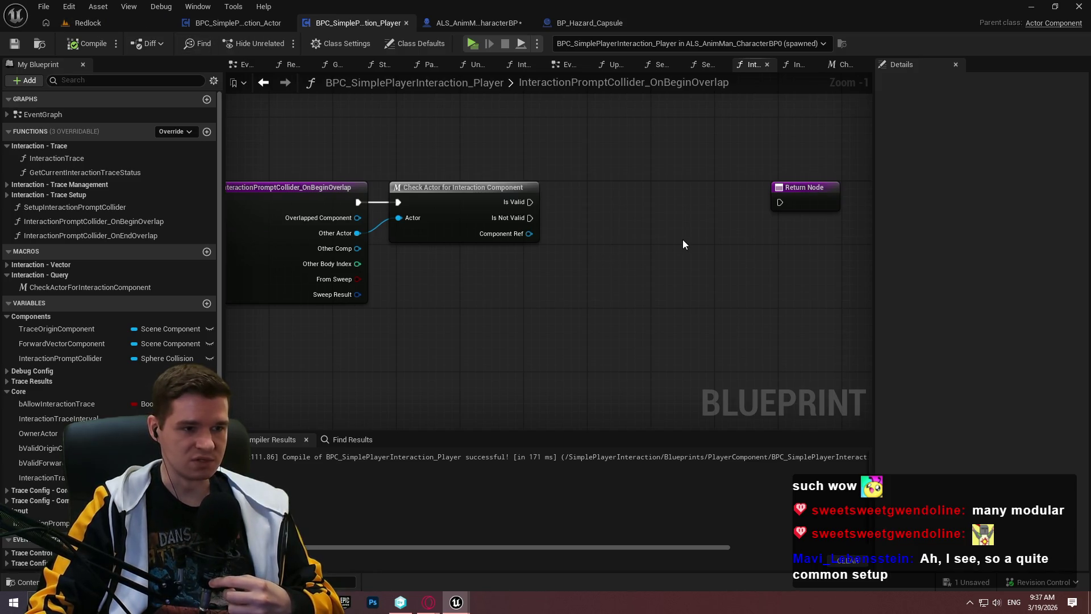
Browse the SimplePlayerInteraction plugin's Blueprints folder and open BPI_SimplePlayerInteraction_Actor
{"action": "left_click", "coordinate": [82, 23]}
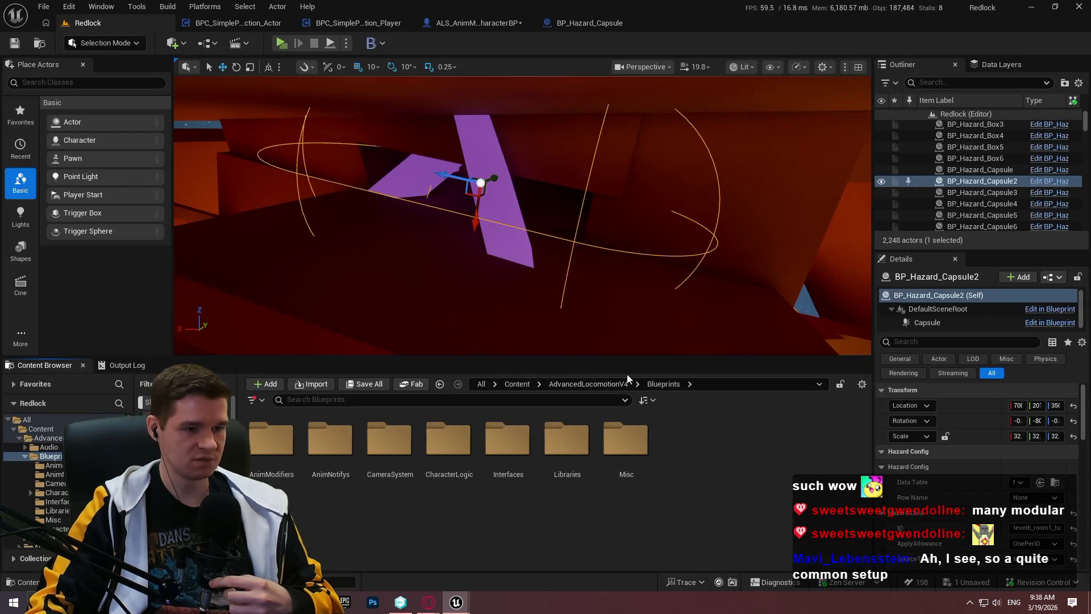
{"action": "scroll", "coordinate": [18, 538], "scroll_direction": "down", "scroll_amount": 10}
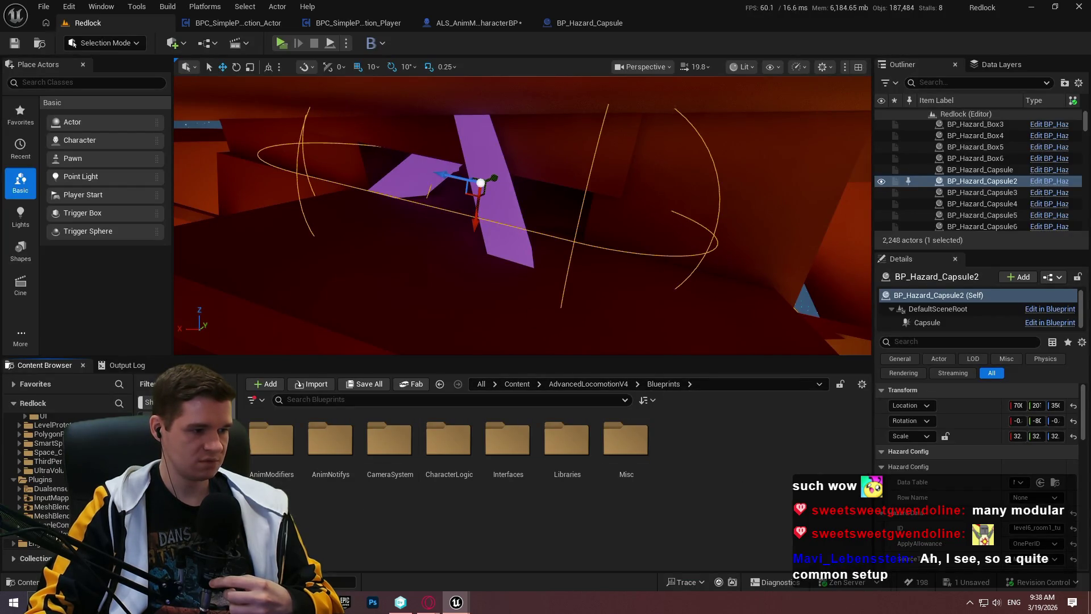
{"action": "left_click", "coordinate": [45, 534]}
{"action": "left_click", "coordinate": [389, 449]}
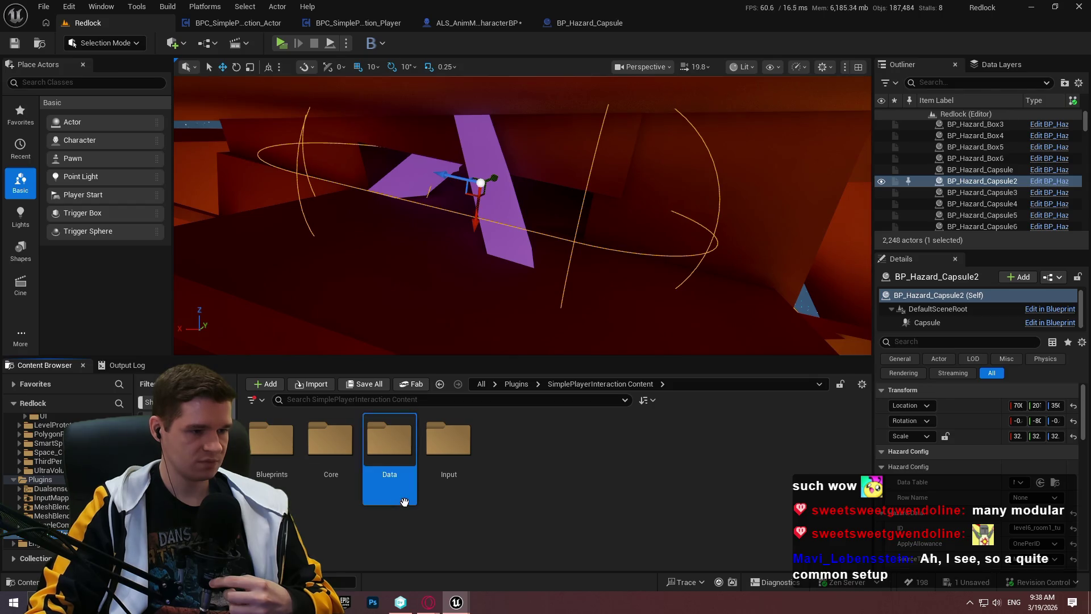
{"action": "double_click", "coordinate": [272, 443]}
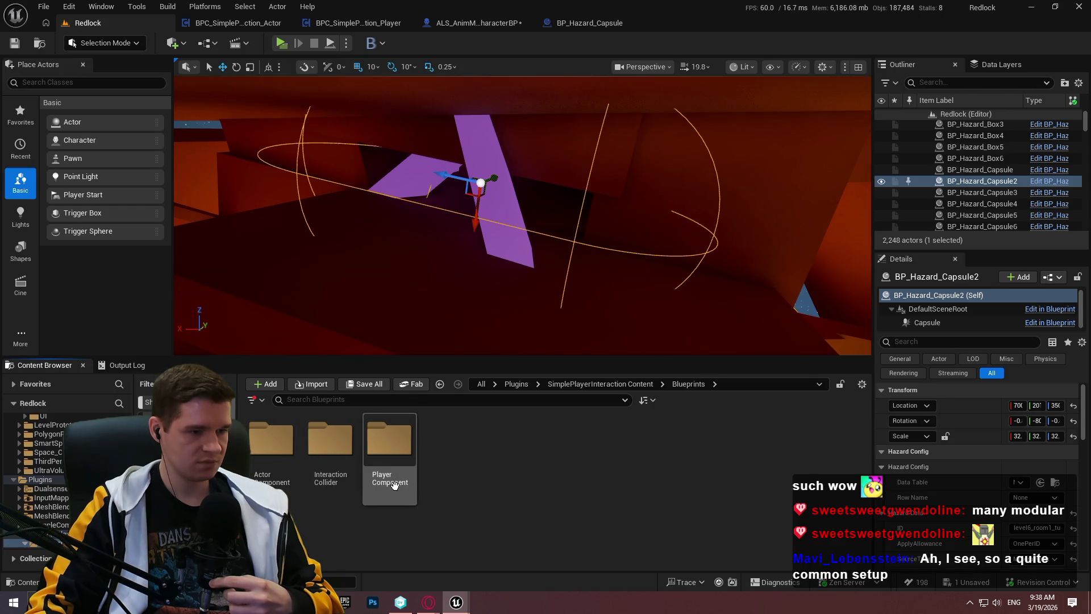
{"action": "double_click", "coordinate": [272, 443]}
{"action": "double_click", "coordinate": [330, 443]}
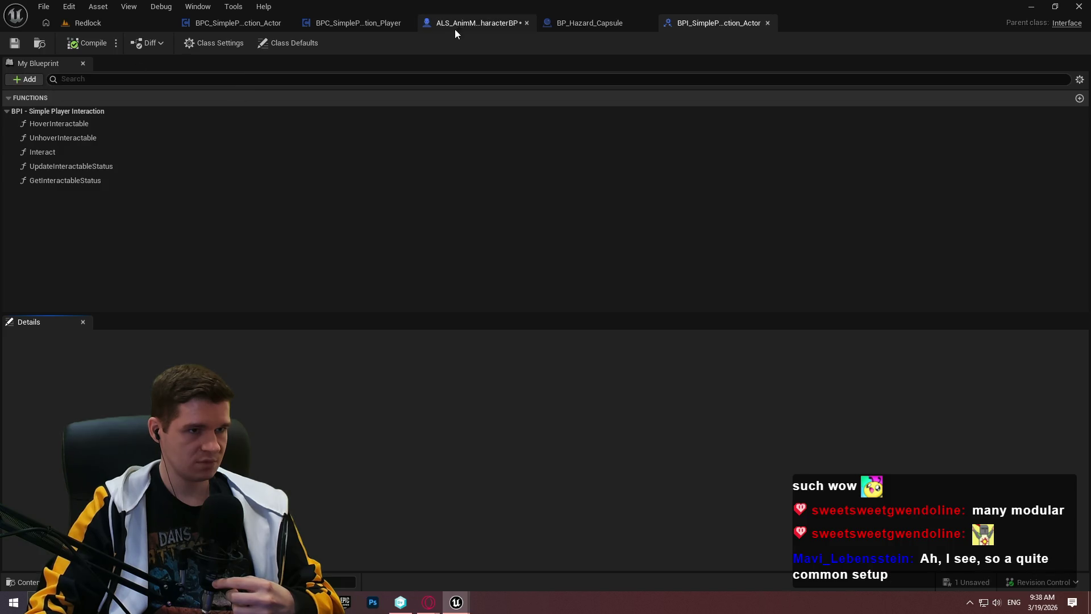
Glance at the player component tabs, then return to the interface and start adding a new function
{"action": "left_click", "coordinate": [270, 24]}
{"action": "left_click", "coordinate": [372, 25]}
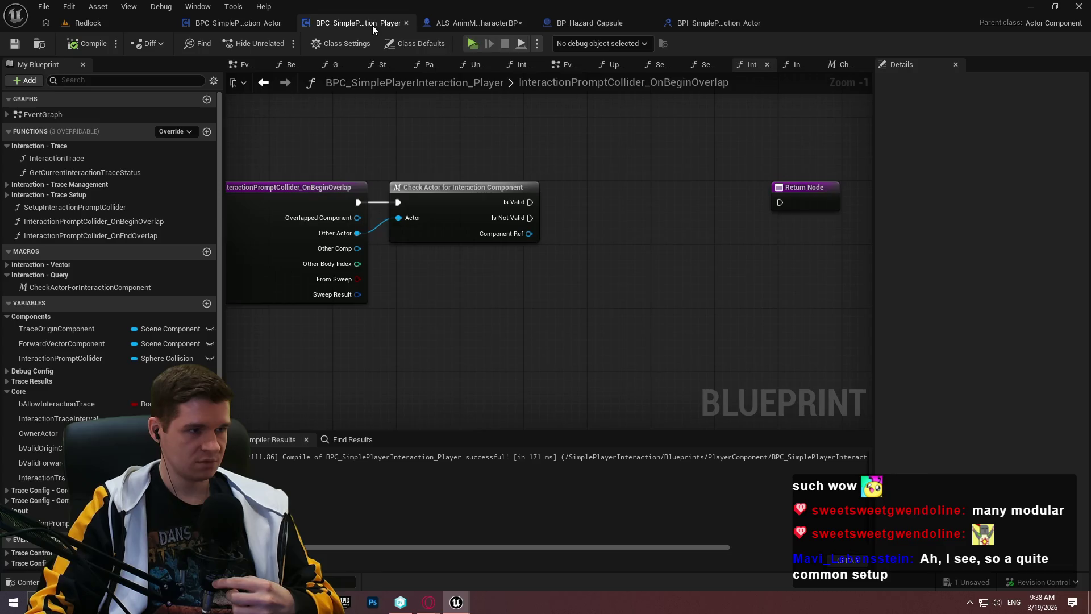
{"action": "left_click", "coordinate": [717, 22]}
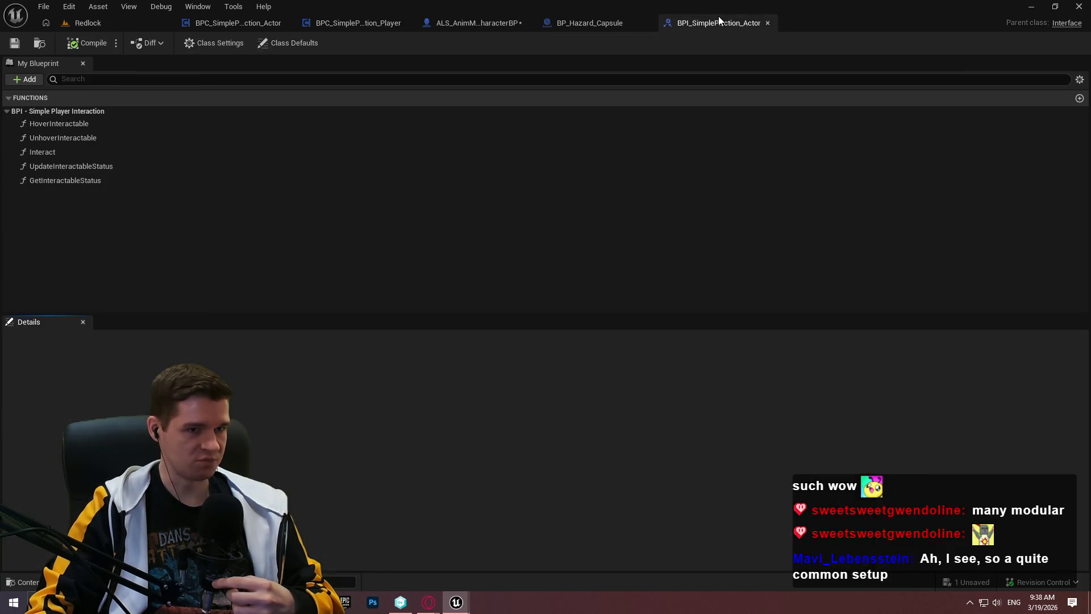
{"action": "left_click", "coordinate": [25, 81]}
Add an interface function named InteractionPromptColliderBeginOverlap
{"action": "left_click", "coordinate": [70, 124]}
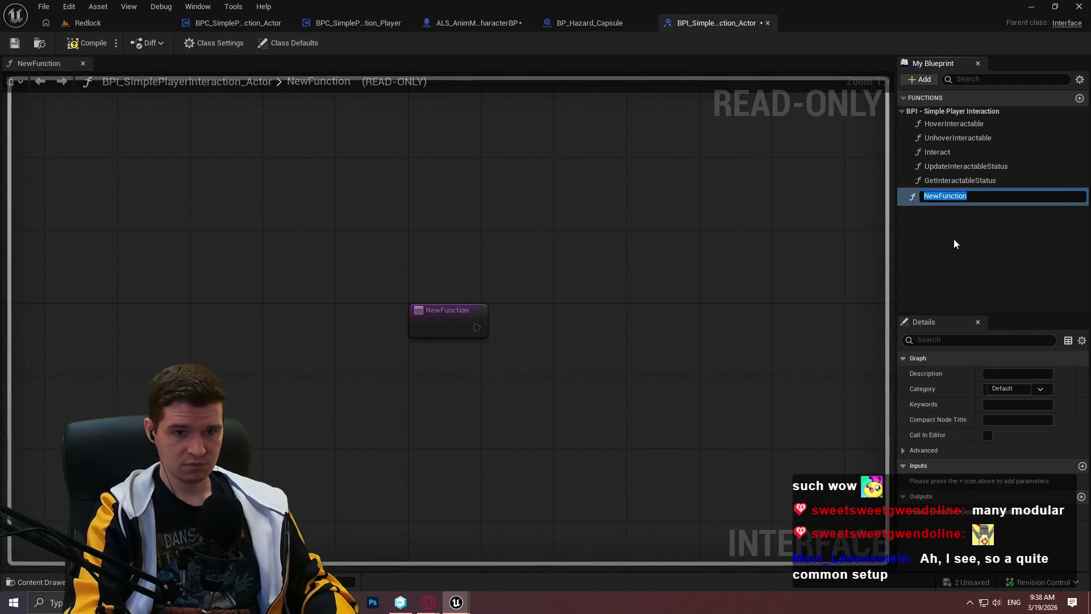
{"action": "type", "text": "Interac"}
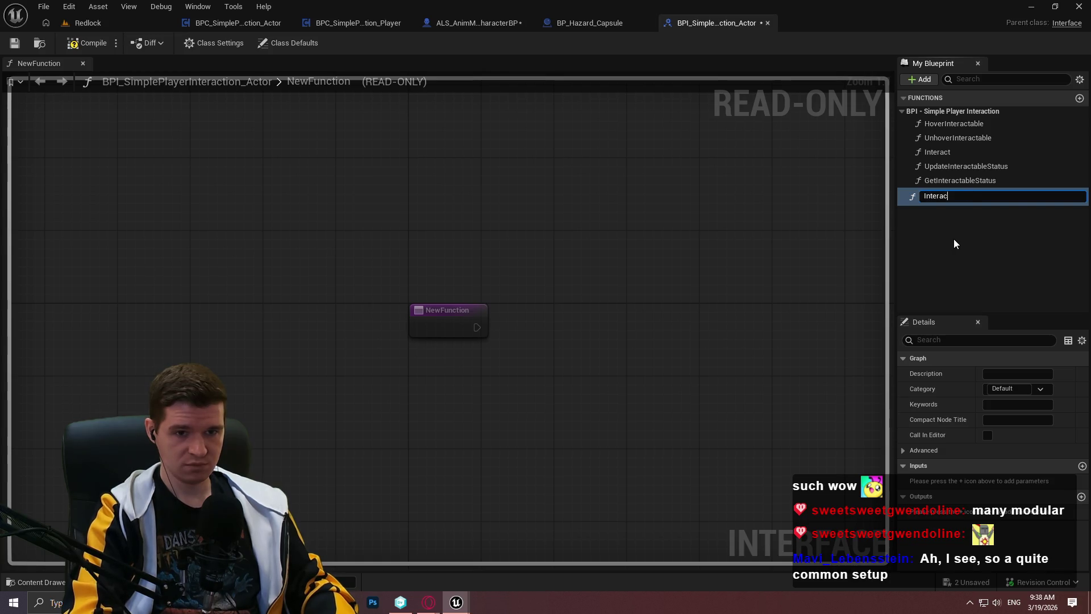
{"action": "type", "text": "tionPrompt"}
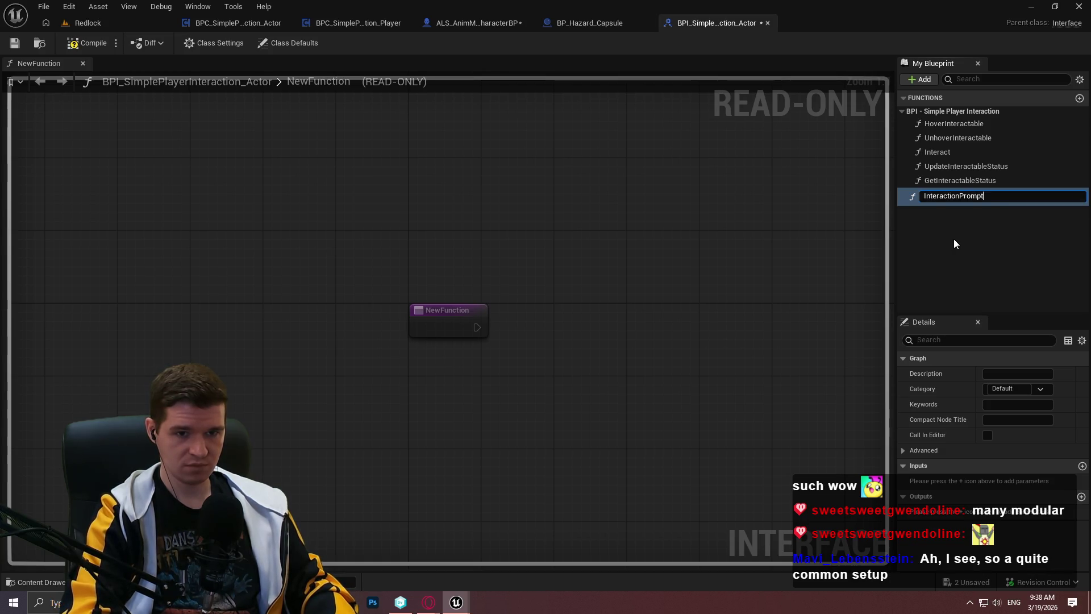
{"action": "type", "text": "ColliderHover"}
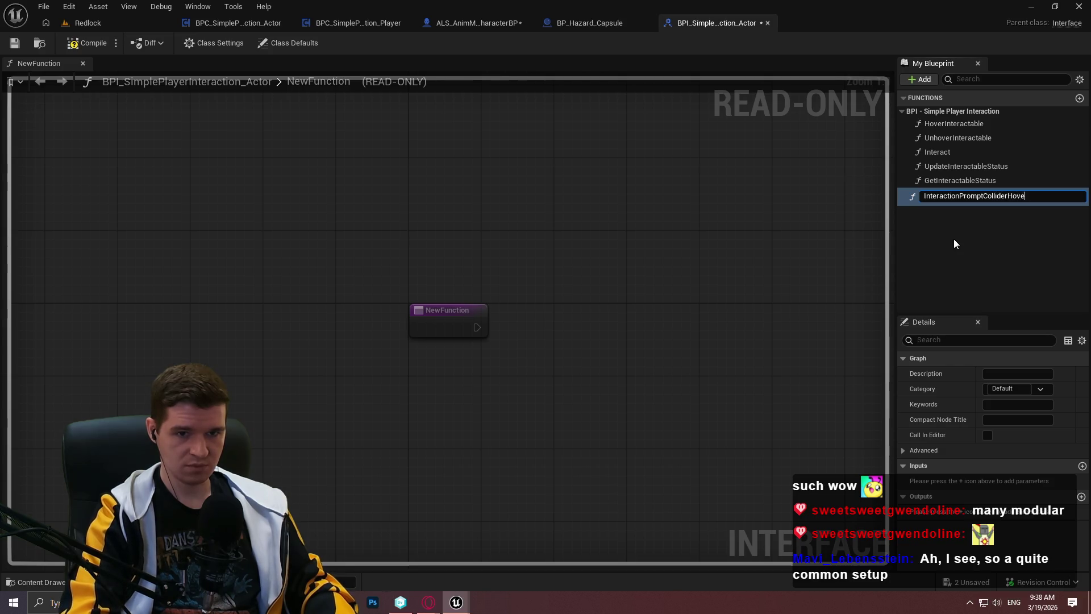
{"action": "key", "text": "Return"}
{"action": "left_click", "coordinate": [1007, 196]}
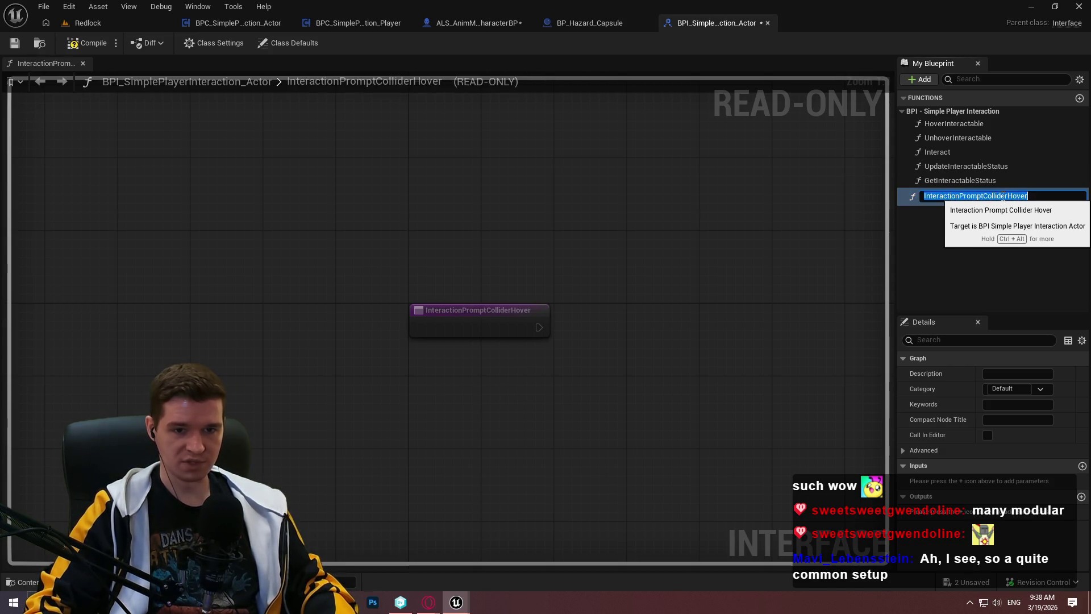
{"action": "double_click", "coordinate": [1017, 196]}
{"action": "type", "text": "Overla"}
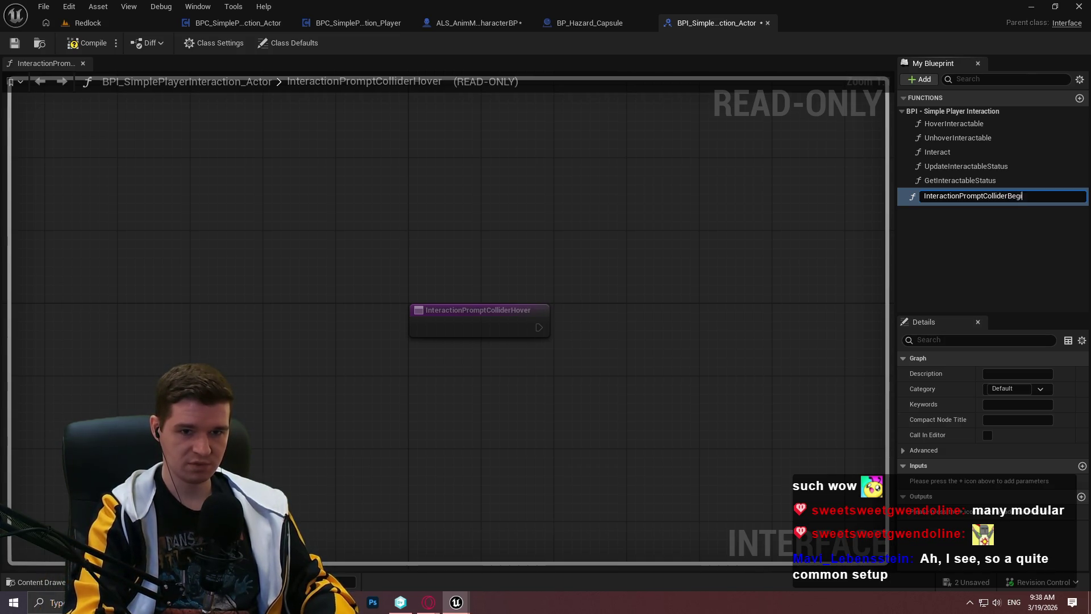
{"action": "type", "text": "lap"}
{"action": "key", "text": "Return"}
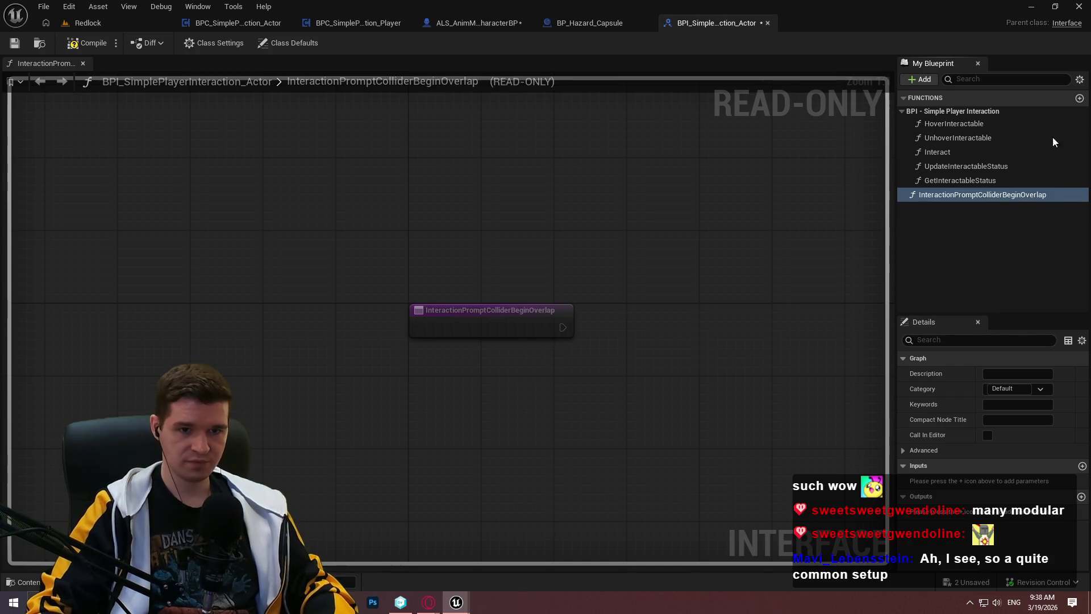
Duplicate that function and rename the copy InteractionPromptColliderEndOverlap
{"action": "key", "text": "ctrl+d"}
{"action": "key", "text": "End"}
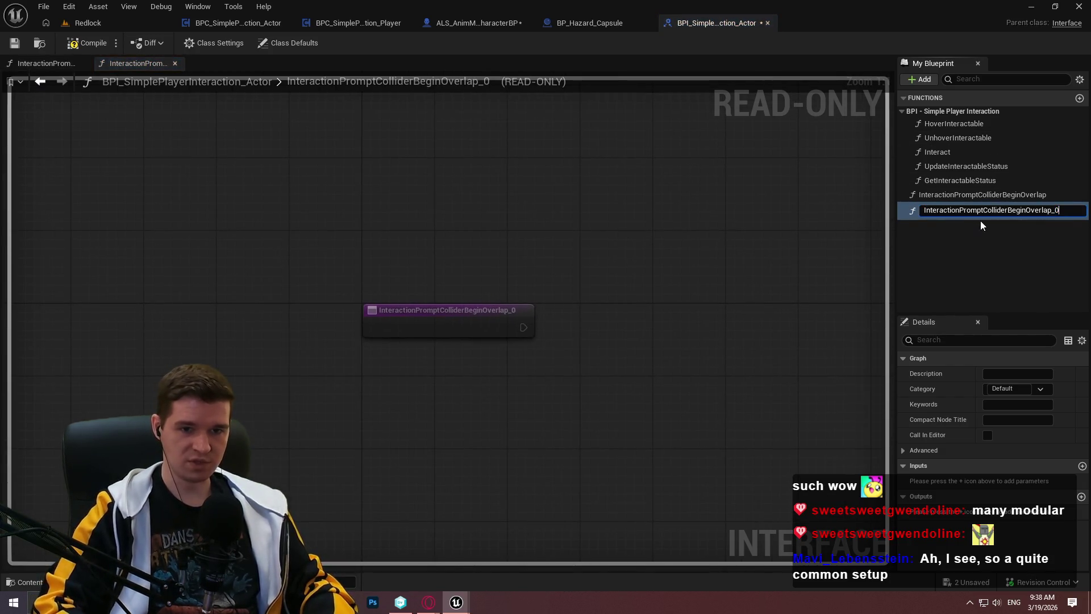
{"action": "key", "text": "BackSpace"}
{"action": "key", "text": "BackSpace"}
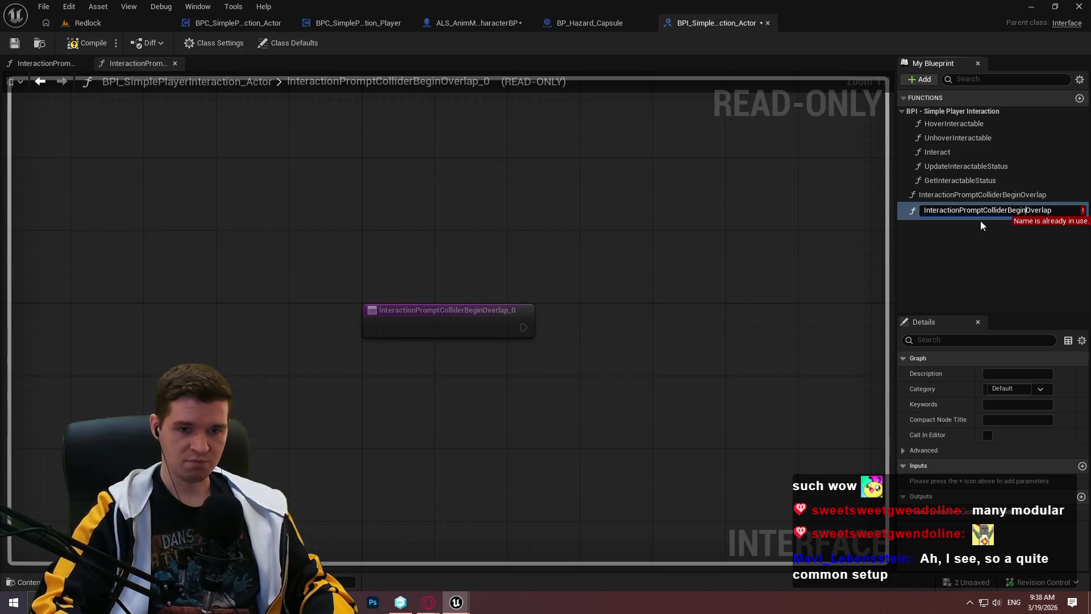
{"action": "key", "text": "Left"}
{"action": "key", "text": "Left"}
{"action": "key", "text": "Left"}
{"action": "key", "text": "BackSpace"}
{"action": "key", "text": "BackSpace"}
{"action": "key", "text": "BackSpace"}
{"action": "type", "text": "End"}
{"action": "key", "text": "Return"}
Compile and save the interface, checking out the asset when asked
{"action": "left_click", "coordinate": [86, 43]}
{"action": "left_click", "coordinate": [14, 43]}
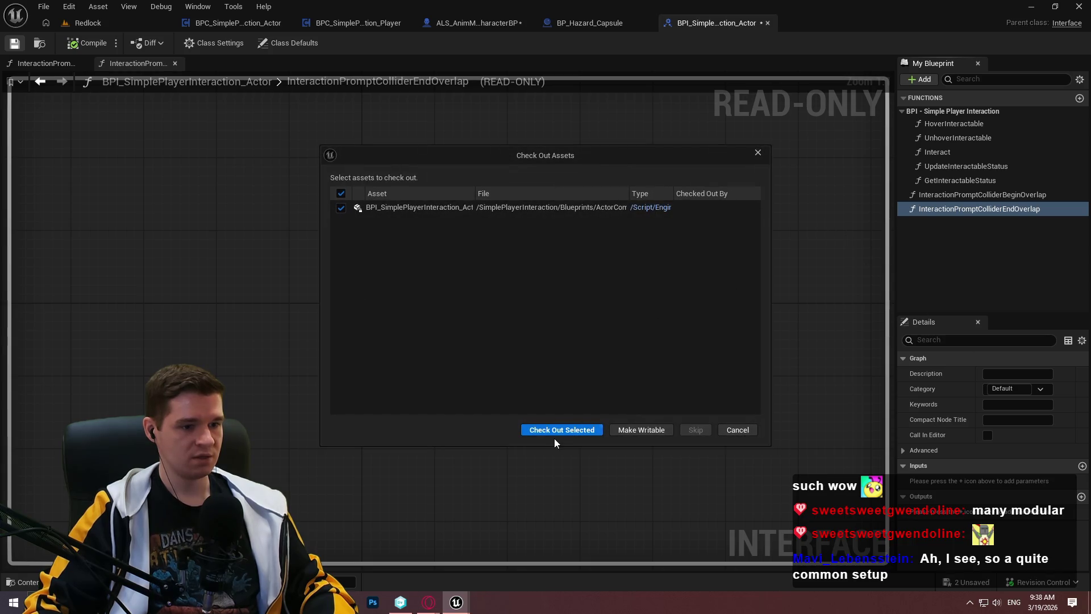
{"action": "left_click", "coordinate": [554, 433]}
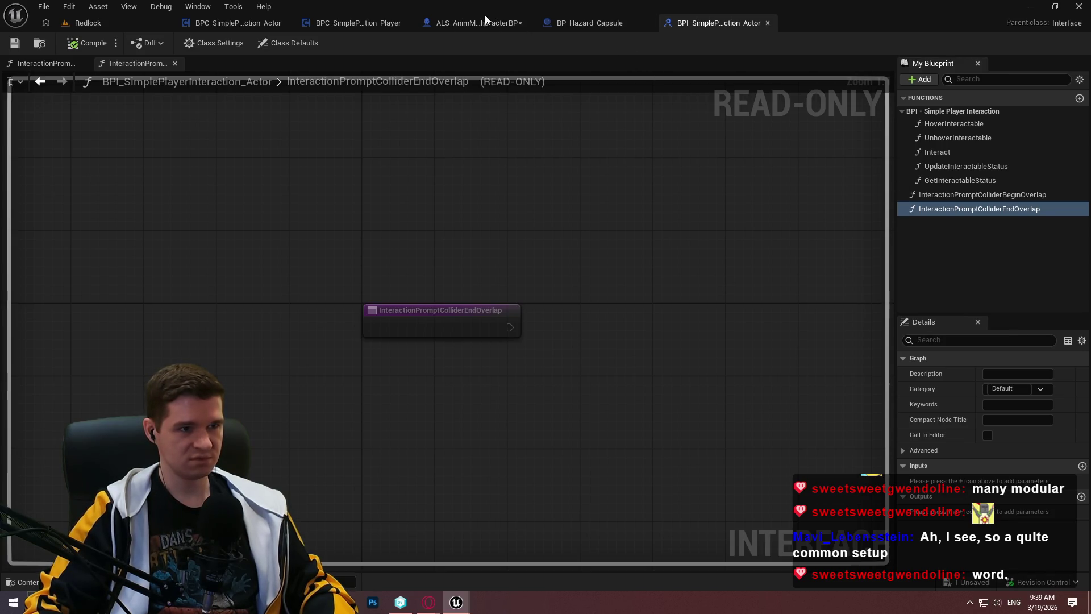
{"action": "left_click", "coordinate": [200, 22]}
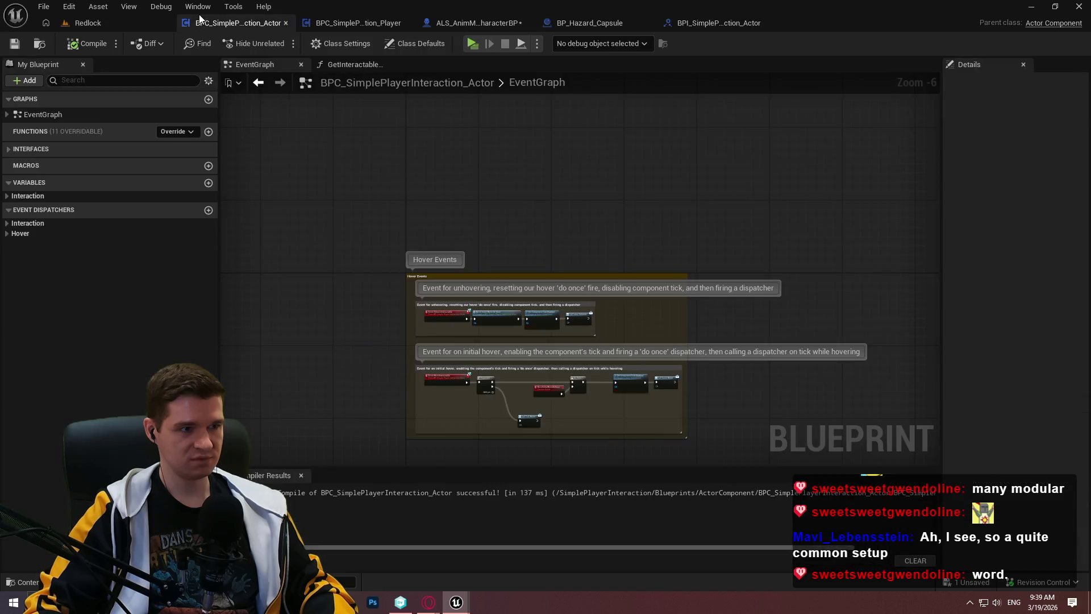
In OnBeginOverlap, add an Interaction Prompt Collider Begin Overlap message node from Component Ref
{"action": "left_click", "coordinate": [344, 23]}
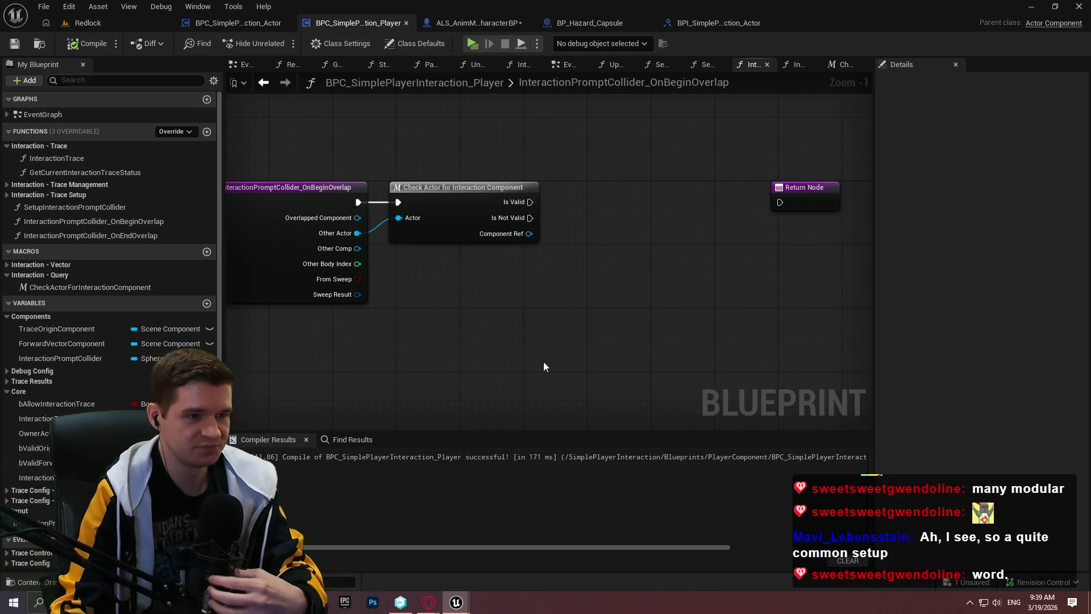
{"action": "scroll", "coordinate": [493, 343], "scroll_direction": "up", "scroll_amount": 1}
{"action": "mouse_move", "coordinate": [632, 319]}
{"action": "left_mouse_down"}
{"action": "mouse_move", "coordinate": [466, 211]}
{"action": "mouse_move", "coordinate": [665, 318]}
{"action": "left_mouse_up"}
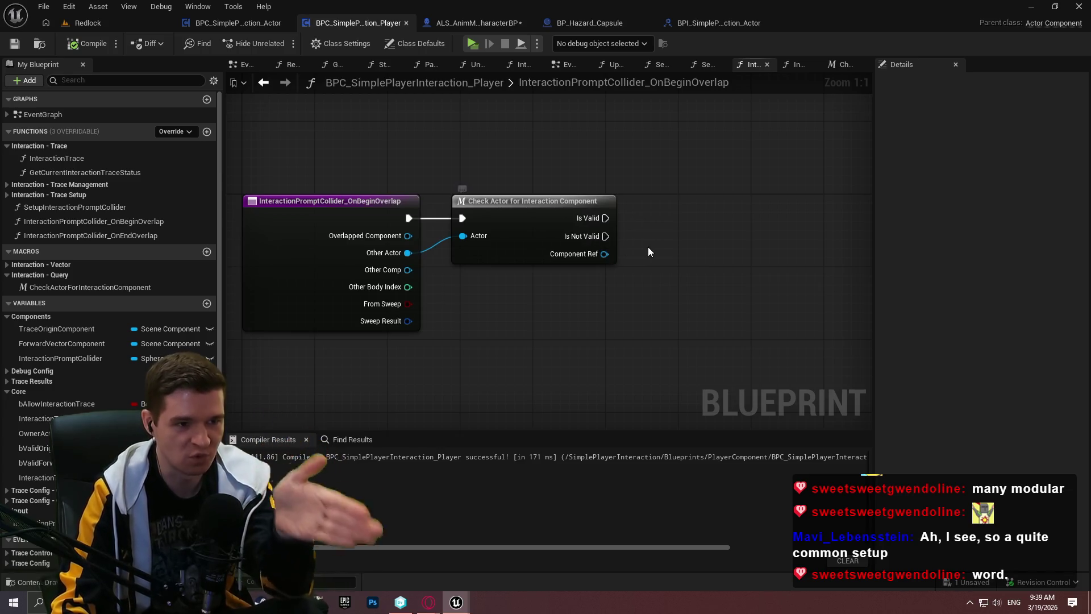
{"action": "left_click_drag", "start_coordinate": [607, 255], "coordinate": [651, 260]}
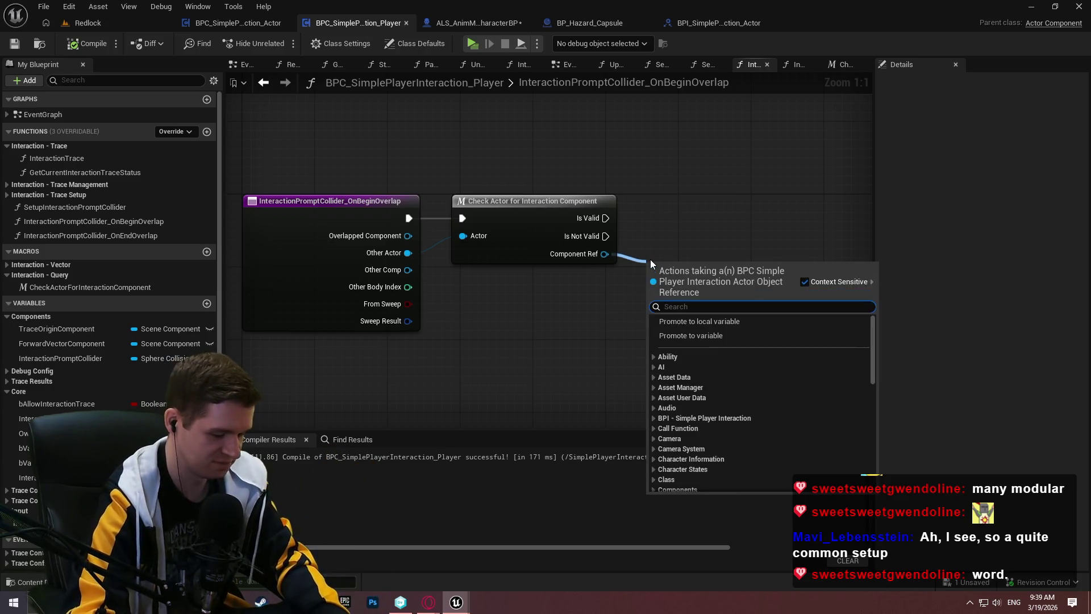
{"action": "type", "text": "interactionco"}
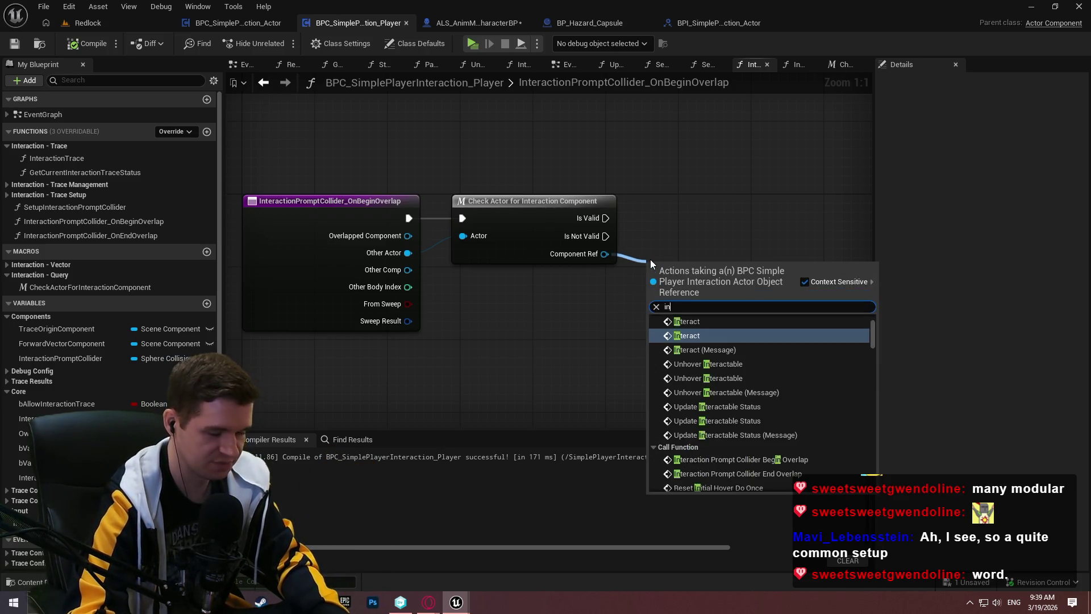
{"action": "key", "text": "BackSpace"}
{"action": "key", "text": "BackSpace"}
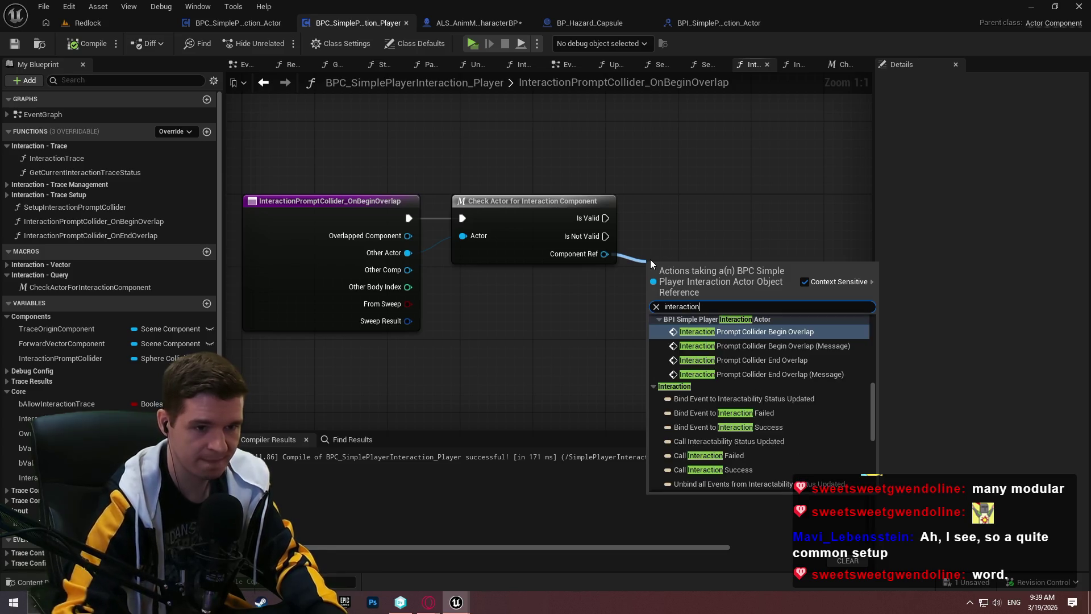
{"action": "left_click", "coordinate": [795, 345]}
{"action": "left_click_drag", "start_coordinate": [691, 292], "coordinate": [679, 232]}
Run the Begin Overlap call from Is Valid and connect its output to Return Node
{"action": "left_click_drag", "start_coordinate": [606, 217], "coordinate": [643, 227]}
{"action": "left_click_drag", "start_coordinate": [711, 211], "coordinate": [739, 202]}
{"action": "left_click_drag", "start_coordinate": [776, 290], "coordinate": [623, 307]}
{"action": "left_click", "coordinate": [698, 221]}
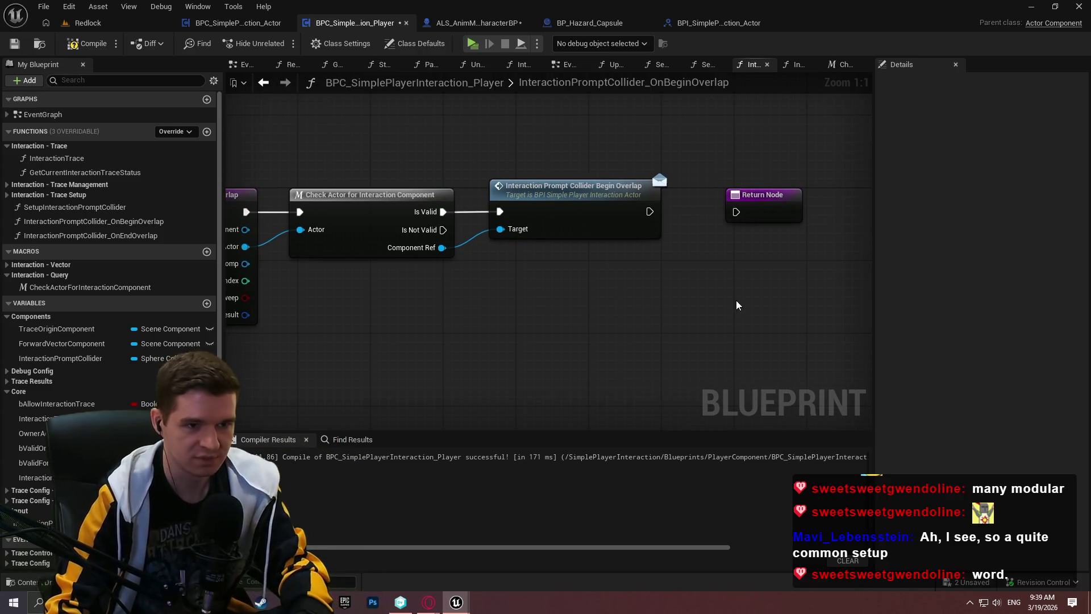
{"action": "left_click_drag", "start_coordinate": [736, 211], "coordinate": [650, 211]}
{"action": "mouse_move", "coordinate": [775, 219]}
{"action": "left_mouse_down"}
{"action": "mouse_move", "coordinate": [704, 275]}
{"action": "mouse_move", "coordinate": [572, 291]}
{"action": "left_mouse_up"}
{"action": "scroll", "coordinate": [108, 255], "scroll_direction": "down", "scroll_amount": 2}
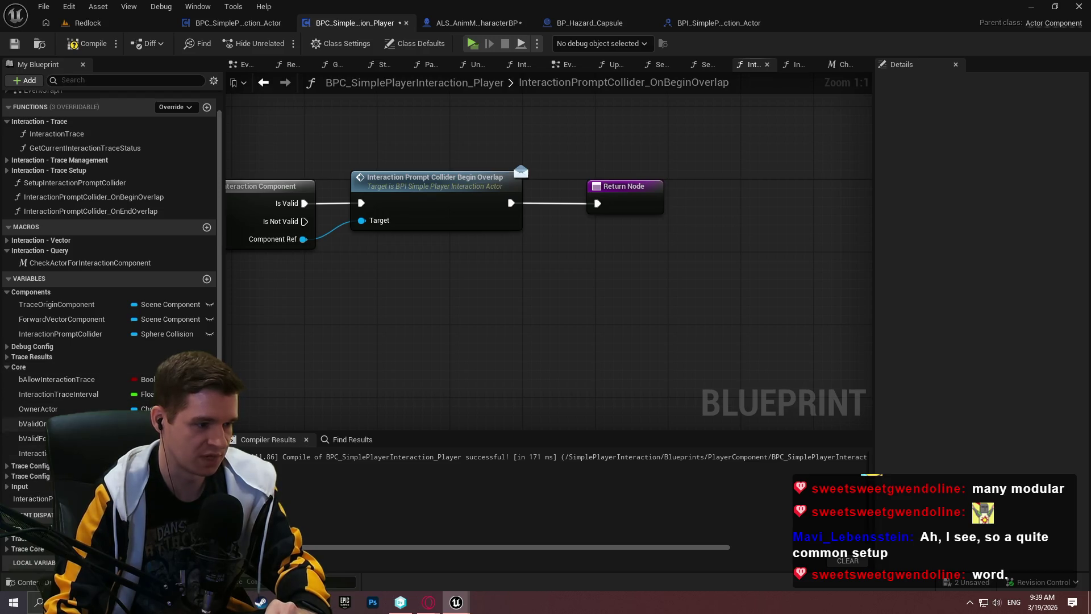
Create an event dispatcher named InteractionPromptColliderSuccessfulOverlap
{"action": "left_click", "coordinate": [206, 515]}
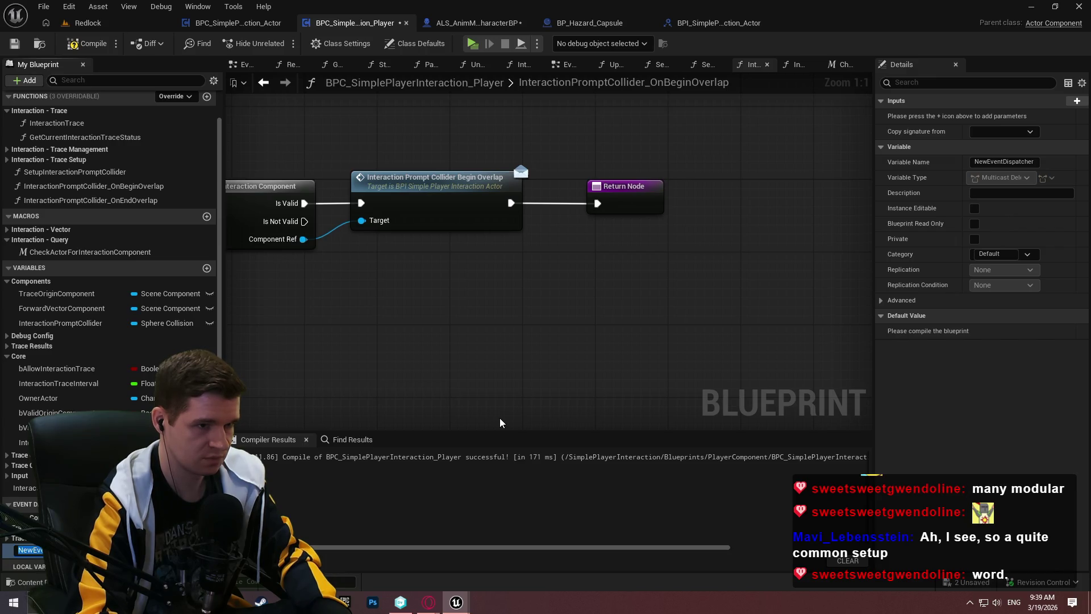
{"action": "type", "text": "Interact"}
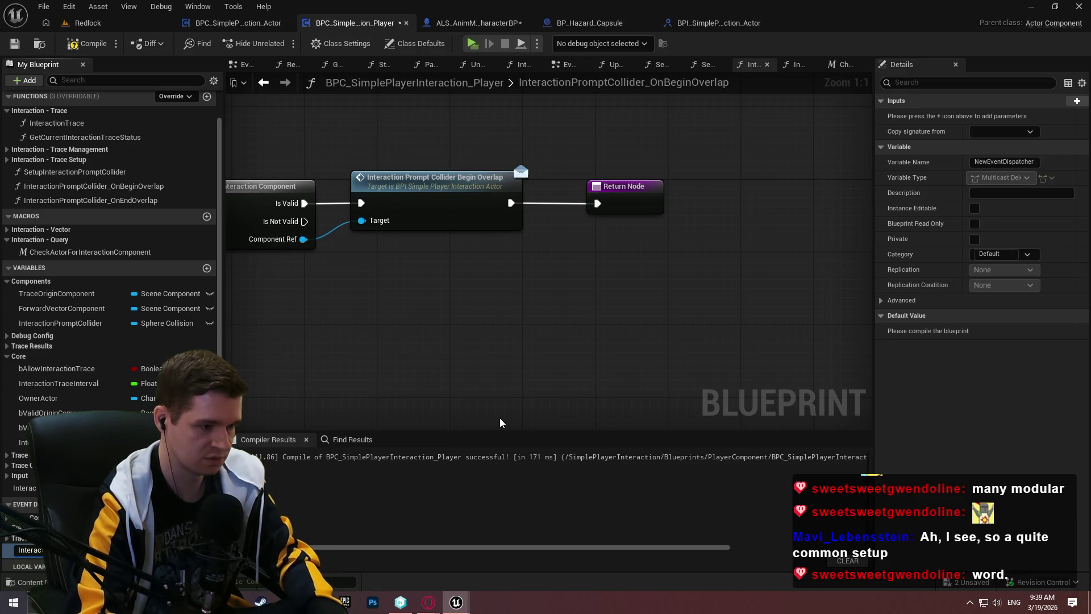
{"action": "type", "text": "ionPromptCo"}
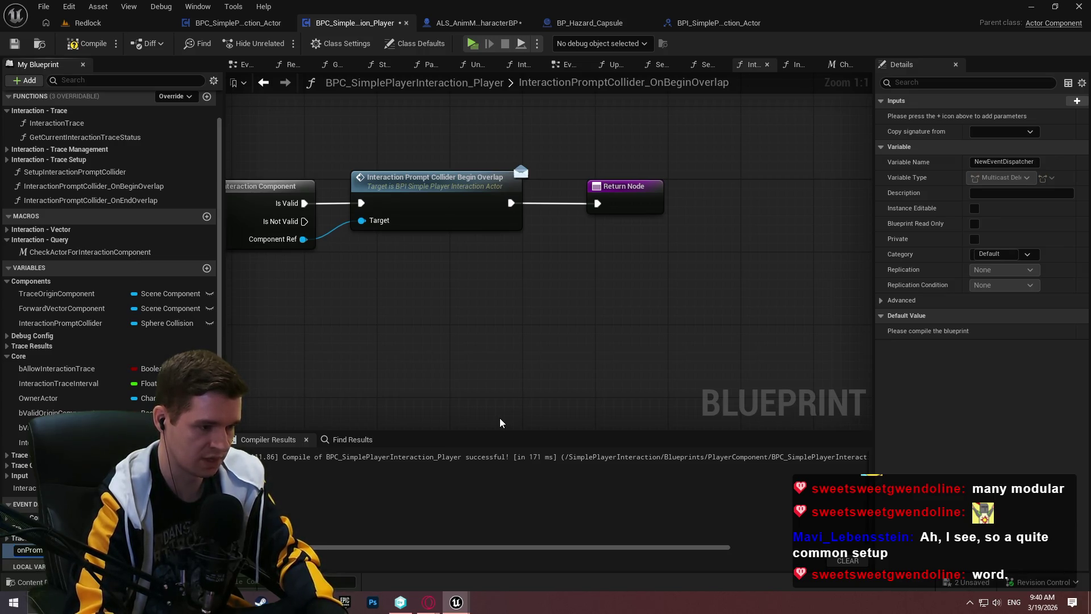
{"action": "type", "text": "olliderSuccessfulOverlap"}
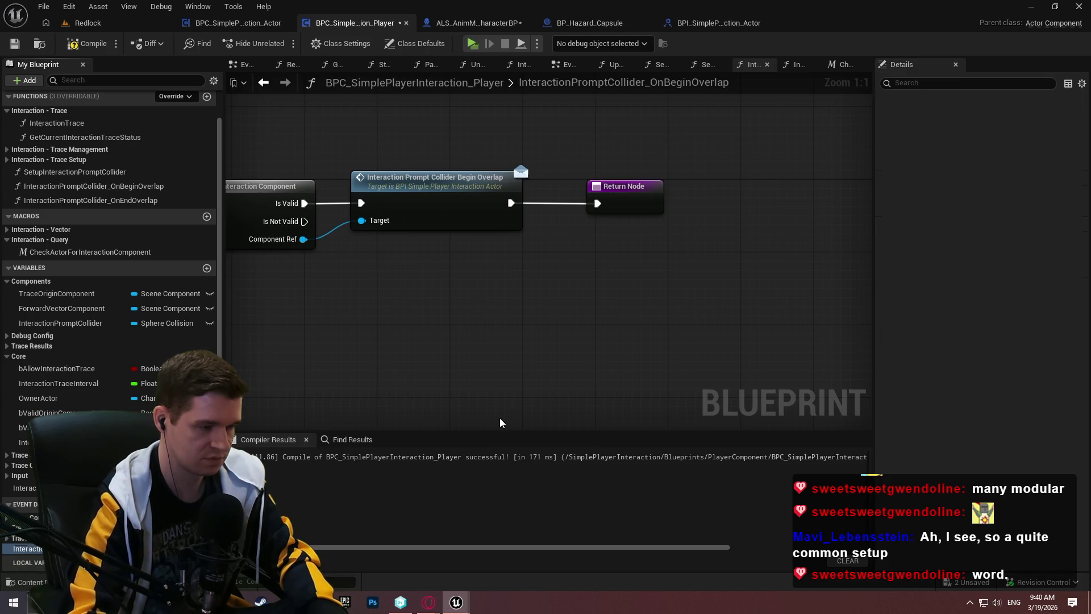
{"action": "key", "text": "Return"}
Call the SuccessfulOverlap dispatcher between the Begin Overlap message and Return Node
{"action": "left_click_drag", "start_coordinate": [761, 372], "coordinate": [632, 310]}
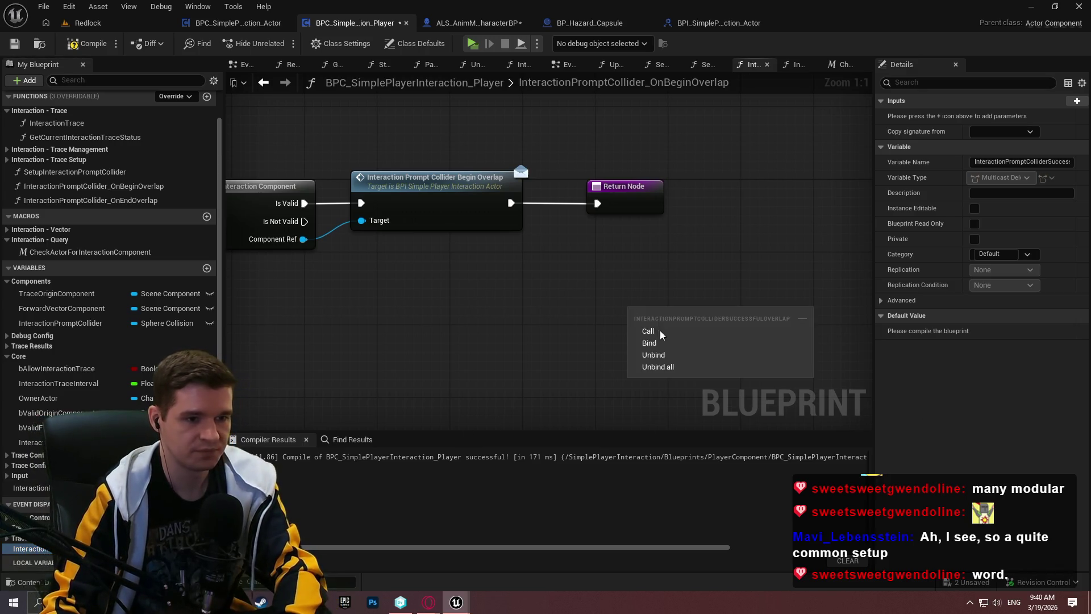
{"action": "left_click", "coordinate": [653, 332]}
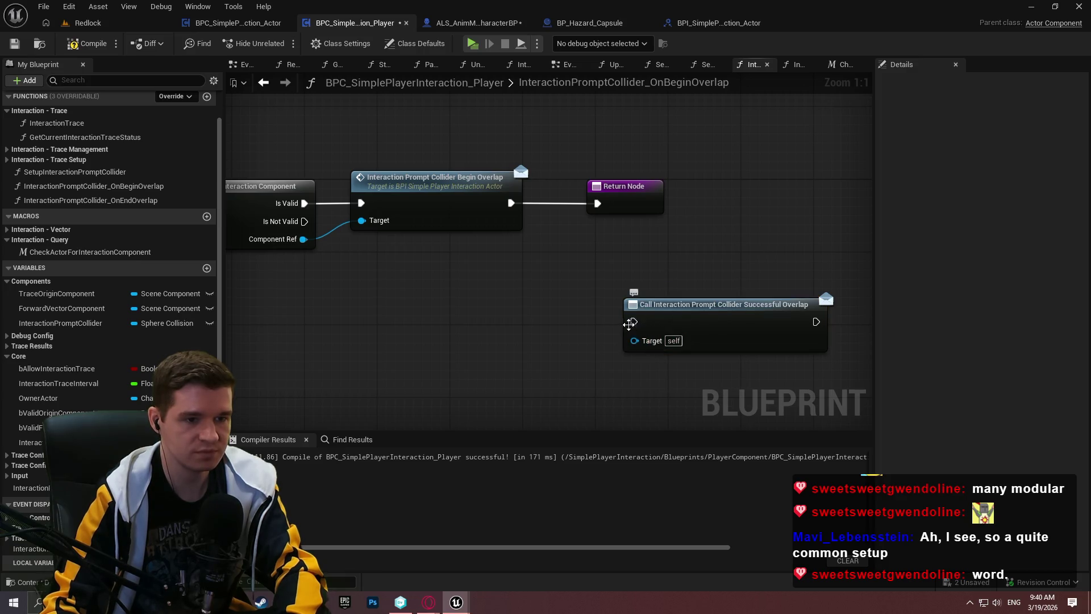
{"action": "left_click_drag", "start_coordinate": [633, 322], "coordinate": [510, 203]}
{"action": "left_click_drag", "start_coordinate": [637, 201], "coordinate": [864, 201]}
{"action": "left_click_drag", "start_coordinate": [708, 317], "coordinate": [643, 199]}
{"action": "left_click_drag", "start_coordinate": [841, 203], "coordinate": [738, 203]}
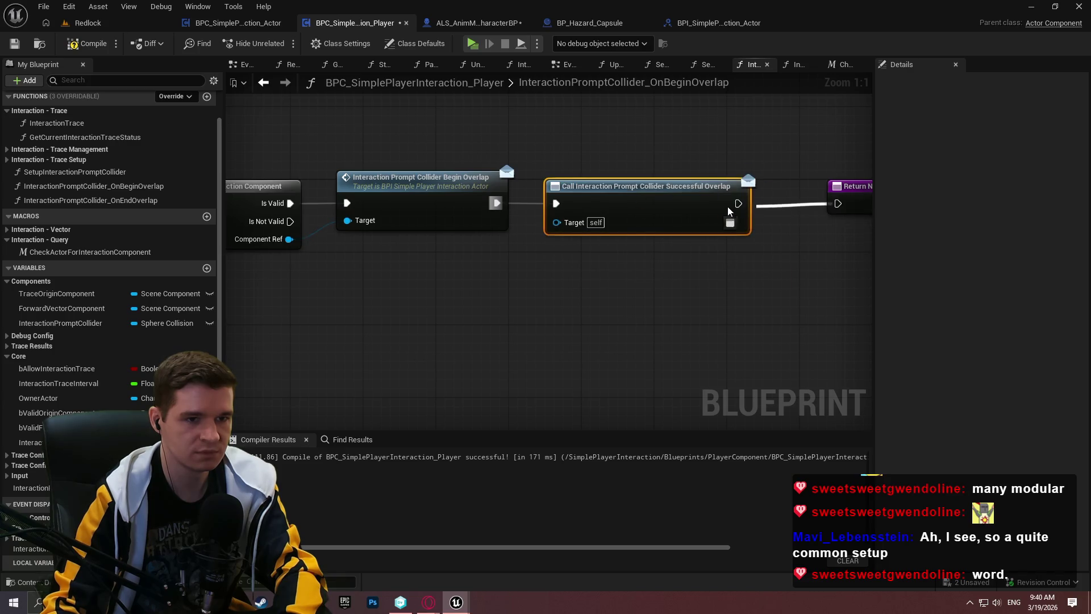
{"action": "left_click_drag", "start_coordinate": [862, 202], "coordinate": [794, 202]}
{"action": "left_click", "coordinate": [806, 223]}
{"action": "scroll", "coordinate": [716, 270], "scroll_direction": "down", "scroll_amount": 1}
Compile and save the player component blueprint, then select the new dispatcher
{"action": "key", "text": "F7"}
{"action": "key", "text": "ctrl+s"}
{"action": "left_click", "coordinate": [670, 216]}
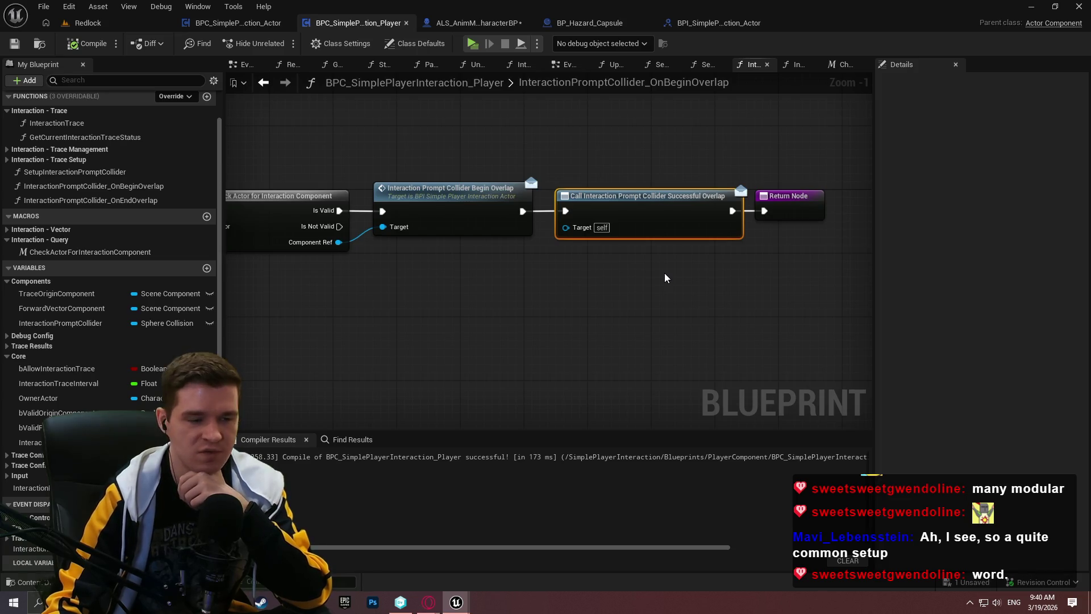
{"action": "left_click_drag", "start_coordinate": [637, 285], "coordinate": [763, 292]}
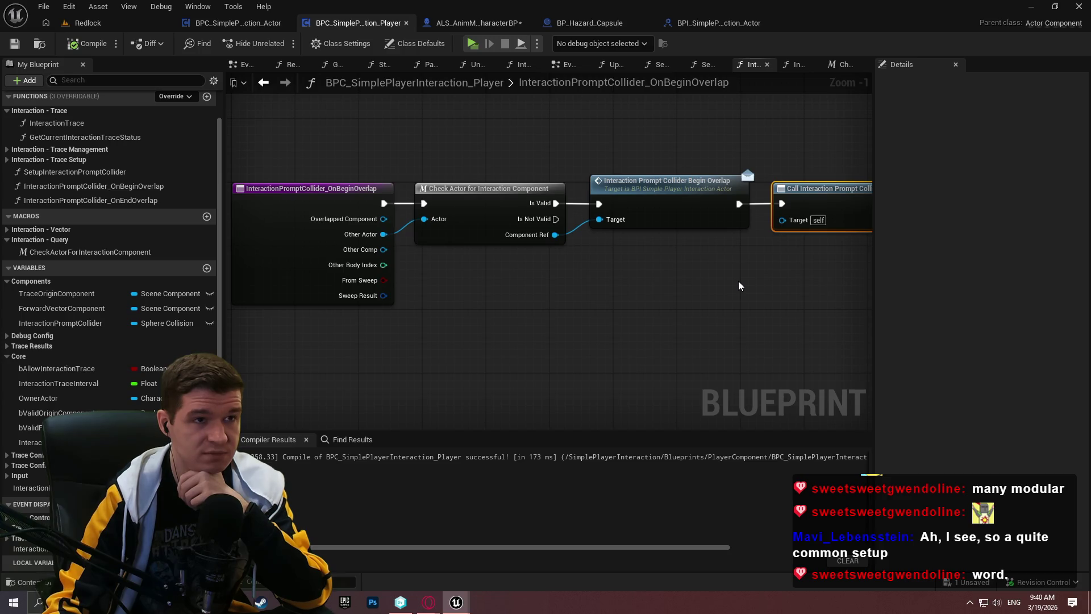
{"action": "left_click_drag", "start_coordinate": [734, 280], "coordinate": [649, 282]}
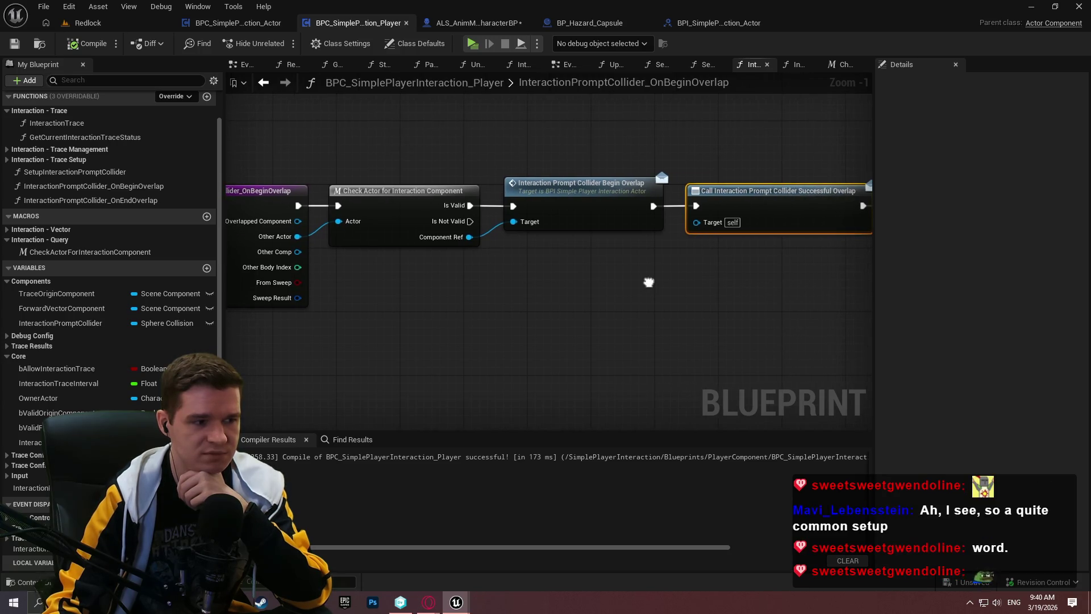
{"action": "left_click", "coordinate": [27, 548]}
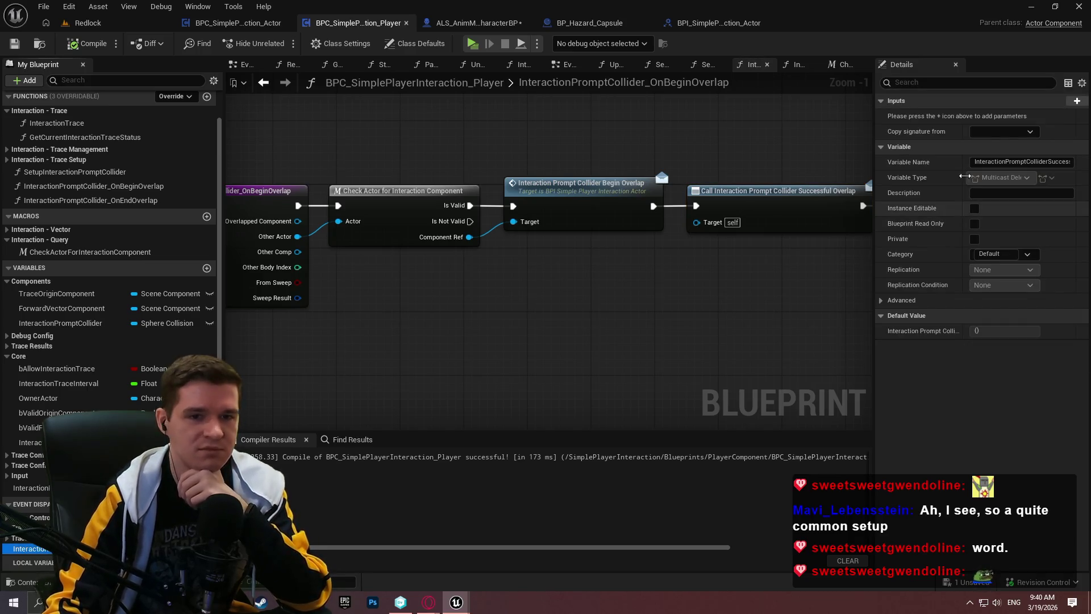
Add an Actor input named OverlappedActor to the SuccessfulOverlap dispatcher
{"action": "left_click", "coordinate": [1080, 103]}
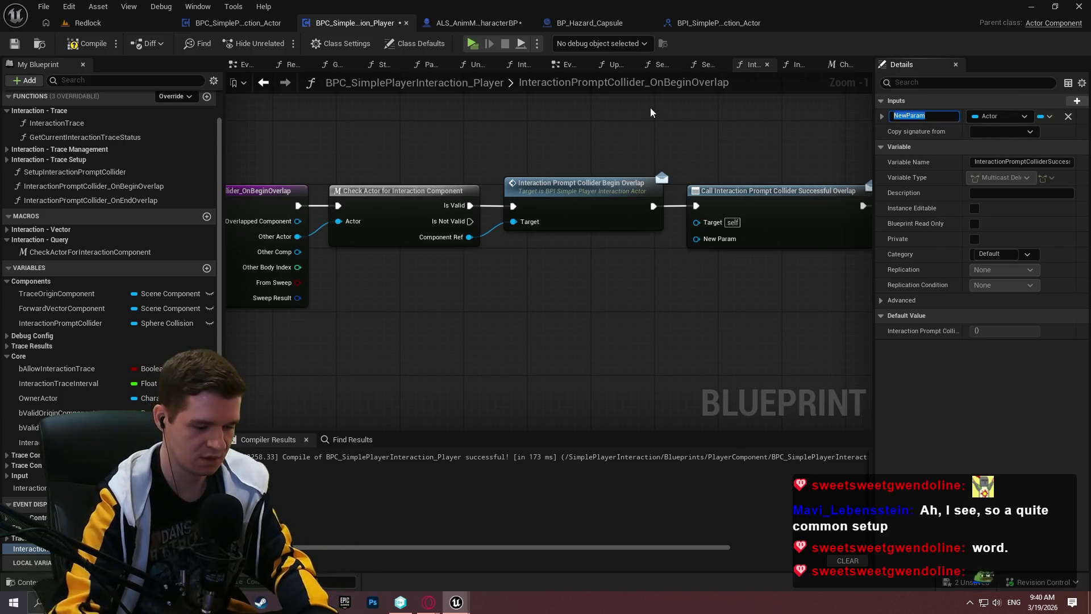
{"action": "type", "text": "OverlappedActor"}
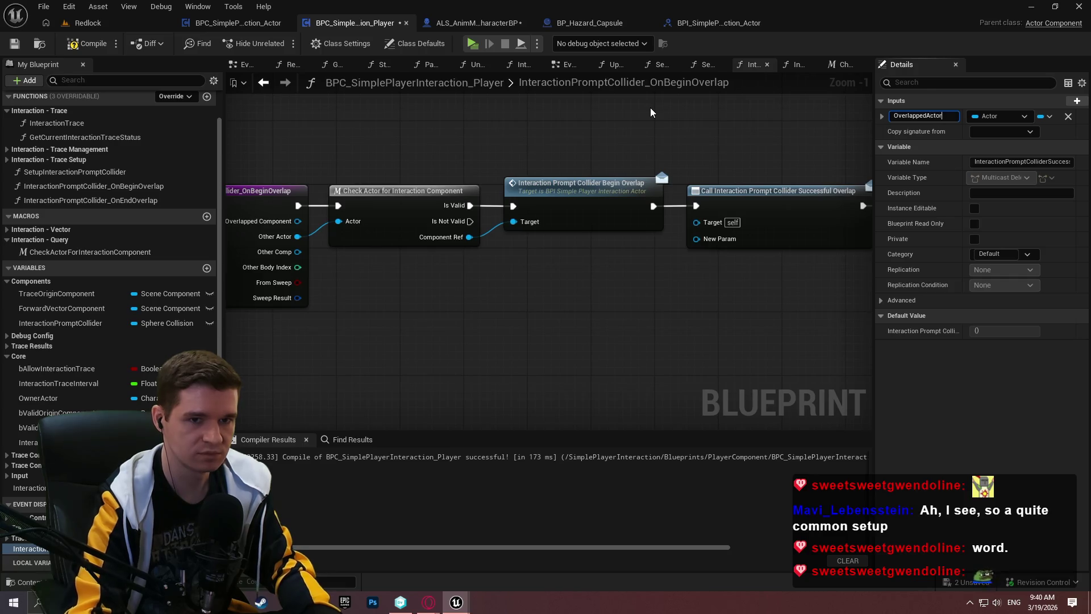
{"action": "key", "text": "Return"}
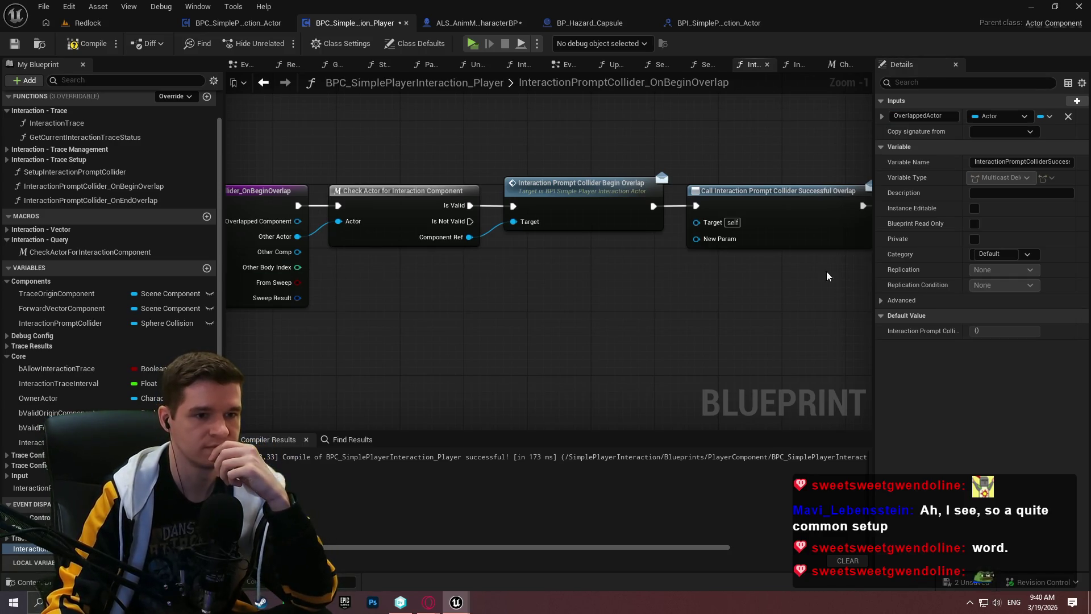
Refresh the errored dispatcher call node, then recompile and save the blueprint
{"action": "left_click", "coordinate": [88, 43]}
{"action": "right_click", "coordinate": [768, 205]}
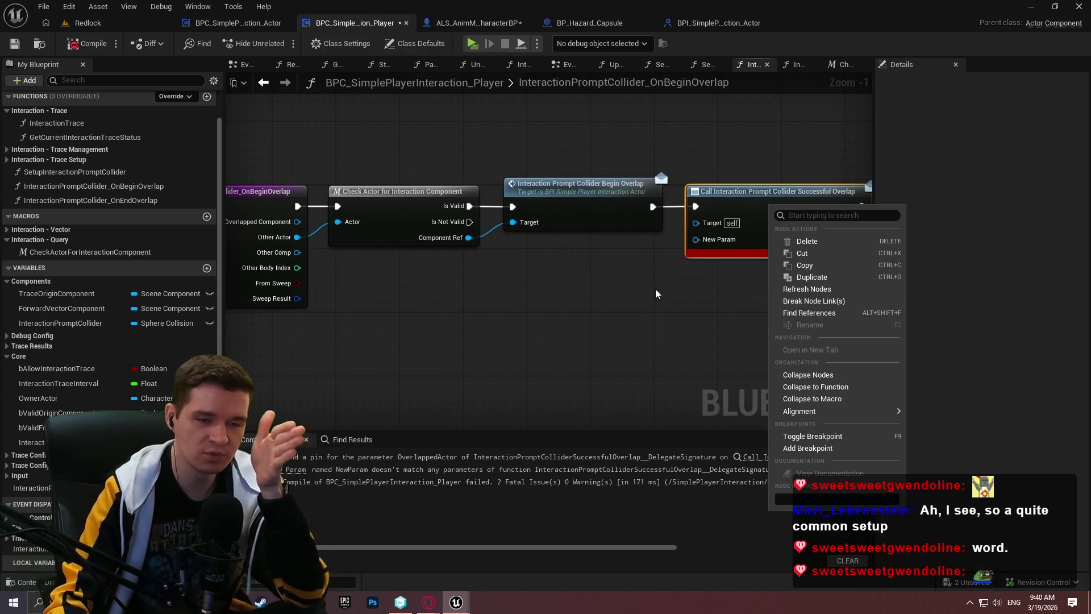
{"action": "left_click", "coordinate": [761, 264]}
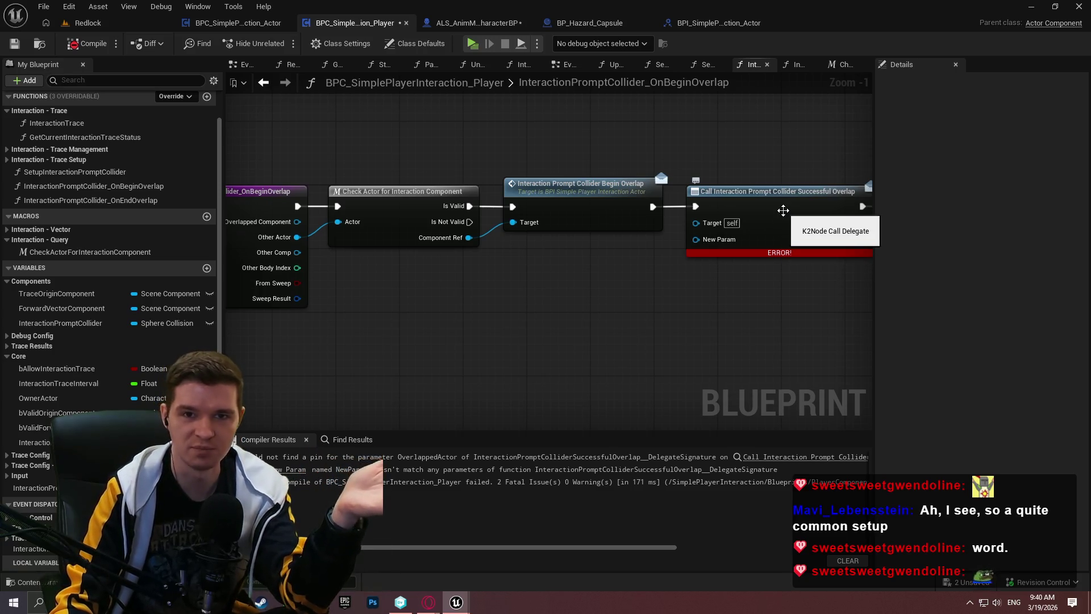
{"action": "right_click", "coordinate": [784, 213]}
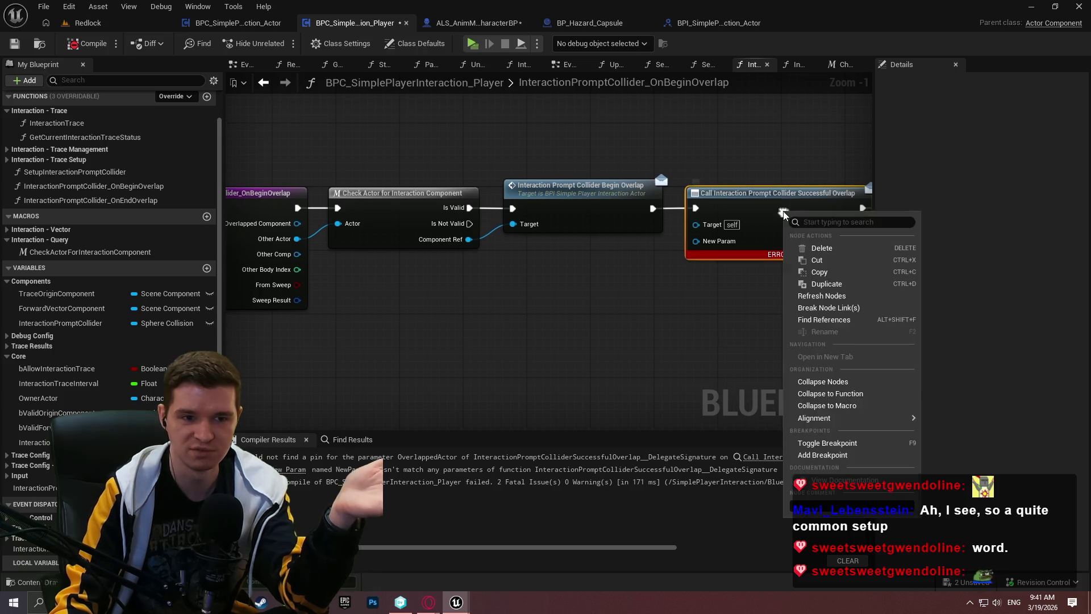
{"action": "left_click", "coordinate": [851, 296]}
{"action": "left_click", "coordinate": [86, 43]}
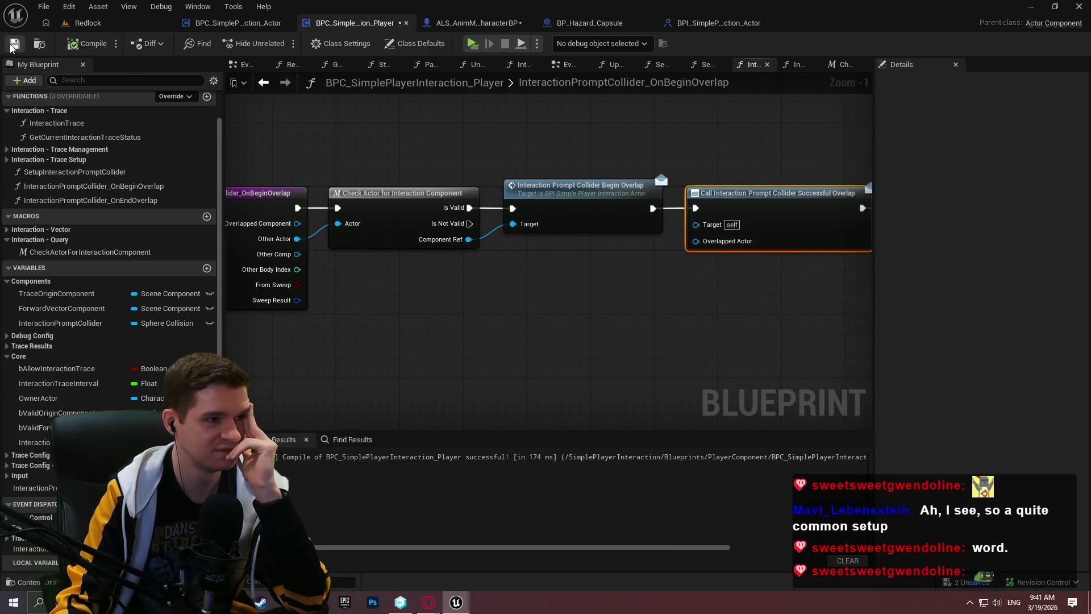
{"action": "left_click", "coordinate": [352, 278]}
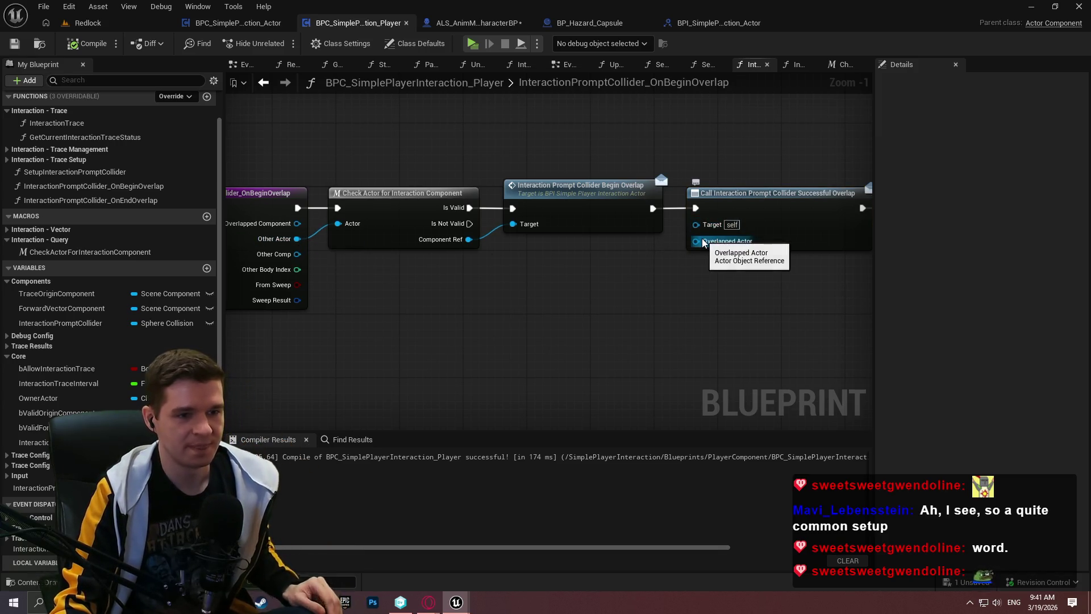
{"action": "left_click_drag", "start_coordinate": [697, 240], "coordinate": [605, 272]}
Feed a Get Other Actor node into the call's Overlapped Actor input
{"action": "type", "text": "other ac"}
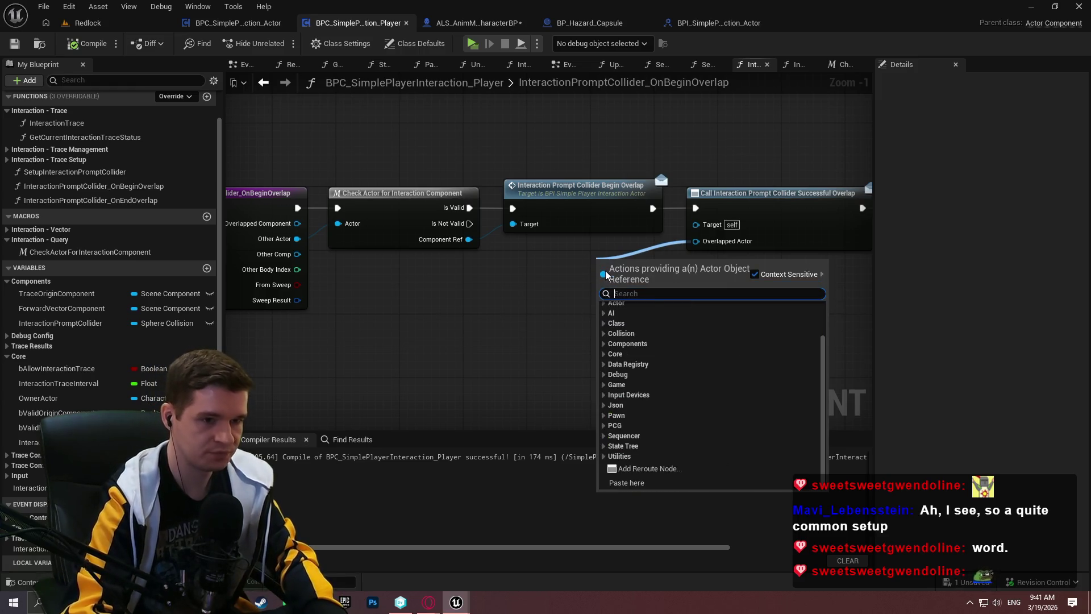
{"action": "key", "text": "Return"}
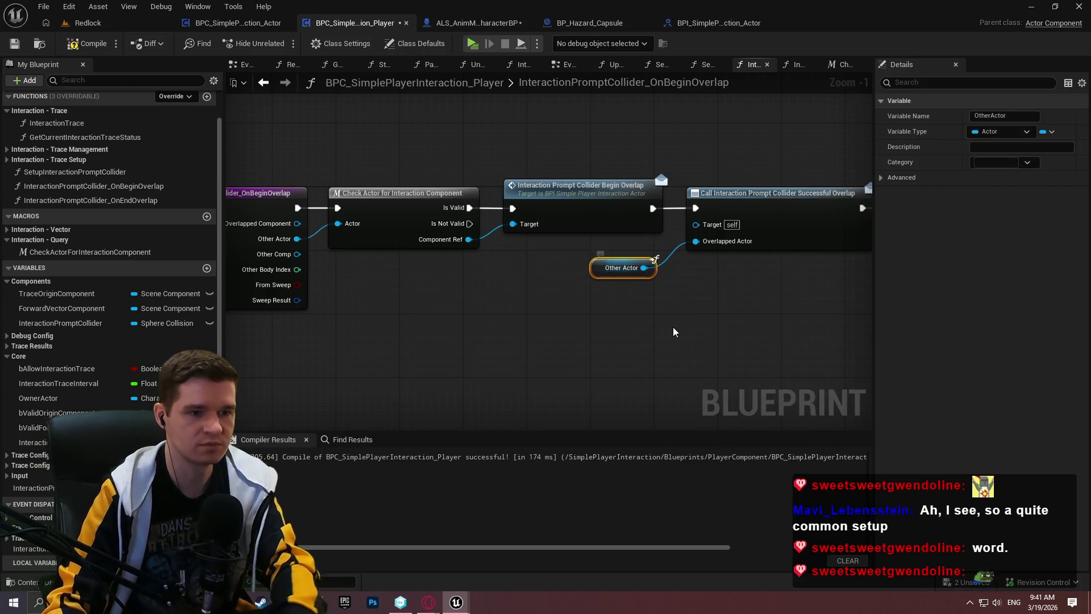
{"action": "left_click", "coordinate": [724, 292]}
{"action": "mouse_move", "coordinate": [724, 291]}
{"action": "left_mouse_down"}
{"action": "mouse_move", "coordinate": [582, 312]}
{"action": "mouse_move", "coordinate": [709, 304]}
{"action": "left_mouse_up"}
{"action": "scroll", "coordinate": [625, 296], "scroll_direction": "down", "scroll_amount": 1}
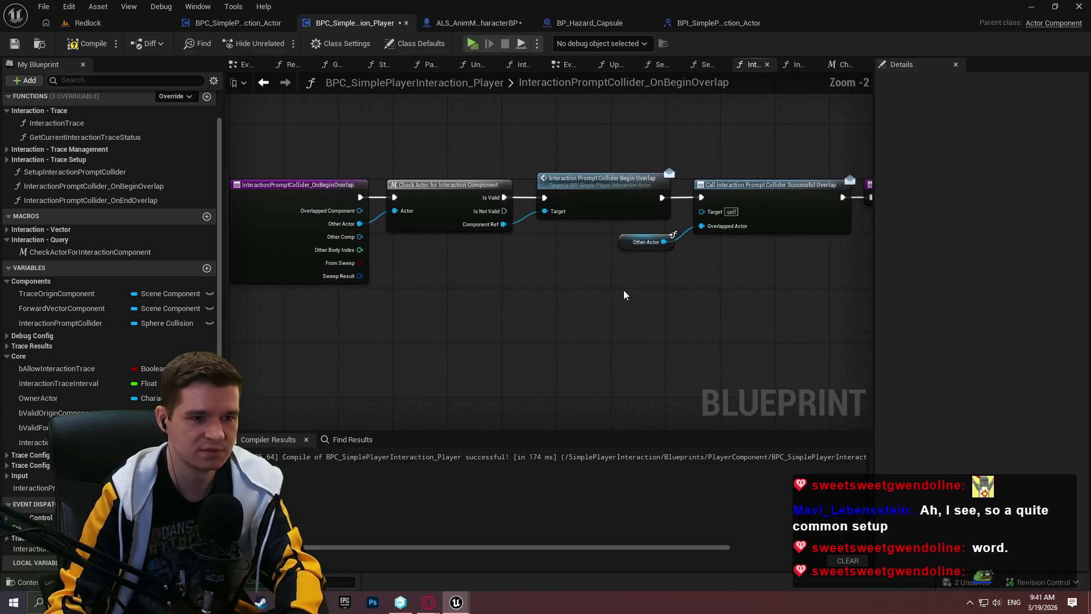
{"action": "left_click_drag", "start_coordinate": [870, 151], "coordinate": [794, 140]}
Connect a duplicated Return Node to Check Actor's Is Not Valid output and save
{"action": "left_click", "coordinate": [795, 172]}
{"action": "key", "text": "ctrl+c"}
{"action": "key", "text": "ctrl+v"}
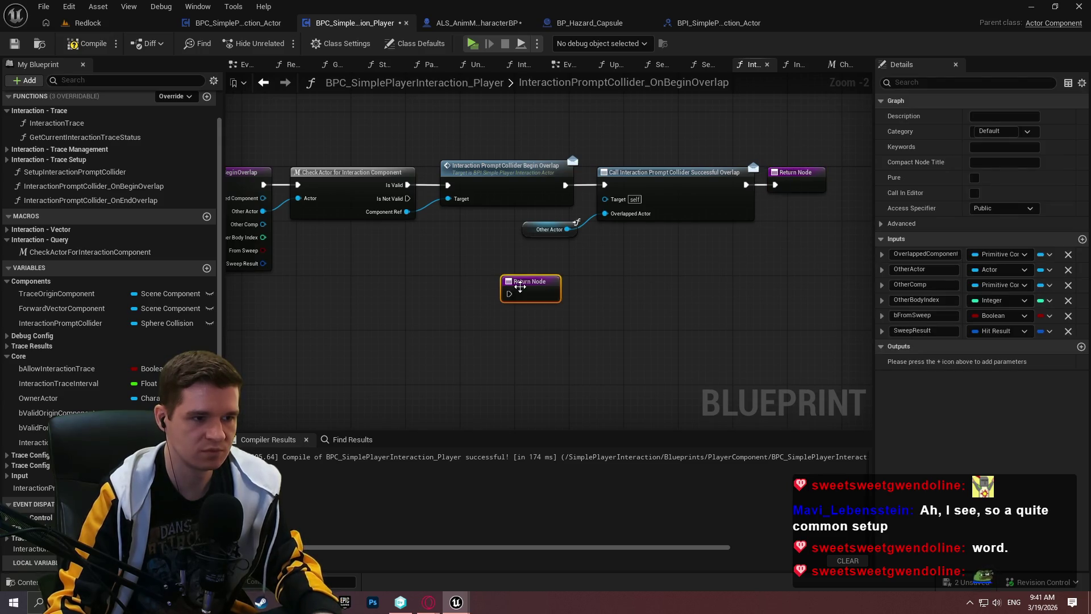
{"action": "left_click_drag", "start_coordinate": [510, 294], "coordinate": [394, 199]}
{"action": "mouse_move", "coordinate": [522, 296]}
{"action": "left_mouse_down"}
{"action": "mouse_move", "coordinate": [467, 294]}
{"action": "mouse_move", "coordinate": [603, 314]}
{"action": "left_mouse_up"}
{"action": "left_click", "coordinate": [668, 315]}
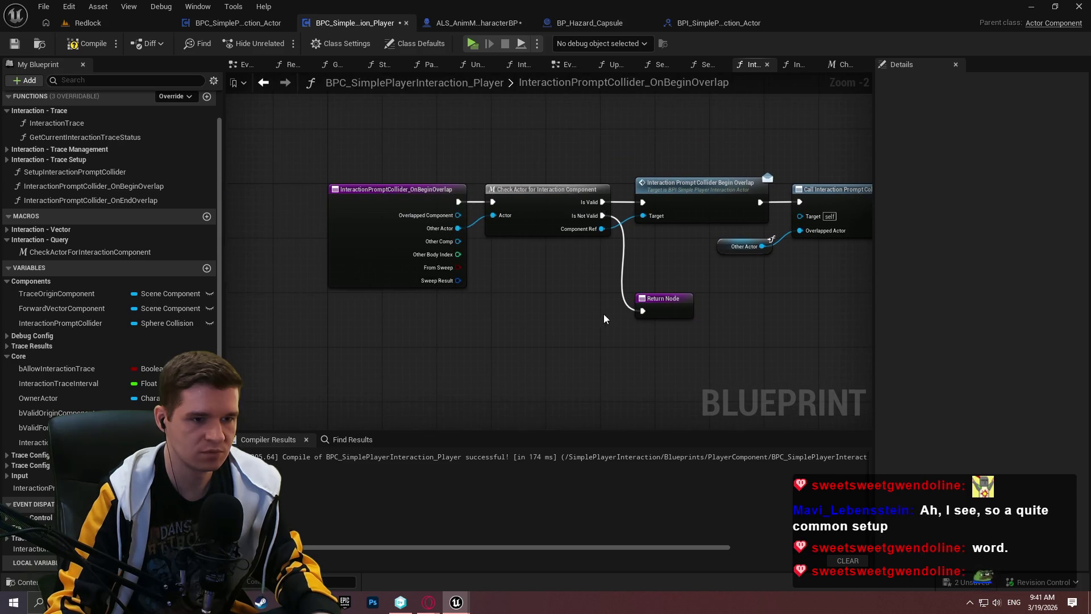
{"action": "left_click", "coordinate": [14, 43]}
{"action": "left_click_drag", "start_coordinate": [724, 346], "coordinate": [646, 338]}
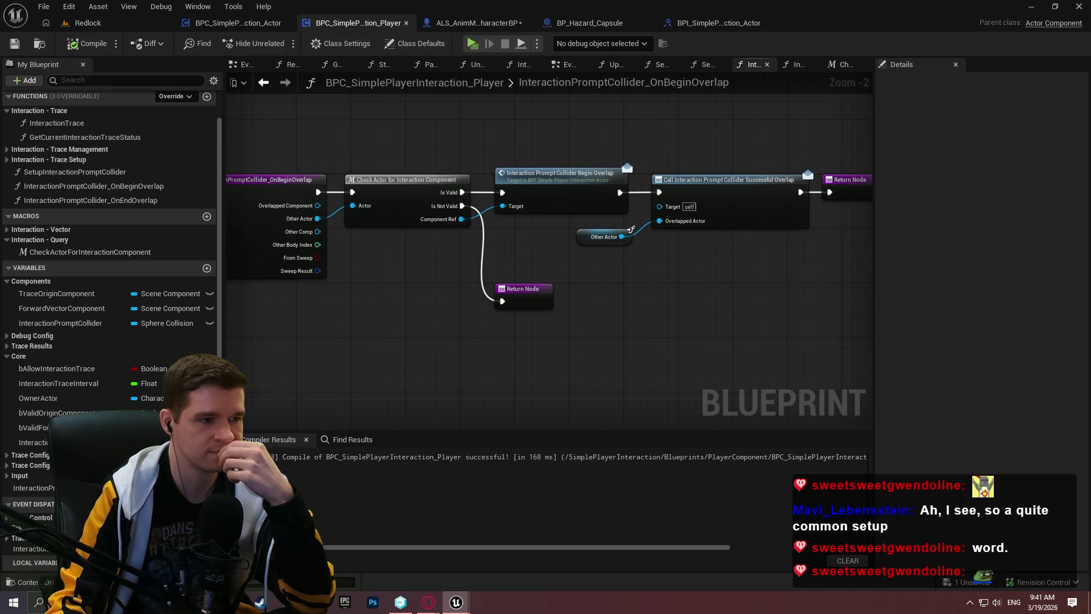
{"action": "left_click_drag", "start_coordinate": [646, 333], "coordinate": [712, 304]}
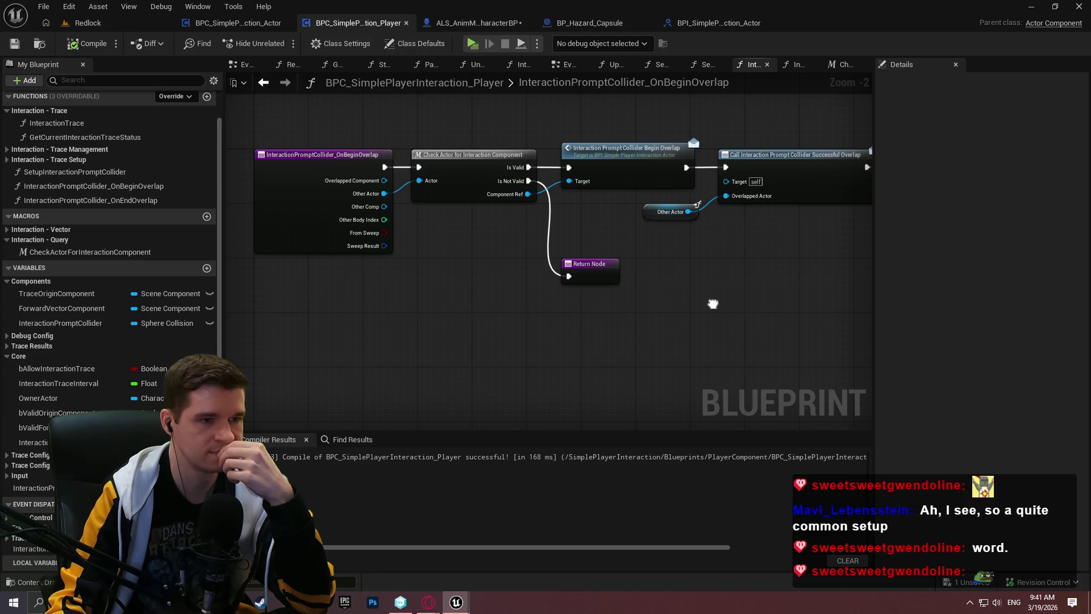
{"action": "left_click_drag", "start_coordinate": [495, 295], "coordinate": [496, 292]}
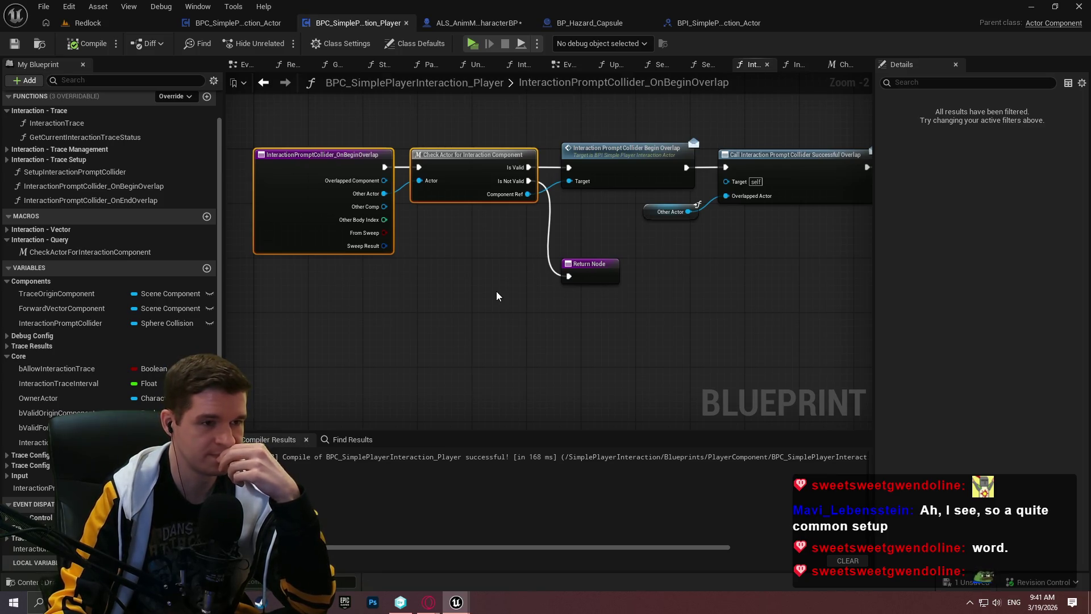
Inspect the Check Actor macro's internals, then return to the OnBeginOverlap graph
{"action": "left_click", "coordinate": [478, 268]}
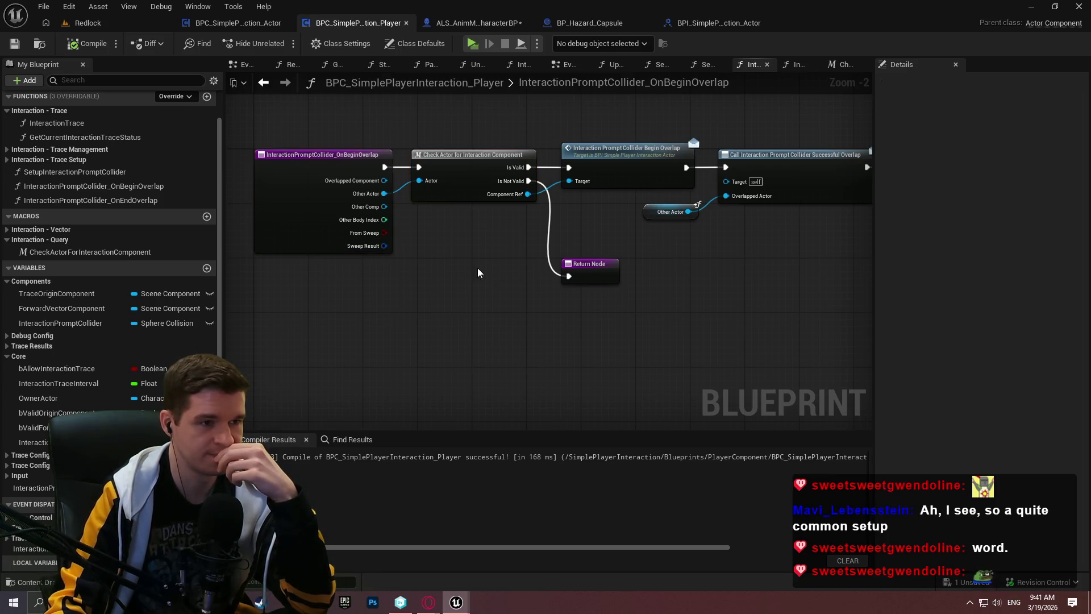
{"action": "double_click", "coordinate": [450, 193]}
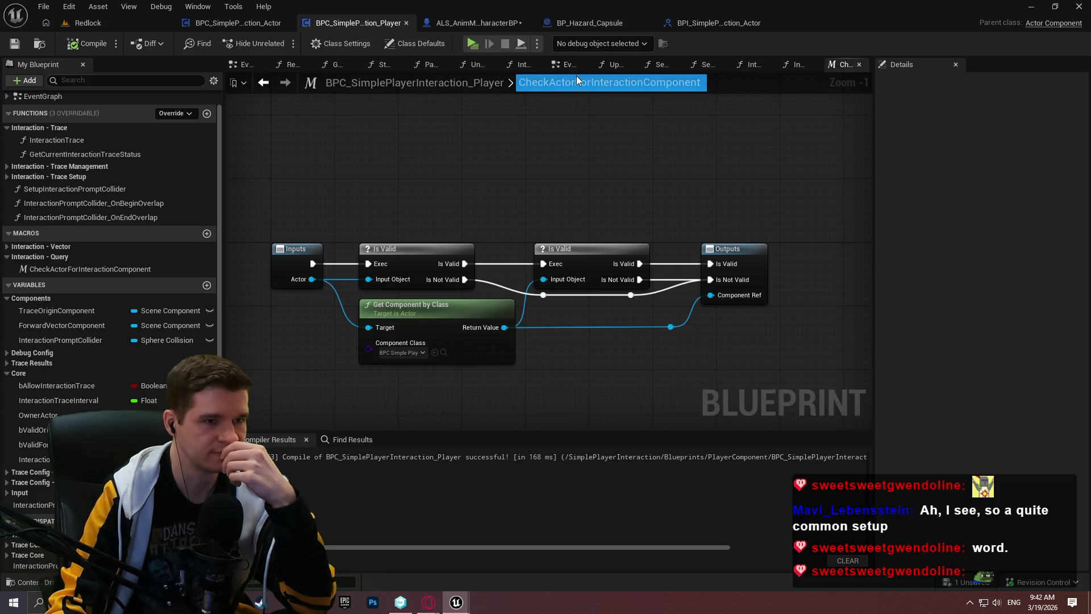
{"action": "left_click", "coordinate": [563, 67]}
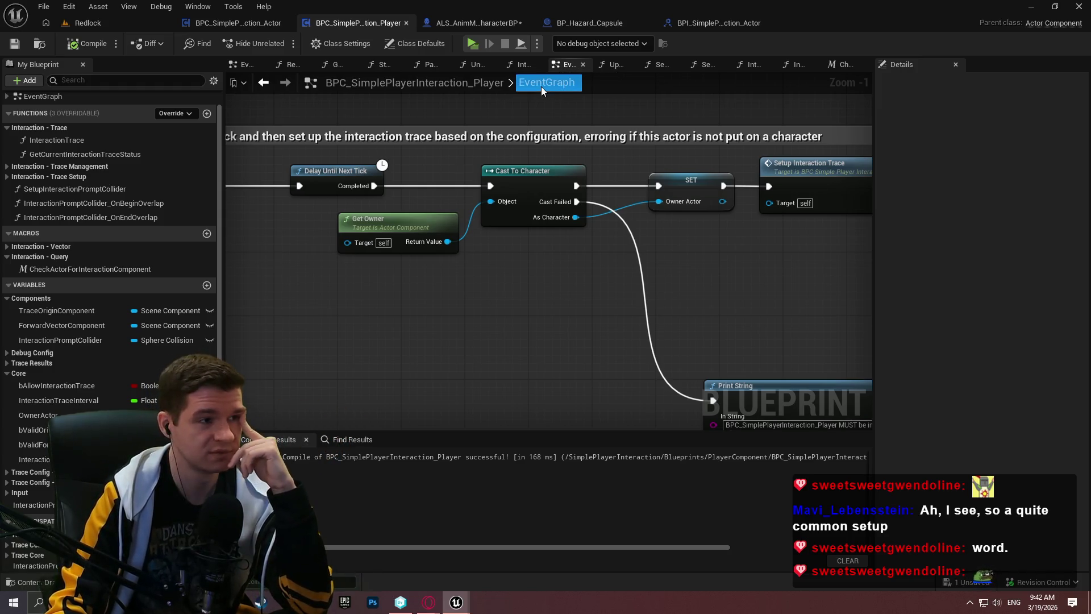
{"action": "scroll", "coordinate": [648, 285], "scroll_direction": "down", "scroll_amount": 2}
{"action": "double_click", "coordinate": [85, 205]}
Add another event dispatcher and begin naming it 'Interactio'
{"action": "mouse_move", "coordinate": [705, 281]}
{"action": "left_mouse_down"}
{"action": "mouse_move", "coordinate": [648, 292]}
{"action": "mouse_move", "coordinate": [827, 284]}
{"action": "mouse_move", "coordinate": [625, 293]}
{"action": "left_mouse_up"}
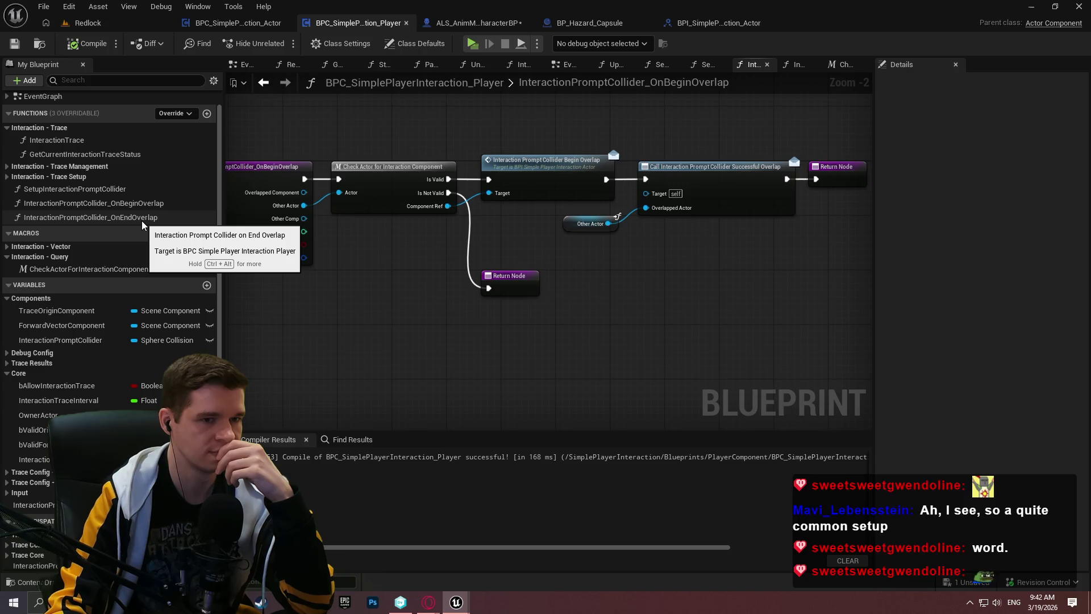
{"action": "scroll", "coordinate": [140, 217], "scroll_direction": "down", "scroll_amount": 1}
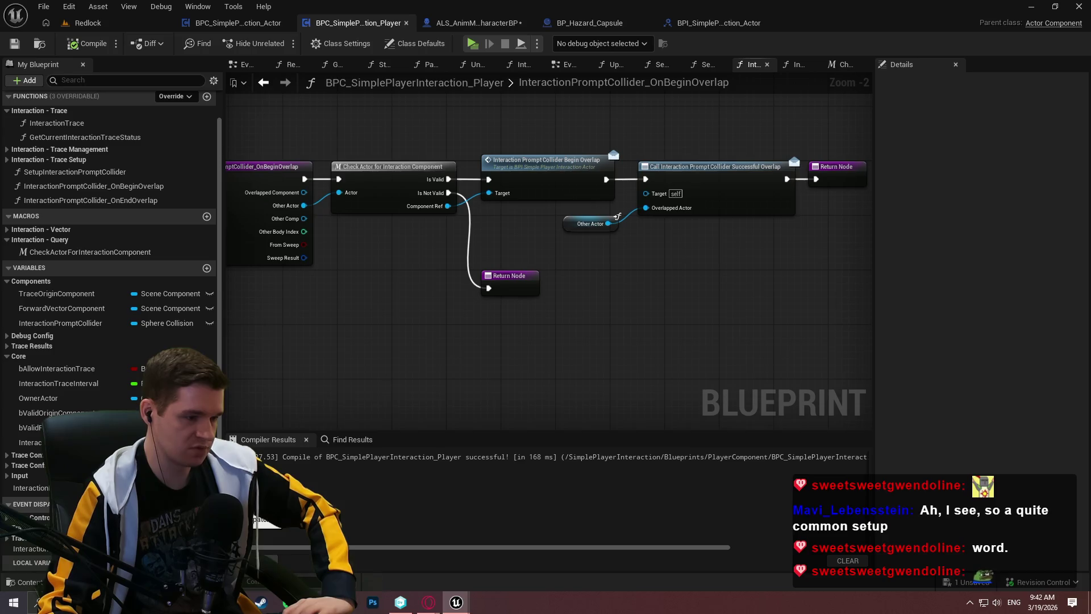
{"action": "left_click", "coordinate": [206, 503]}
{"action": "type", "text": "InteractionPro"}
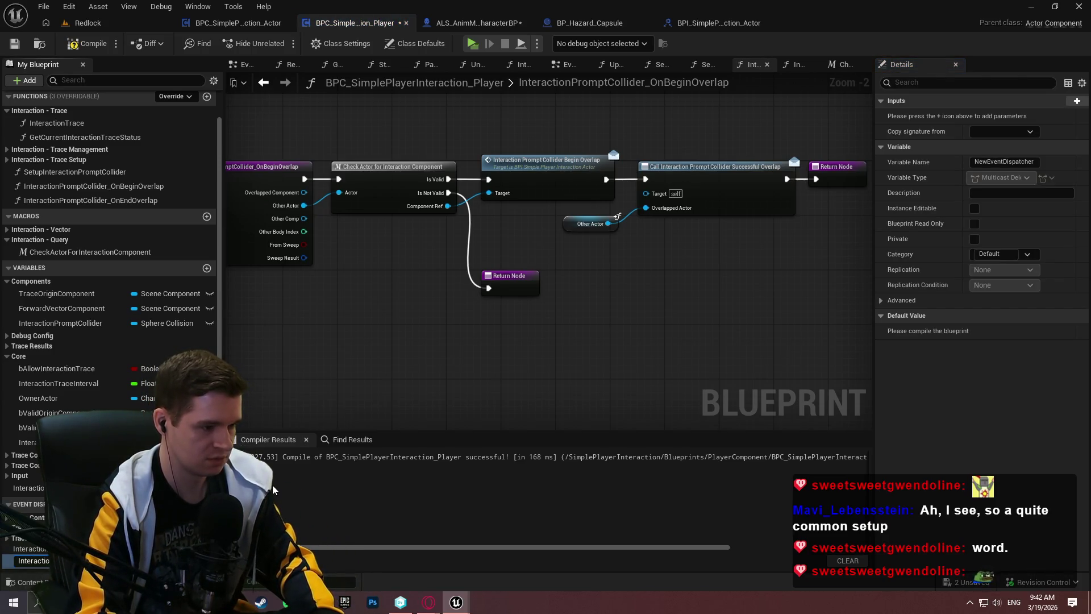
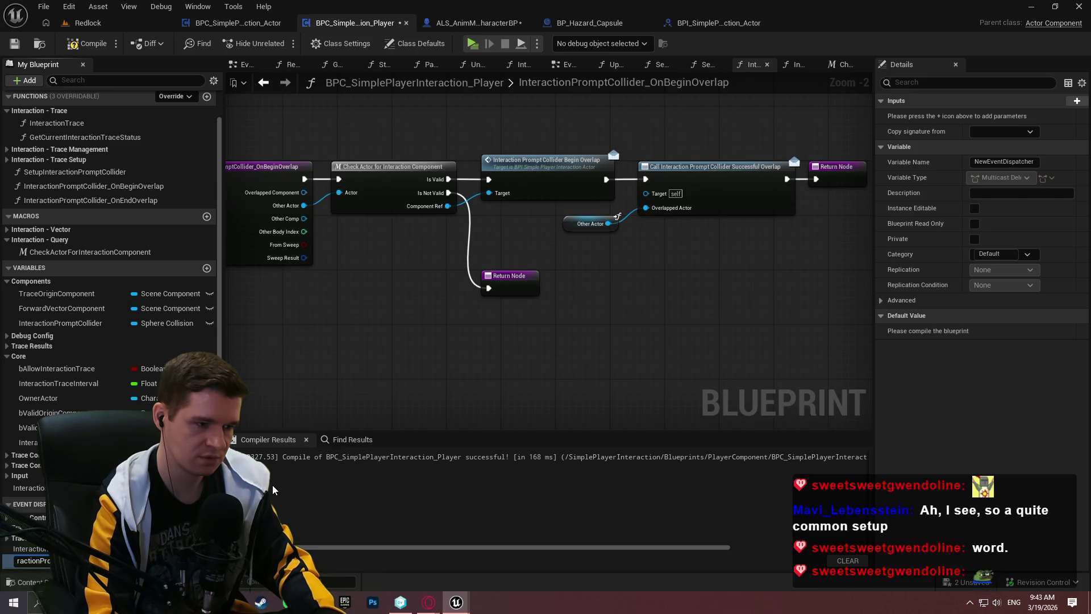
Finish renaming the new dispatcher to InteractionPromptColliderEndOverlapWithInteractable
{"action": "key", "text": "Right"}
{"action": "key", "text": "Right"}
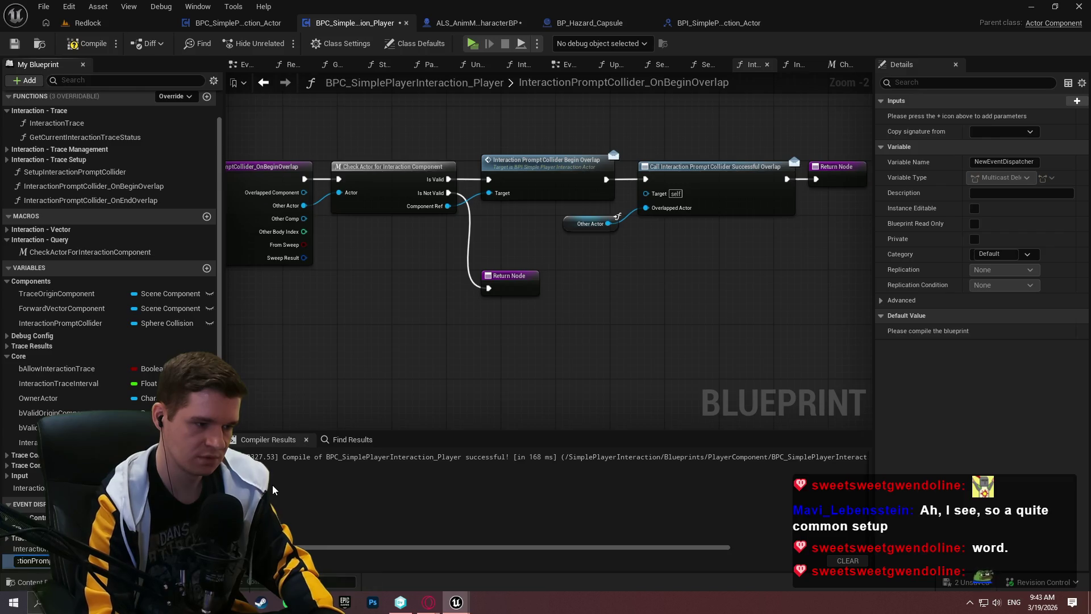
{"action": "key", "text": "Right"}
{"action": "key", "text": "Right"}
{"action": "key", "text": "Right"}
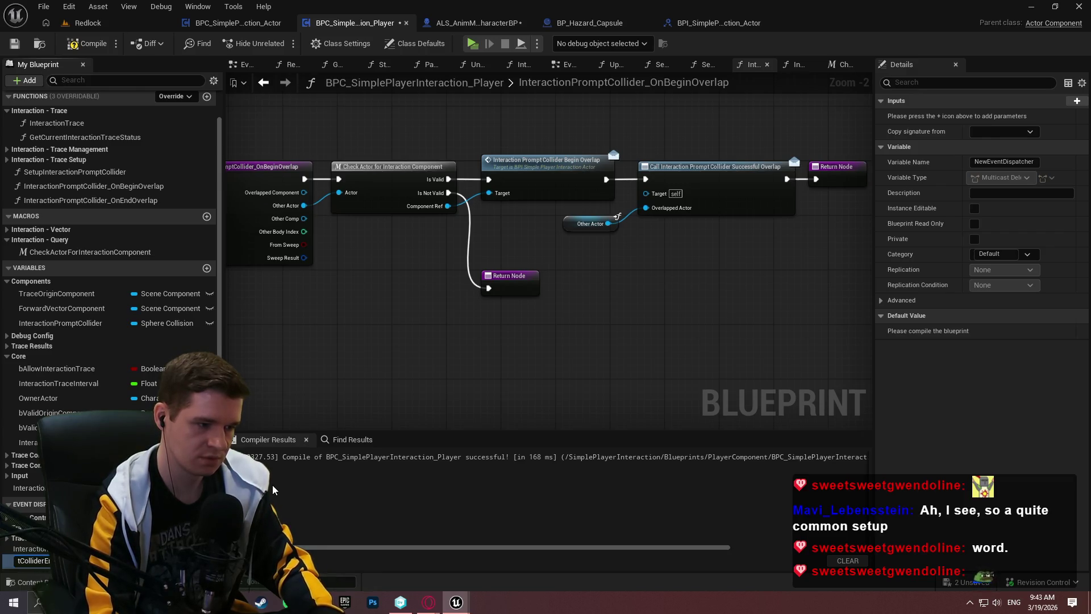
{"action": "key", "text": "Return"}
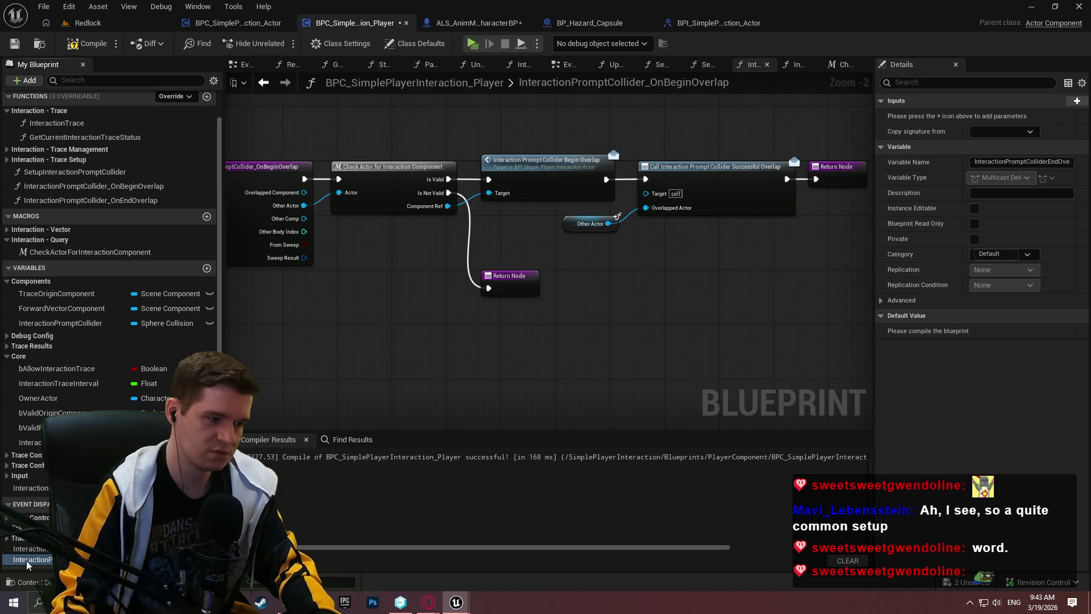
Add a Call node for the End Overlap dispatcher to the OnBeginOverlap graph
{"action": "left_click_drag", "start_coordinate": [32, 560], "coordinate": [698, 339]}
{"action": "left_click", "coordinate": [721, 365]}
{"action": "scroll", "coordinate": [540, 307], "scroll_direction": "up", "scroll_amount": 1}
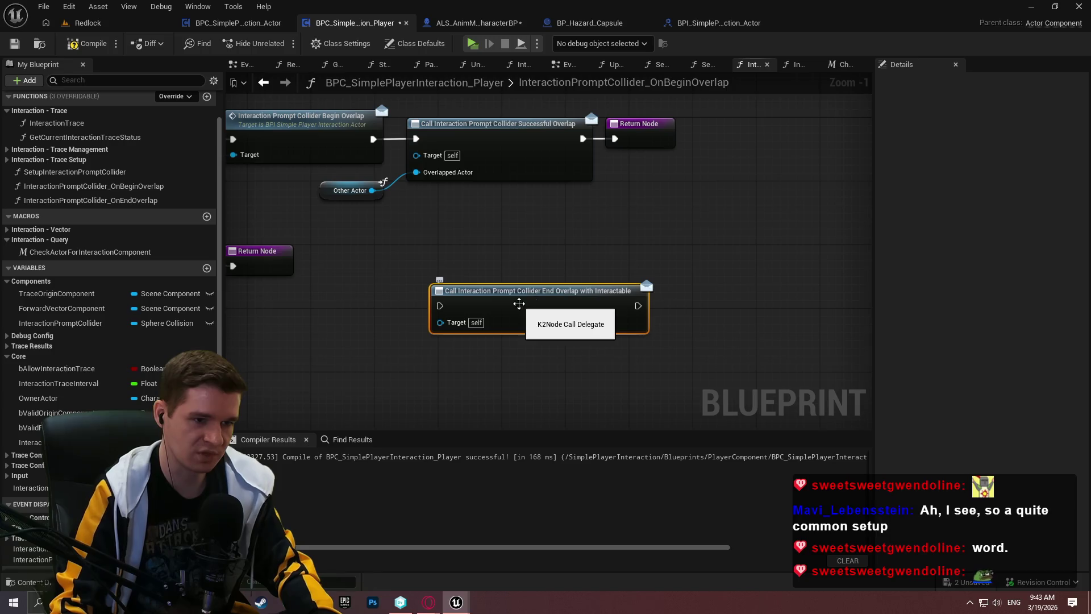
{"action": "left_click", "coordinate": [534, 162]}
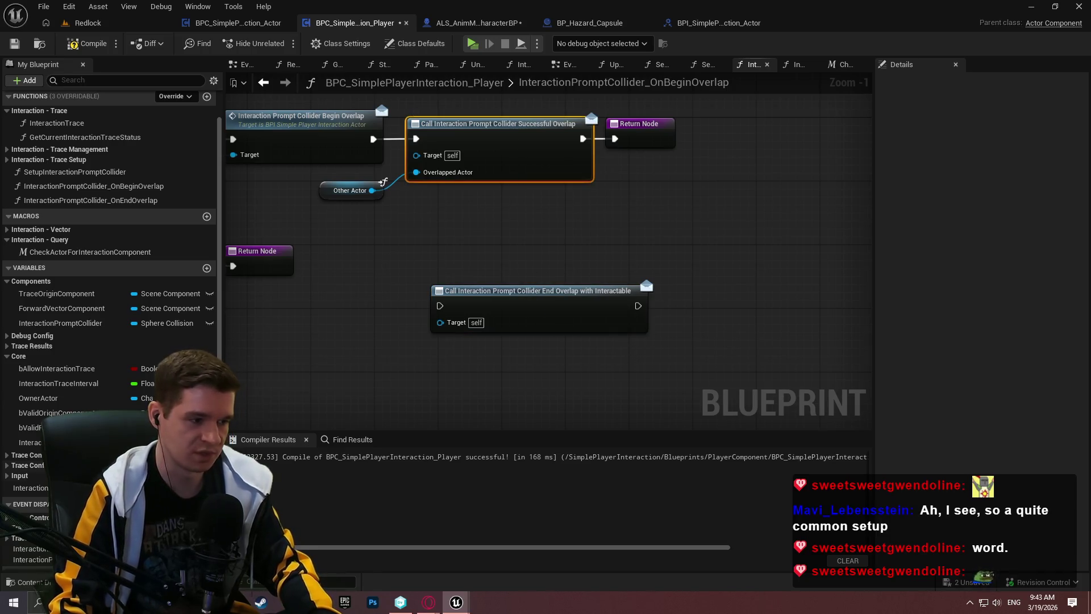
{"action": "left_click", "coordinate": [31, 549]}
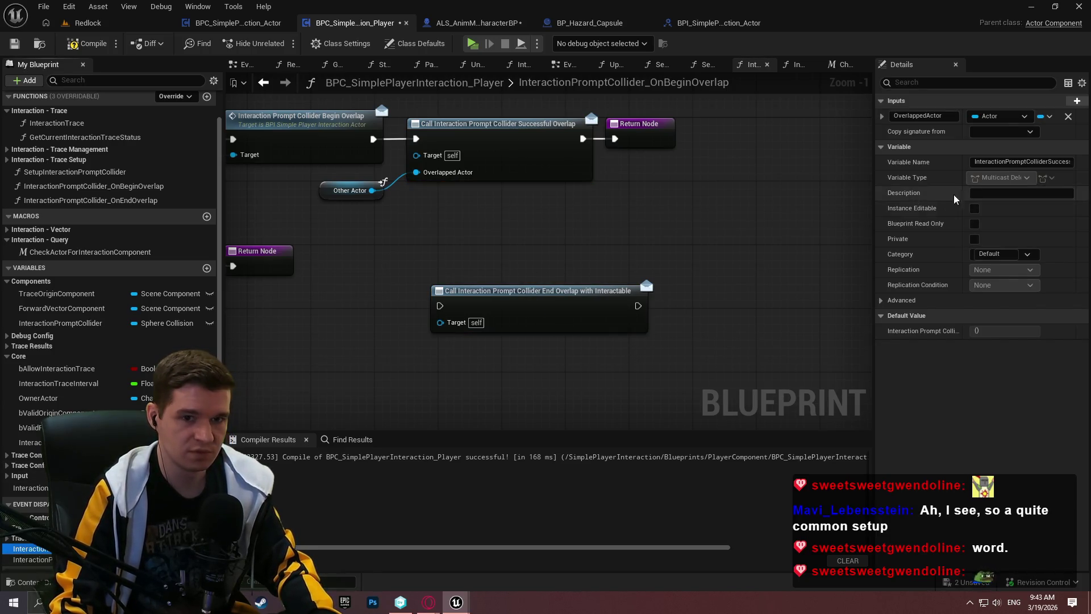
Rename the successful-overlap dispatcher to InteractionPromptColliderBeginOverlapWithInteractable
{"action": "left_click_drag", "start_coordinate": [1038, 163], "coordinate": [1071, 163]}
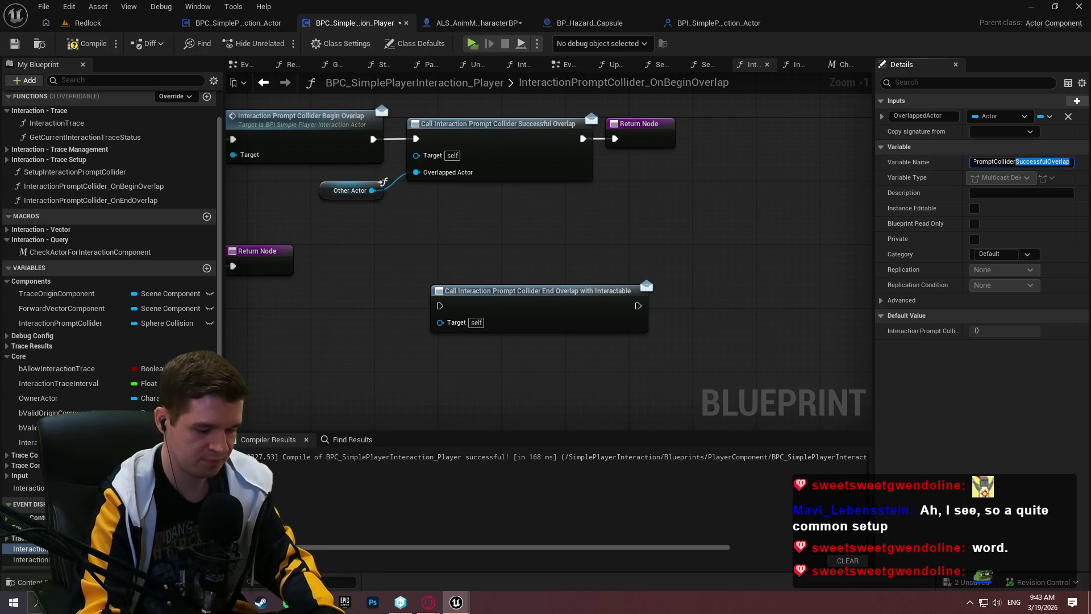
{"action": "type", "text": "BeginOverlapWithInteractab"}
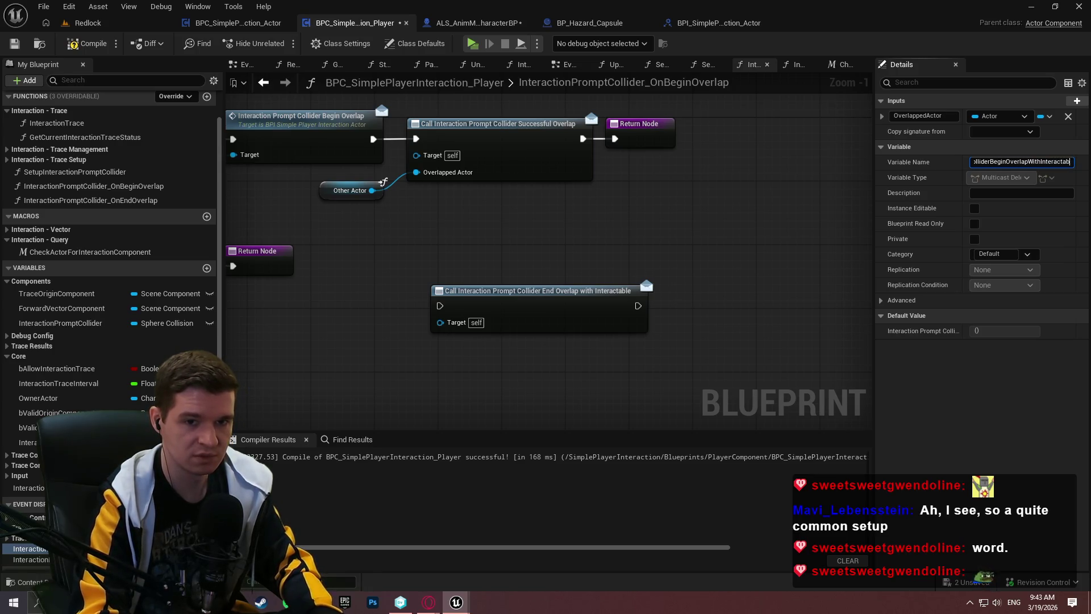
{"action": "type", "text": "le"}
{"action": "key", "text": "Return"}
Tidy the Return Node and call nodes, then delete the stray End Overlap call
{"action": "left_click", "coordinate": [663, 125]}
{"action": "left_click_drag", "start_coordinate": [713, 137], "coordinate": [714, 129]}
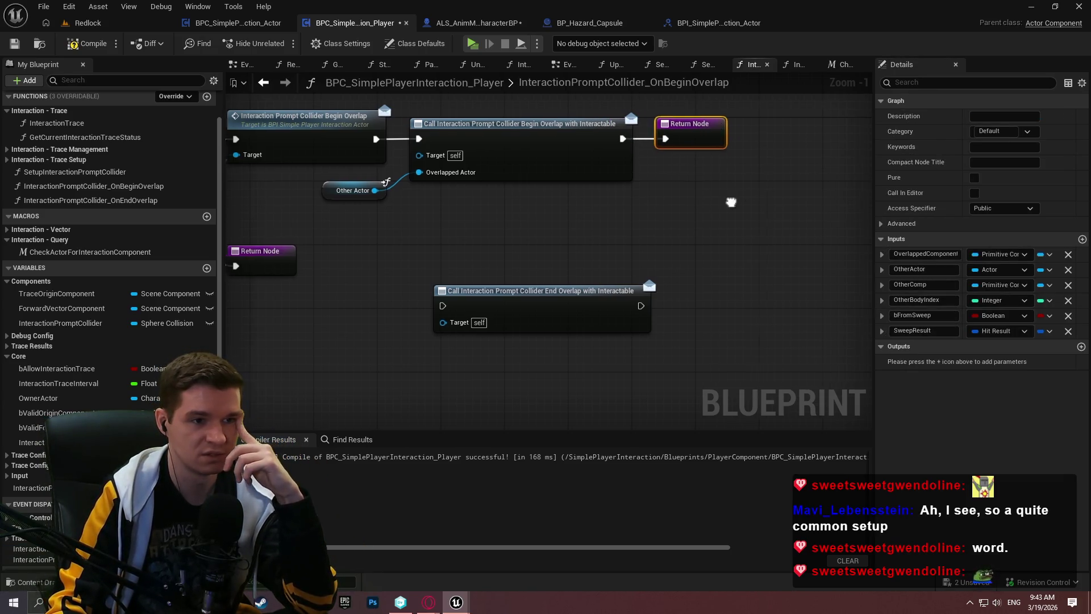
{"action": "left_click_drag", "start_coordinate": [608, 317], "coordinate": [583, 262]}
{"action": "left_click_drag", "start_coordinate": [632, 361], "coordinate": [494, 145]}
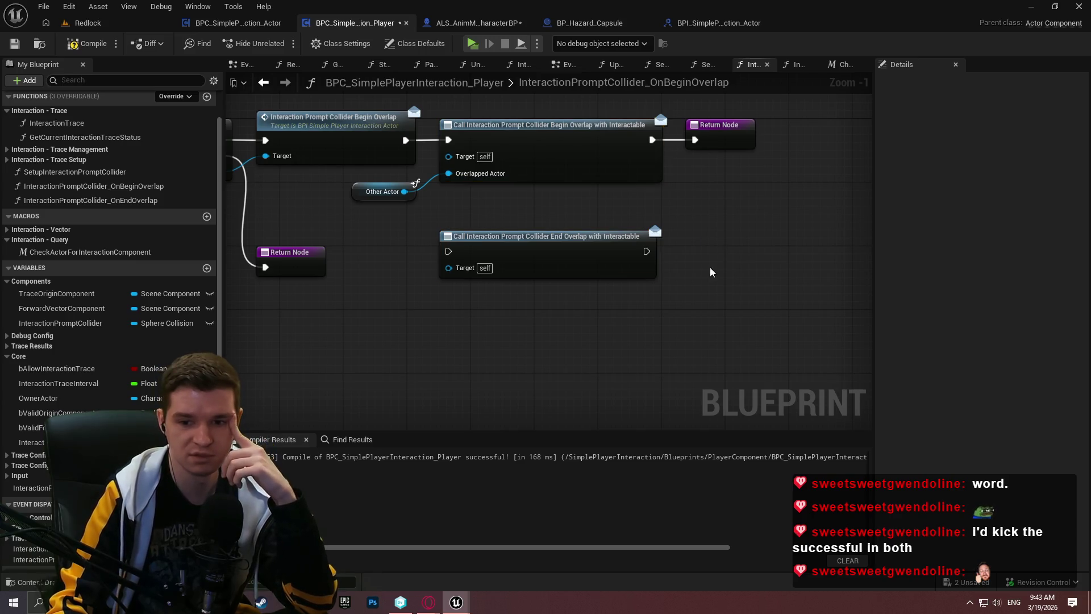
{"action": "left_click", "coordinate": [710, 267]}
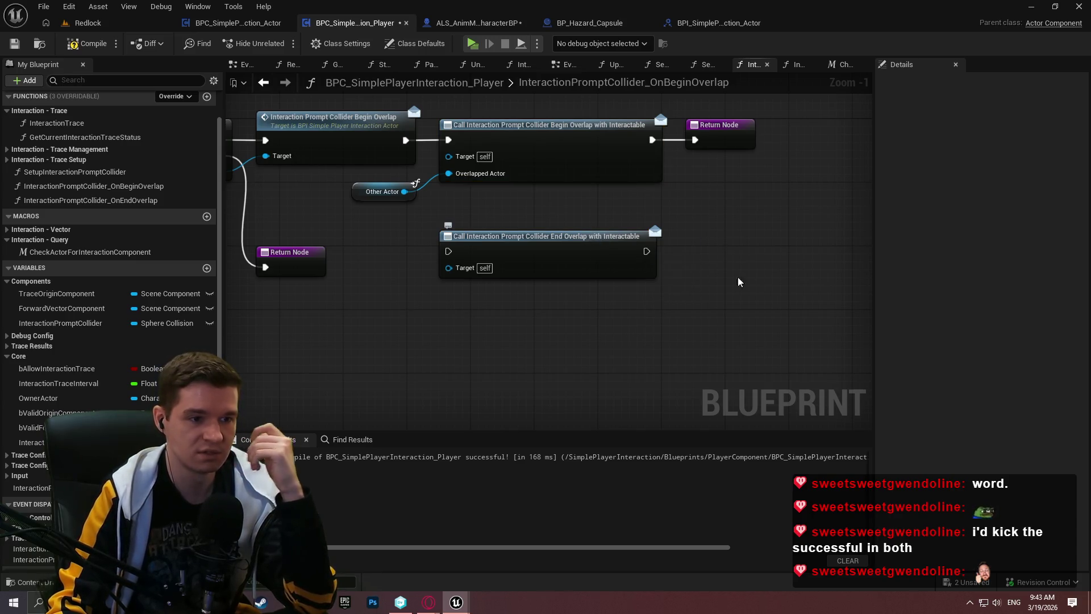
{"action": "left_click", "coordinate": [459, 223]}
{"action": "key", "text": "Delete"}
Compile and save BPC_SimplePlayerInteraction_Player, then open the OnEndOverlap graph
{"action": "scroll", "coordinate": [545, 256], "scroll_direction": "down", "scroll_amount": 2}
{"action": "right_click", "coordinate": [665, 318]}
{"action": "key", "text": "Escape"}
{"action": "left_click", "coordinate": [20, 46]}
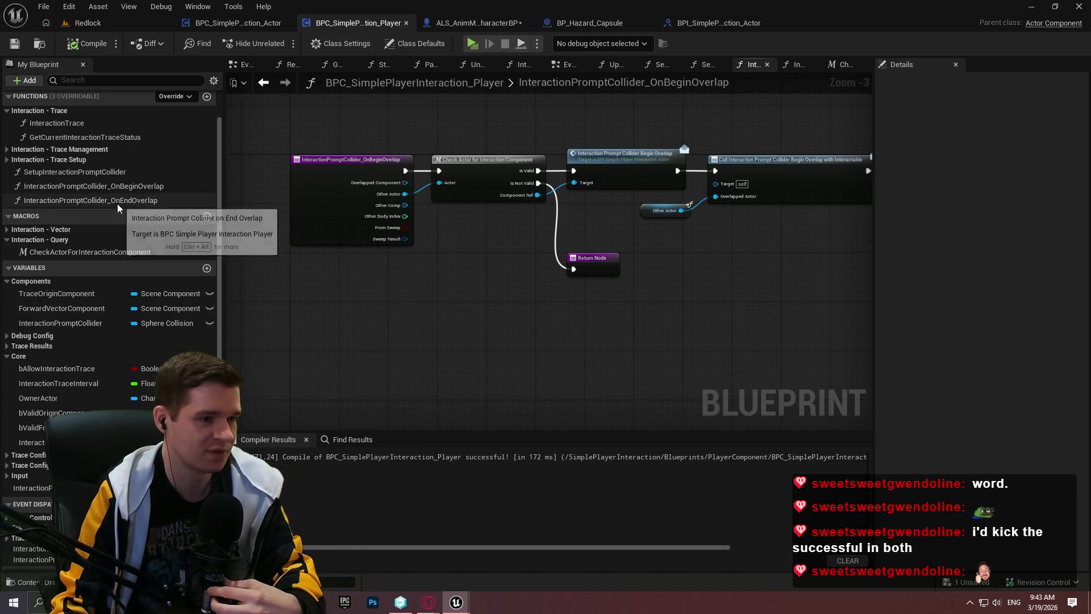
{"action": "double_click", "coordinate": [134, 202]}
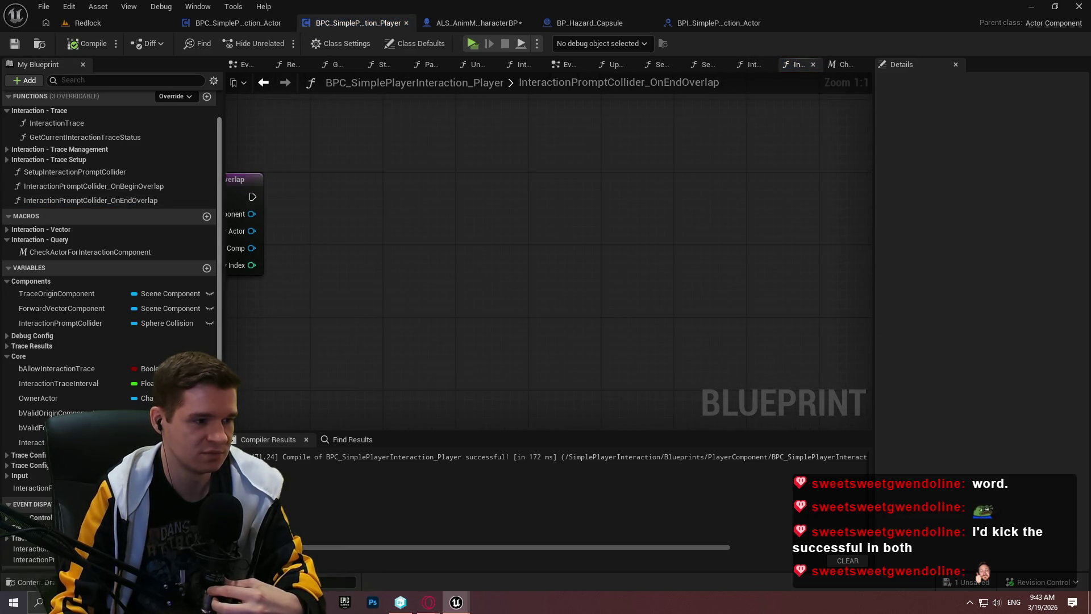
Add a test bAllowInteractionTrace getter in OnEndOverlap, then delete it
{"action": "mouse_move", "coordinate": [41, 368]}
{"action": "left_mouse_down"}
{"action": "mouse_move", "coordinate": [465, 179]}
{"action": "mouse_move", "coordinate": [458, 174]}
{"action": "left_mouse_up"}
{"action": "left_click", "coordinate": [492, 196]}
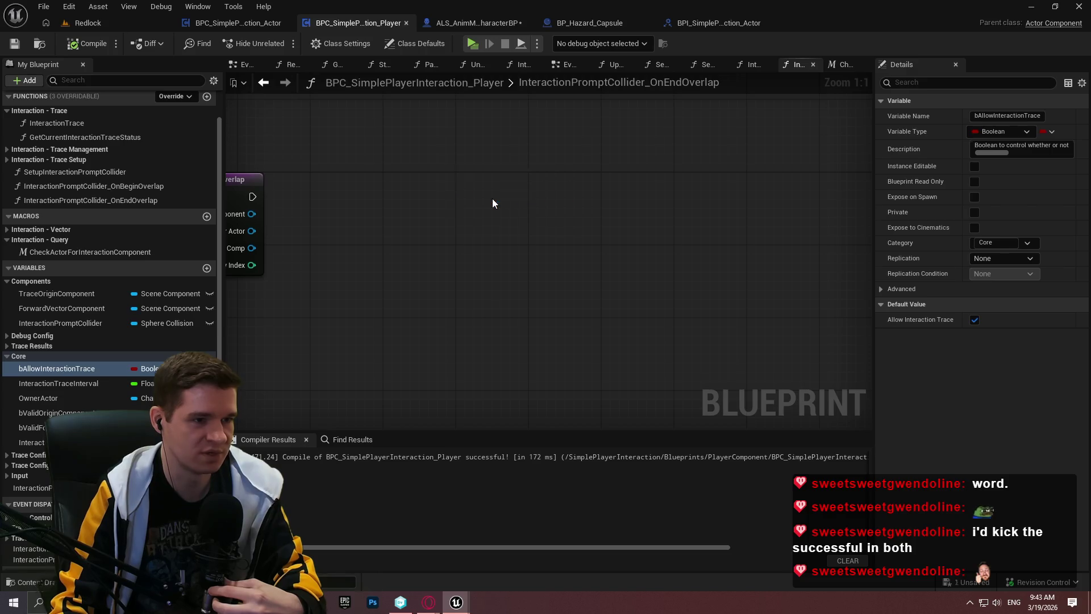
{"action": "right_click", "coordinate": [458, 190]}
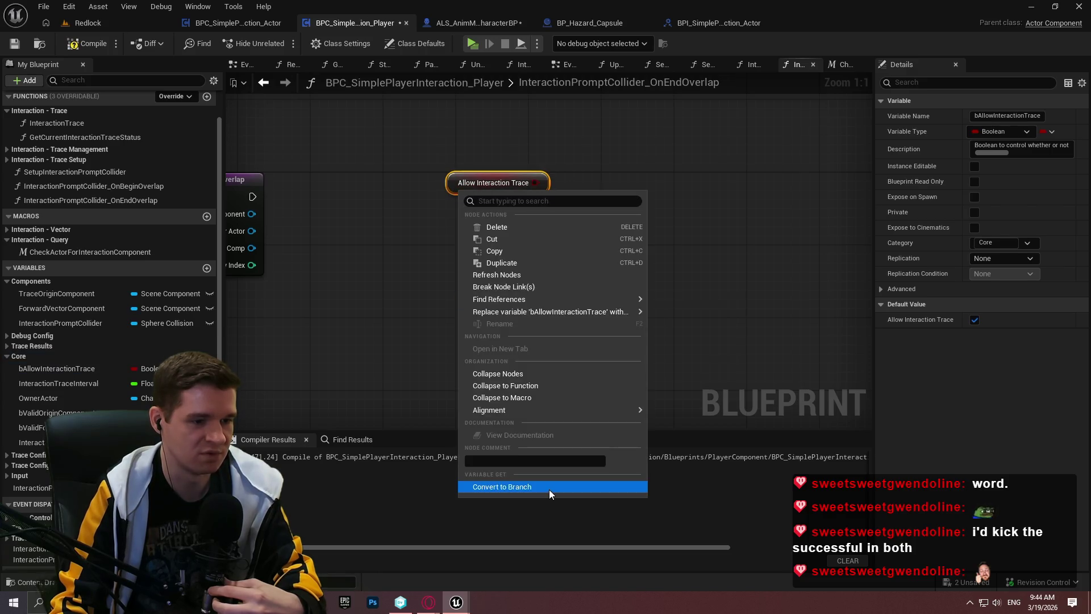
{"action": "left_click", "coordinate": [745, 182]}
{"action": "left_click_drag", "start_coordinate": [594, 140], "coordinate": [406, 233]}
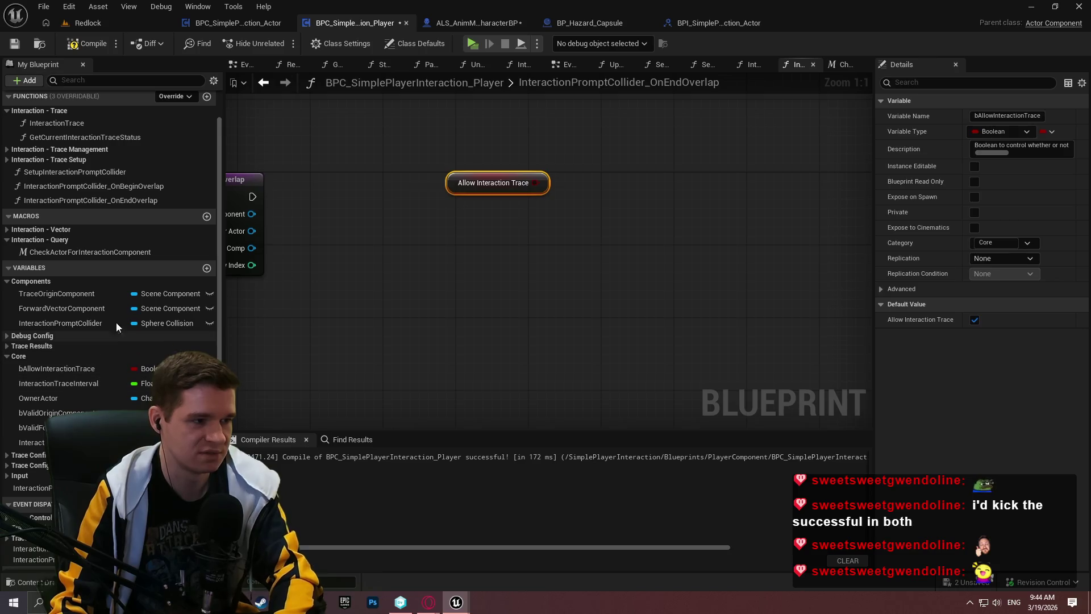
{"action": "key", "text": "Delete"}
Try a validated InteractionPromptCollider getter, then delete it
{"action": "left_click_drag", "start_coordinate": [69, 322], "coordinate": [516, 235]}
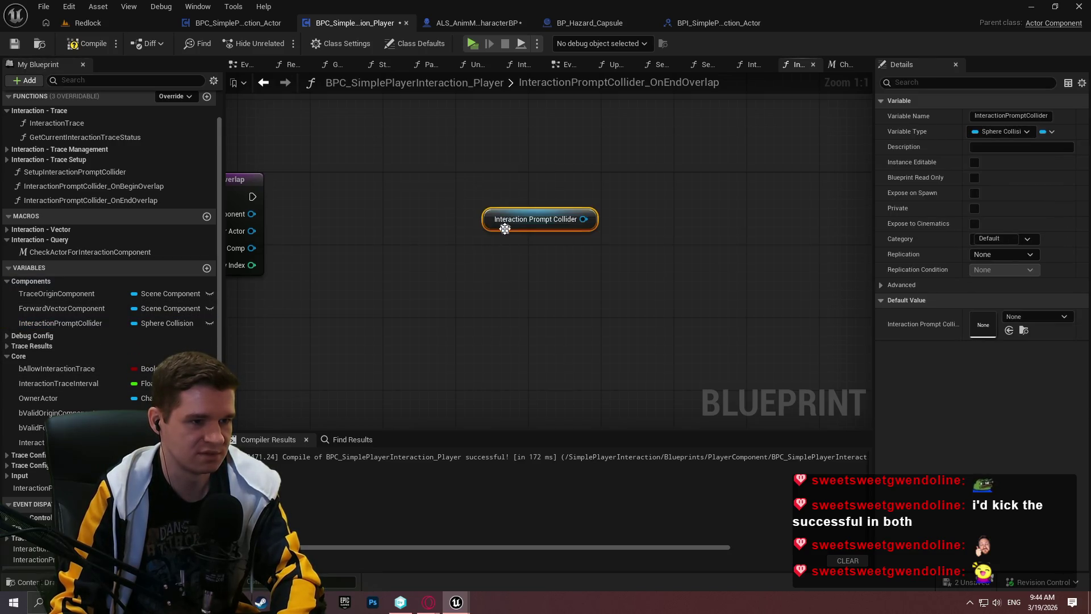
{"action": "right_click", "coordinate": [511, 228]}
{"action": "left_click", "coordinate": [573, 347]}
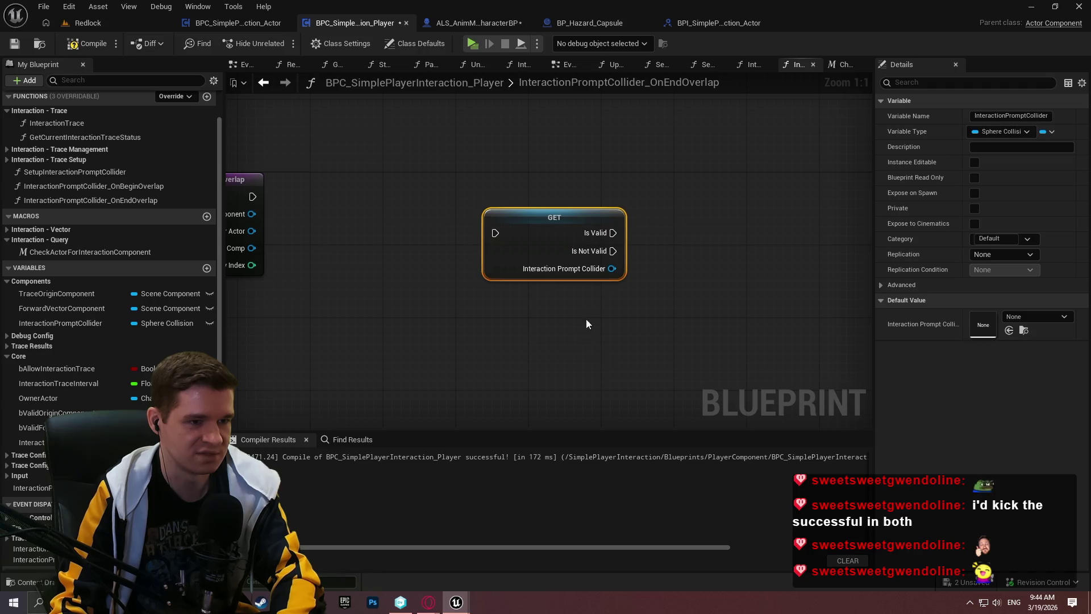
{"action": "left_click", "coordinate": [708, 180]}
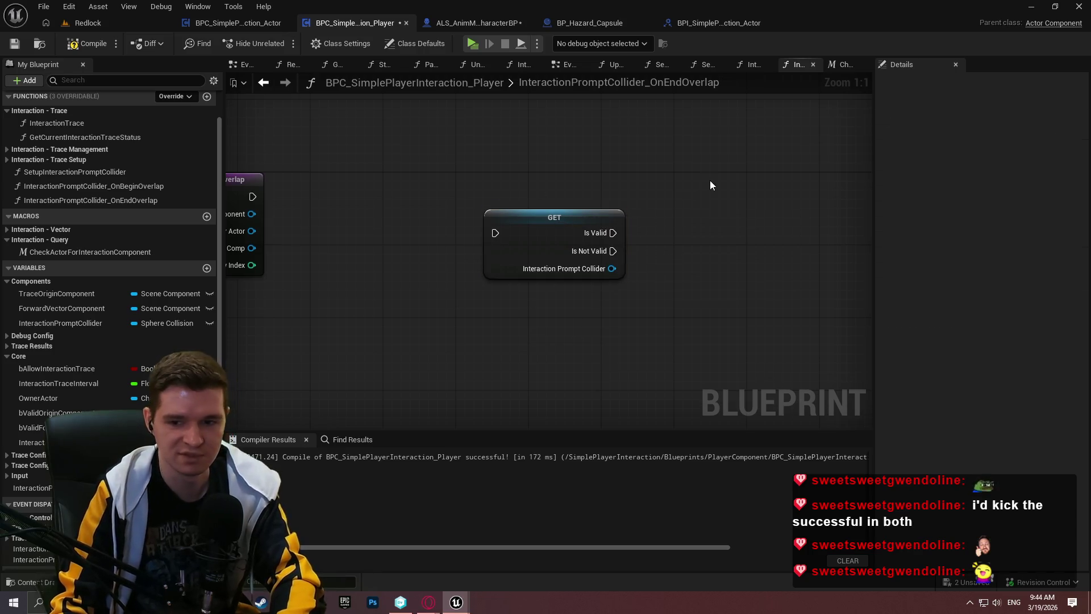
{"action": "mouse_move", "coordinate": [604, 233]}
{"action": "left_mouse_down"}
{"action": "mouse_move", "coordinate": [759, 222]}
{"action": "mouse_move", "coordinate": [737, 231]}
{"action": "mouse_move", "coordinate": [748, 230]}
{"action": "left_mouse_up"}
{"action": "key", "text": "Escape"}
{"action": "left_click", "coordinate": [477, 204]}
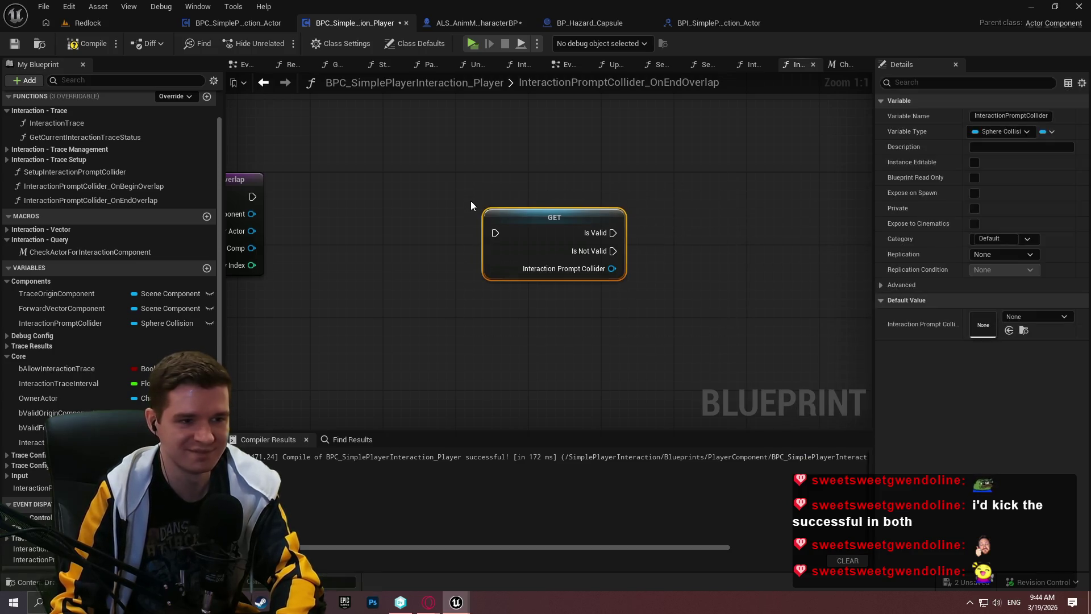
{"action": "key", "text": "Delete"}
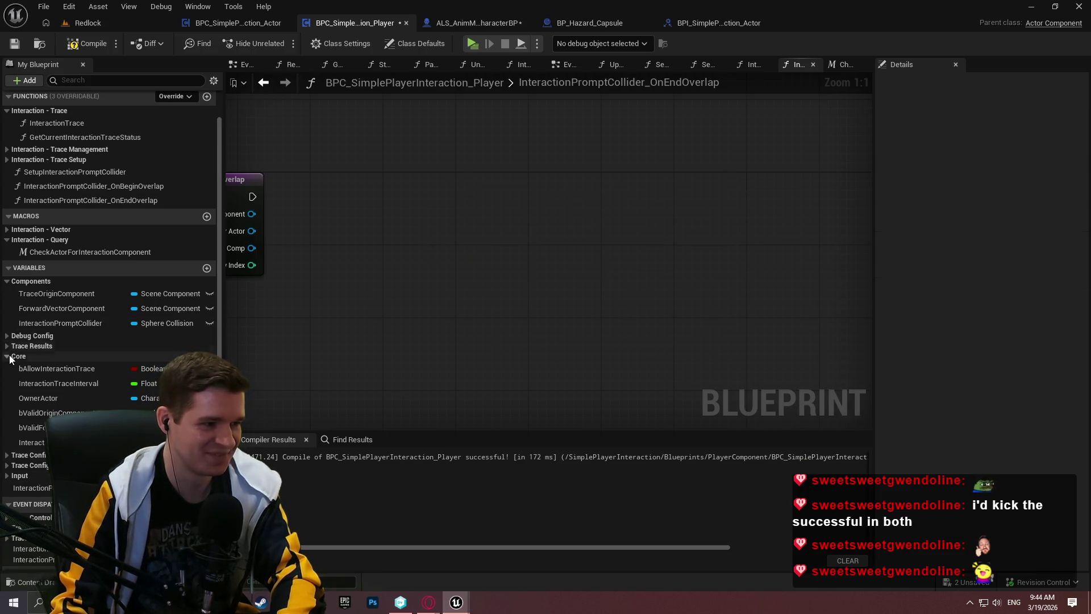
{"action": "left_click", "coordinate": [14, 356]}
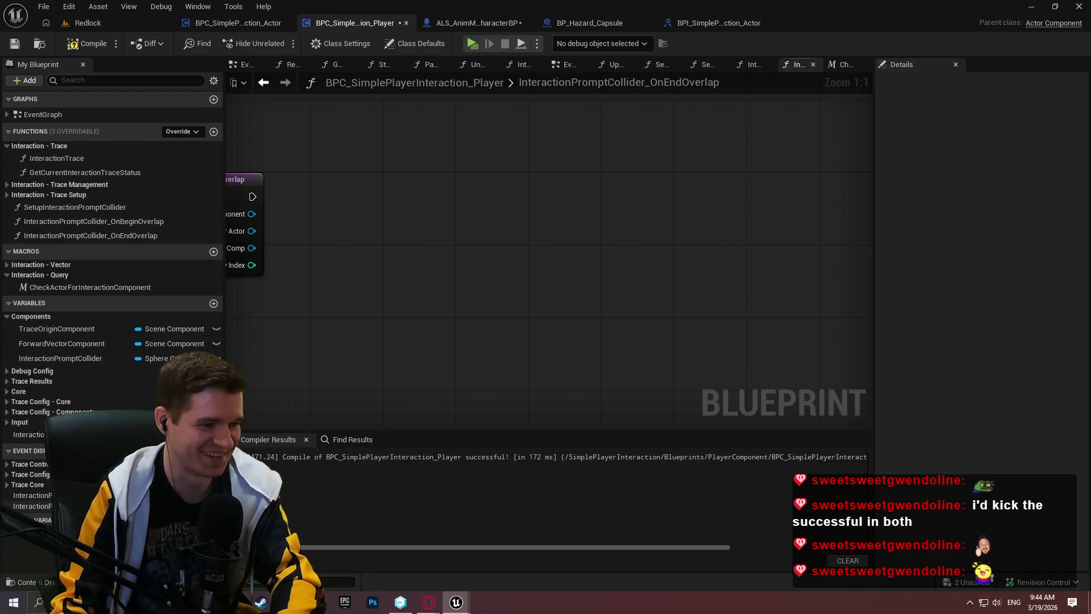
In OnBeginOverlap, select the chain from Check Actor through the Begin Overlap call
{"action": "left_click_drag", "start_coordinate": [394, 179], "coordinate": [584, 167]}
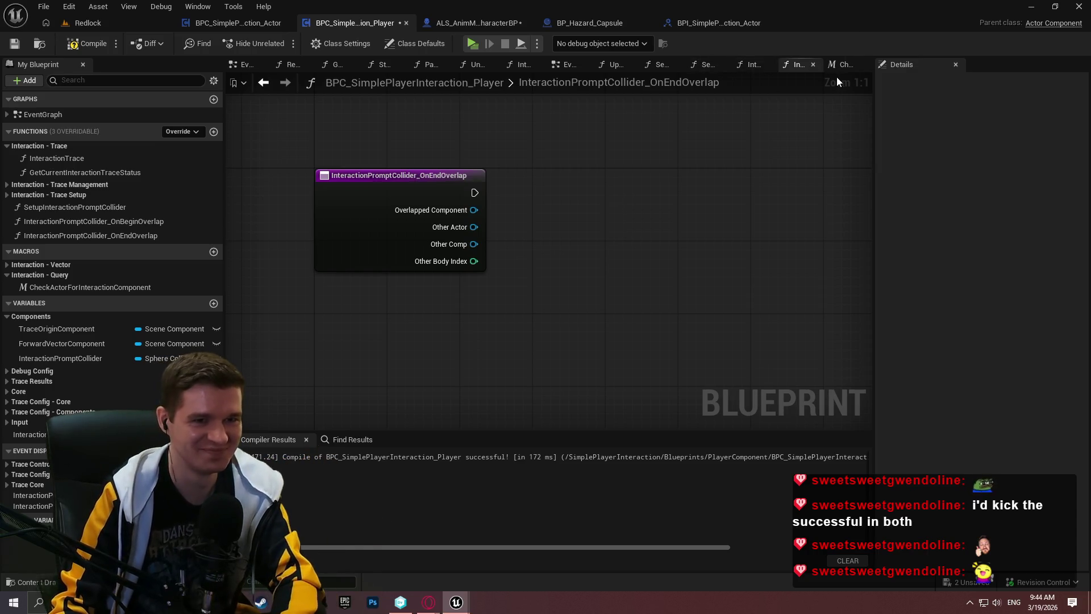
{"action": "left_click", "coordinate": [751, 70]}
{"action": "left_click_drag", "start_coordinate": [605, 278], "coordinate": [892, 337]}
{"action": "mouse_move", "coordinate": [821, 370]}
{"action": "left_mouse_down"}
{"action": "mouse_move", "coordinate": [479, 193]}
{"action": "mouse_move", "coordinate": [558, 194]}
{"action": "left_mouse_up"}
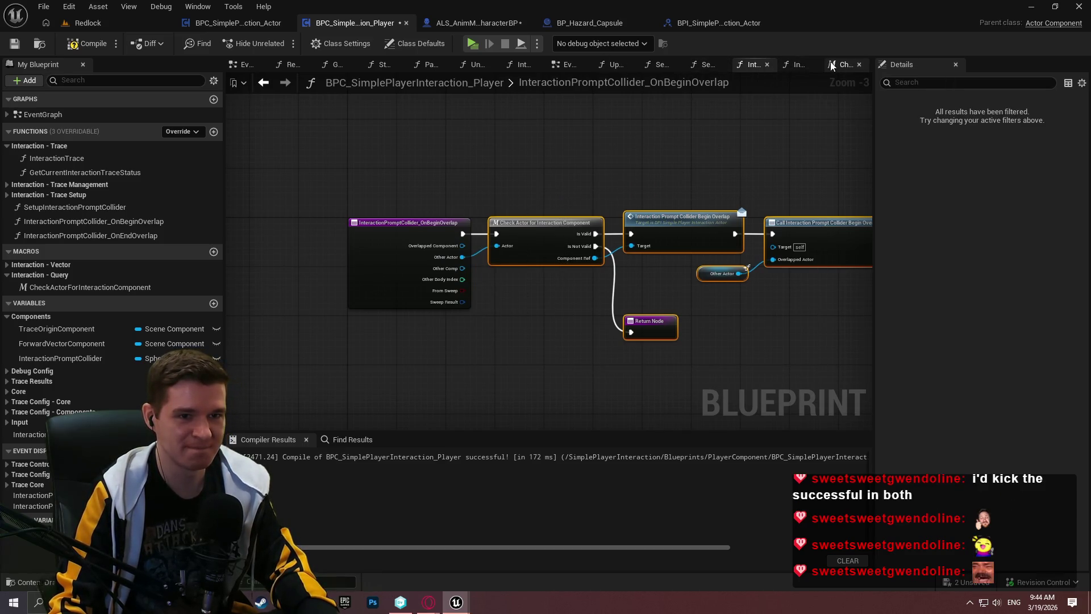
Paste the copied chain into OnEndOverlap and wire the entry node into Check Actor
{"action": "left_click", "coordinate": [795, 64]}
{"action": "key", "text": "ctrl+v"}
{"action": "mouse_move", "coordinate": [342, 196]}
{"action": "left_mouse_down"}
{"action": "mouse_move", "coordinate": [382, 186]}
{"action": "mouse_move", "coordinate": [348, 180]}
{"action": "left_mouse_up"}
{"action": "left_click_drag", "start_coordinate": [271, 181], "coordinate": [329, 181]}
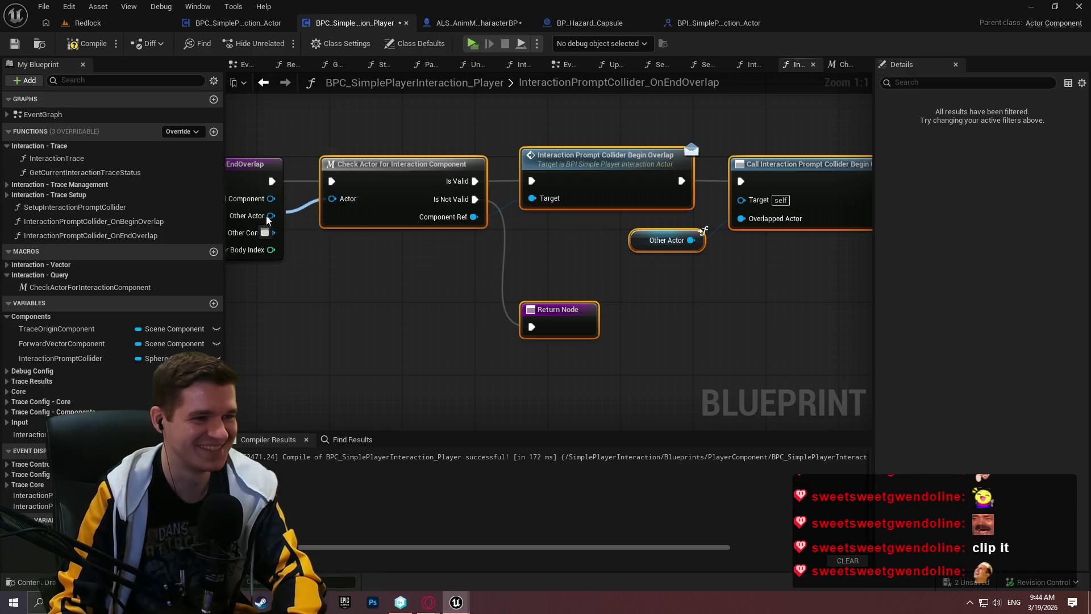
{"action": "mouse_move", "coordinate": [613, 312]}
{"action": "left_mouse_down"}
{"action": "mouse_move", "coordinate": [463, 325]}
{"action": "mouse_move", "coordinate": [576, 327]}
{"action": "left_mouse_up"}
{"action": "left_click_drag", "start_coordinate": [776, 367], "coordinate": [679, 312]}
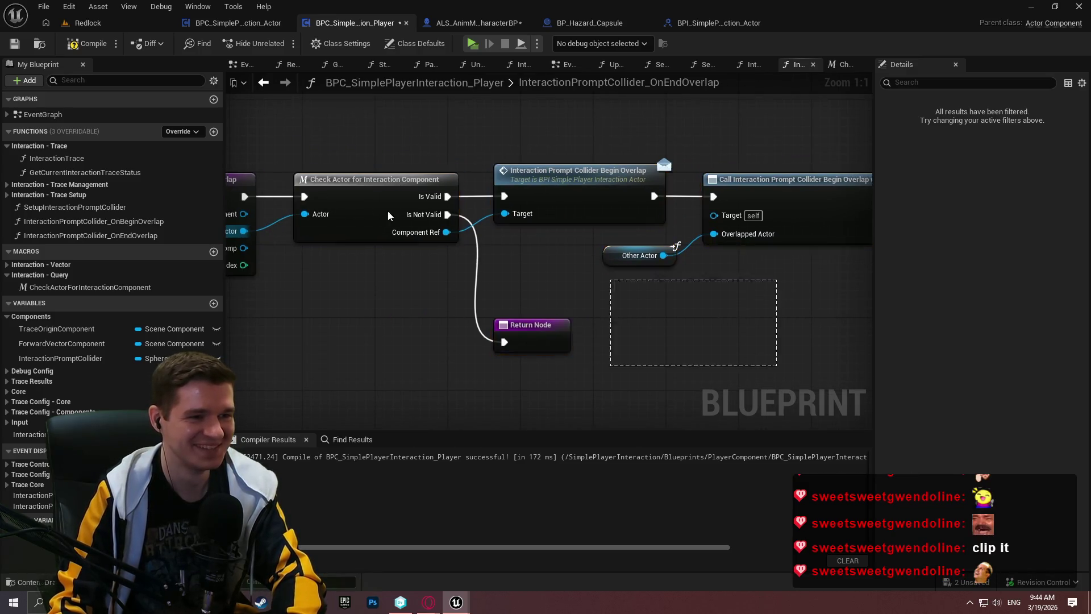
{"action": "left_click", "coordinate": [531, 292]}
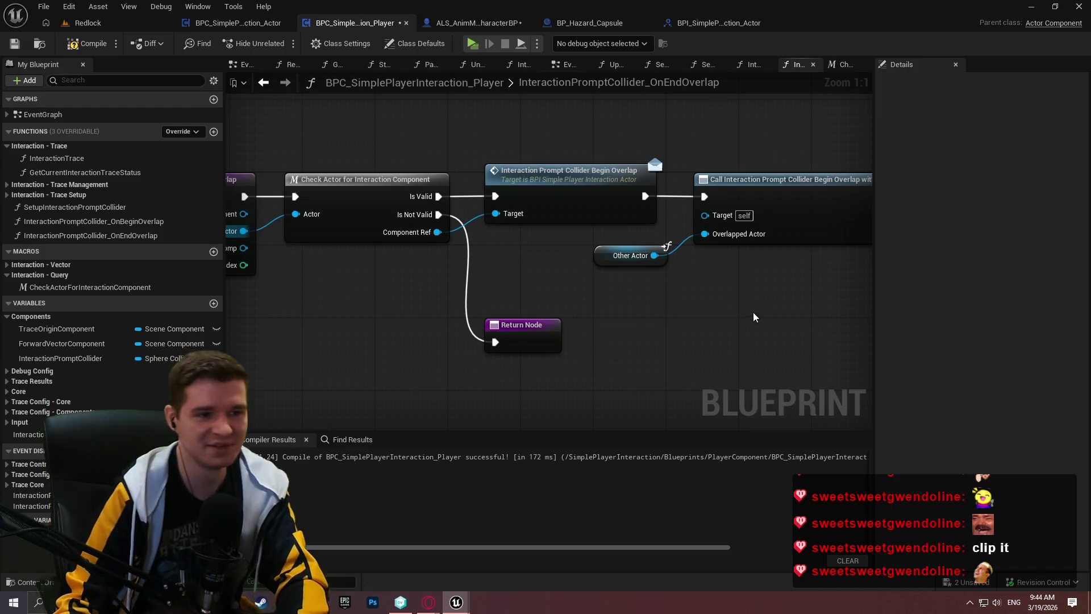
Duplicate the Return Node into the space after the call node
{"action": "left_click_drag", "start_coordinate": [683, 305], "coordinate": [595, 295]}
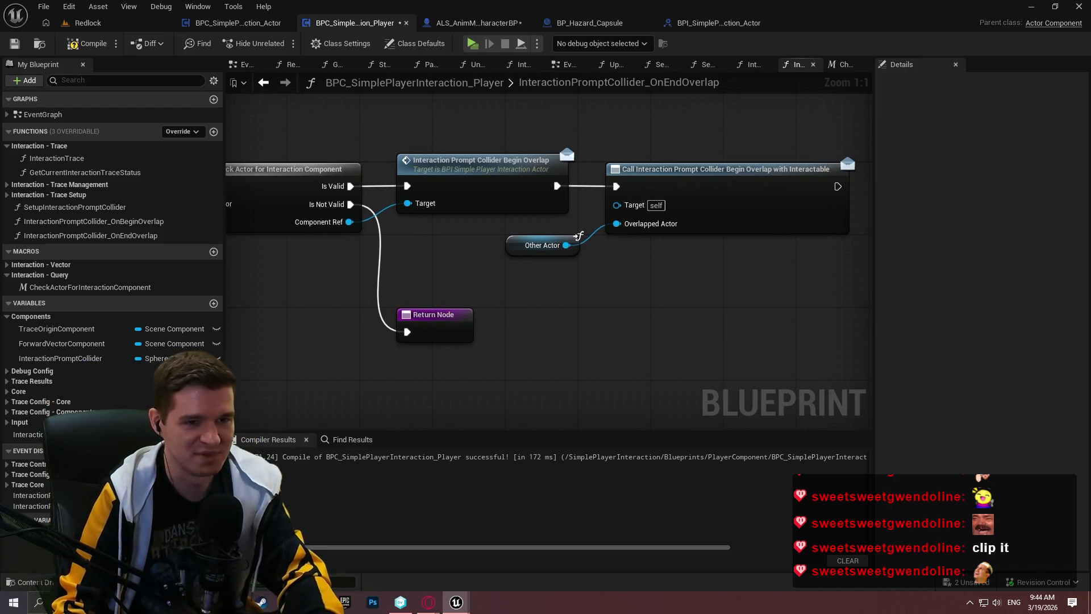
{"action": "left_click_drag", "start_coordinate": [666, 347], "coordinate": [501, 347]}
{"action": "left_click_drag", "start_coordinate": [275, 327], "coordinate": [276, 328]}
{"action": "key", "text": "ctrl+v"}
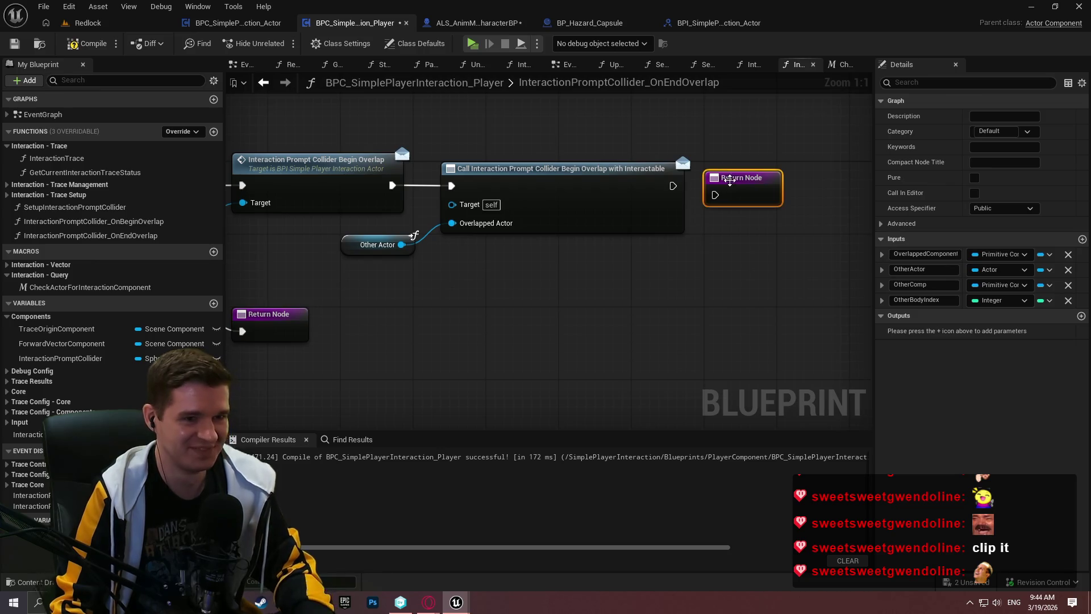
Connect and align the new Return Node after the call
{"action": "mouse_move", "coordinate": [715, 194]}
{"action": "left_mouse_down"}
{"action": "mouse_move", "coordinate": [690, 200]}
{"action": "mouse_move", "coordinate": [672, 186]}
{"action": "left_mouse_up"}
{"action": "left_click_drag", "start_coordinate": [759, 189], "coordinate": [759, 180]}
{"action": "left_click", "coordinate": [755, 223]}
{"action": "left_click_drag", "start_coordinate": [697, 303], "coordinate": [719, 270]}
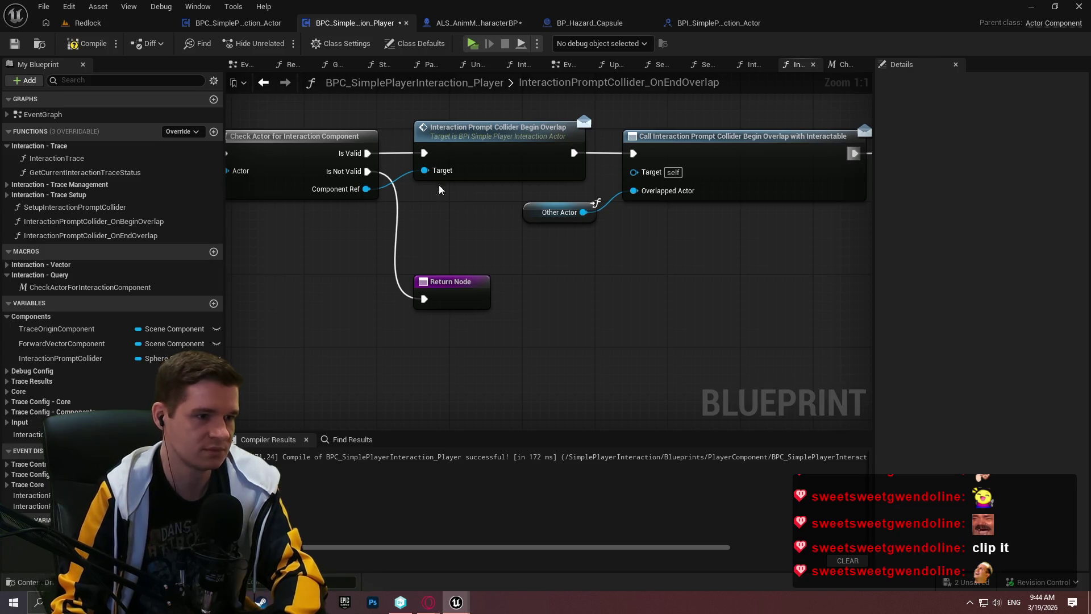
Add the Interaction Prompt Collider End Overlap (Message) node from the component reference
{"action": "left_click_drag", "start_coordinate": [364, 189], "coordinate": [510, 254]}
{"action": "type", "text": "interactionpr"}
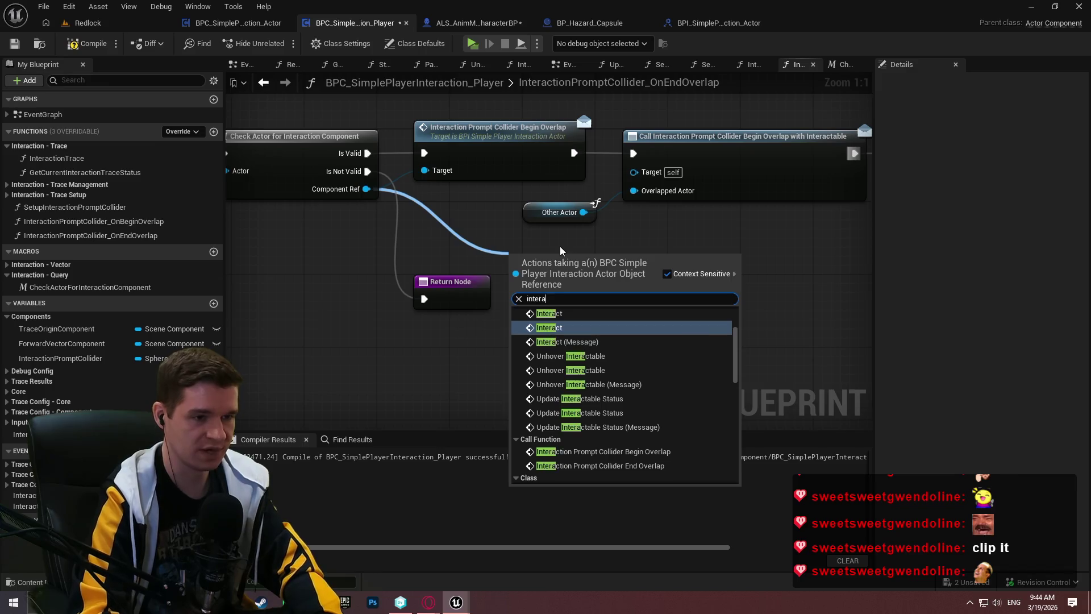
{"action": "key", "text": "Return"}
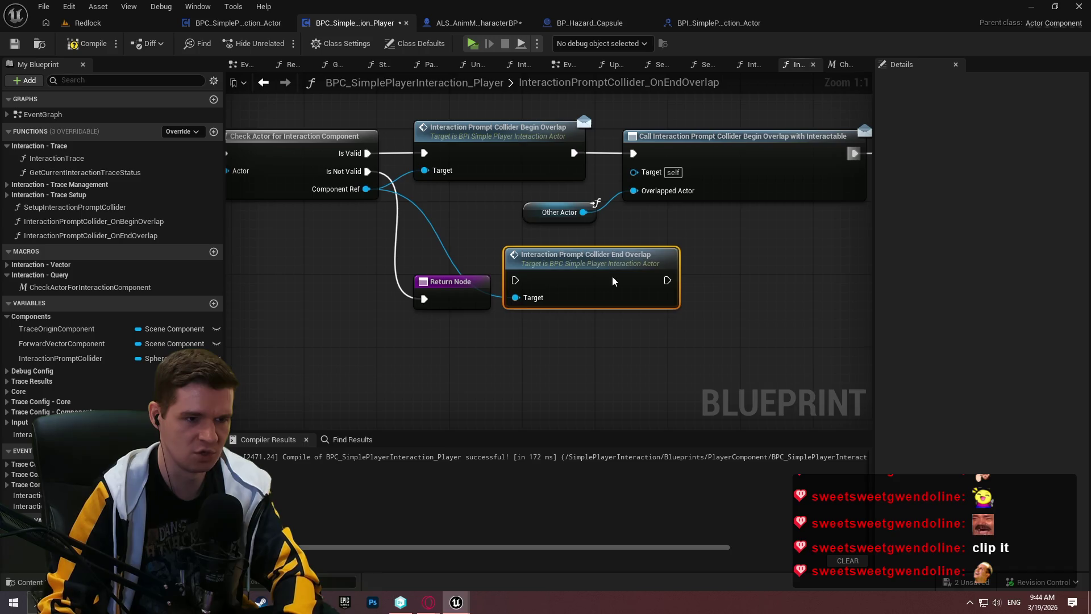
{"action": "key", "text": "Delete"}
{"action": "left_click_drag", "start_coordinate": [366, 188], "coordinate": [486, 216]}
{"action": "type", "text": "interactionpr"}
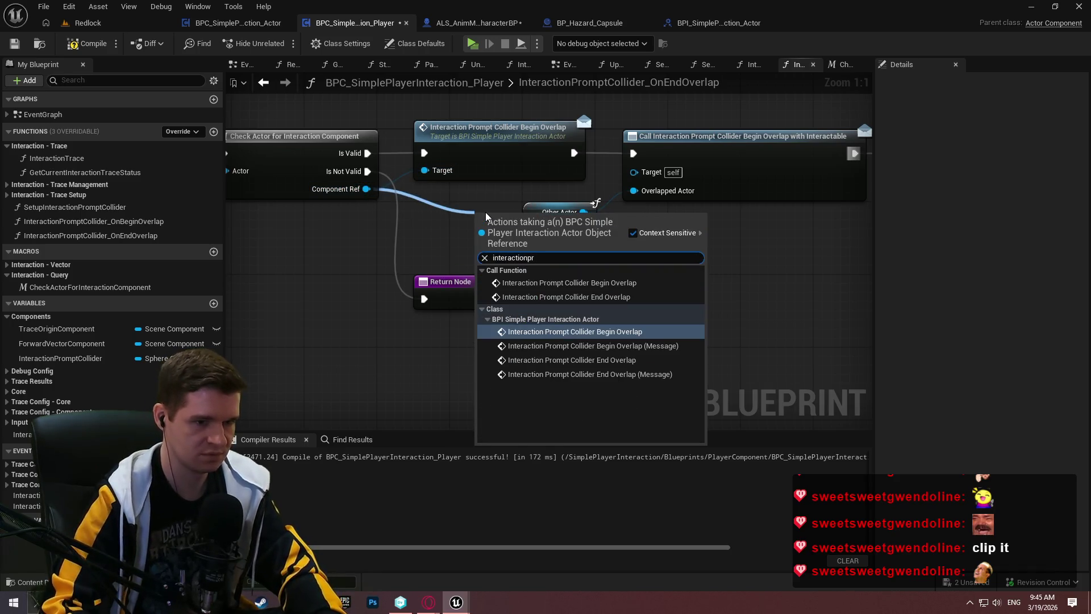
{"action": "key", "text": "Down"}
{"action": "key", "text": "Down"}
{"action": "key", "text": "Down"}
{"action": "key", "text": "Return"}
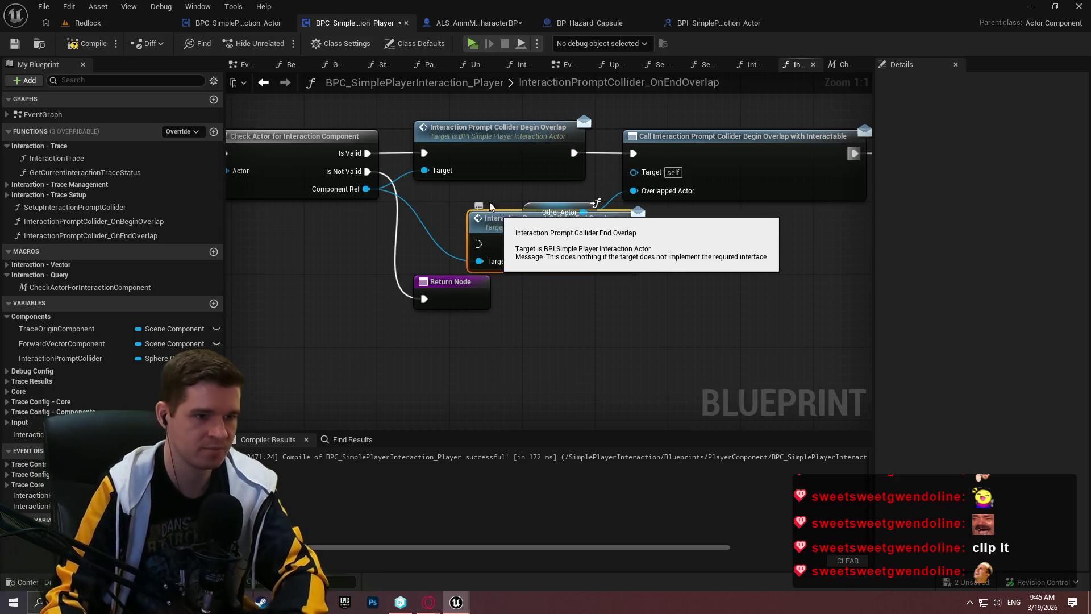
Replace the Begin Overlap message with the End Overlap one and add an End Overlap dispatcher call
{"action": "mouse_move", "coordinate": [504, 303]}
{"action": "left_mouse_down"}
{"action": "mouse_move", "coordinate": [464, 129]}
{"action": "mouse_move", "coordinate": [392, 250]}
{"action": "left_mouse_up"}
{"action": "left_click", "coordinate": [501, 225]}
{"action": "key", "text": "Delete"}
{"action": "left_click_drag", "start_coordinate": [522, 147], "coordinate": [513, 238]}
{"action": "left_click_drag", "start_coordinate": [598, 250], "coordinate": [657, 250]}
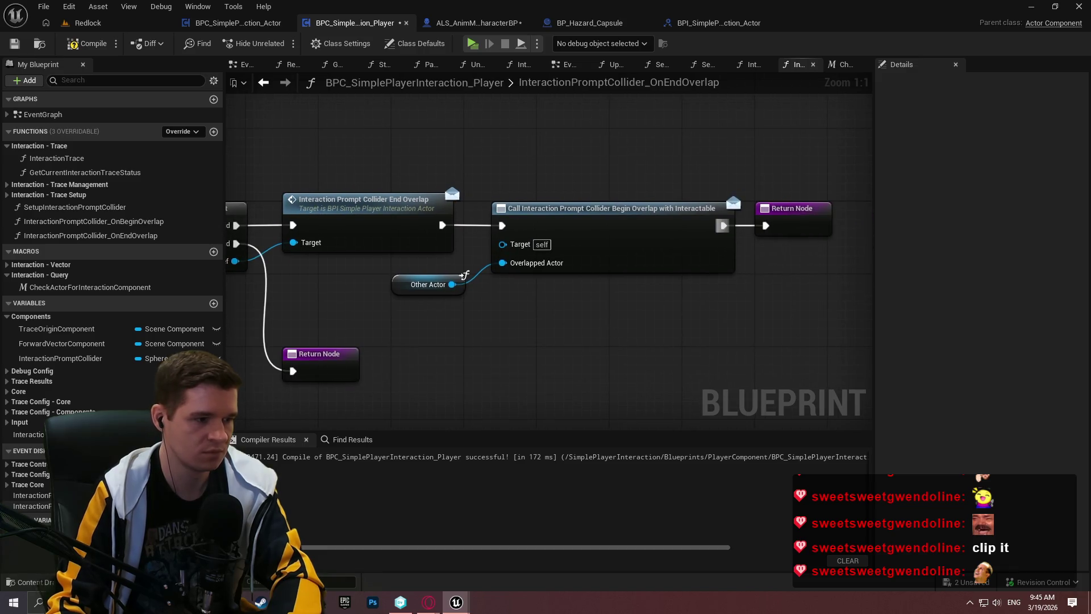
{"action": "left_click_drag", "start_coordinate": [33, 506], "coordinate": [536, 335]}
{"action": "left_click", "coordinate": [584, 373]}
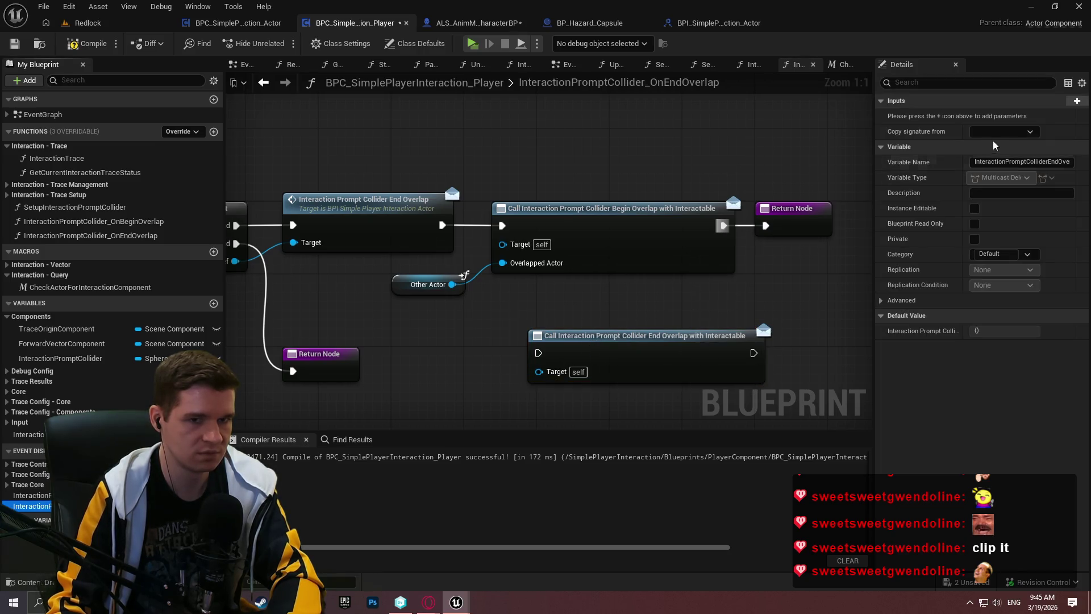
Add an OverlappedActor input to the End Overlap dispatcher and refresh its call node
{"action": "left_click", "coordinate": [1069, 109]}
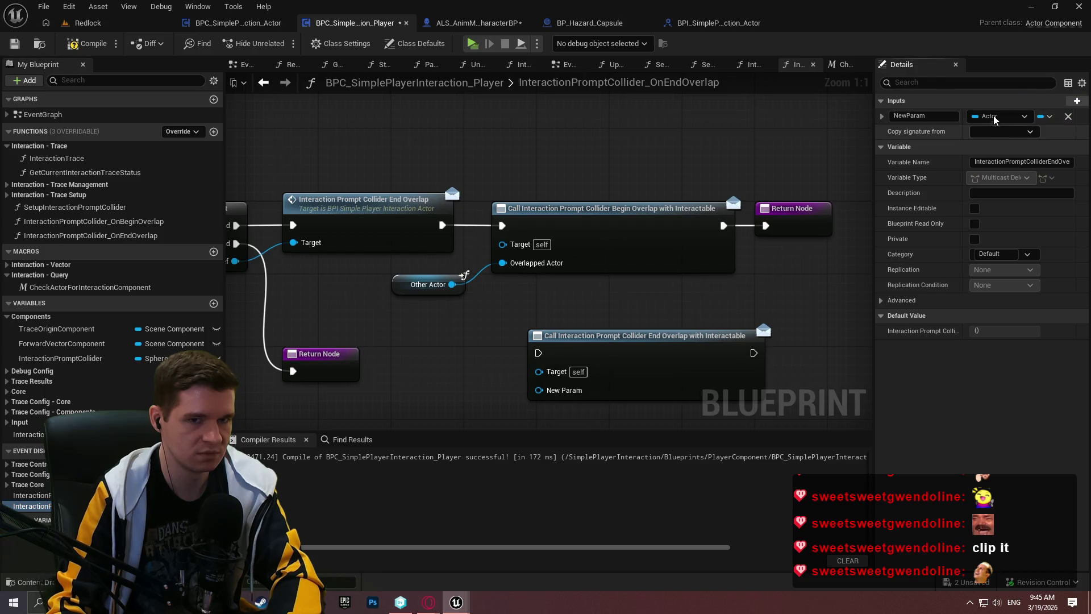
{"action": "type", "text": "Overl"}
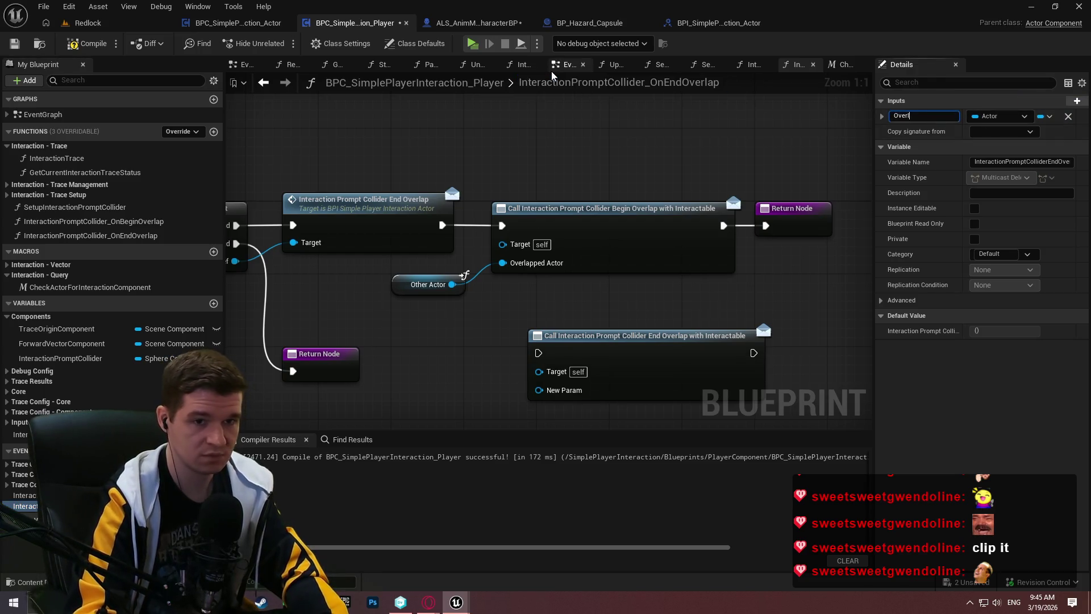
{"action": "type", "text": "appedActor"}
{"action": "key", "text": "Return"}
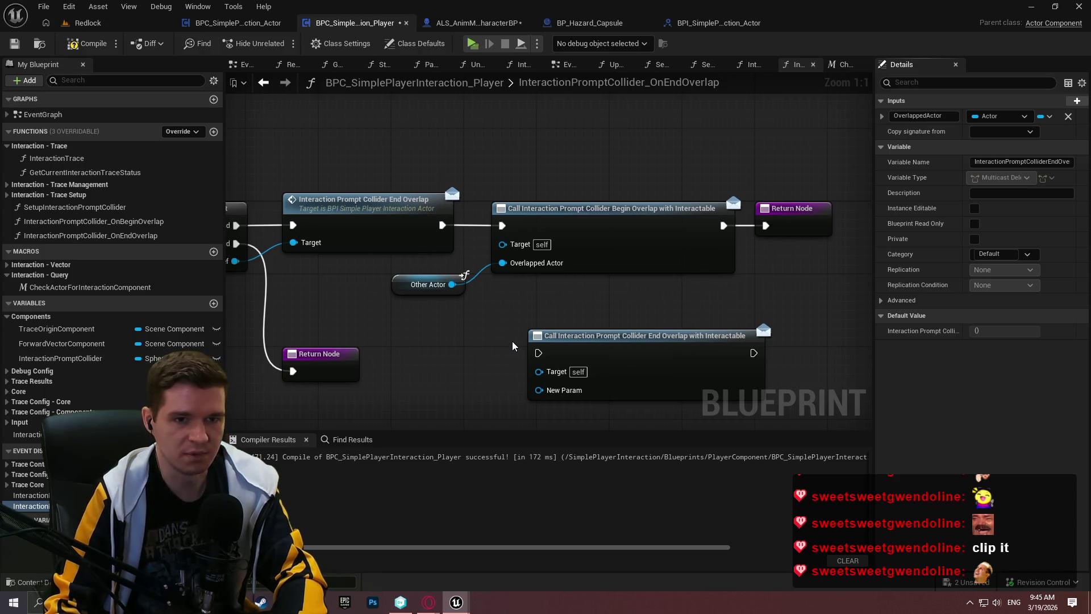
{"action": "right_click", "coordinate": [648, 340]}
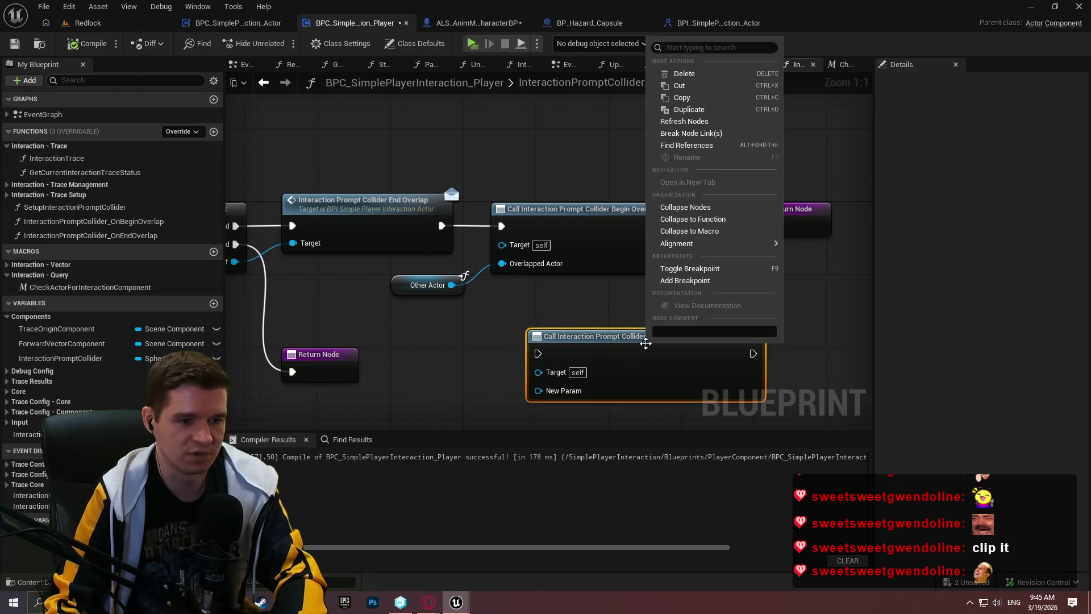
{"action": "left_click", "coordinate": [688, 121]}
Wire execution and Other Actor into the End Overlap call, delete the Begin Overlap call, and compile
{"action": "left_click_drag", "start_coordinate": [441, 225], "coordinate": [537, 354]}
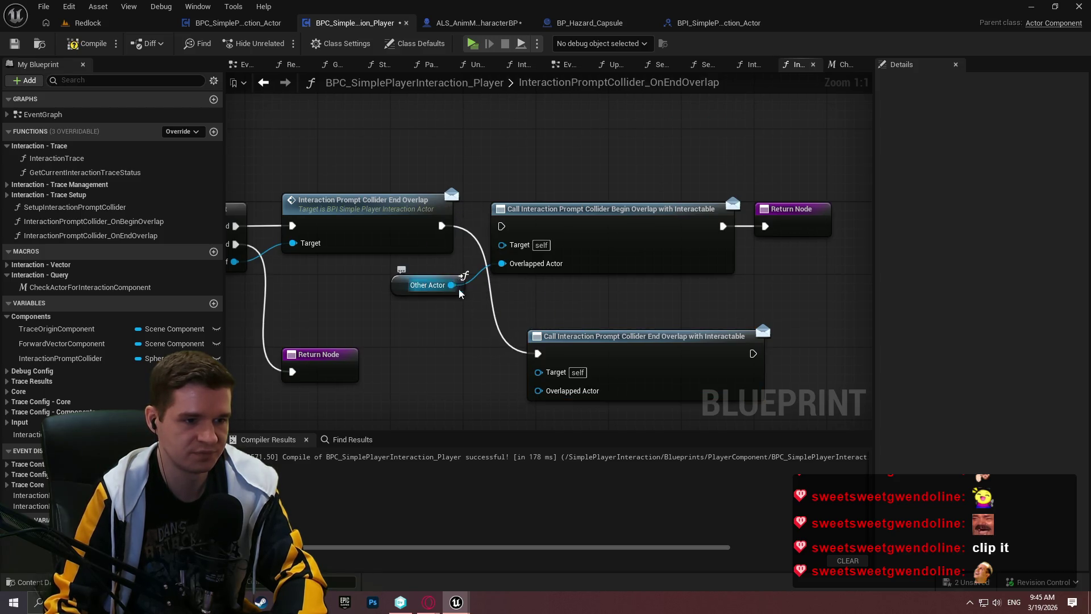
{"action": "left_click_drag", "start_coordinate": [453, 287], "coordinate": [538, 390]}
{"action": "left_click", "coordinate": [612, 234]}
{"action": "key", "text": "Delete"}
{"action": "mouse_move", "coordinate": [654, 363]}
{"action": "left_mouse_down"}
{"action": "mouse_move", "coordinate": [607, 229]}
{"action": "mouse_move", "coordinate": [613, 239]}
{"action": "left_mouse_up"}
{"action": "left_click", "coordinate": [778, 317]}
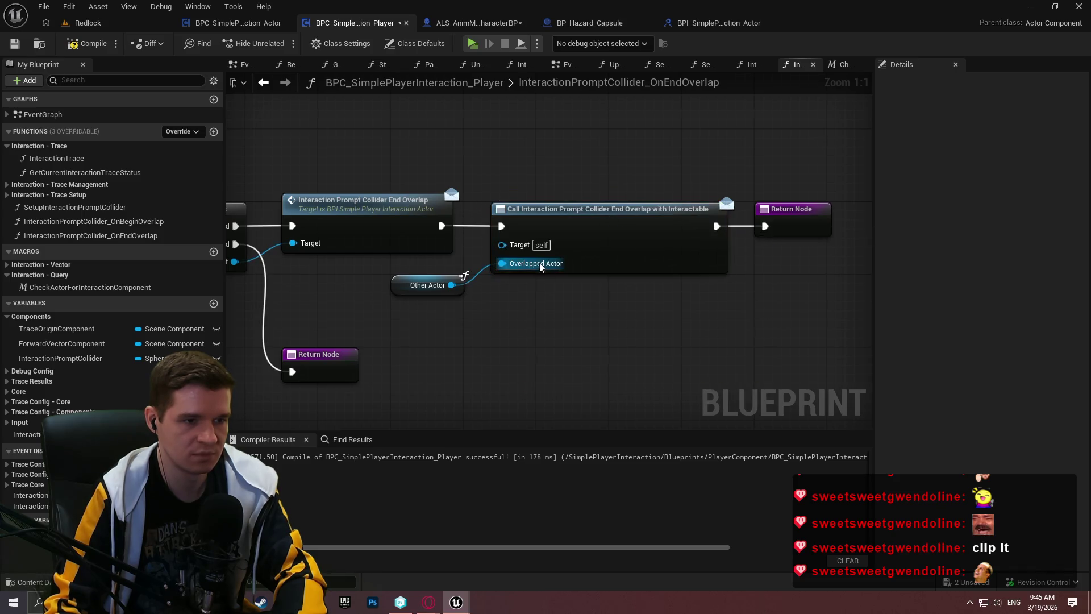
{"action": "scroll", "coordinate": [498, 361], "scroll_direction": "down", "scroll_amount": 3}
{"action": "left_click", "coordinate": [86, 44]}
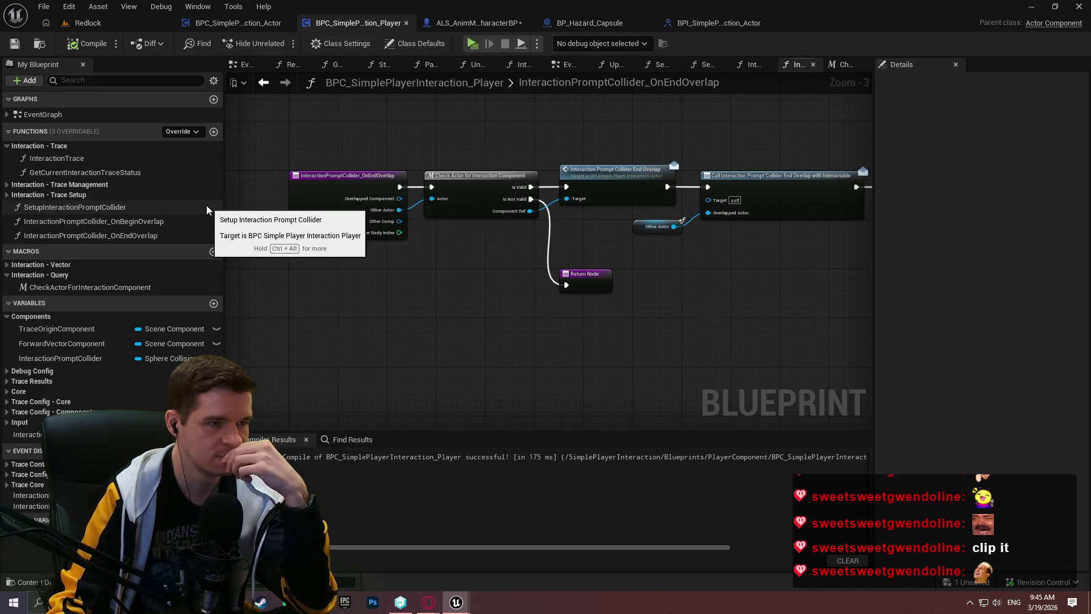
{"action": "left_click", "coordinate": [255, 23]}
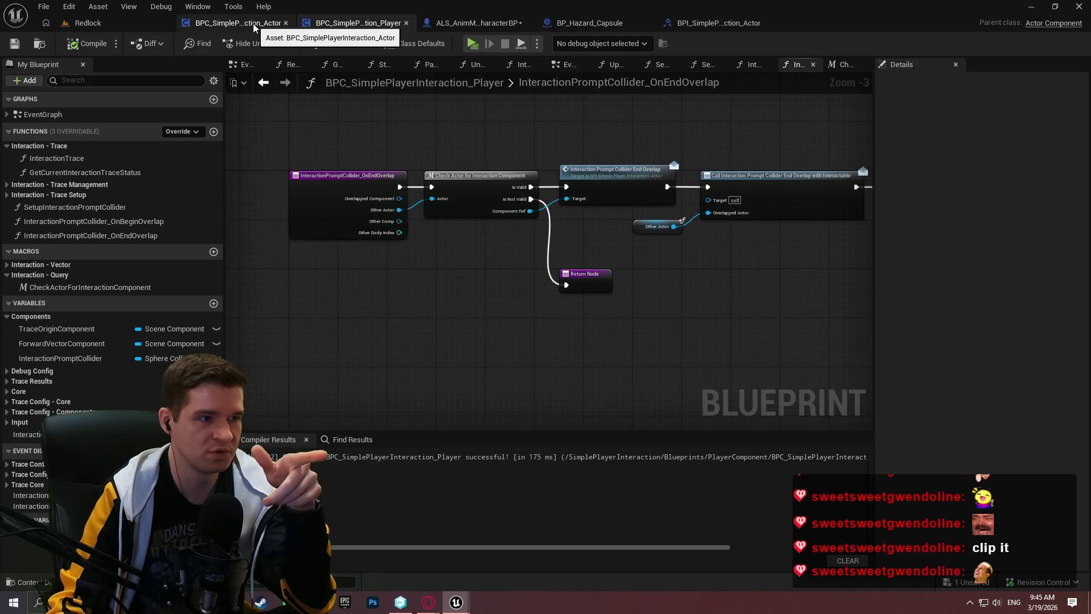
Implement the interface's prompt collider Begin and End Overlap events in the actor component
{"action": "scroll", "coordinate": [528, 231], "scroll_direction": "down", "scroll_amount": 2}
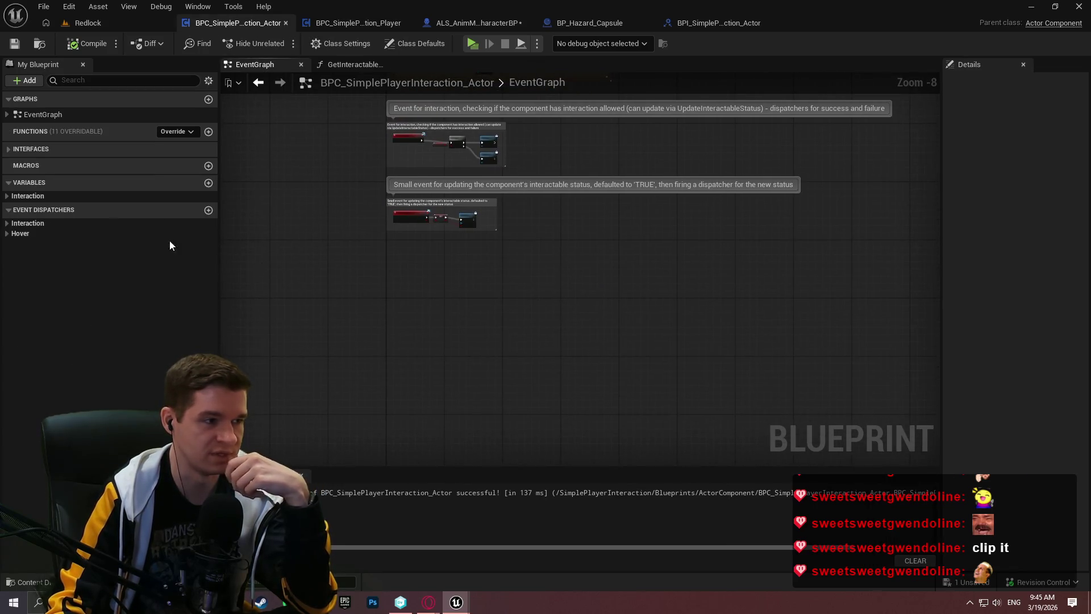
{"action": "left_click", "coordinate": [11, 150]}
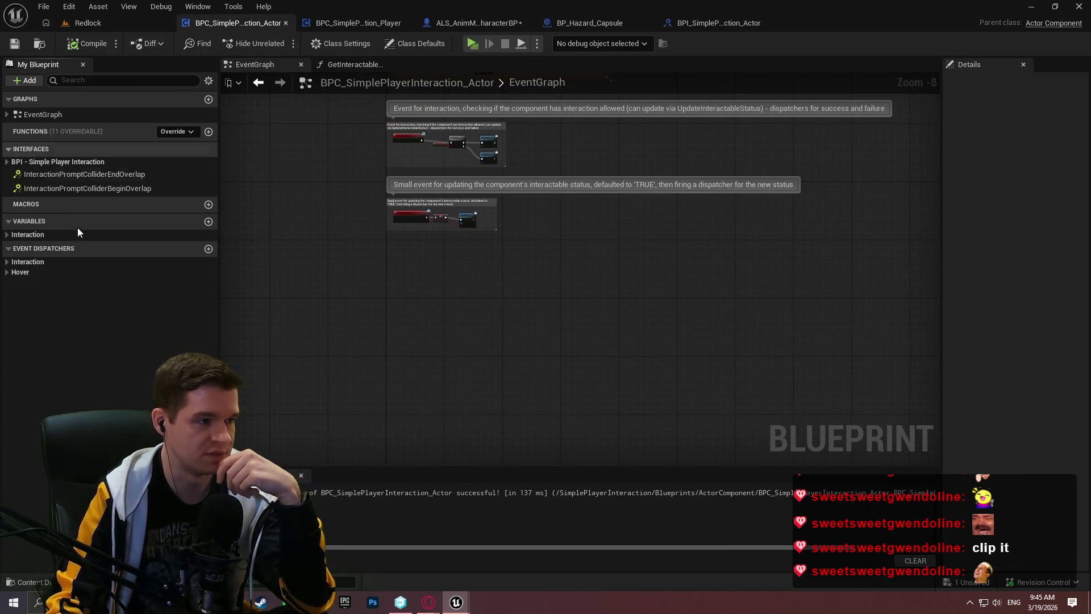
{"action": "double_click", "coordinate": [71, 188]}
{"action": "mouse_move", "coordinate": [686, 309]}
{"action": "left_mouse_down"}
{"action": "mouse_move", "coordinate": [571, 202]}
{"action": "mouse_move", "coordinate": [573, 275]}
{"action": "left_mouse_up"}
{"action": "scroll", "coordinate": [573, 275], "scroll_direction": "up", "scroll_amount": 3}
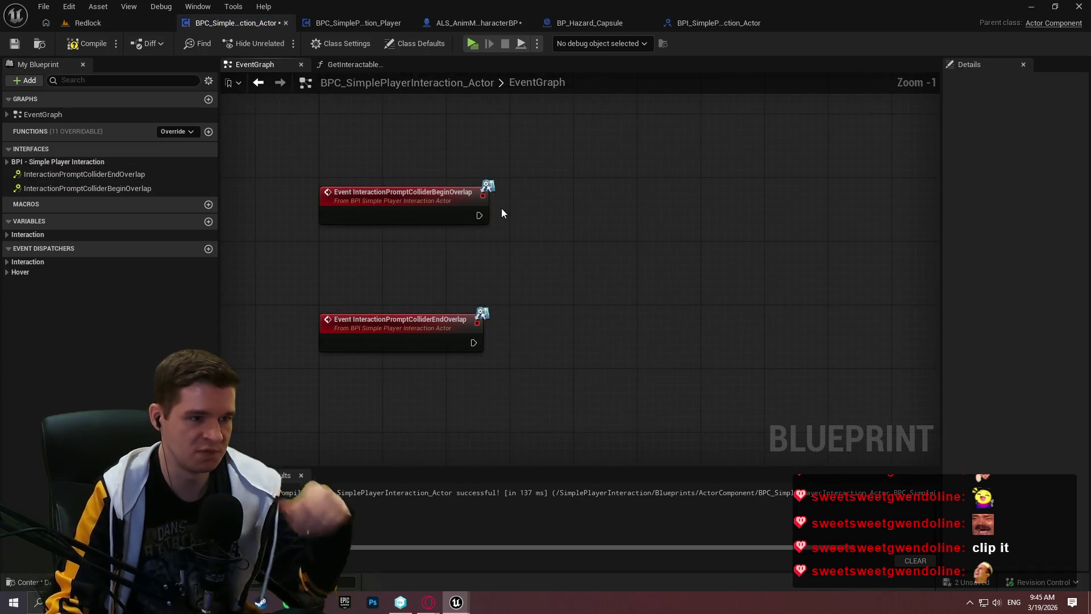
Print 'Collider Begin Overlap' from the BeginOverlap event
{"action": "left_click_drag", "start_coordinate": [480, 216], "coordinate": [544, 214]}
{"action": "type", "text": "print"}
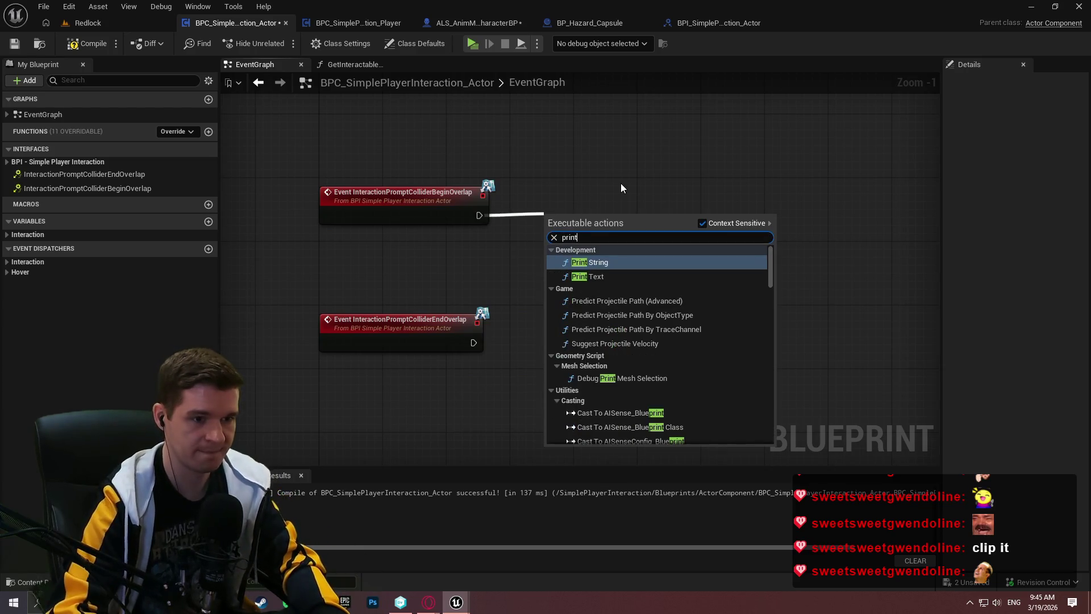
{"action": "key", "text": "Return"}
{"action": "left_click", "coordinate": [588, 272]}
{"action": "left_click_drag", "start_coordinate": [610, 210], "coordinate": [724, 173]}
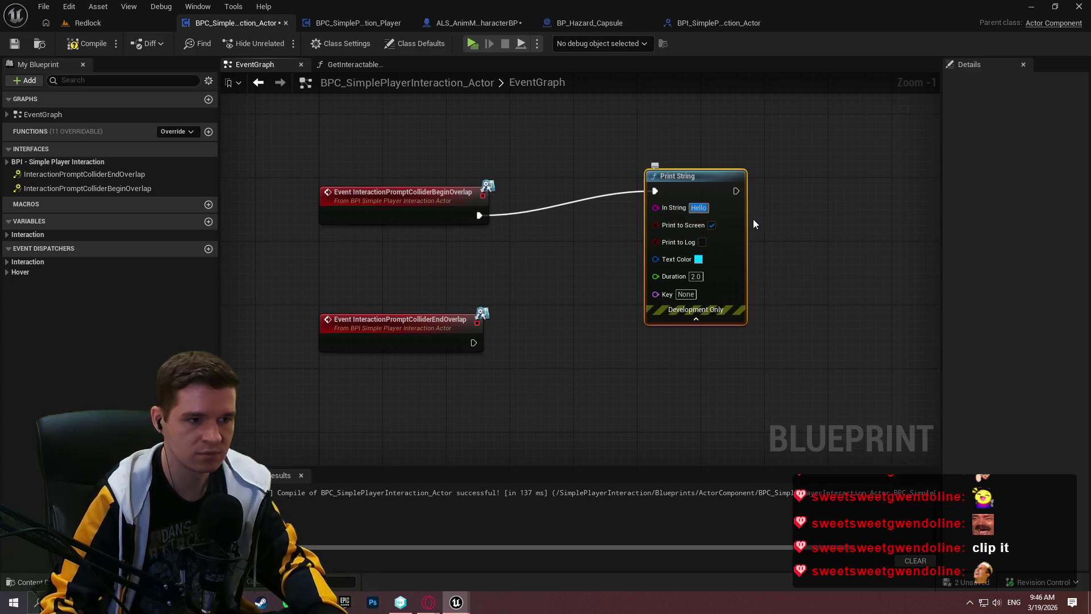
{"action": "type", "text": "Co"}
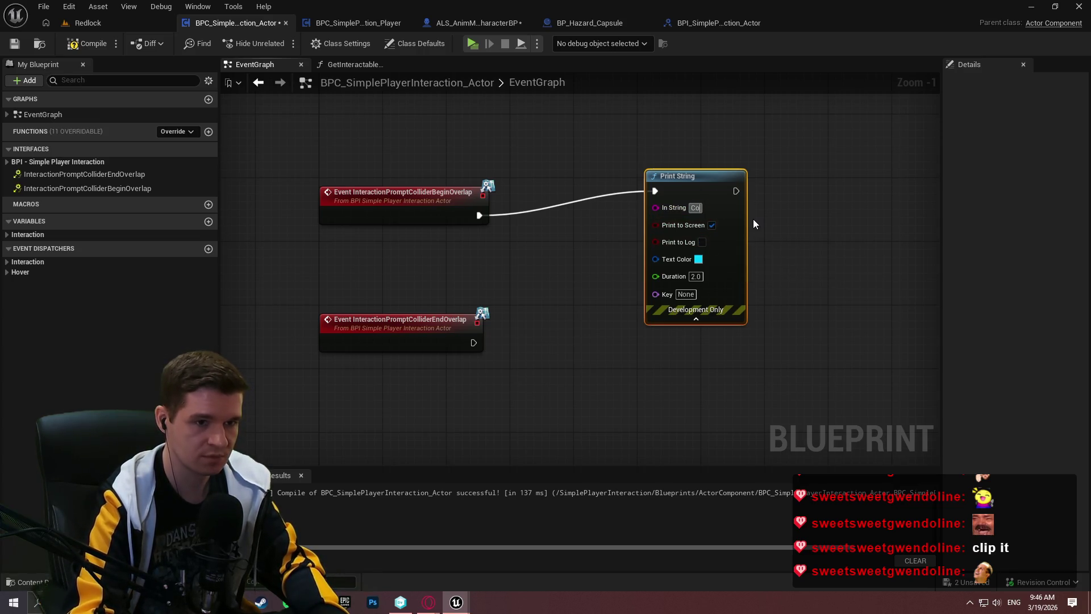
{"action": "type", "text": "llider Be"}
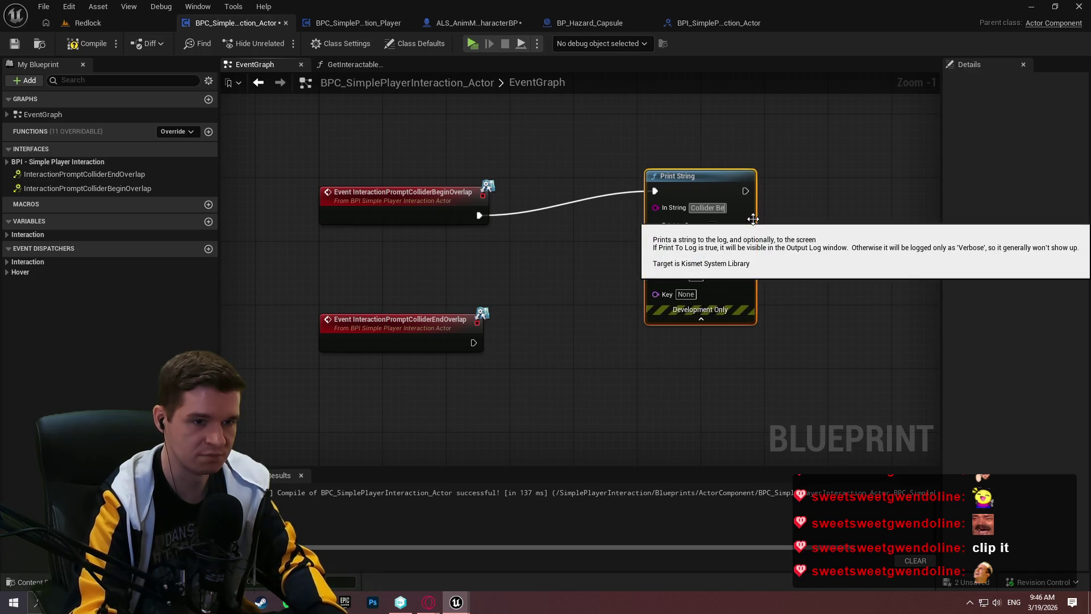
{"action": "type", "text": "gin Overlap"}
{"action": "key", "text": "Return"}
Duplicate the print for the EndOverlap event with the message 'Collider End Overlap'
{"action": "key", "text": "ctrl+c"}
{"action": "key", "text": "ctrl+v"}
{"action": "left_click_drag", "start_coordinate": [593, 421], "coordinate": [474, 342]}
{"action": "left_click", "coordinate": [601, 315]}
{"action": "double_click", "coordinate": [601, 319]}
{"action": "type", "text": "End"}
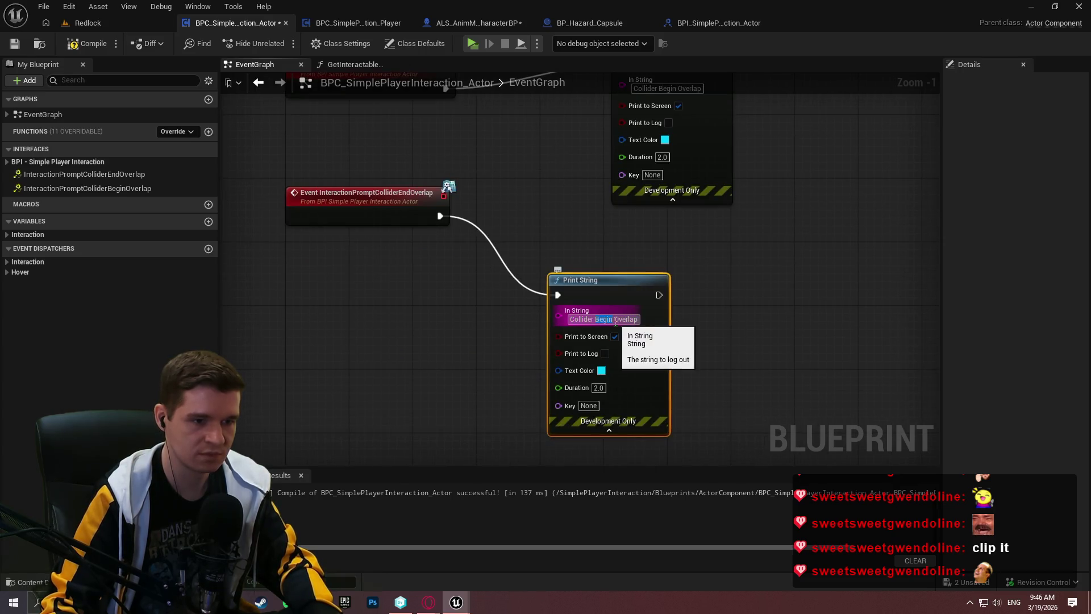
{"action": "left_click", "coordinate": [763, 323]}
Compile and start a play-test, running the character forward
{"action": "left_click", "coordinate": [87, 44]}
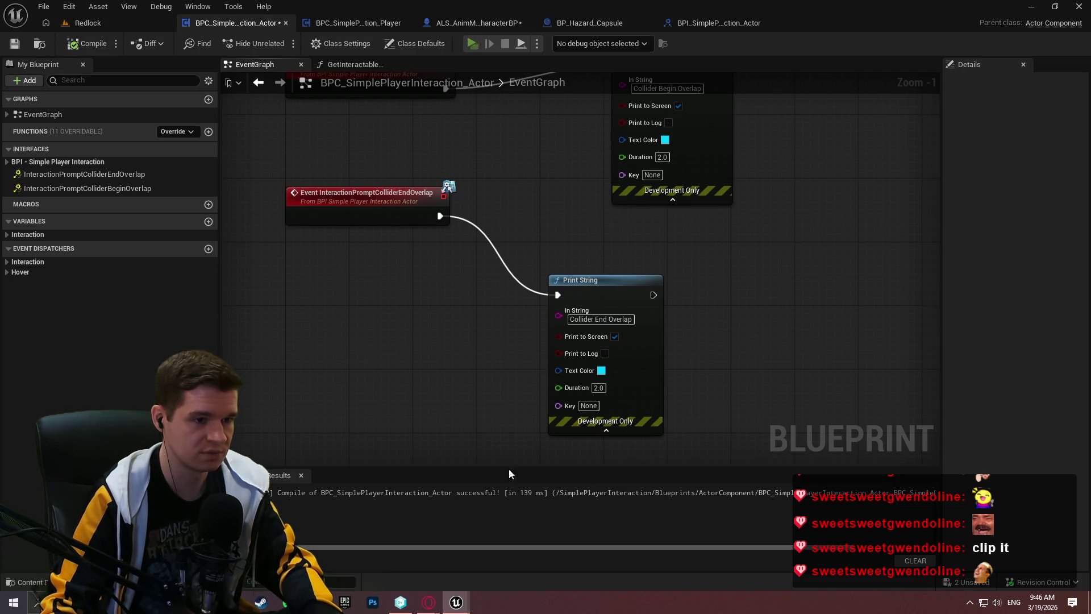
{"action": "key", "text": "alt+p"}
{"action": "left_click", "coordinate": [546, 450]}
{"action": "key", "text": "w"}
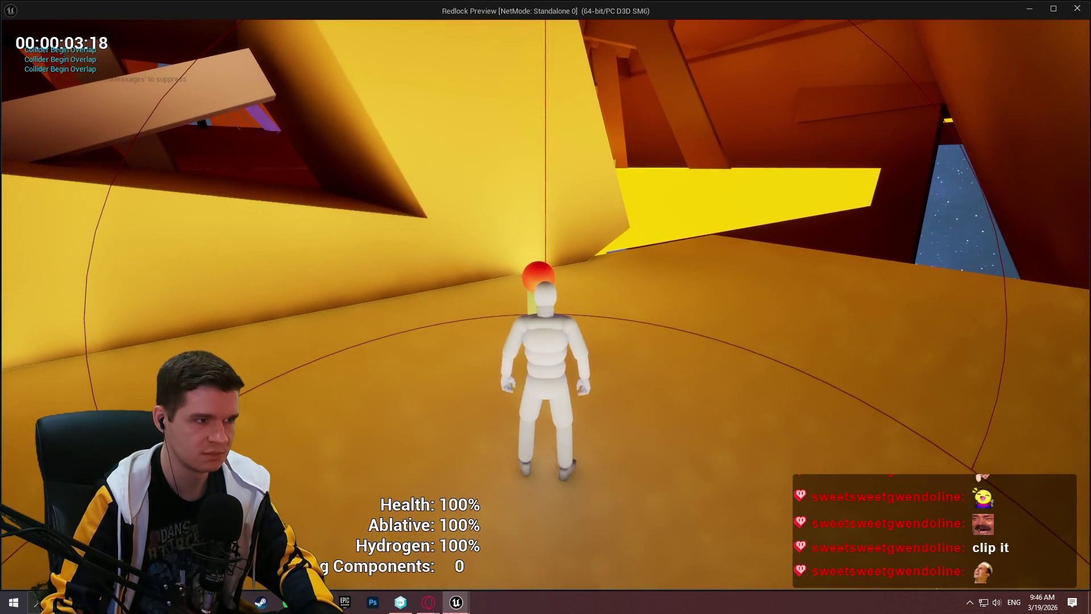
Run out of prompt range to trigger 'Collider End Overlap', then stop play and return to the level editor
{"action": "key", "text": "w"}
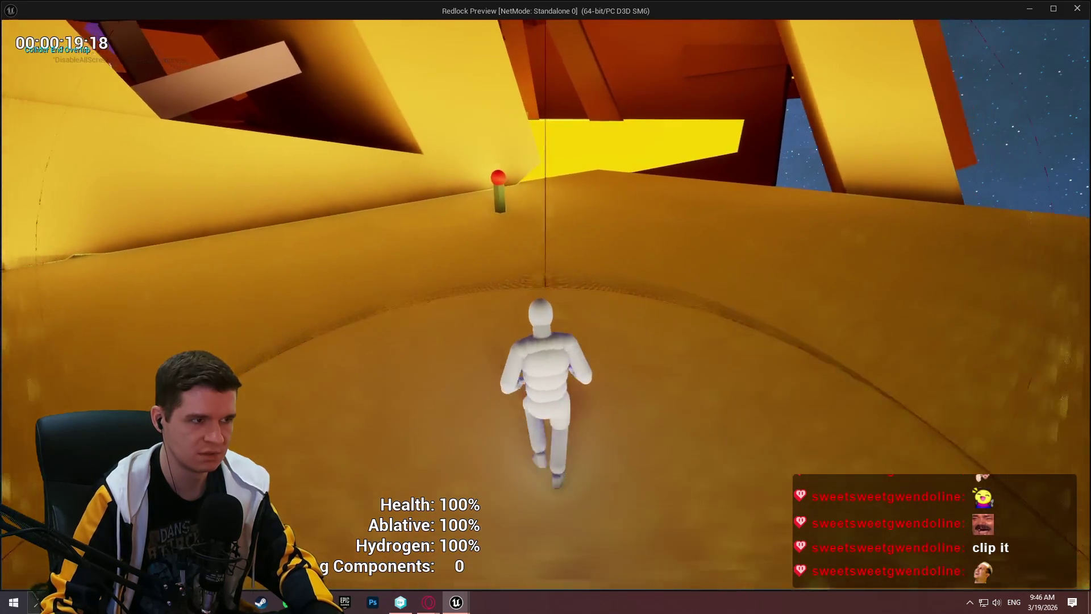
{"action": "key", "text": "Escape"}
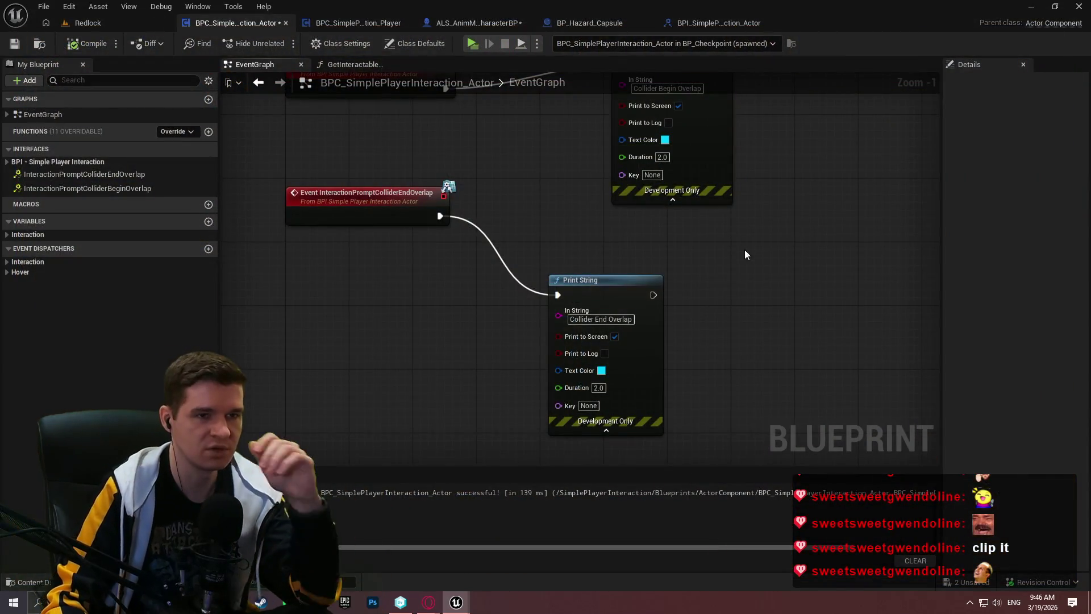
{"action": "left_click", "coordinate": [88, 23]}
Delete the stray cube Cube1696 from the level
{"action": "mouse_move", "coordinate": [630, 121]}
{"action": "left_mouse_down"}
{"action": "mouse_move", "coordinate": [612, 275]}
{"action": "mouse_move", "coordinate": [593, 319]}
{"action": "mouse_move", "coordinate": [576, 262]}
{"action": "left_mouse_up"}
{"action": "scroll", "coordinate": [625, 159], "scroll_direction": "down", "scroll_amount": 3}
{"action": "scroll", "coordinate": [607, 284], "scroll_direction": "down", "scroll_amount": 2}
{"action": "left_click", "coordinate": [577, 262]}
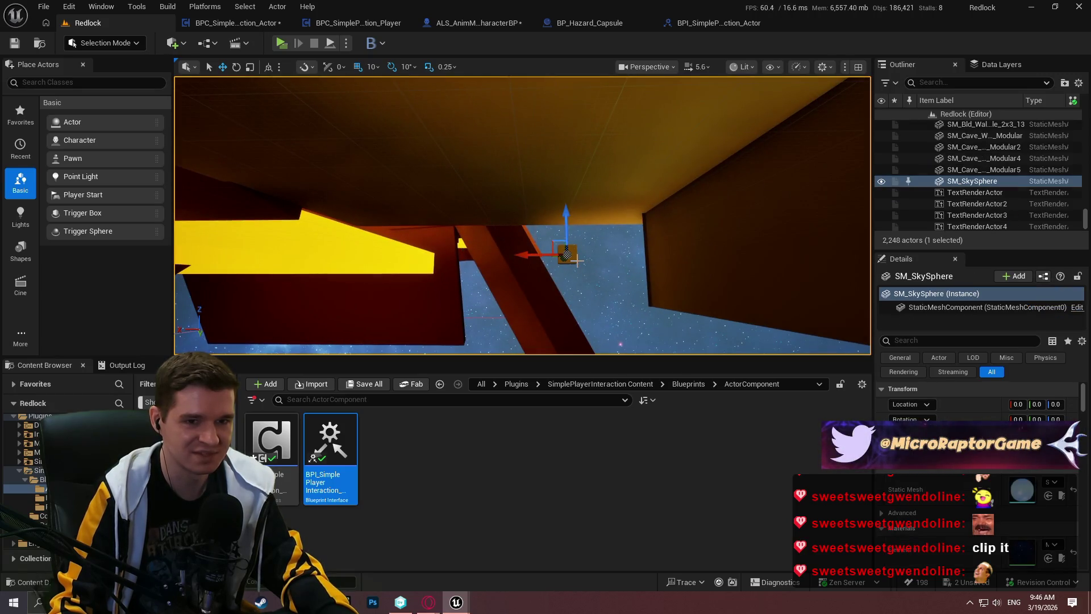
{"action": "mouse_move", "coordinate": [645, 253]}
{"action": "left_mouse_down"}
{"action": "mouse_move", "coordinate": [600, 278]}
{"action": "mouse_move", "coordinate": [684, 238]}
{"action": "mouse_move", "coordinate": [538, 284]}
{"action": "mouse_move", "coordinate": [522, 228]}
{"action": "left_mouse_up"}
{"action": "left_click", "coordinate": [596, 280]}
{"action": "key", "text": "Delete"}
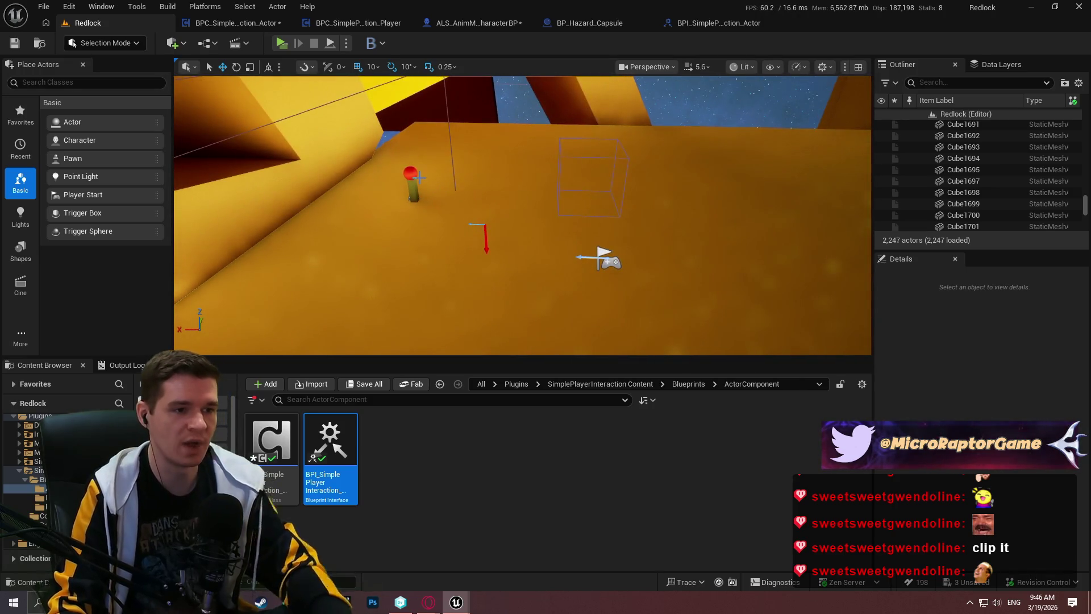
Focus the viewport on the BP_Checkpoint actor and open the Edit menu
{"action": "left_click", "coordinate": [408, 172]}
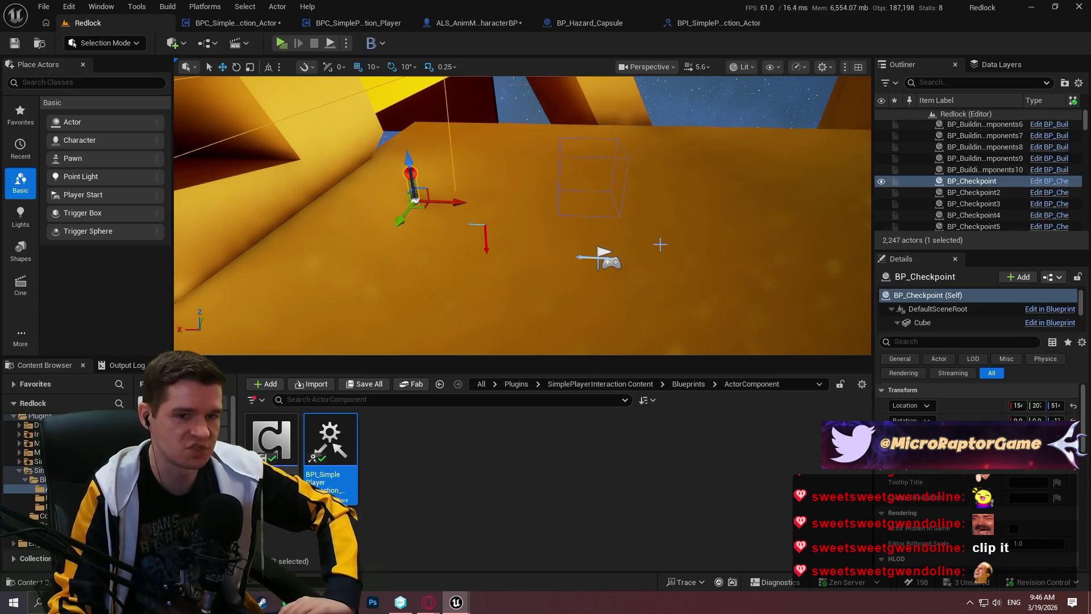
{"action": "mouse_move", "coordinate": [523, 227]}
{"action": "left_mouse_down"}
{"action": "mouse_move", "coordinate": [500, 239]}
{"action": "mouse_move", "coordinate": [545, 216]}
{"action": "mouse_move", "coordinate": [534, 239]}
{"action": "mouse_move", "coordinate": [511, 222]}
{"action": "mouse_move", "coordinate": [528, 239]}
{"action": "left_mouse_up"}
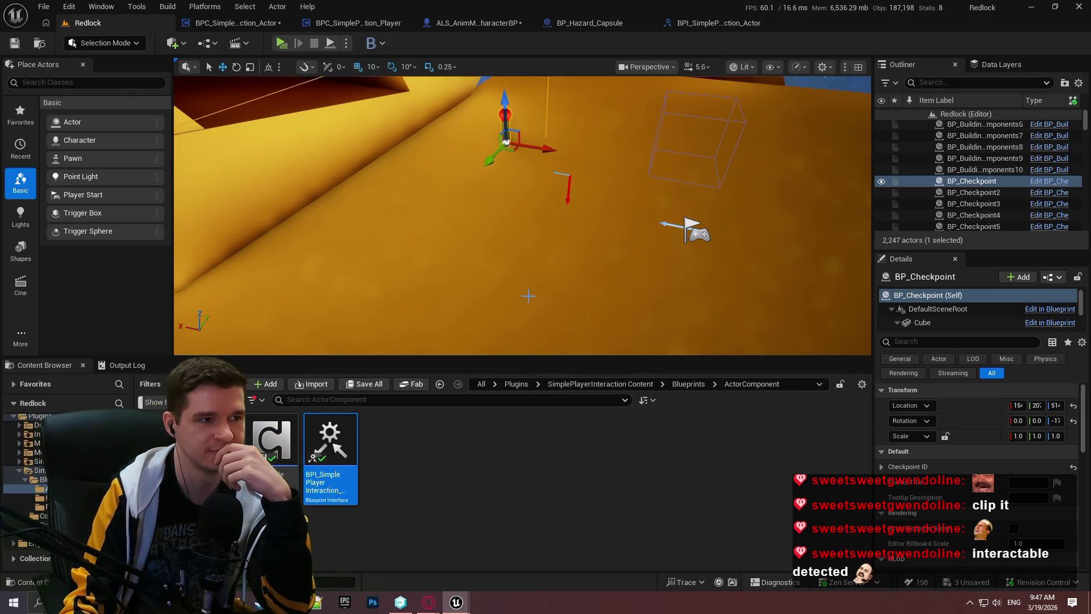
{"action": "key", "text": "f"}
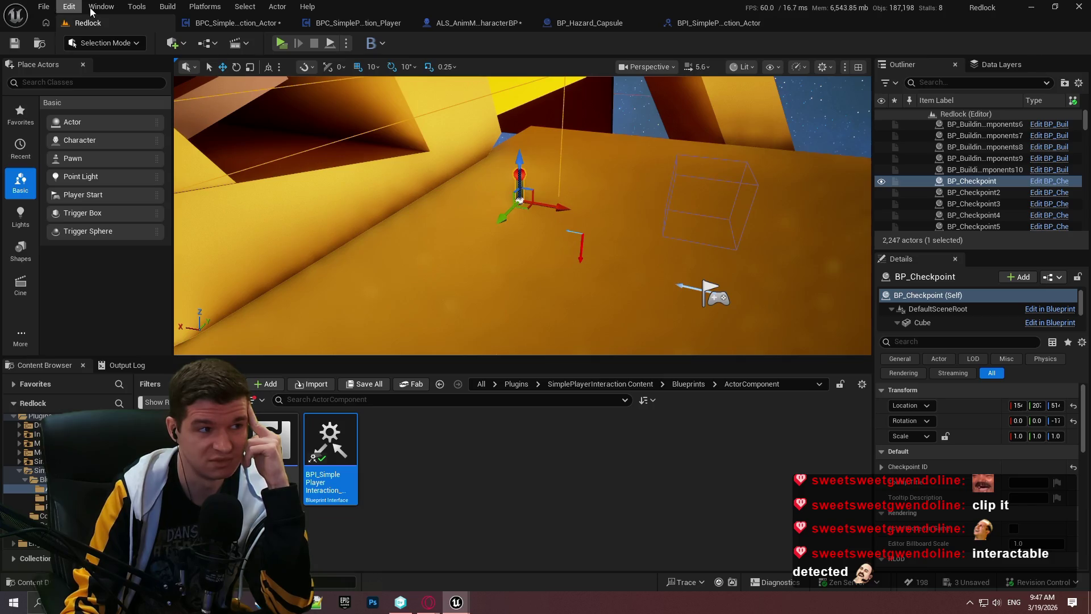
{"action": "left_click", "coordinate": [69, 7]}
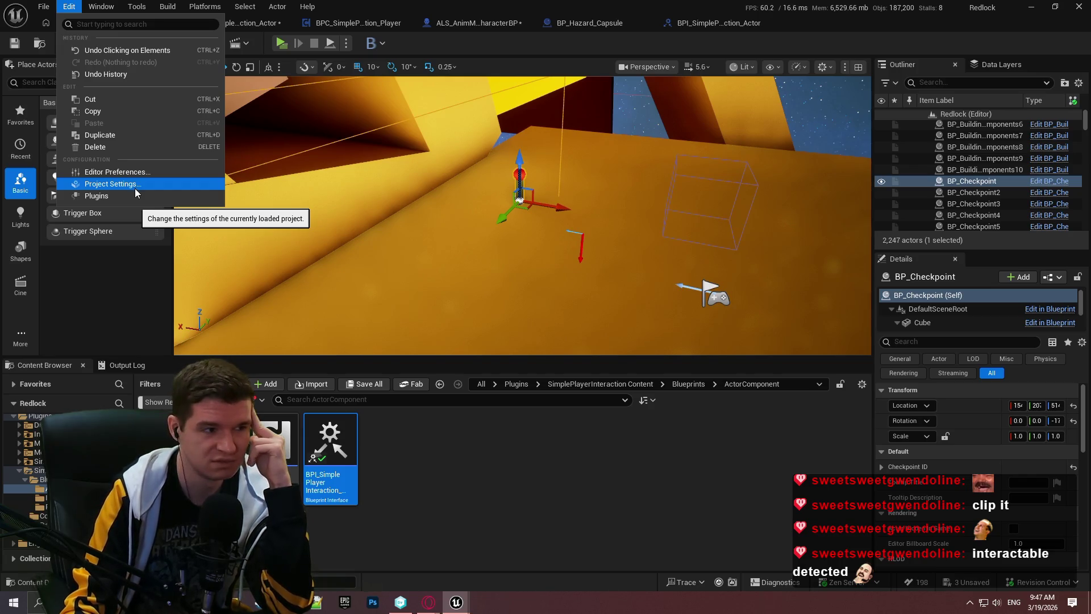
{"action": "left_click", "coordinate": [135, 190]}
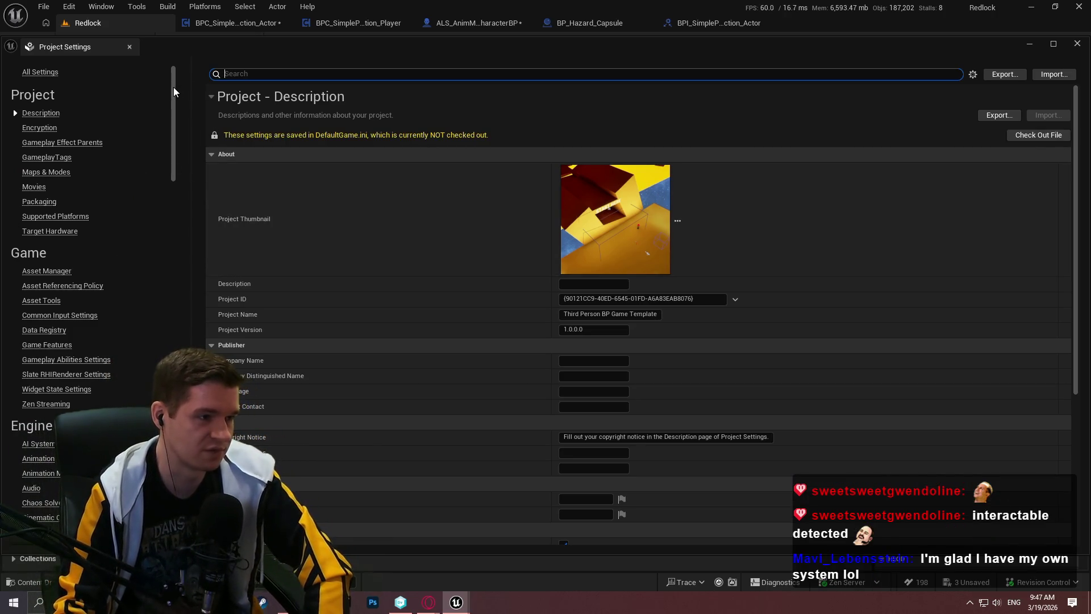
{"action": "left_click_drag", "start_coordinate": [174, 86], "coordinate": [175, 127]}
{"action": "left_click", "coordinate": [35, 333]}
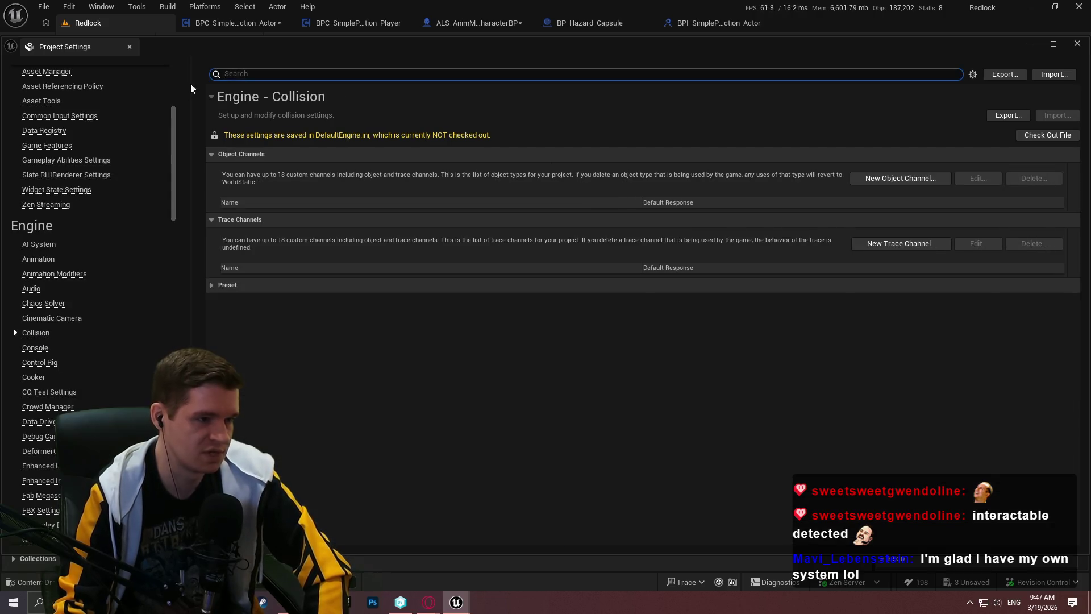
{"action": "left_click", "coordinate": [211, 285]}
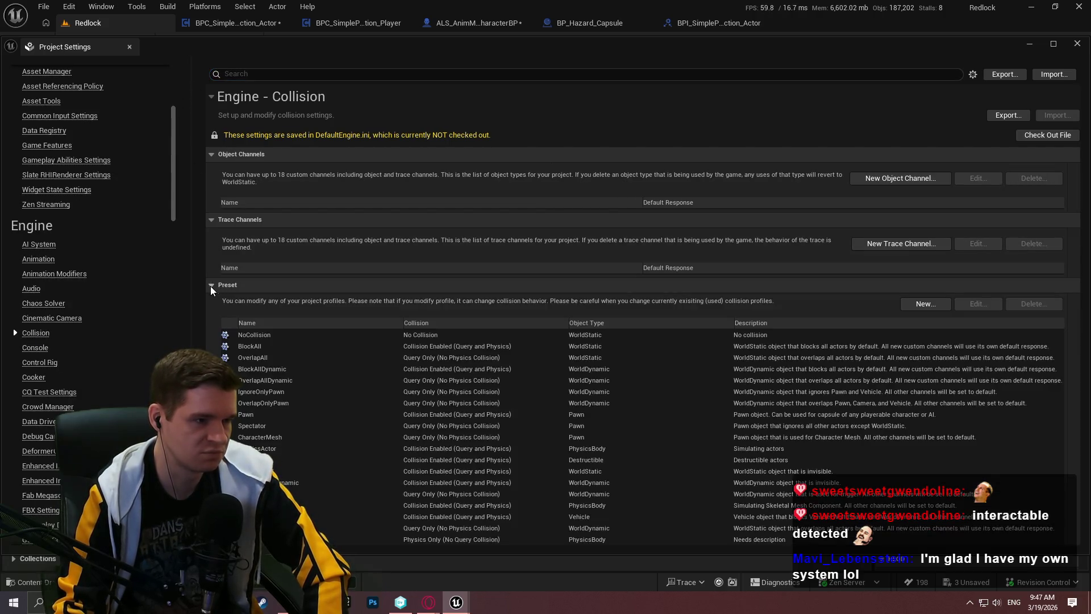
{"action": "left_click", "coordinate": [925, 304]}
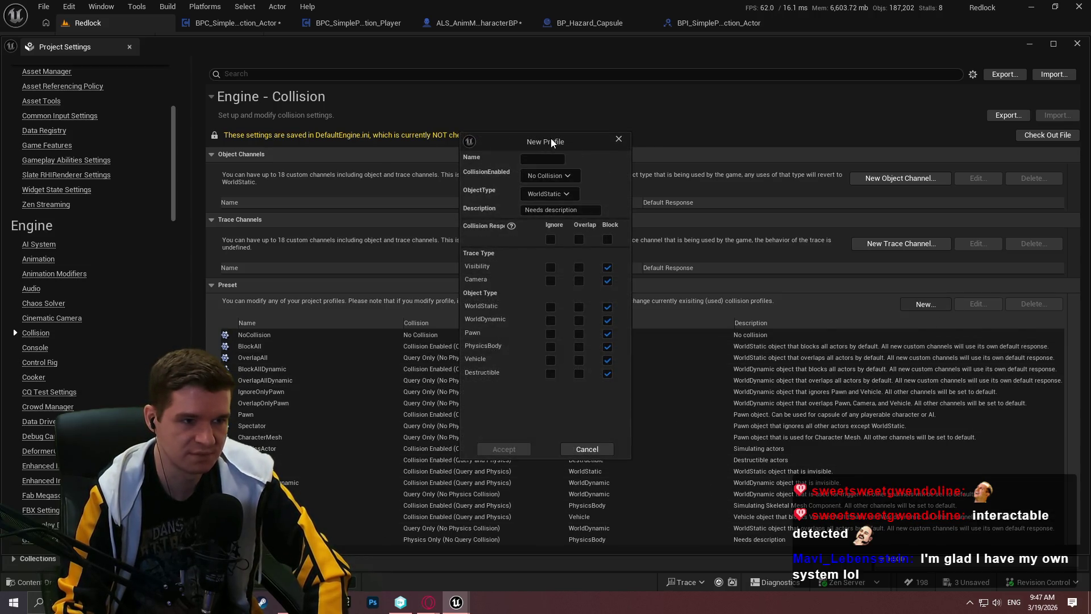
{"action": "left_click", "coordinate": [544, 162]}
{"action": "type", "text": "Inter"}
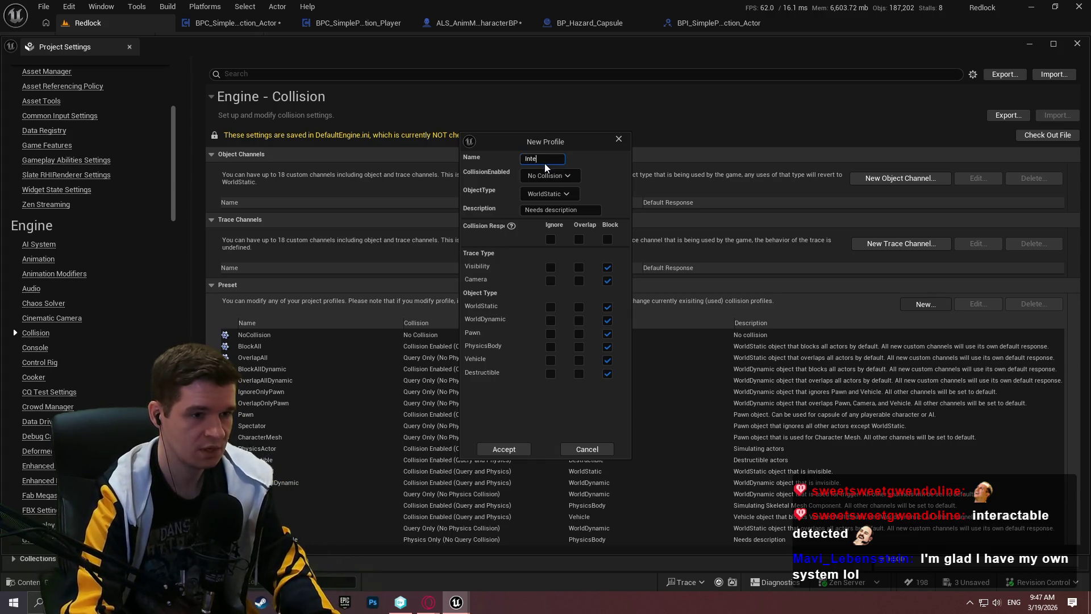
{"action": "left_click", "coordinate": [620, 139]}
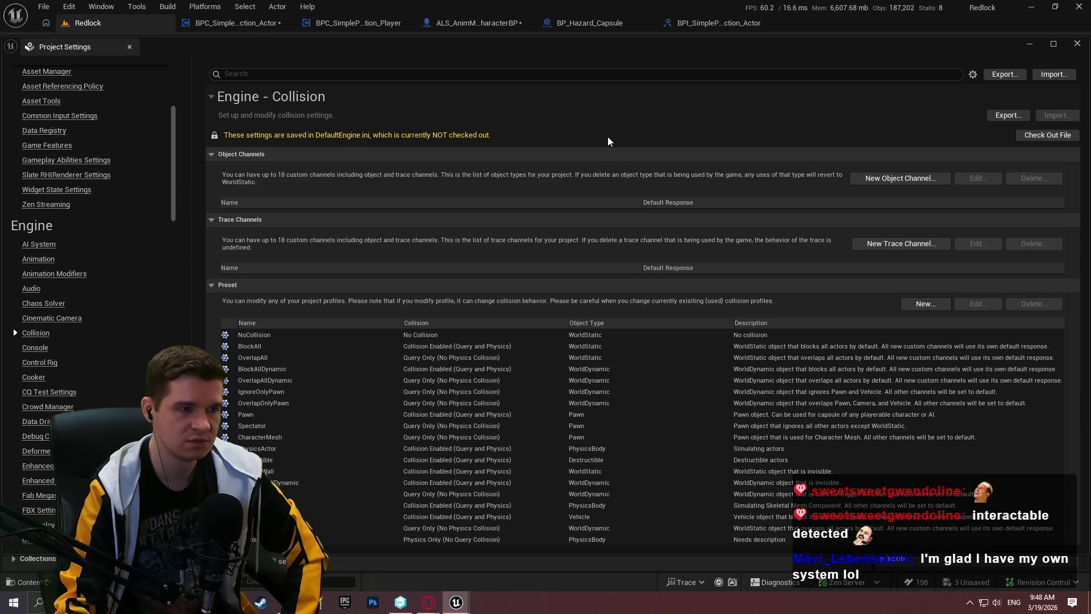
{"action": "left_click", "coordinate": [1072, 48]}
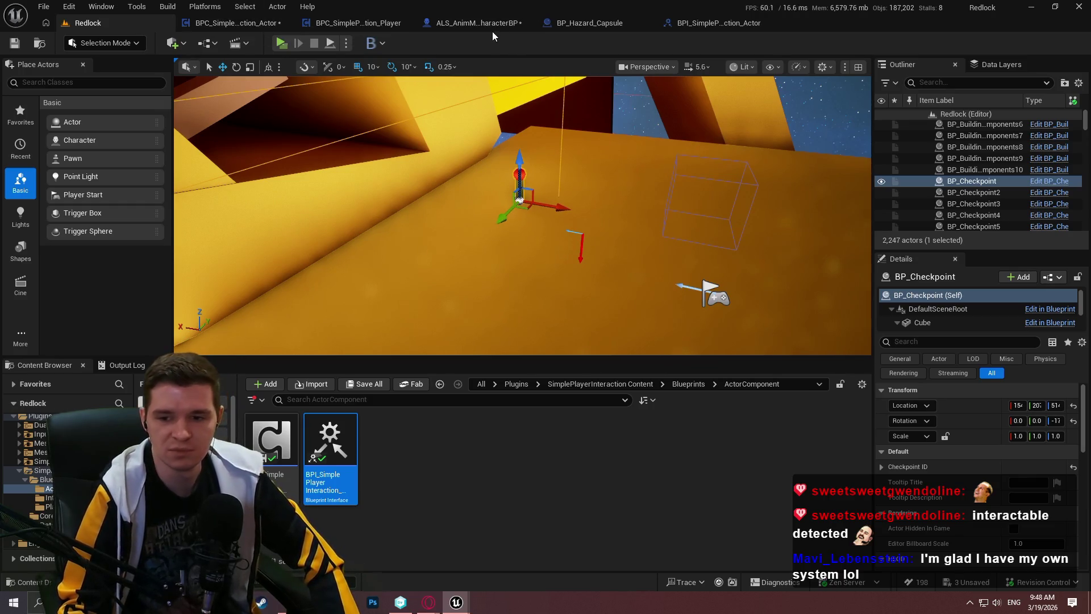
Review the actor and player interaction component blueprints' graphs
{"action": "left_click", "coordinate": [248, 24]}
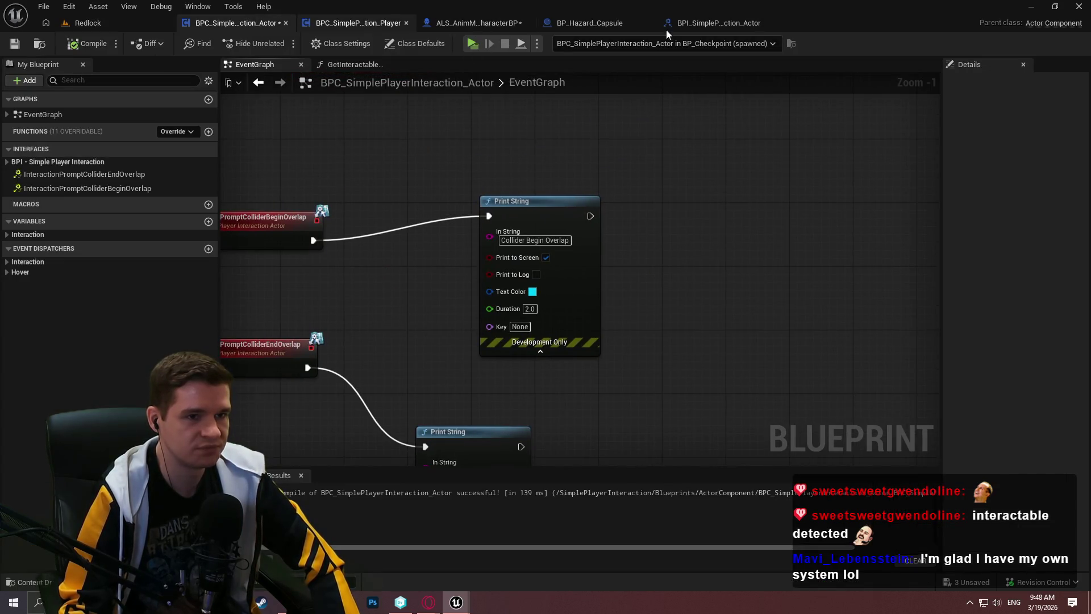
{"action": "left_click", "coordinate": [713, 22]}
{"action": "left_click", "coordinate": [377, 25]}
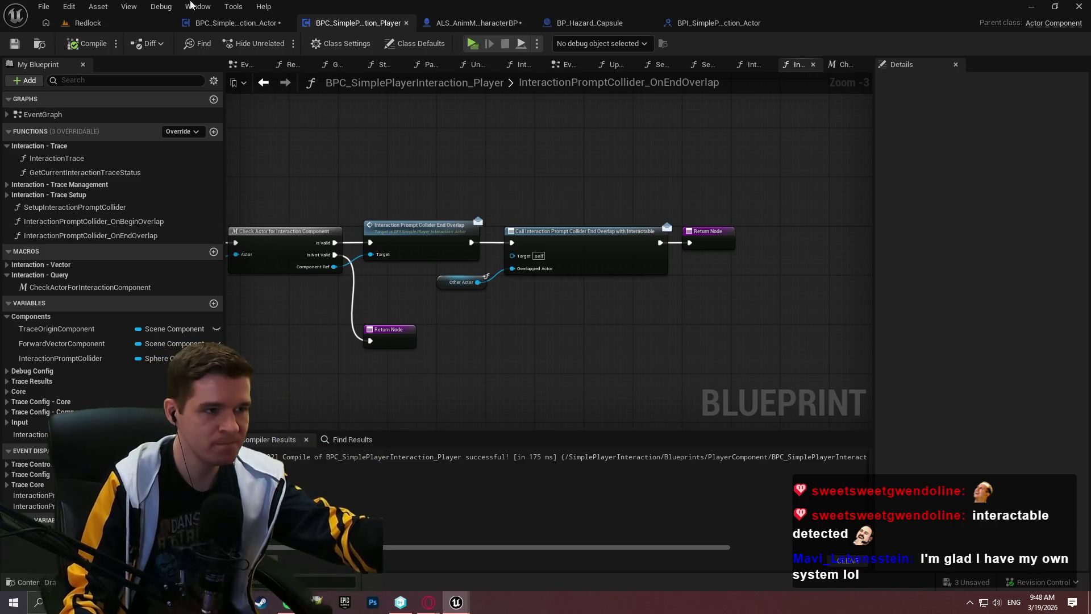
{"action": "left_click", "coordinate": [267, 21]}
{"action": "left_click", "coordinate": [358, 23]}
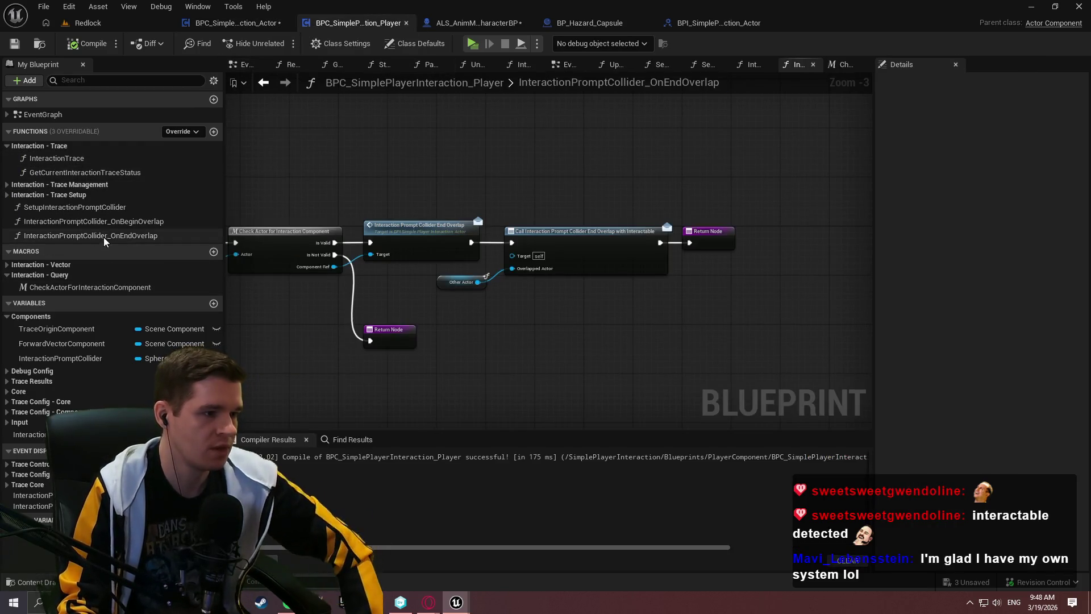
Open SetupInteractionPromptCollider and zoom to its Set Collision Profile Name node set to OverlapAll
{"action": "double_click", "coordinate": [108, 207]}
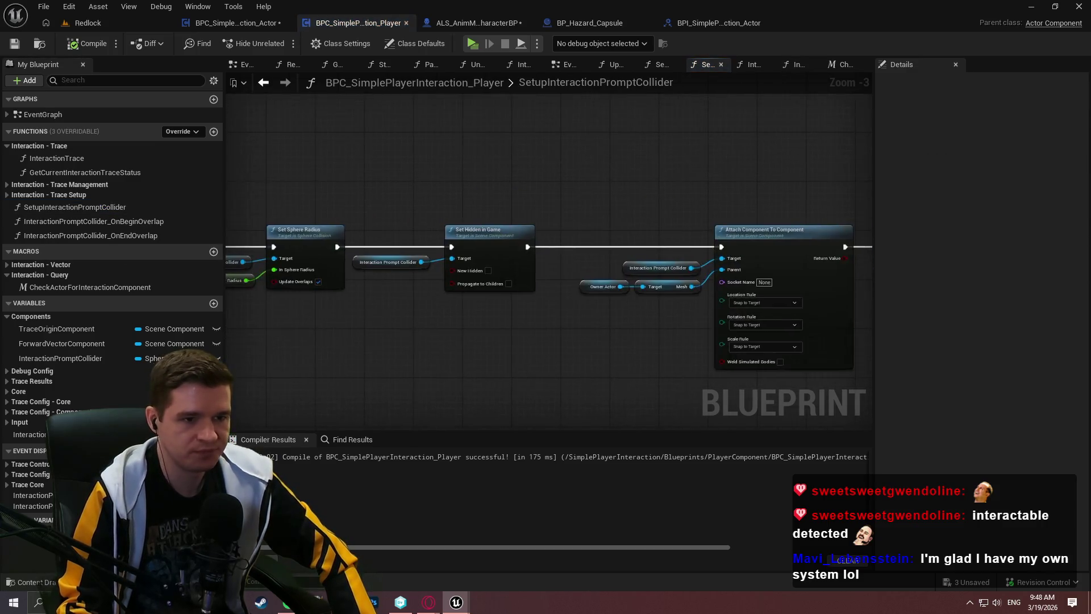
{"action": "left_click_drag", "start_coordinate": [428, 178], "coordinate": [816, 167]}
{"action": "left_click_drag", "start_coordinate": [369, 194], "coordinate": [494, 287]}
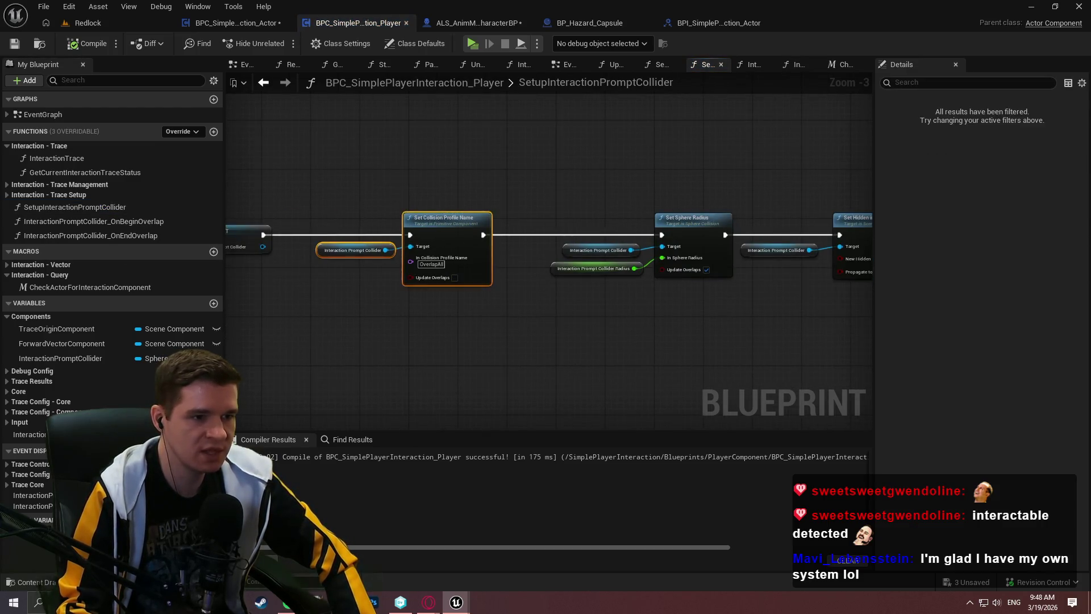
{"action": "scroll", "coordinate": [546, 311], "scroll_direction": "up", "scroll_amount": 3}
{"action": "left_click", "coordinate": [434, 250]}
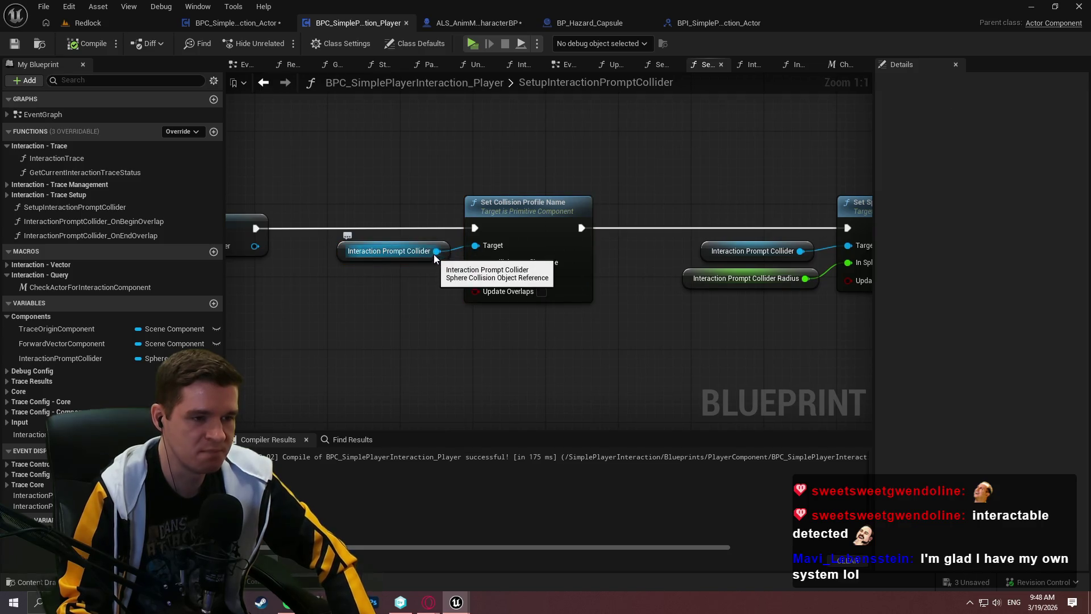
{"action": "mouse_move", "coordinate": [435, 250]}
{"action": "left_mouse_down"}
{"action": "mouse_move", "coordinate": [455, 248]}
{"action": "mouse_move", "coordinate": [477, 285]}
{"action": "mouse_move", "coordinate": [446, 169]}
{"action": "mouse_move", "coordinate": [392, 168]}
{"action": "left_mouse_up"}
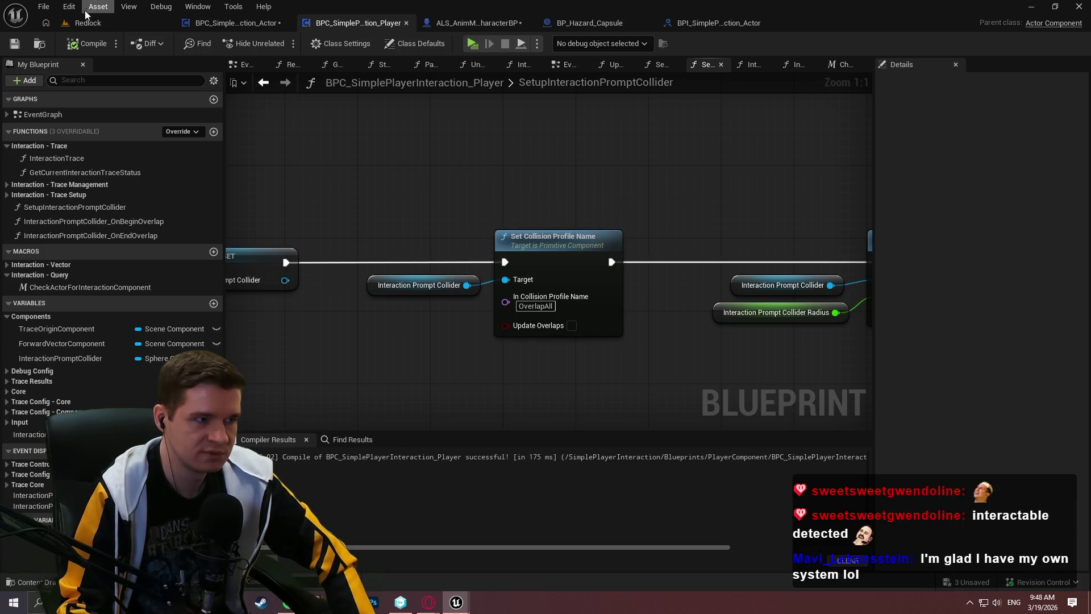
{"action": "left_click", "coordinate": [69, 6]}
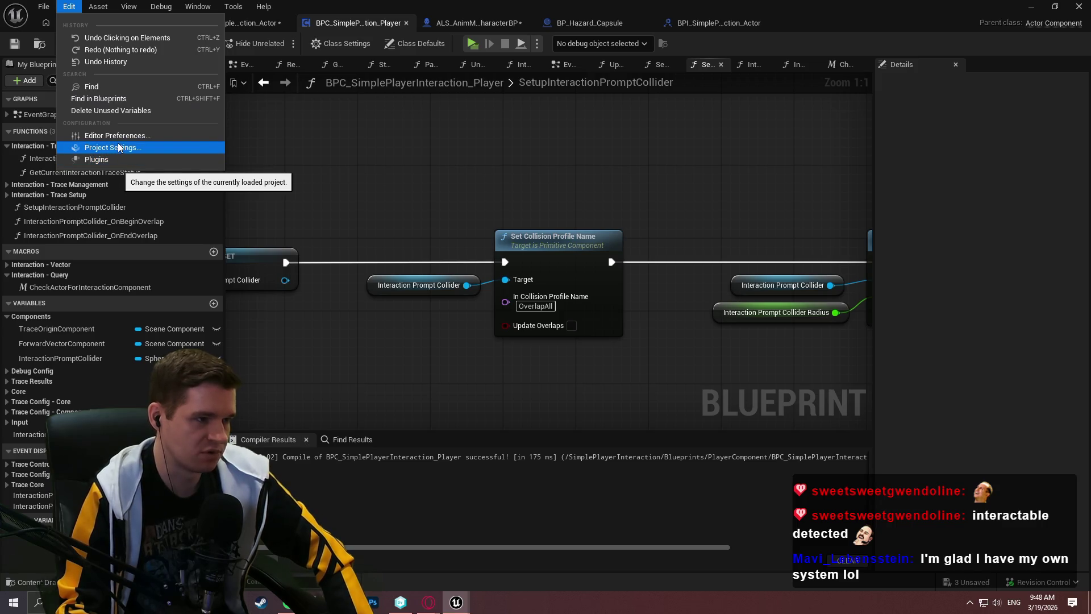
Inspect the OverlapAllDynamic and Trigger presets in Project Settings > Collision, then close the settings
{"action": "left_click", "coordinate": [116, 147]}
{"action": "scroll", "coordinate": [102, 332], "scroll_direction": "down", "scroll_amount": 5}
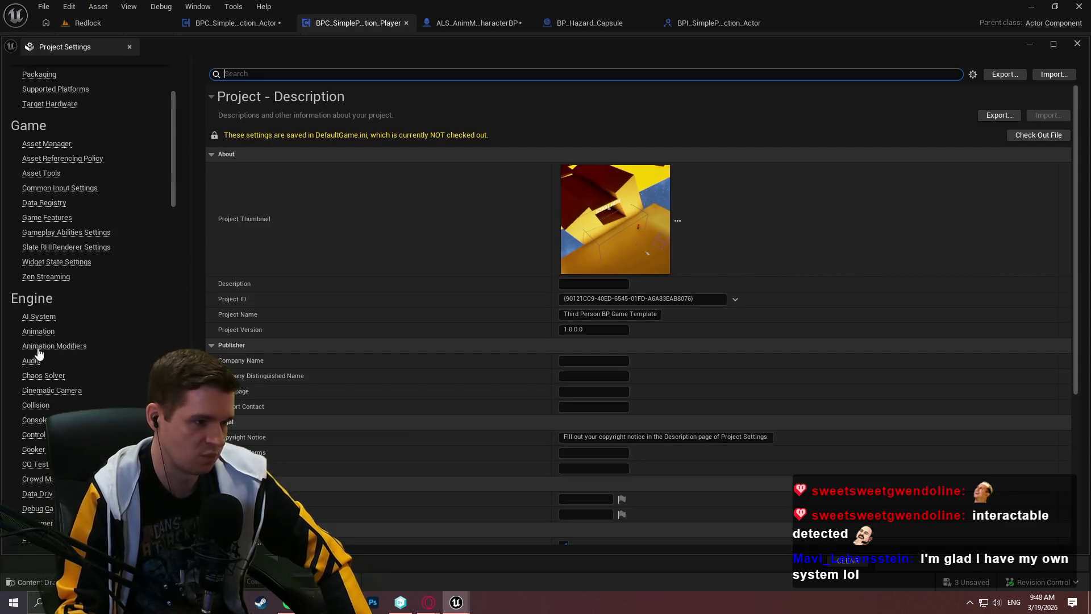
{"action": "left_click", "coordinate": [37, 408]}
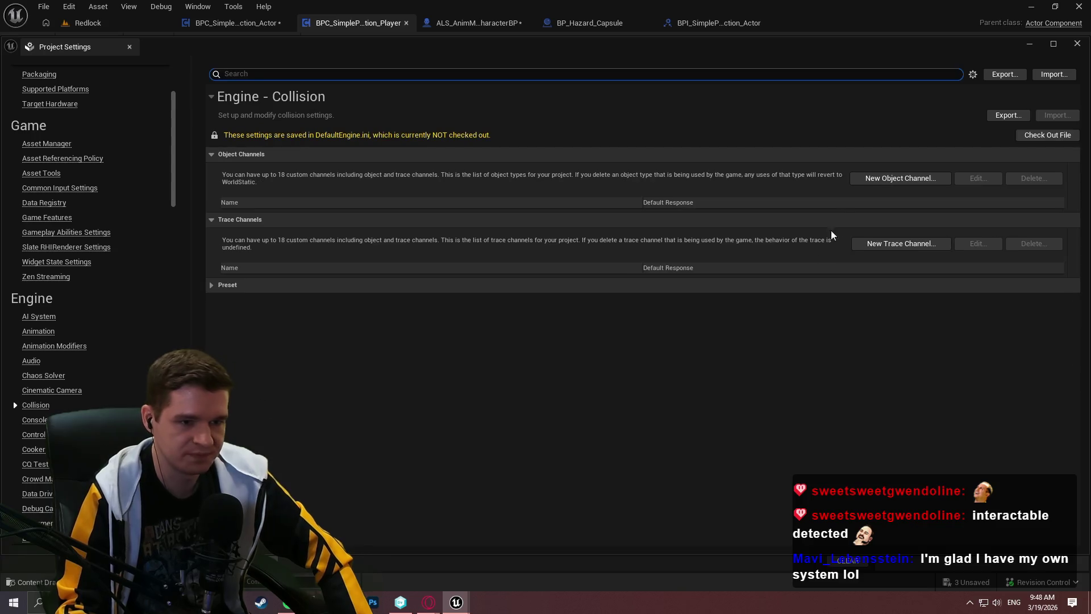
{"action": "left_click", "coordinate": [212, 285]}
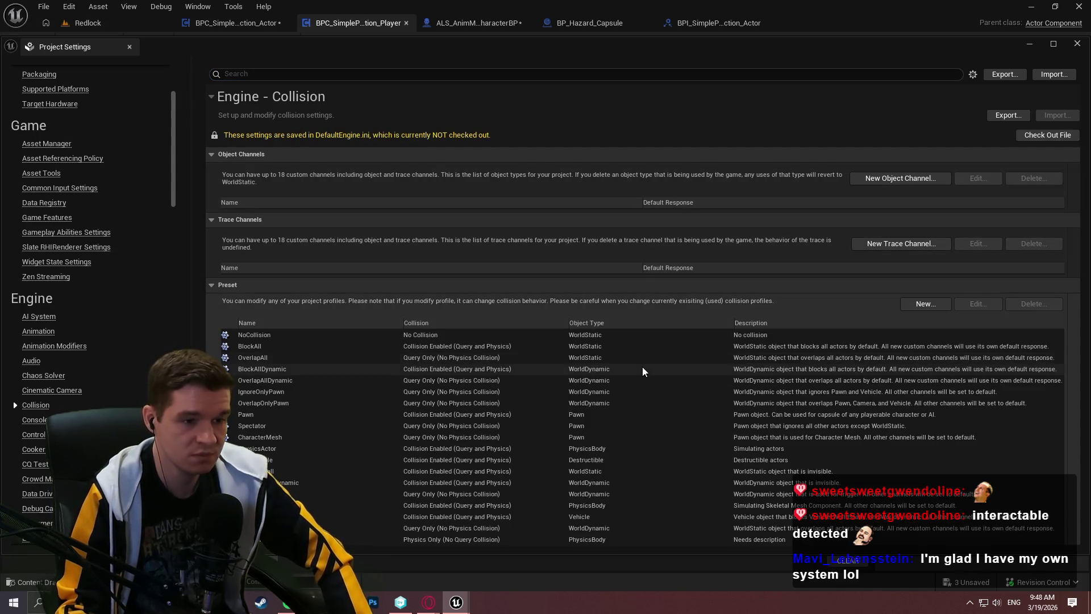
{"action": "double_click", "coordinate": [588, 383]}
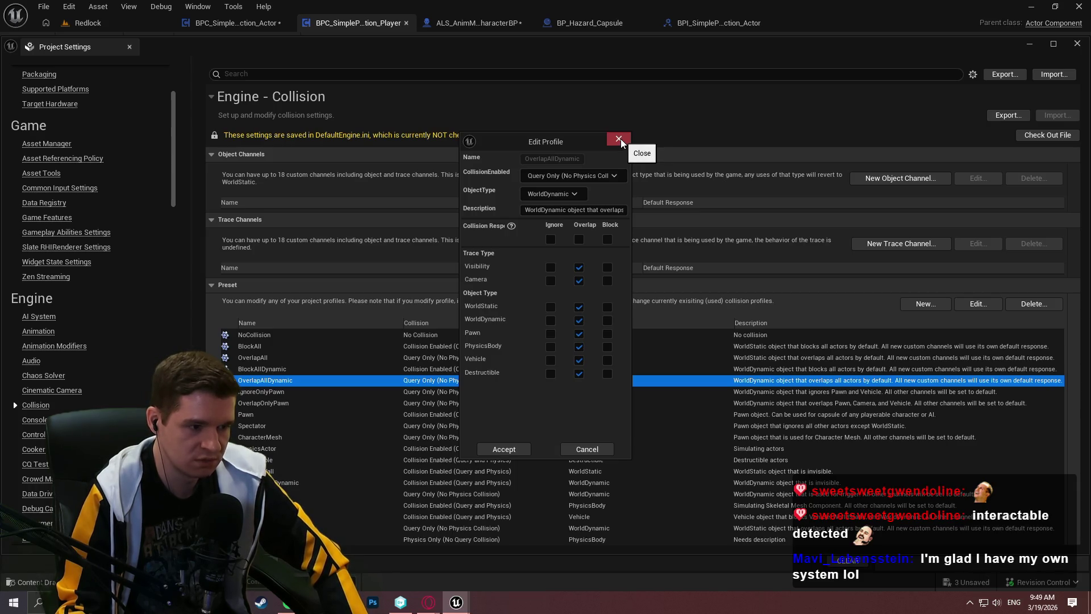
{"action": "left_click", "coordinate": [619, 139]}
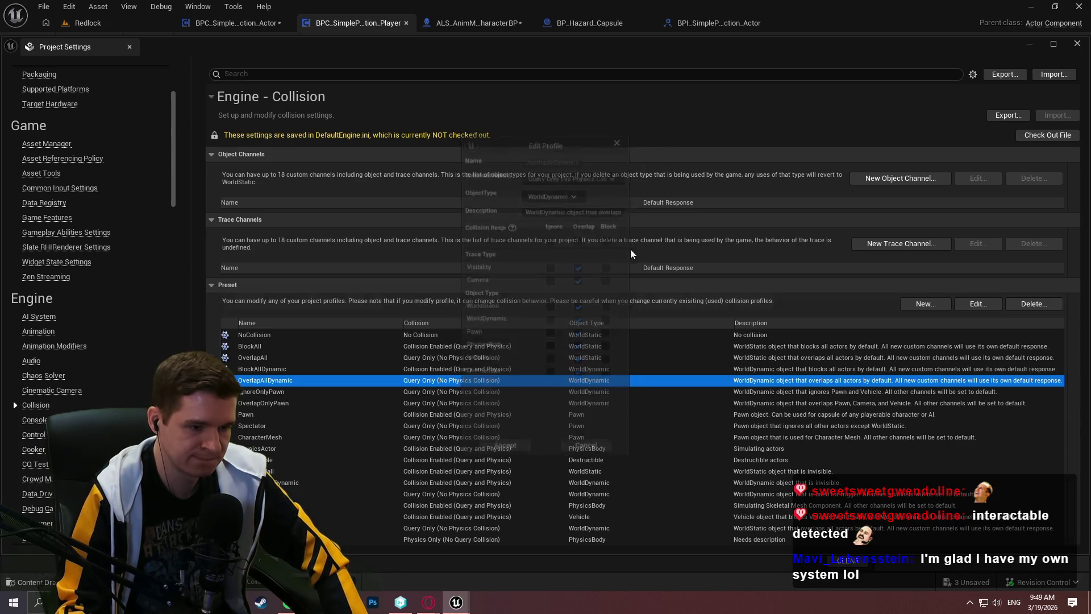
{"action": "double_click", "coordinate": [589, 496]}
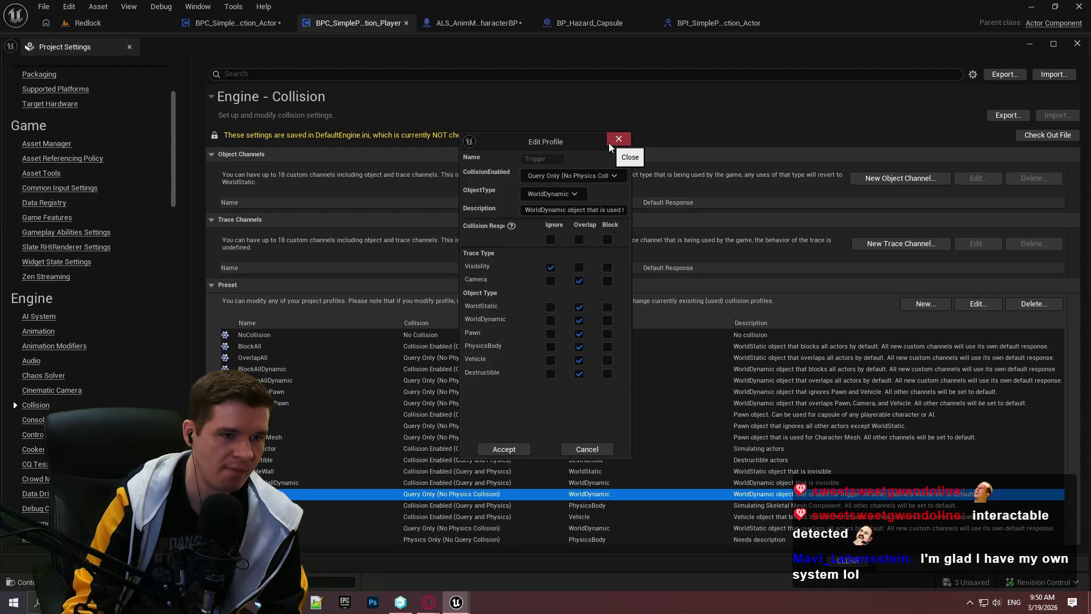
{"action": "left_click", "coordinate": [612, 144]}
{"action": "left_click", "coordinate": [1077, 44]}
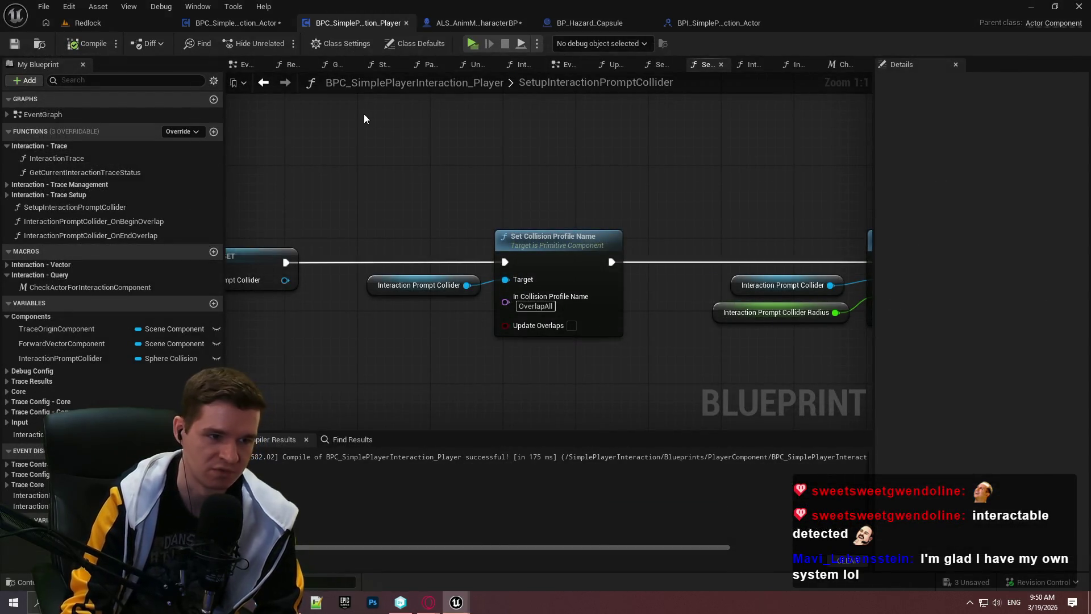
Back in the Redlock level, open the BP_Checkpoint blueprint for editing
{"action": "left_click", "coordinate": [108, 23]}
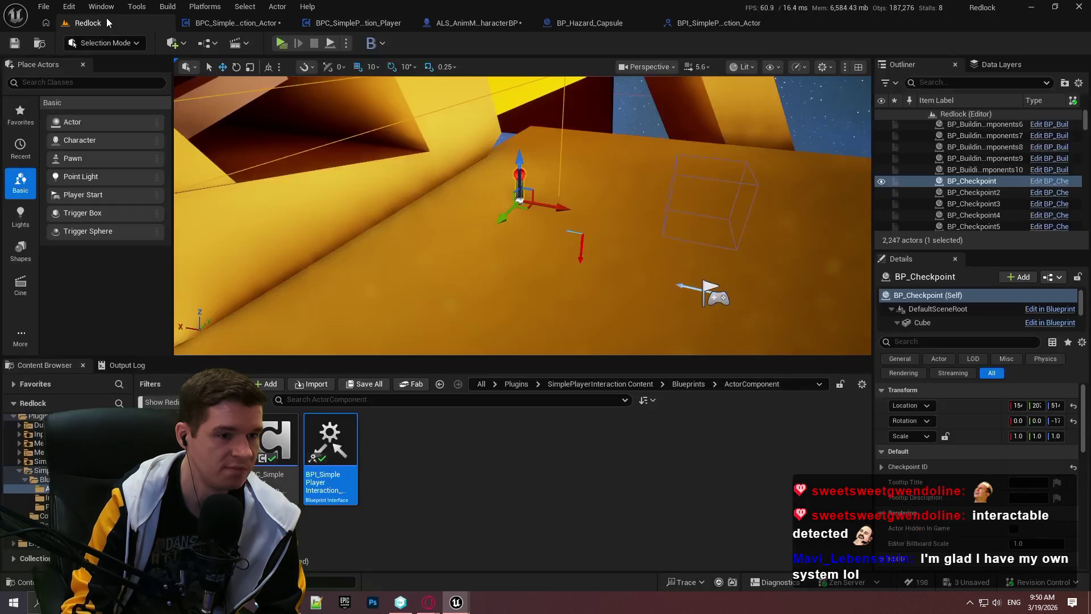
{"action": "left_click", "coordinate": [1052, 277]}
{"action": "left_click", "coordinate": [975, 308]}
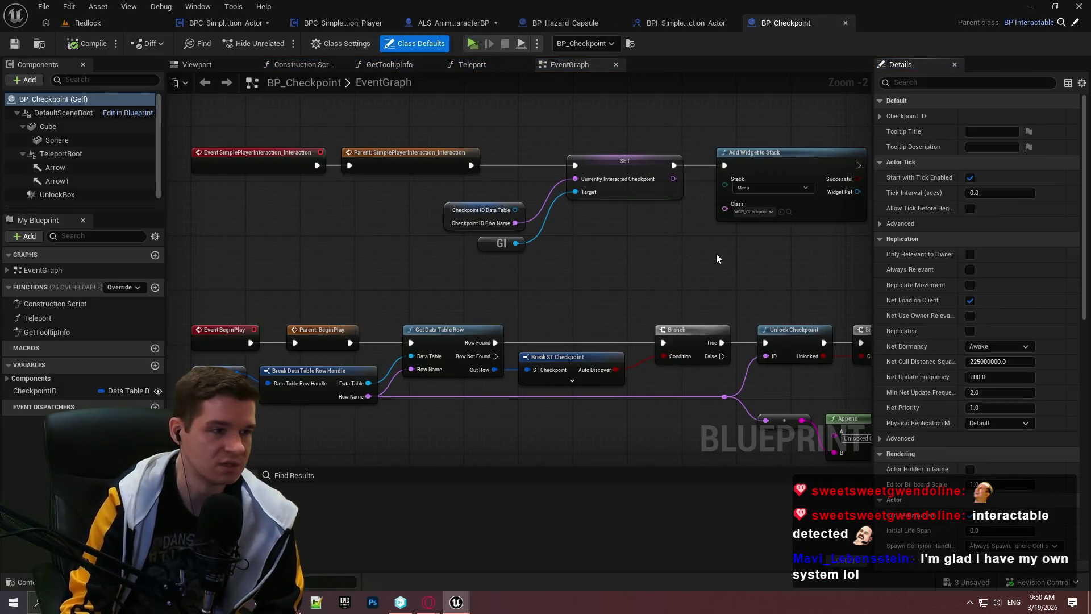
{"action": "left_click", "coordinate": [67, 154]}
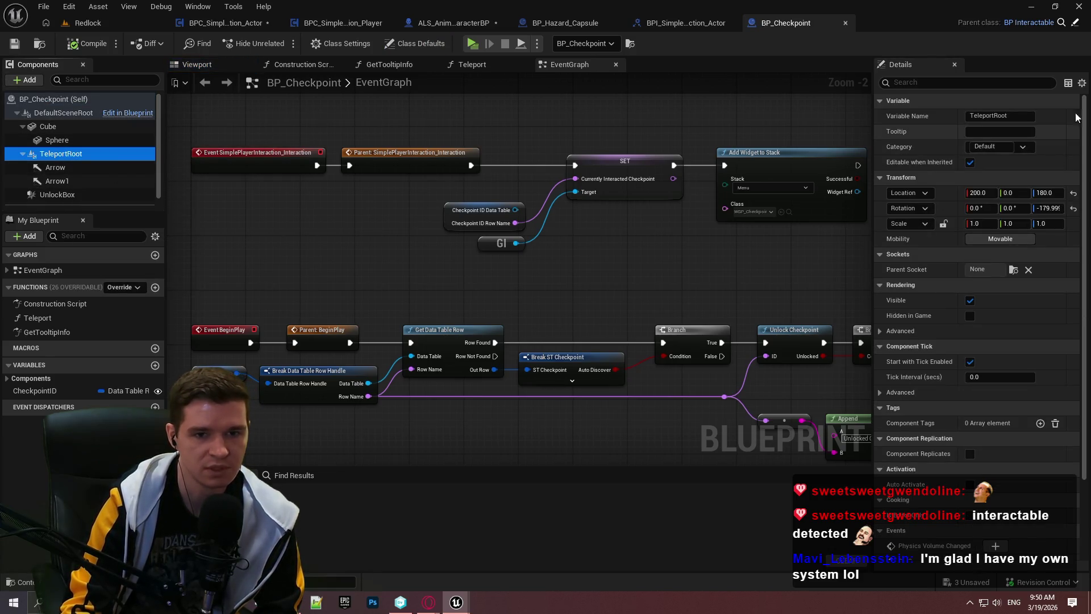
{"action": "scroll", "coordinate": [1086, 117], "scroll_direction": "down", "scroll_amount": 3}
{"action": "left_click", "coordinate": [104, 195]}
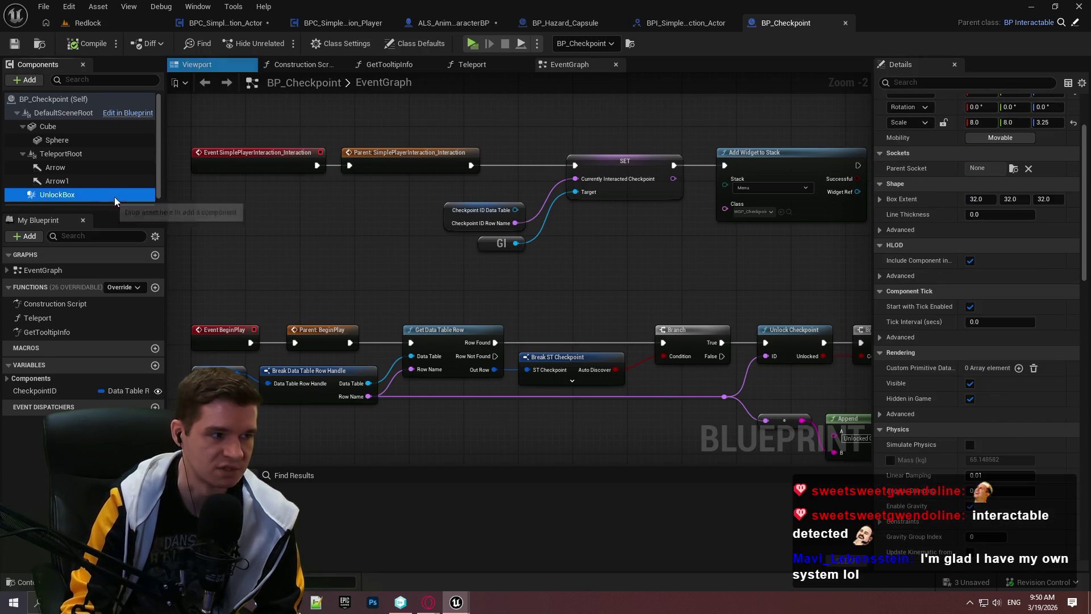
{"action": "left_click_drag", "start_coordinate": [1088, 159], "coordinate": [1089, 288]}
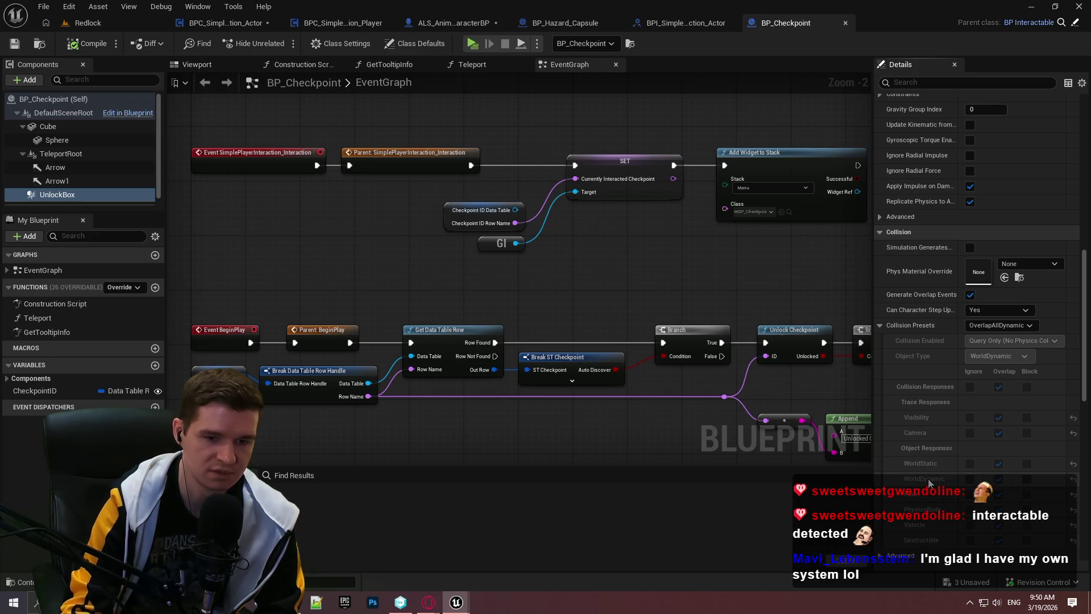
{"action": "left_click", "coordinate": [50, 124]}
{"action": "left_click_drag", "start_coordinate": [48, 132], "coordinate": [49, 131]}
{"action": "left_click", "coordinate": [73, 196]}
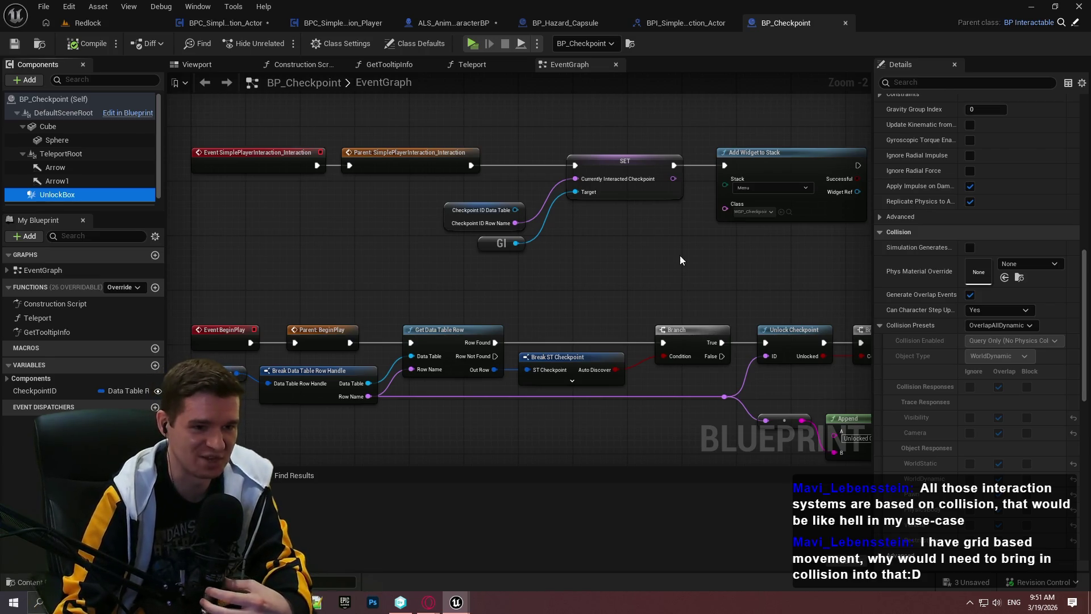
{"action": "left_click", "coordinate": [576, 275]}
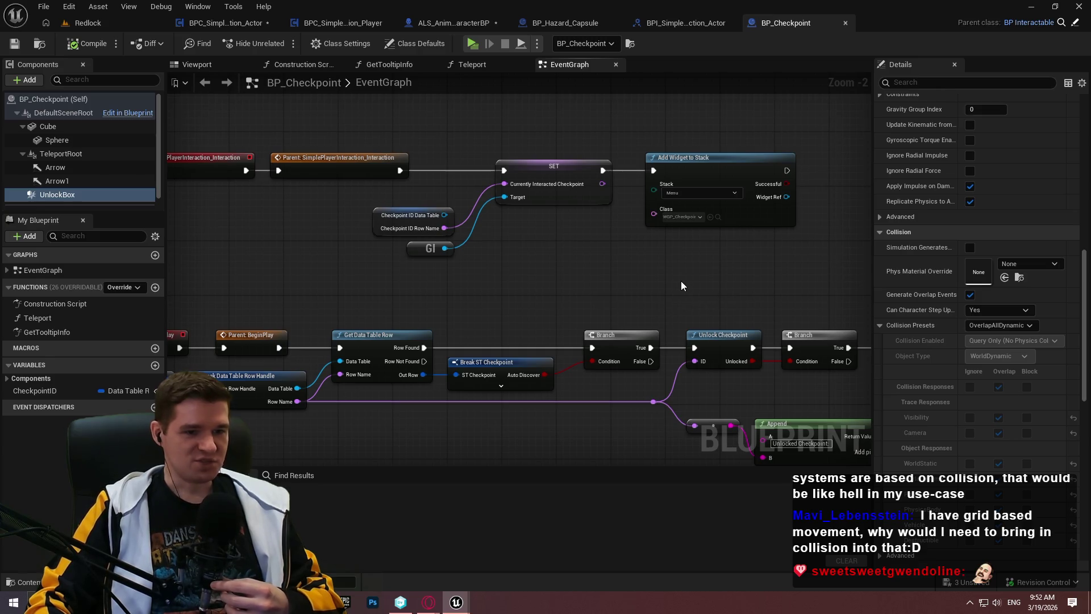
{"action": "left_click_drag", "start_coordinate": [618, 244], "coordinate": [681, 214]}
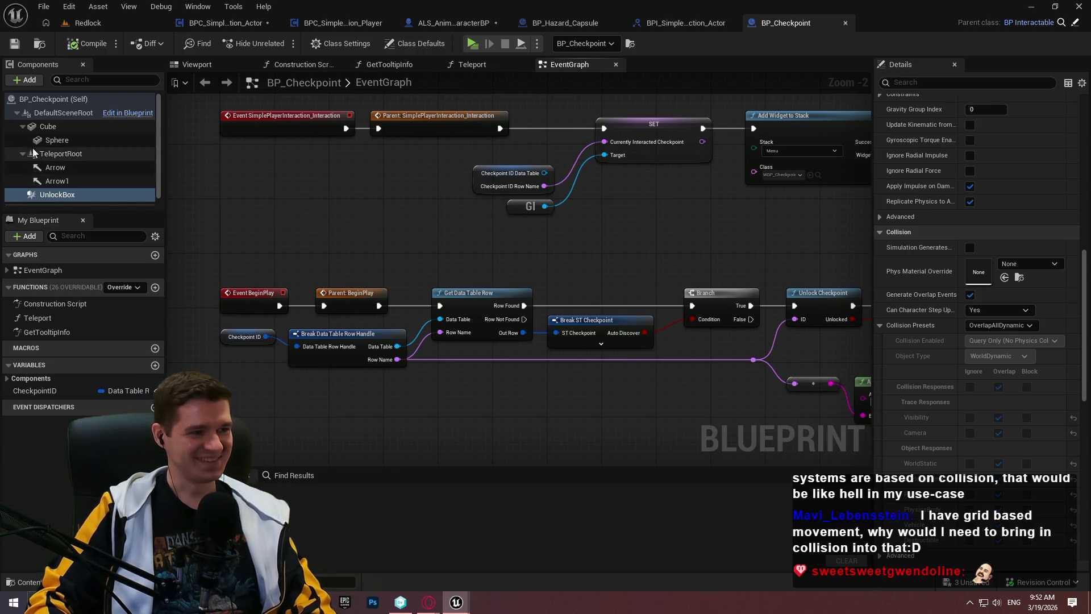
{"action": "scroll", "coordinate": [140, 159], "scroll_direction": "down", "scroll_amount": 1}
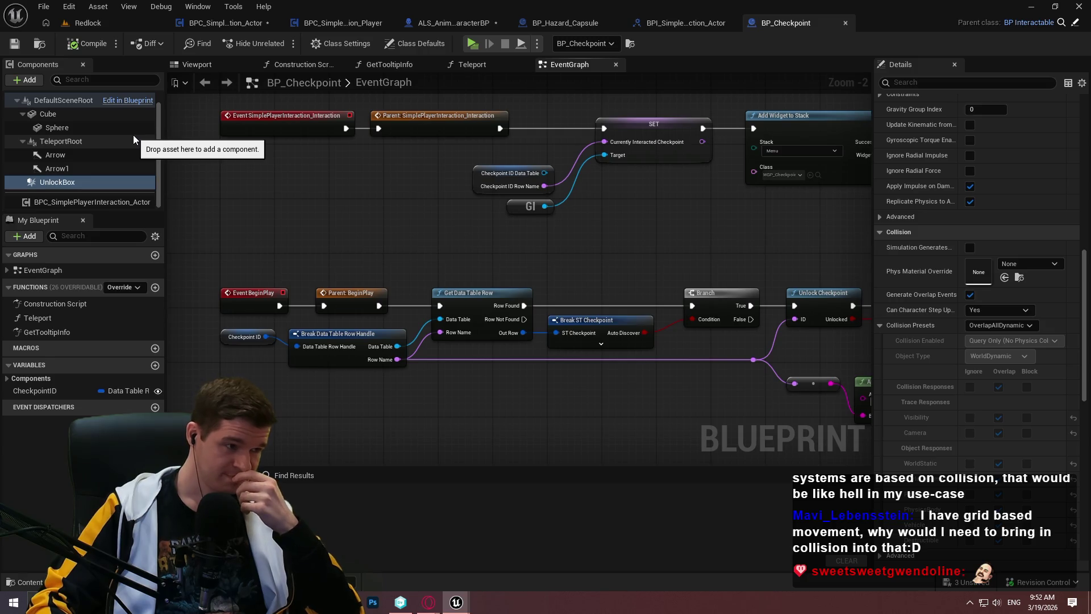
{"action": "scroll", "coordinate": [914, 247], "scroll_direction": "down", "scroll_amount": 2}
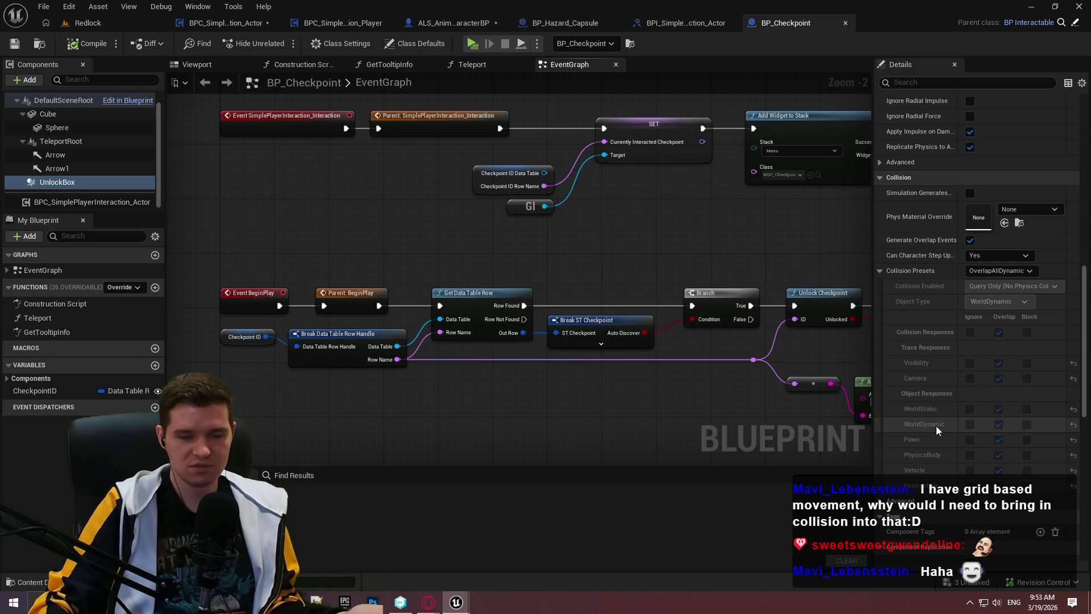
{"action": "scroll", "coordinate": [878, 356], "scroll_direction": "down", "scroll_amount": 5}
{"action": "scroll", "coordinate": [879, 352], "scroll_direction": "up", "scroll_amount": 3}
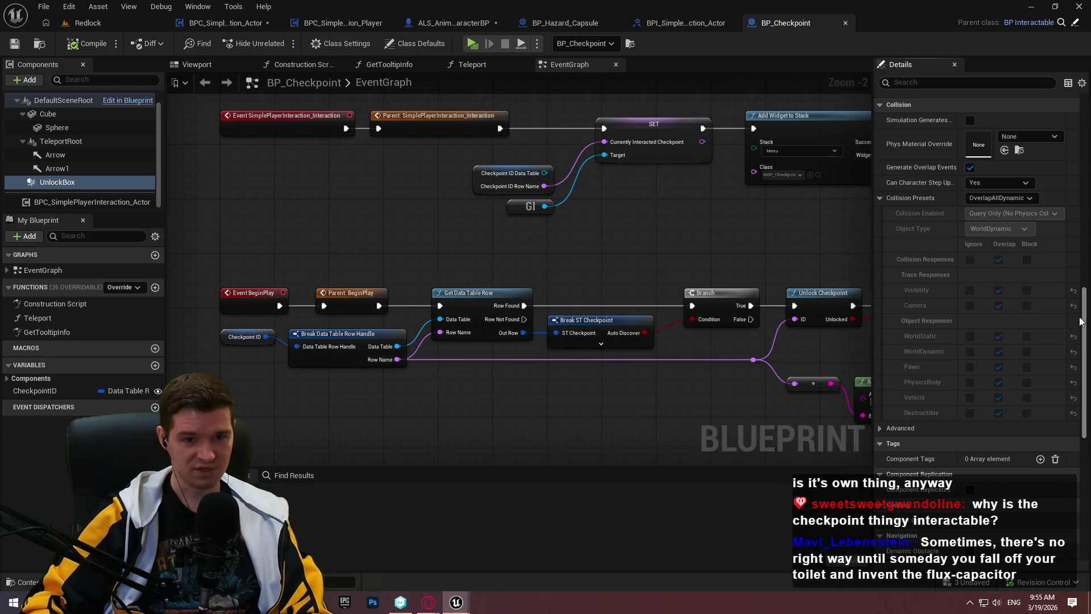
Give UnlockBox Custom collision ignoring WorldStatic, WorldDynamic, PhysicsBody, Vehicle and Destructible, keeping Object Type WorldDynamic
{"action": "left_click", "coordinate": [1011, 201]}
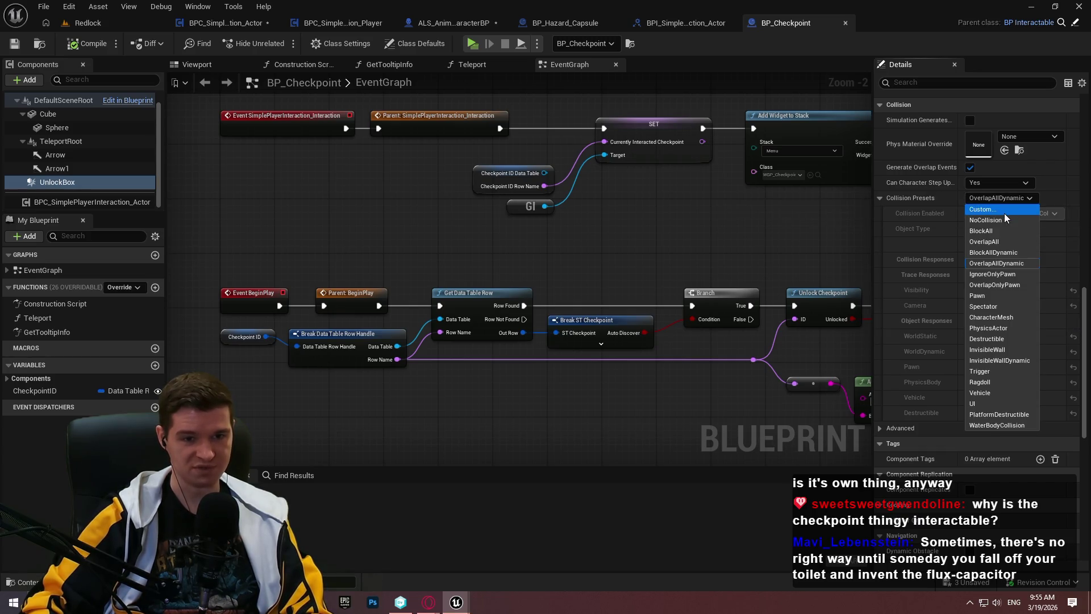
{"action": "left_click", "coordinate": [1004, 213]}
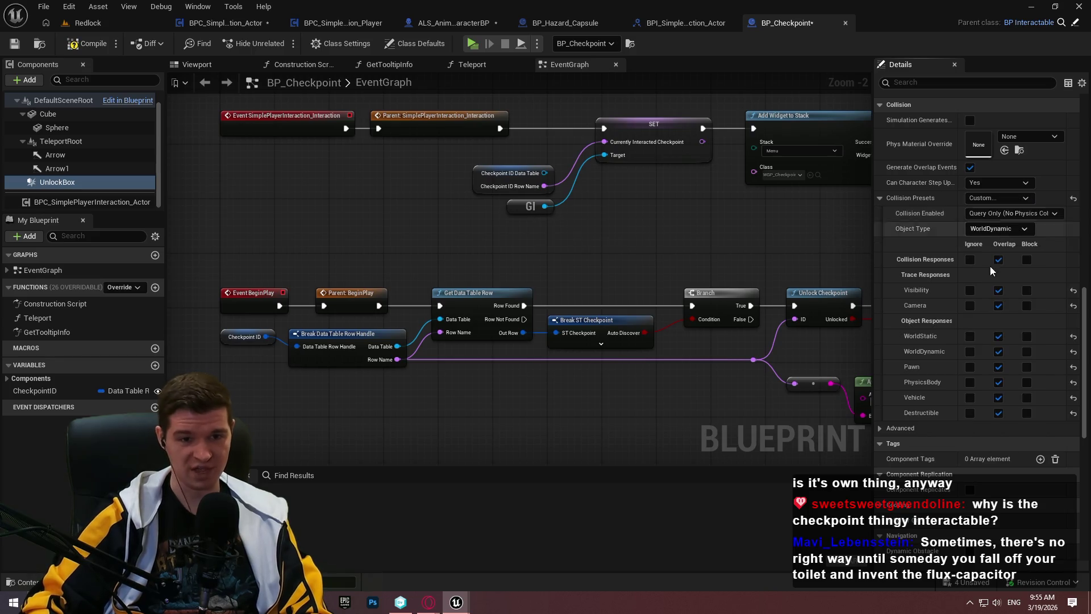
{"action": "left_click", "coordinate": [969, 336]}
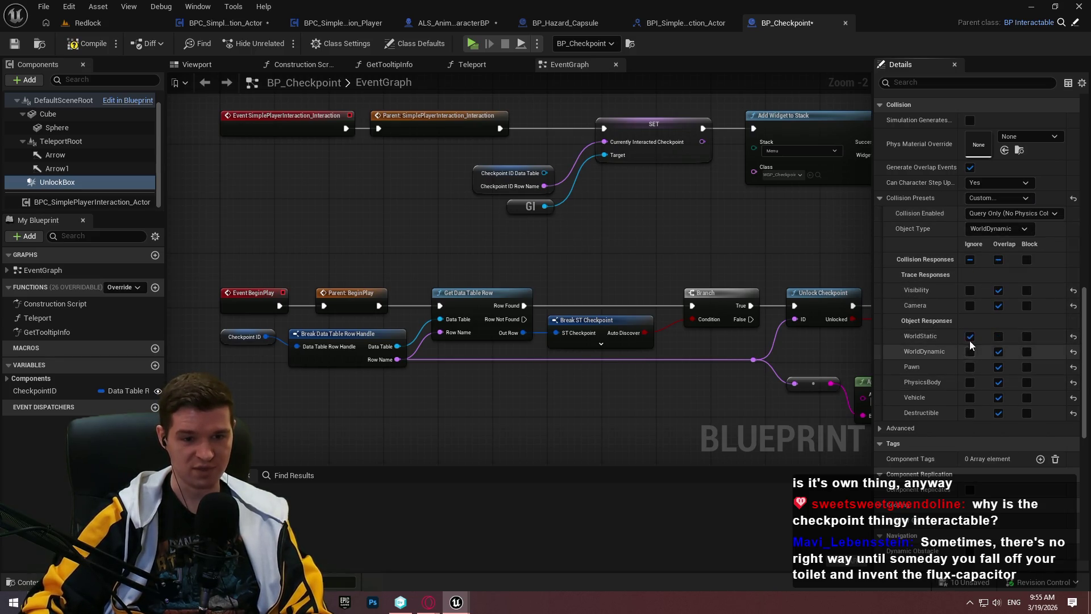
{"action": "left_click", "coordinate": [970, 351]}
{"action": "left_click", "coordinate": [970, 382]}
{"action": "left_click", "coordinate": [969, 397]}
{"action": "left_click", "coordinate": [970, 412]}
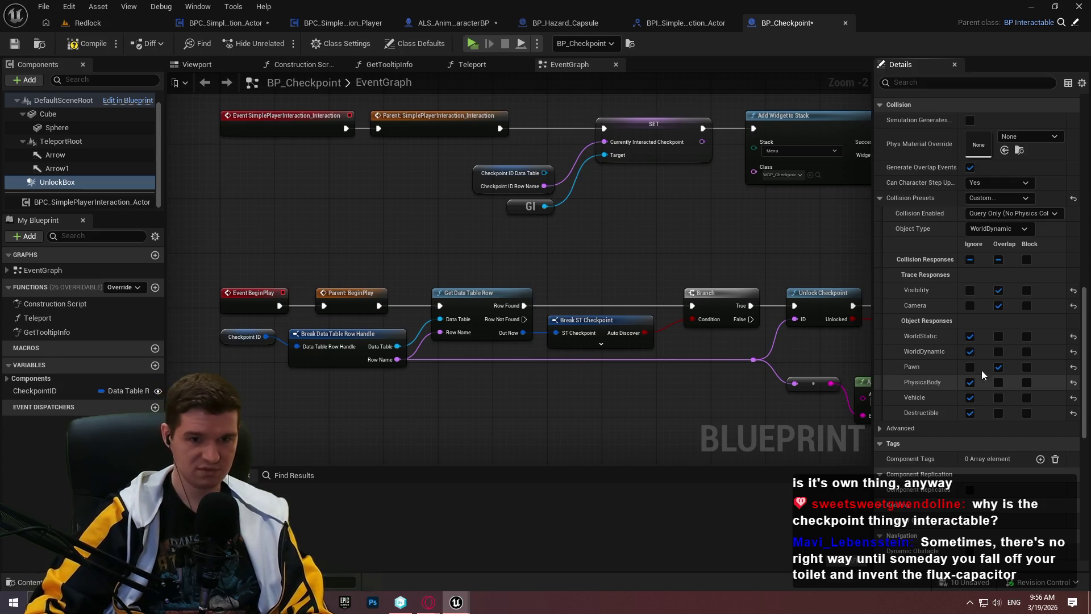
{"action": "left_click", "coordinate": [1027, 233]}
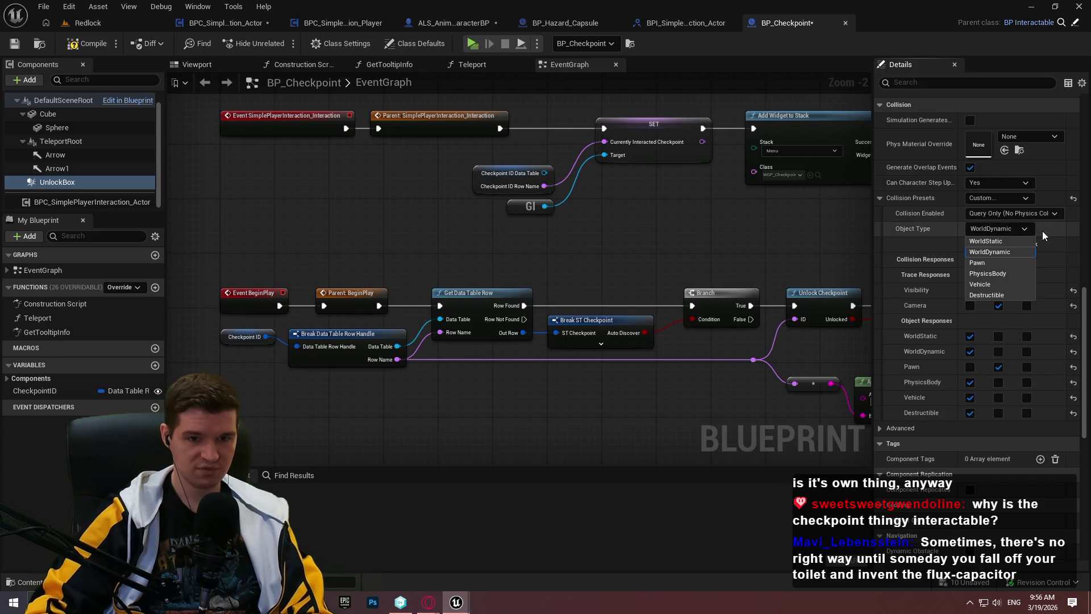
{"action": "left_click", "coordinate": [1042, 231]}
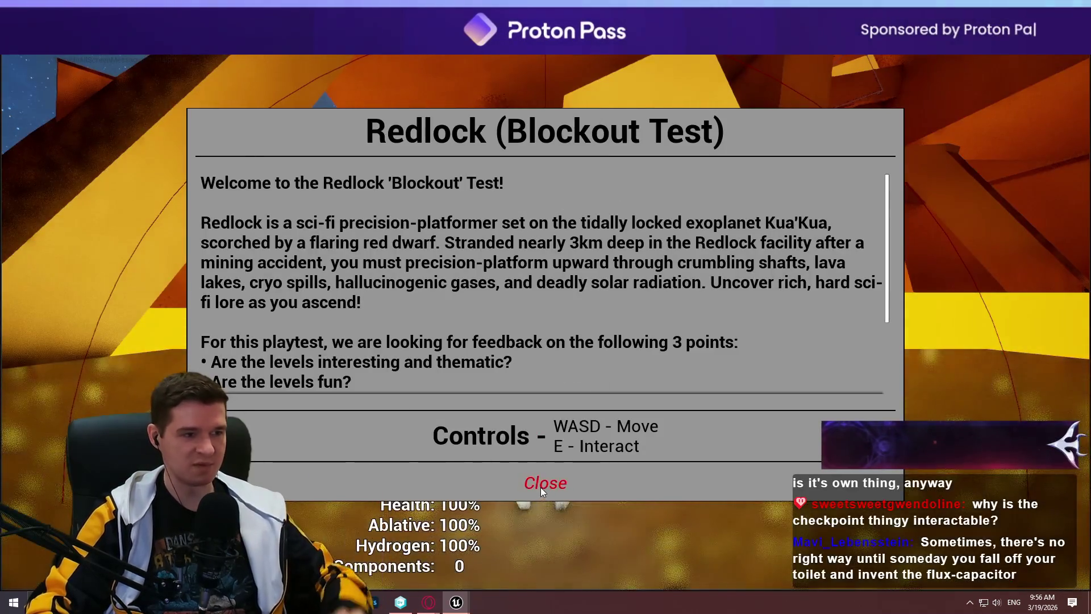
Run in and out of the checkpoint's range, watching the Begin/End Overlap messages, then exit the game
{"action": "left_click", "coordinate": [542, 484]}
{"action": "key", "text": "w"}
{"action": "key", "text": "w"}
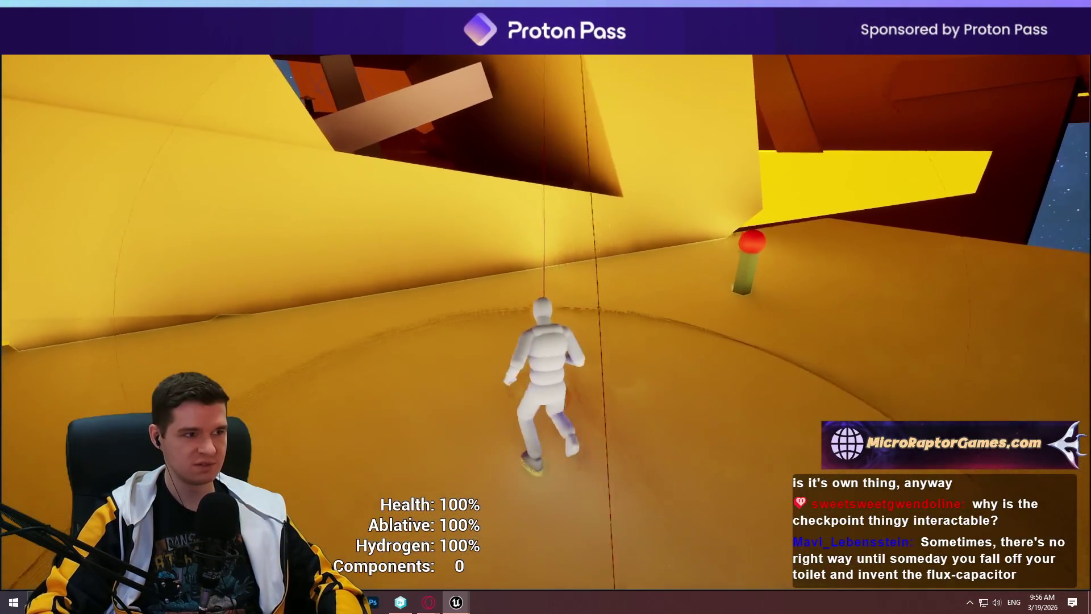
{"action": "key", "text": "w"}
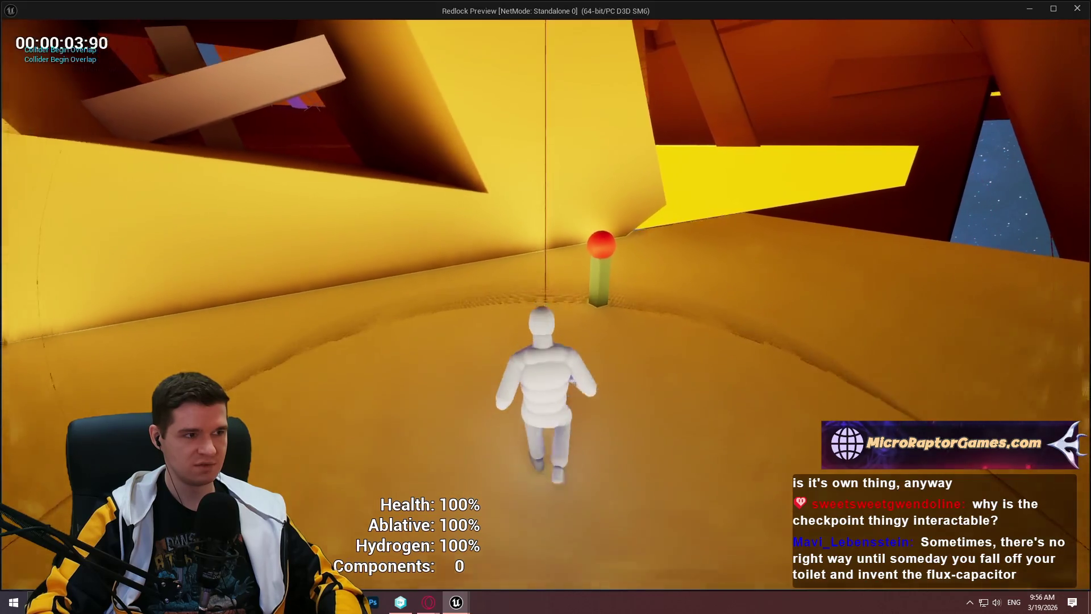
{"action": "key", "text": "w"}
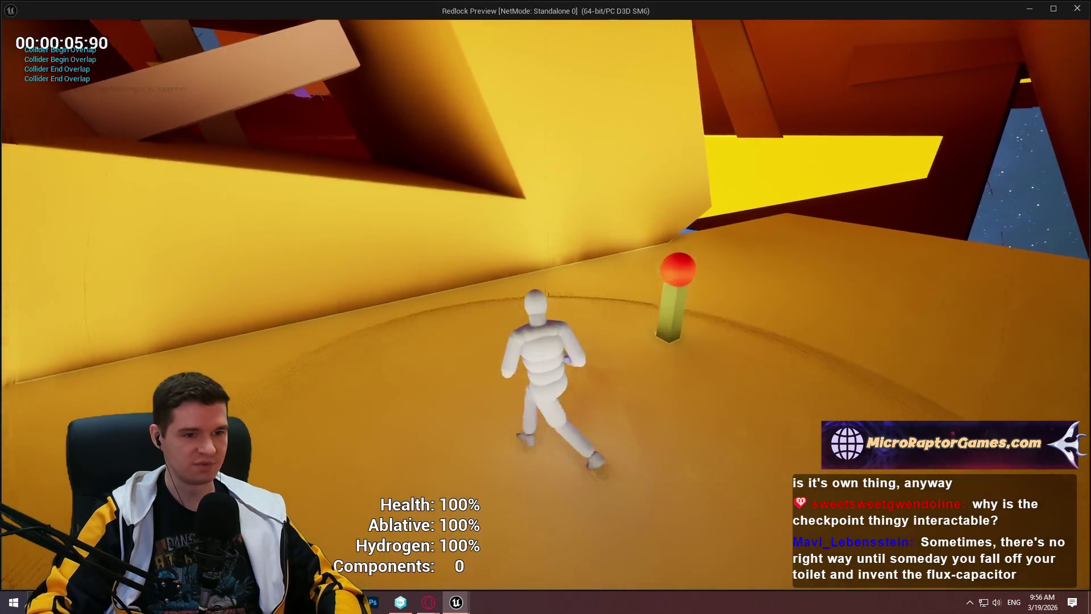
{"action": "key", "text": "w"}
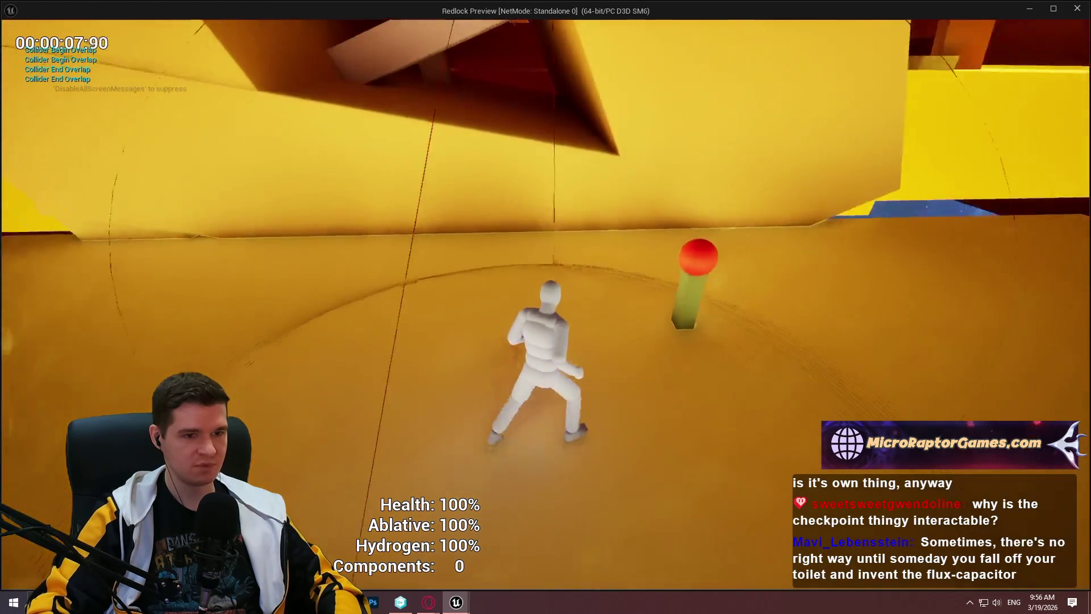
{"action": "key", "text": "w"}
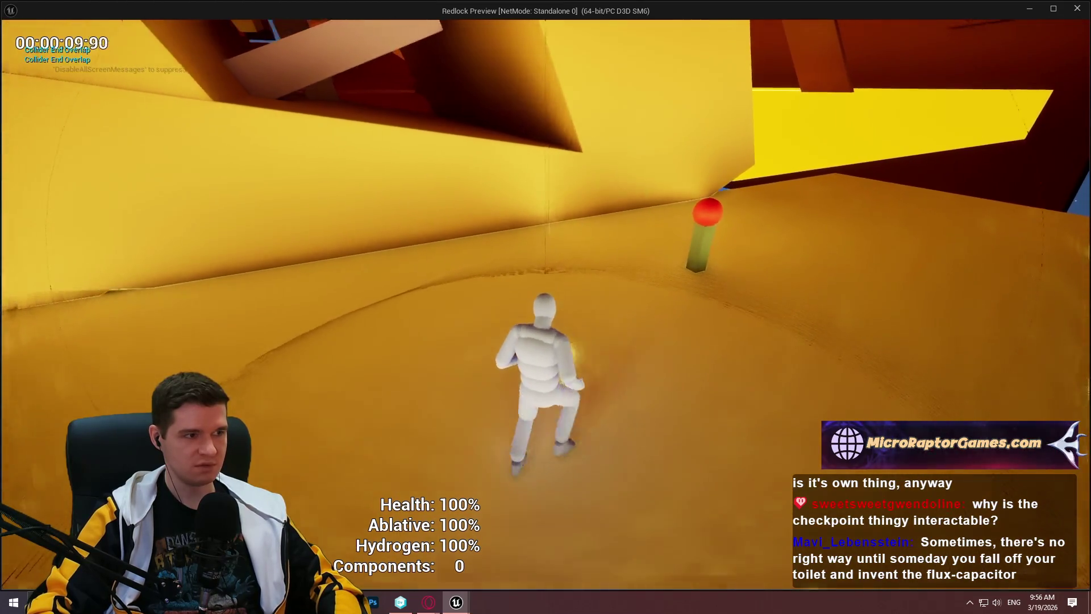
{"action": "key", "text": "w"}
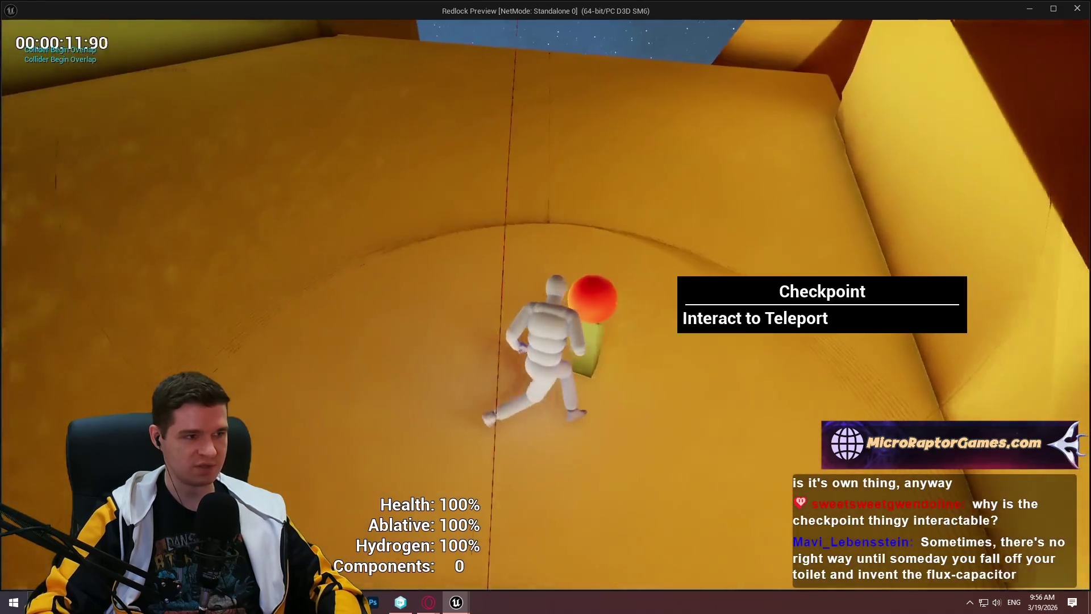
{"action": "key", "text": "w"}
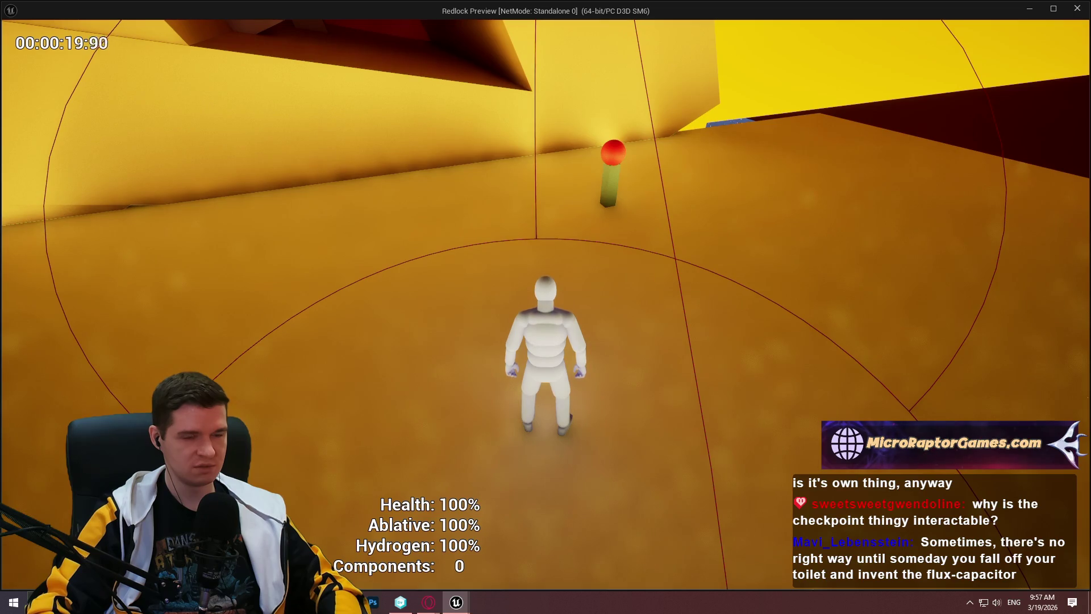
{"action": "key", "text": "w"}
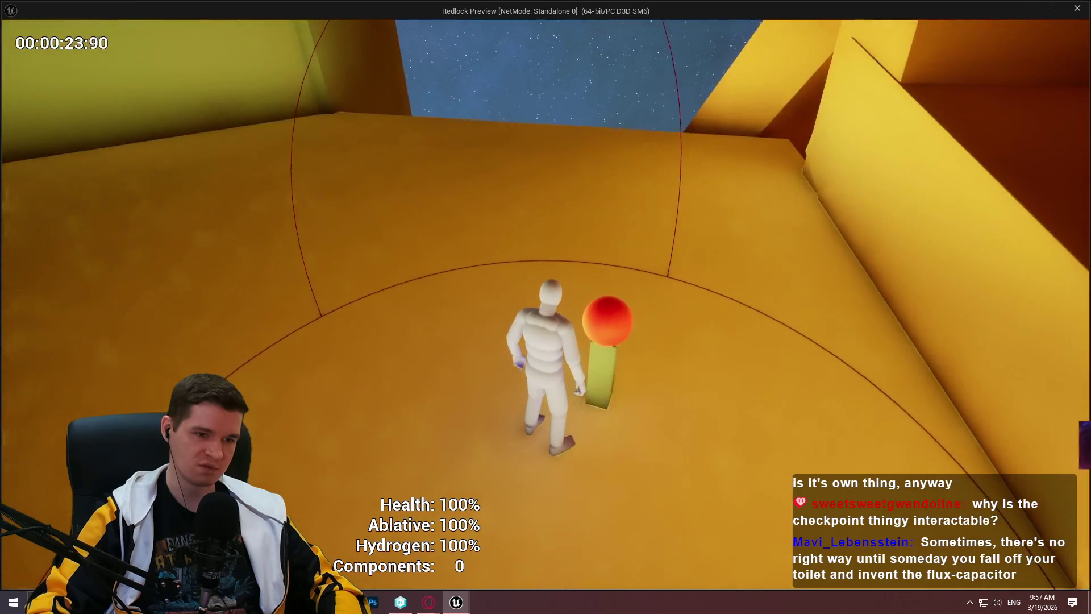
{"action": "key", "text": "w"}
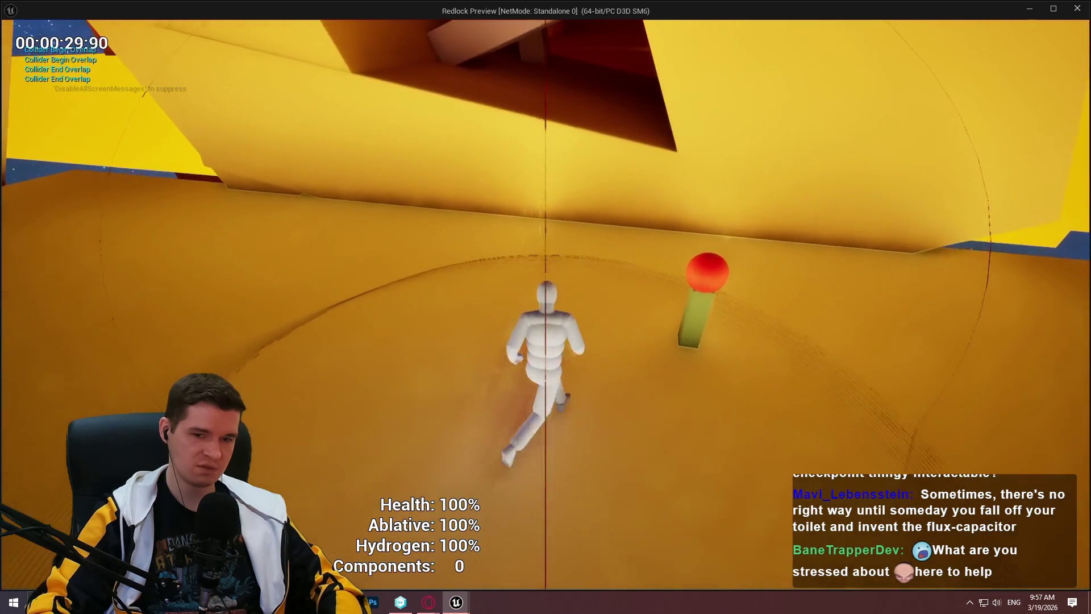
{"action": "key", "text": "Escape"}
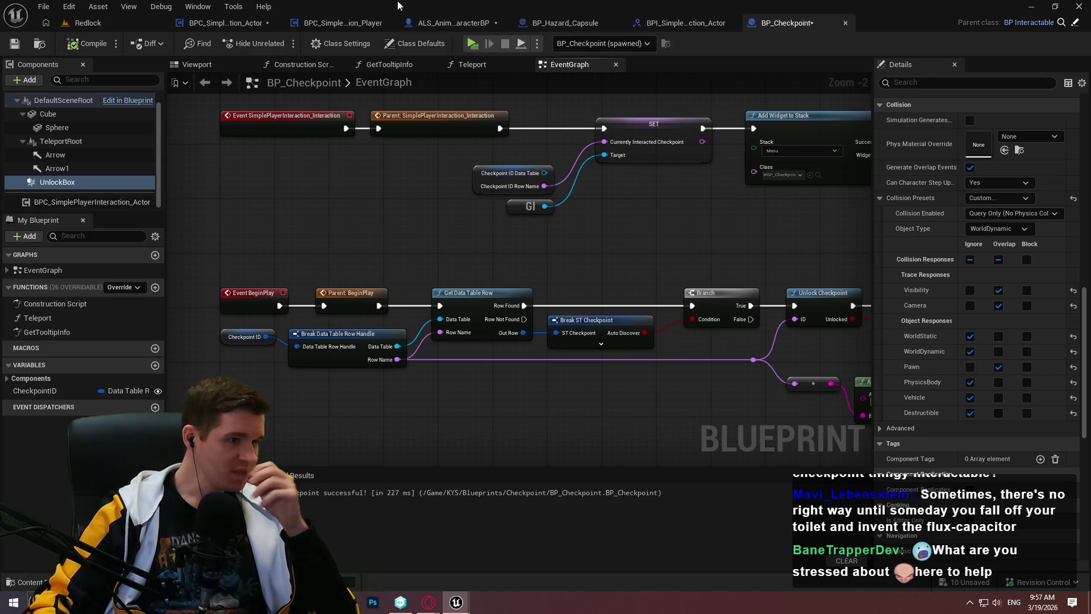
Save all assets, dismiss the check-out prompt, and switch to the BPC_SimplePlayerInteraction_Actor blueprint
{"action": "left_click", "coordinate": [42, 7]}
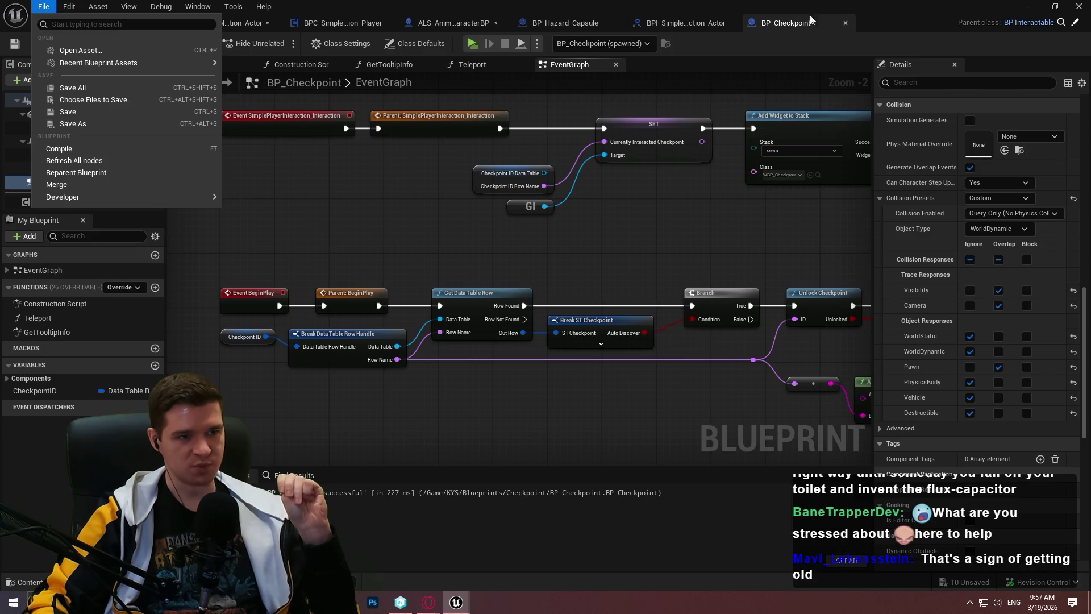
{"action": "left_click", "coordinate": [66, 89]}
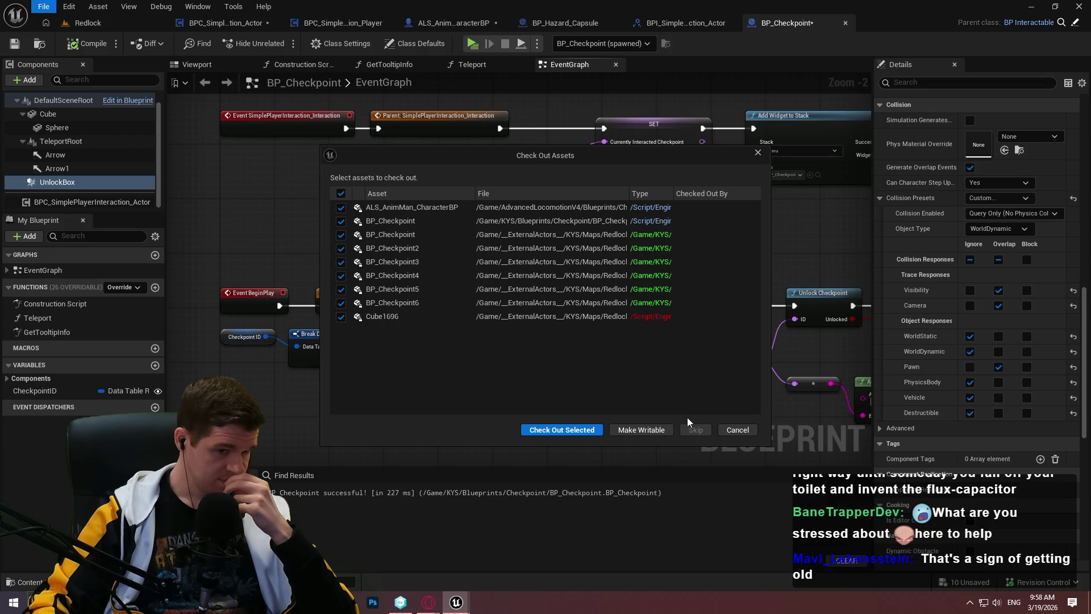
{"action": "left_click", "coordinate": [733, 430]}
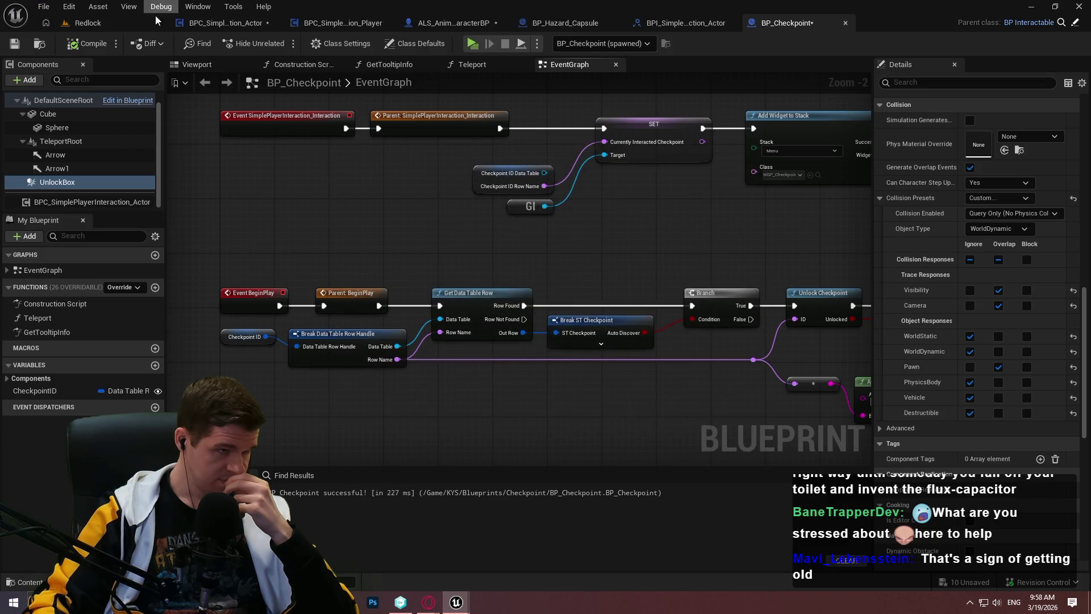
{"action": "left_click", "coordinate": [261, 25]}
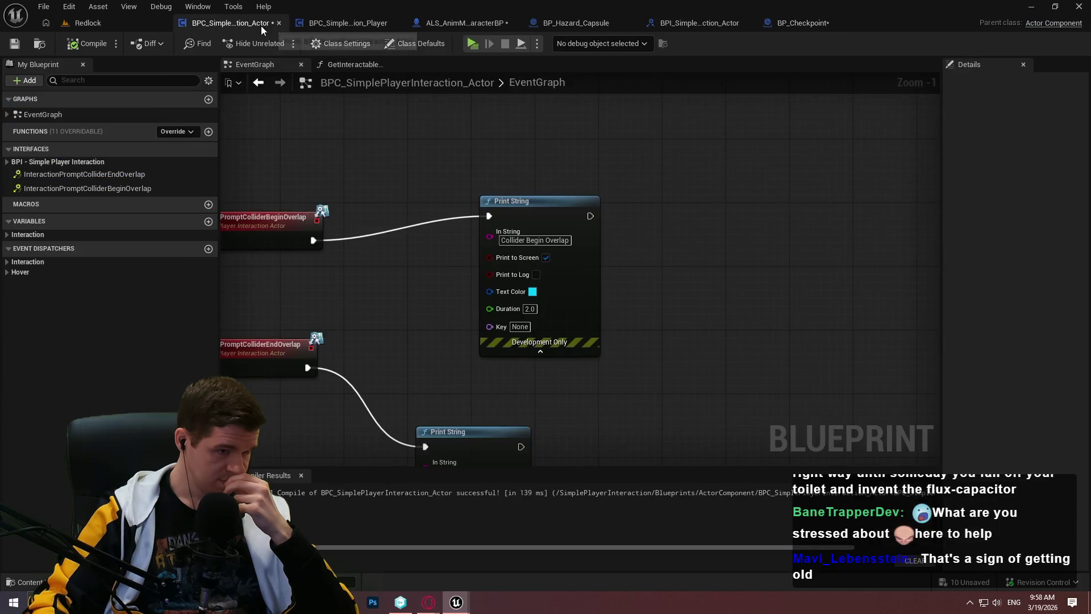
Add a breakpoint on the InteractionPromptCollider_OnBeginOverlap entry node in BPC_SimplePlayerInteraction_Player
{"action": "mouse_move", "coordinate": [438, 179]}
{"action": "left_mouse_down"}
{"action": "mouse_move", "coordinate": [640, 153]}
{"action": "mouse_move", "coordinate": [523, 96]}
{"action": "left_mouse_up"}
{"action": "left_click", "coordinate": [473, 26]}
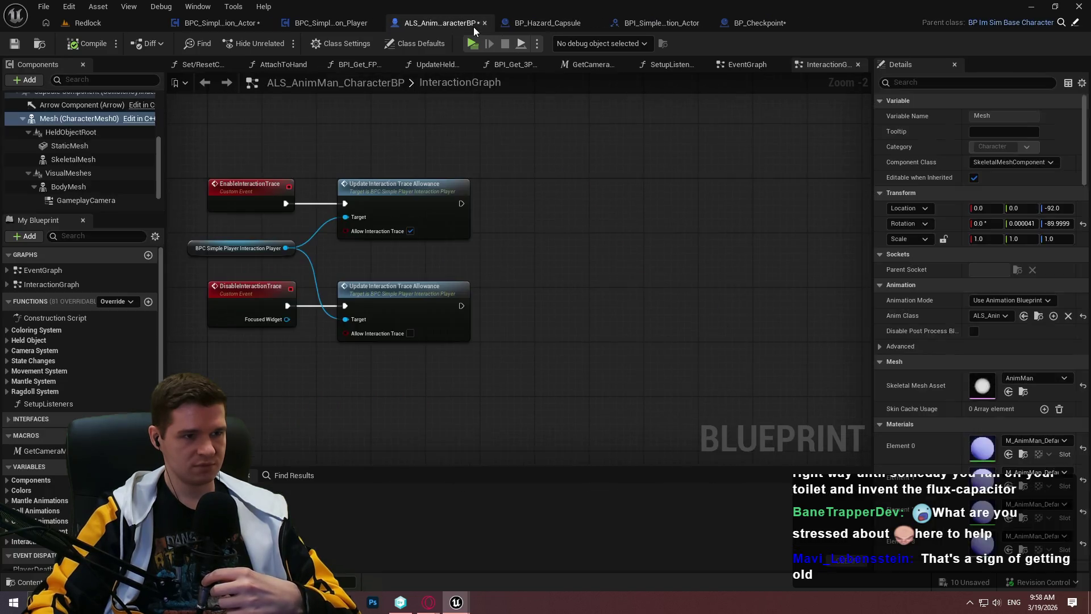
{"action": "left_click", "coordinate": [683, 25]}
{"action": "left_click", "coordinate": [332, 22]}
{"action": "double_click", "coordinate": [60, 221]}
{"action": "right_click", "coordinate": [426, 241]}
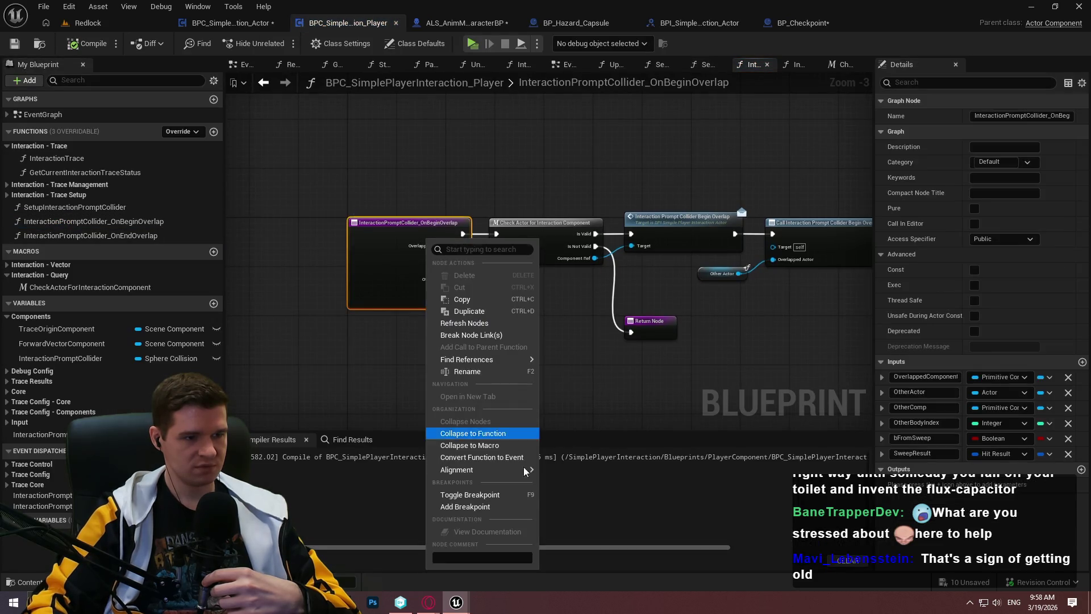
{"action": "left_click", "coordinate": [502, 507]}
Play-test into the checkpoint until the breakpoint hits, showing Overlapped Component SphereComponent_0
{"action": "scroll", "coordinate": [434, 178], "scroll_direction": "up", "scroll_amount": 3}
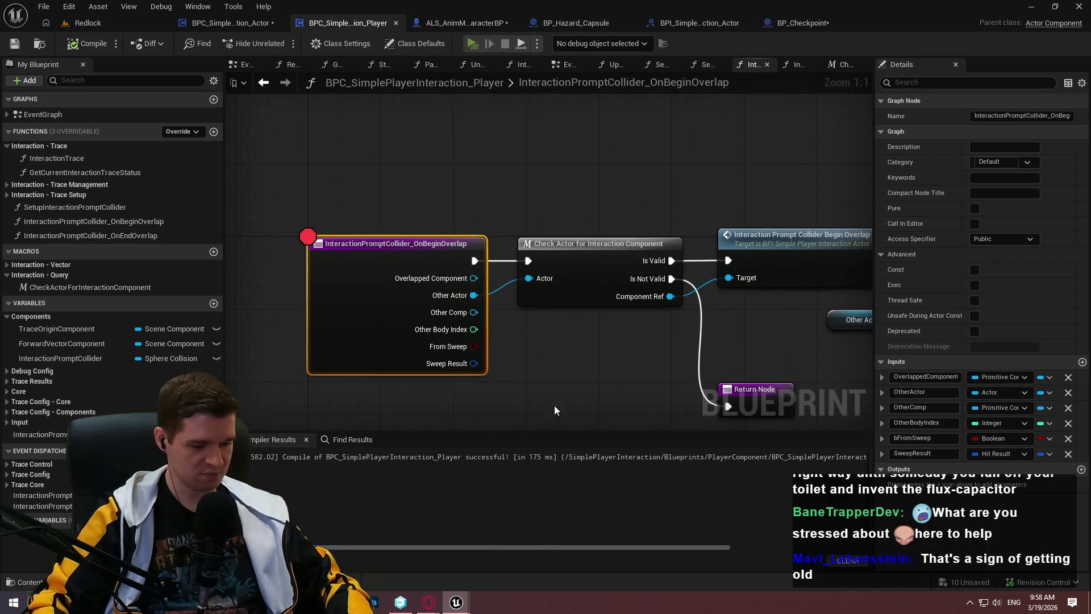
{"action": "key", "text": "alt+p"}
{"action": "left_click", "coordinate": [544, 482]}
{"action": "key", "text": "w"}
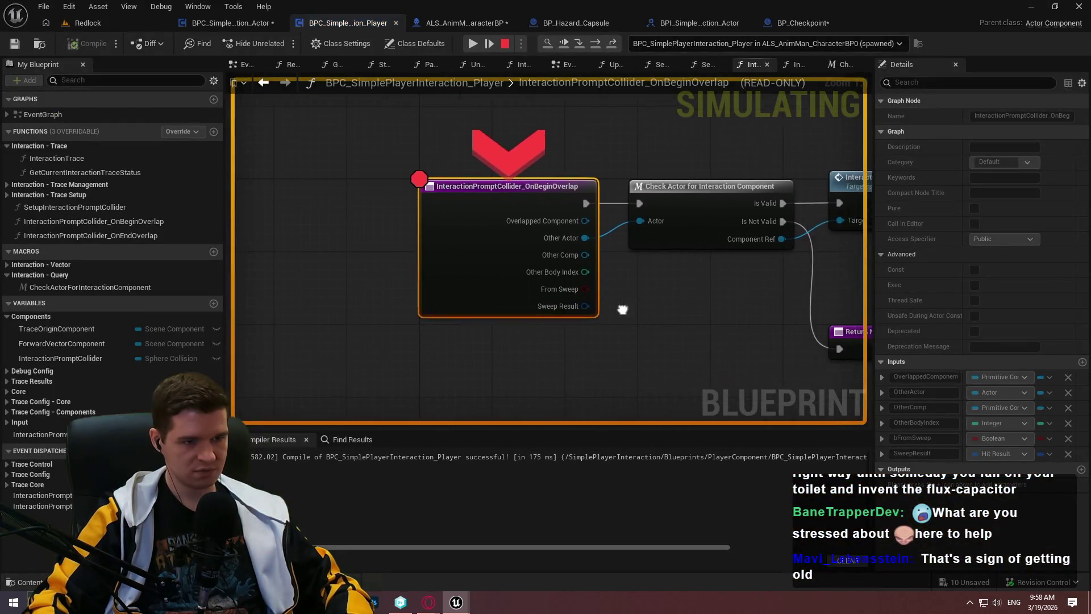
{"action": "mouse_move", "coordinate": [547, 223]}
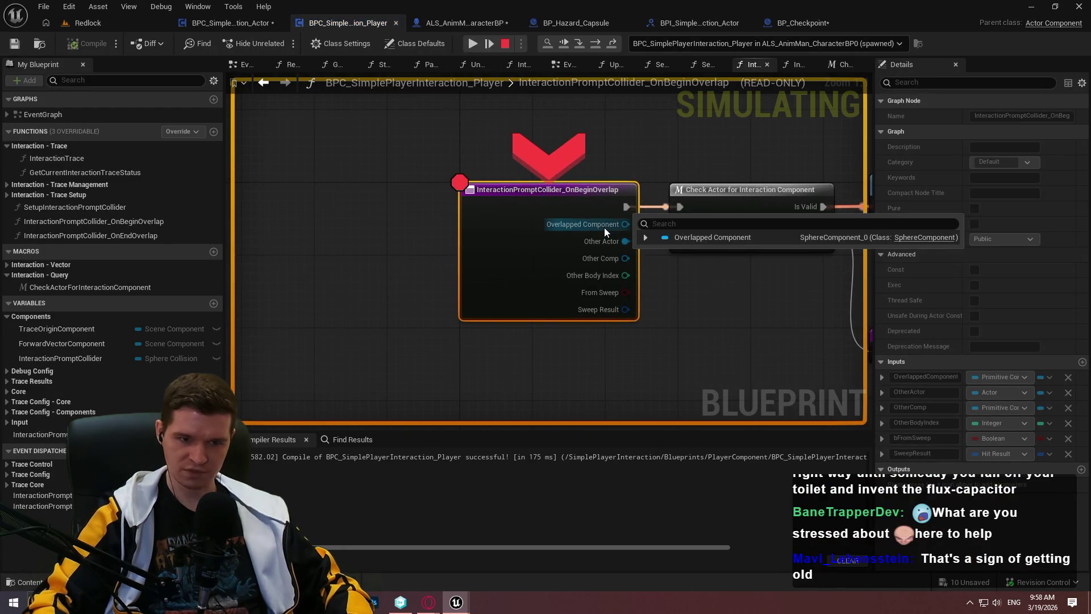
Resume past the begin-overlap breakpoints, noting Other Comp is a Cube static mesh, then stop playing
{"action": "left_click", "coordinate": [478, 47]}
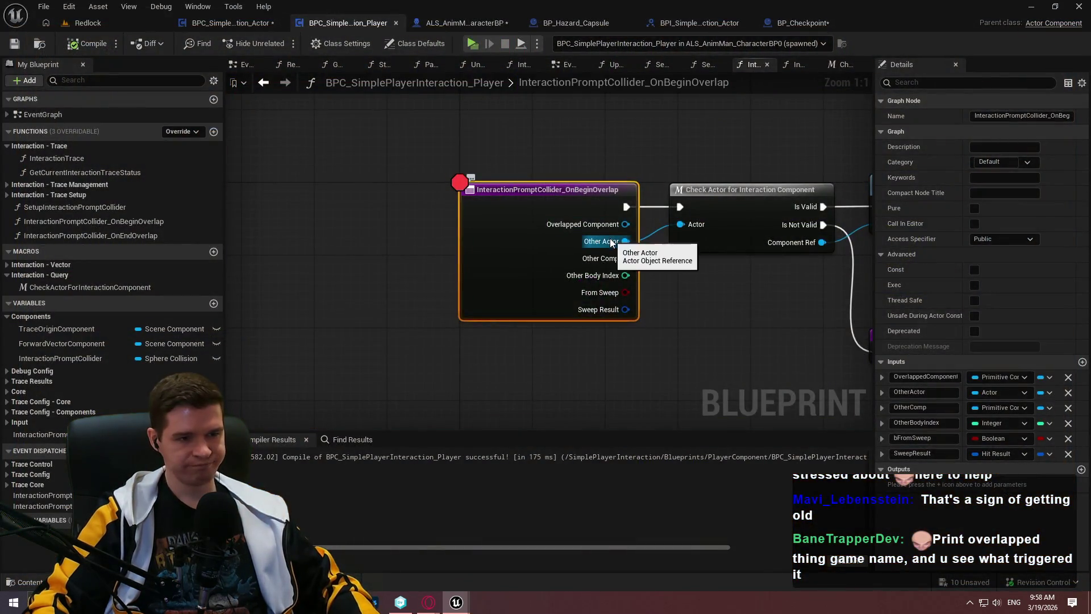
{"action": "left_click", "coordinate": [474, 42]}
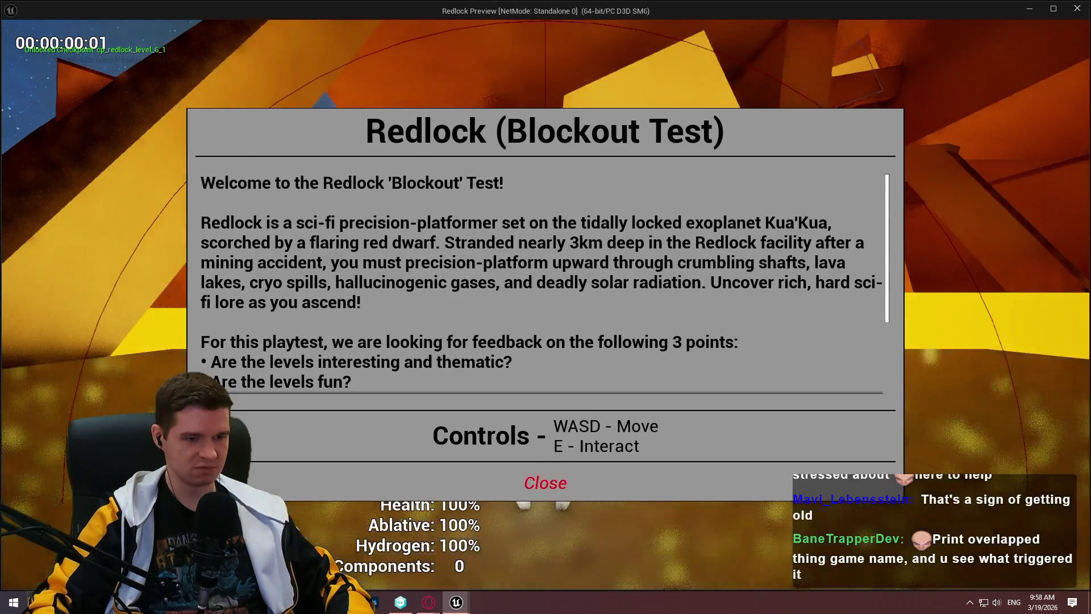
{"action": "left_click", "coordinate": [545, 480]}
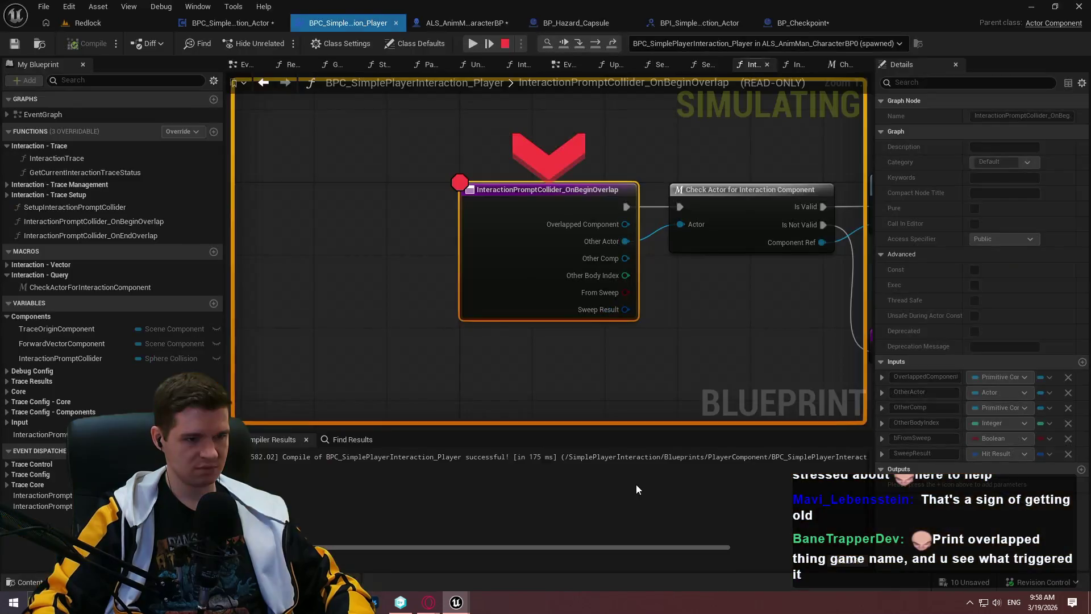
{"action": "mouse_move", "coordinate": [608, 240]}
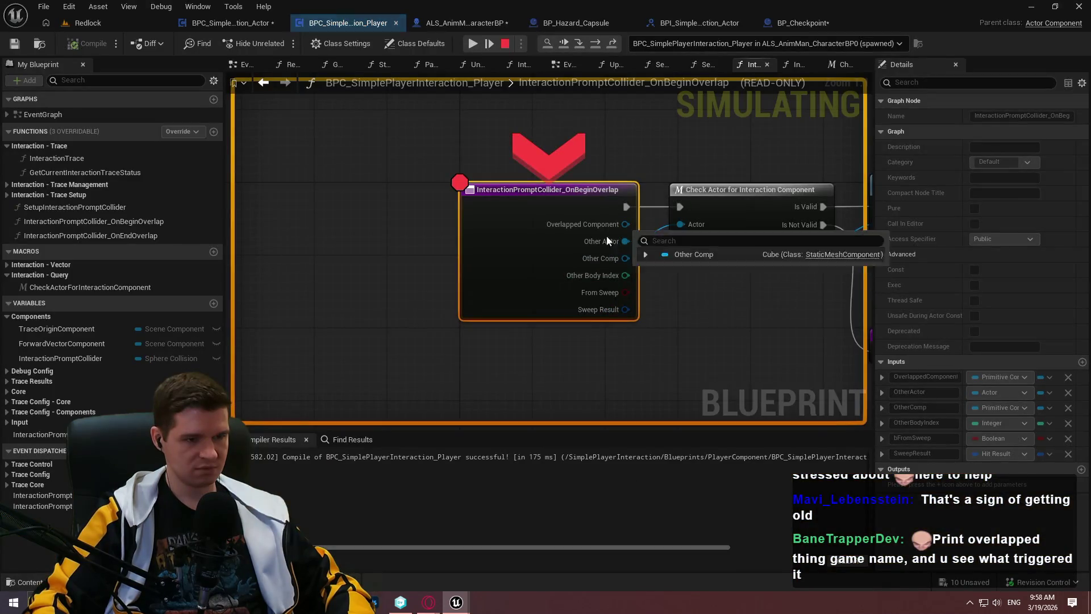
{"action": "left_click", "coordinate": [489, 43]}
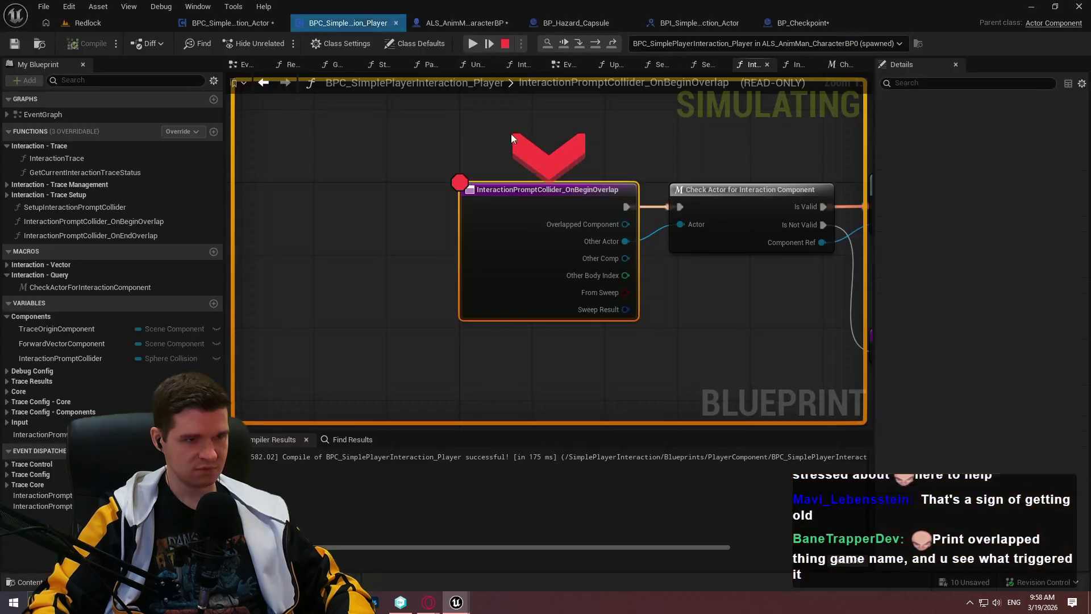
{"action": "left_click", "coordinate": [506, 48]}
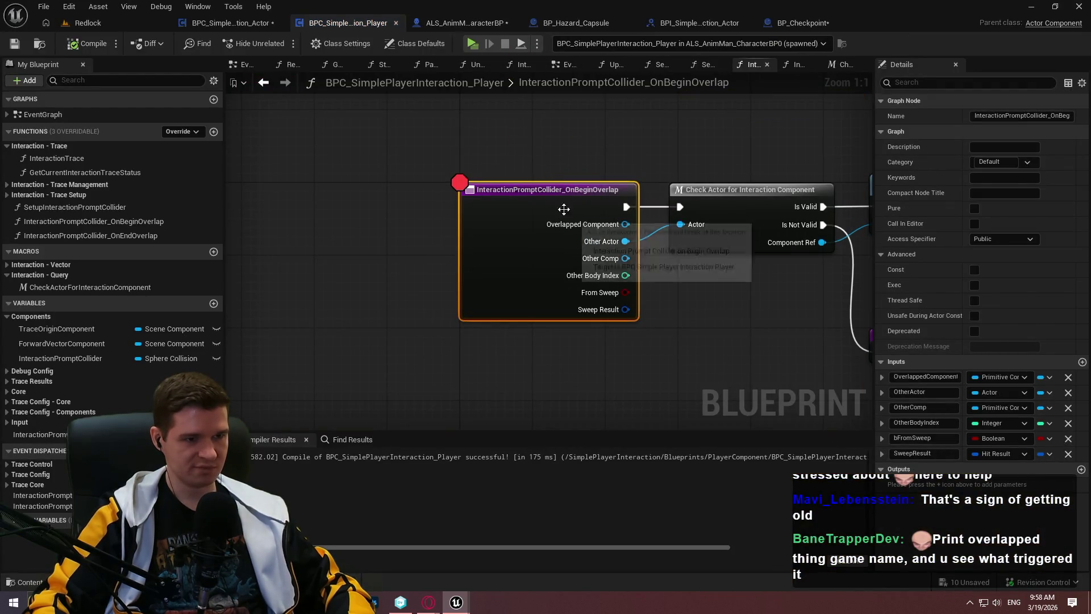
Remove the breakpoint from the OnBeginOverlap event node and look over the overlap logic
{"action": "right_click", "coordinate": [563, 211]}
{"action": "left_click", "coordinate": [613, 470]}
{"action": "scroll", "coordinate": [776, 318], "scroll_direction": "down", "scroll_amount": 3}
{"action": "left_click_drag", "start_coordinate": [773, 319], "coordinate": [376, 287]}
{"action": "scroll", "coordinate": [378, 285], "scroll_direction": "up", "scroll_amount": 2}
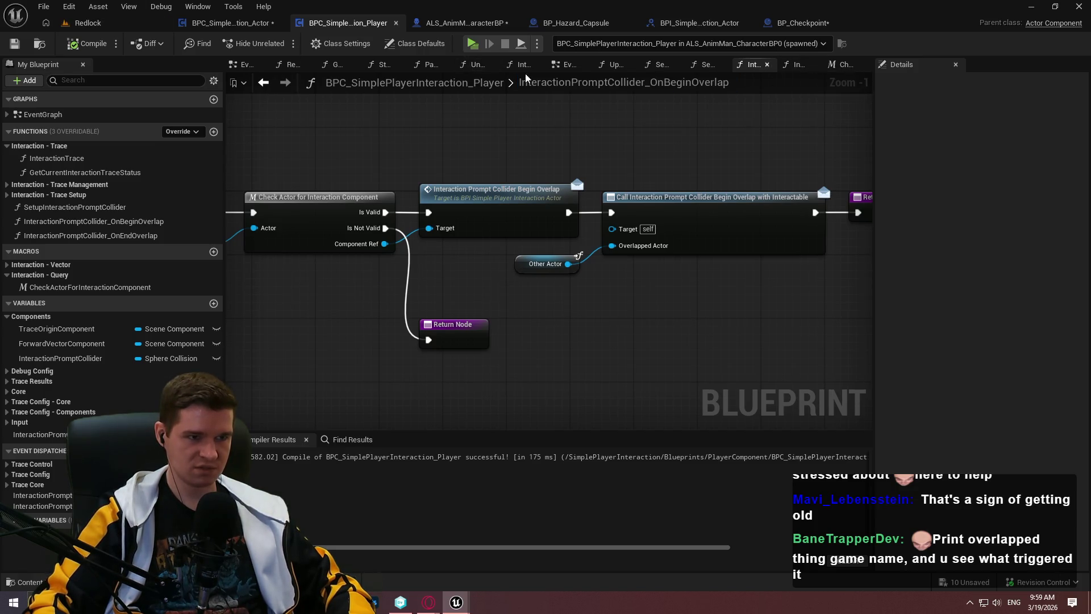
Add a breakpoint on the SetupInteractionPromptCollider function from the event graph
{"action": "left_click", "coordinate": [563, 64]}
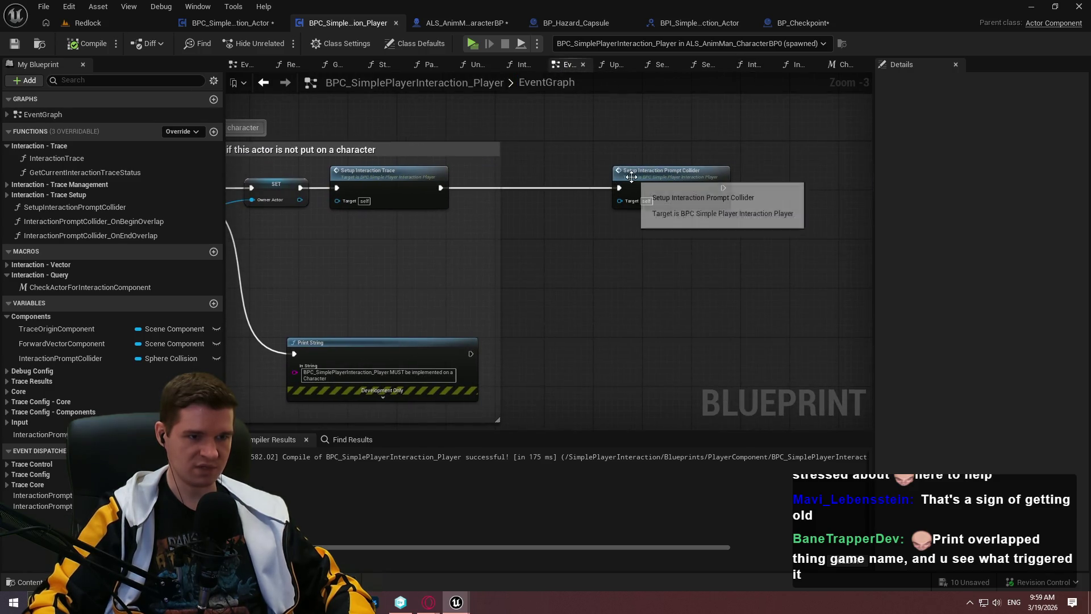
{"action": "double_click", "coordinate": [631, 181]}
{"action": "scroll", "coordinate": [427, 221], "scroll_direction": "down", "scroll_amount": 5}
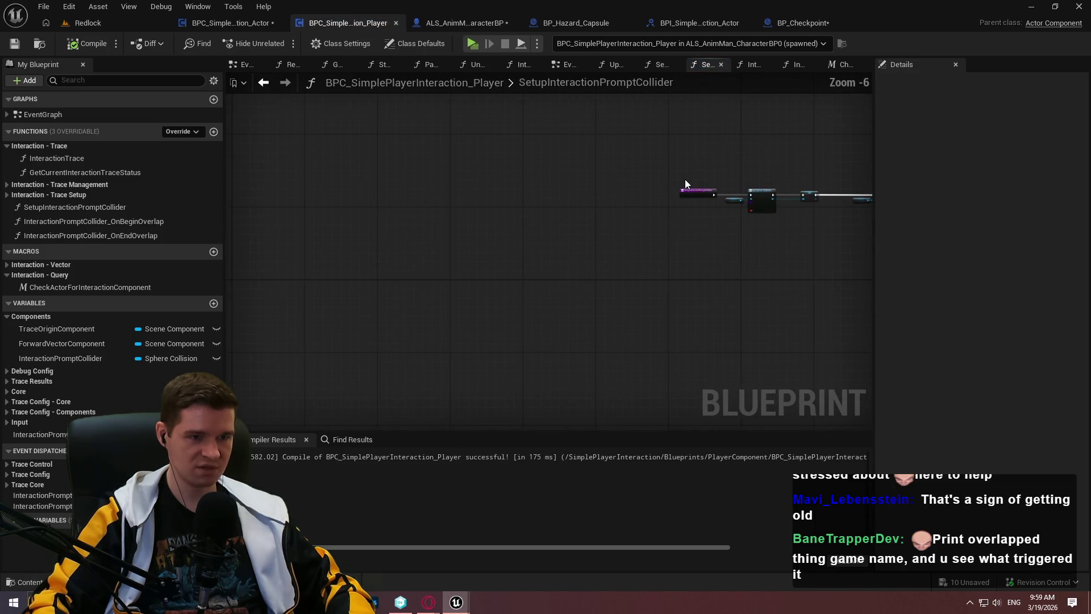
{"action": "scroll", "coordinate": [559, 180], "scroll_direction": "up", "scroll_amount": 4}
{"action": "right_click", "coordinate": [467, 245]}
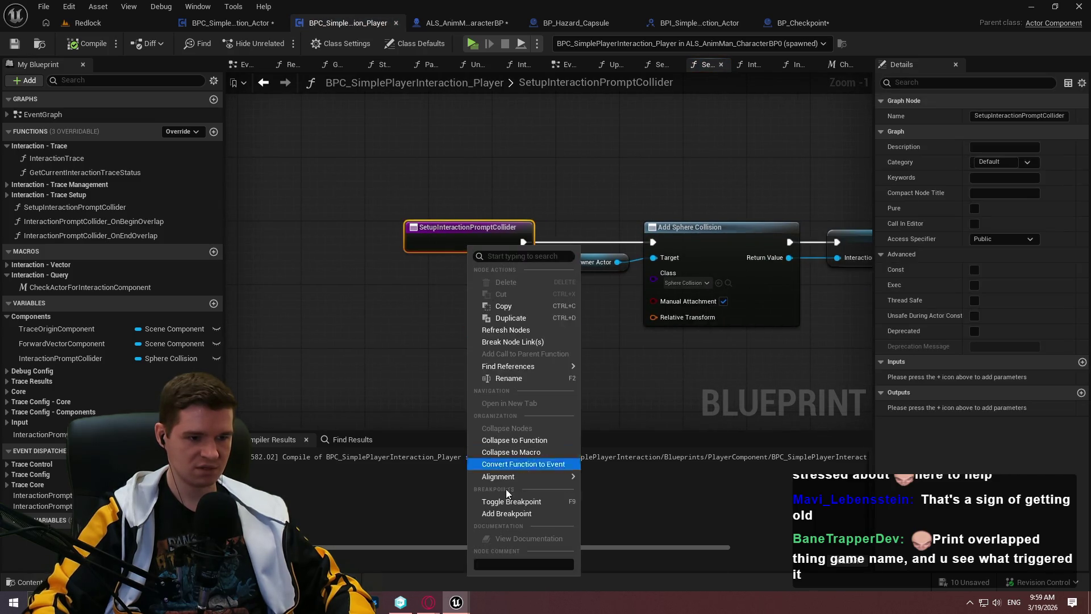
{"action": "left_click", "coordinate": [503, 513]}
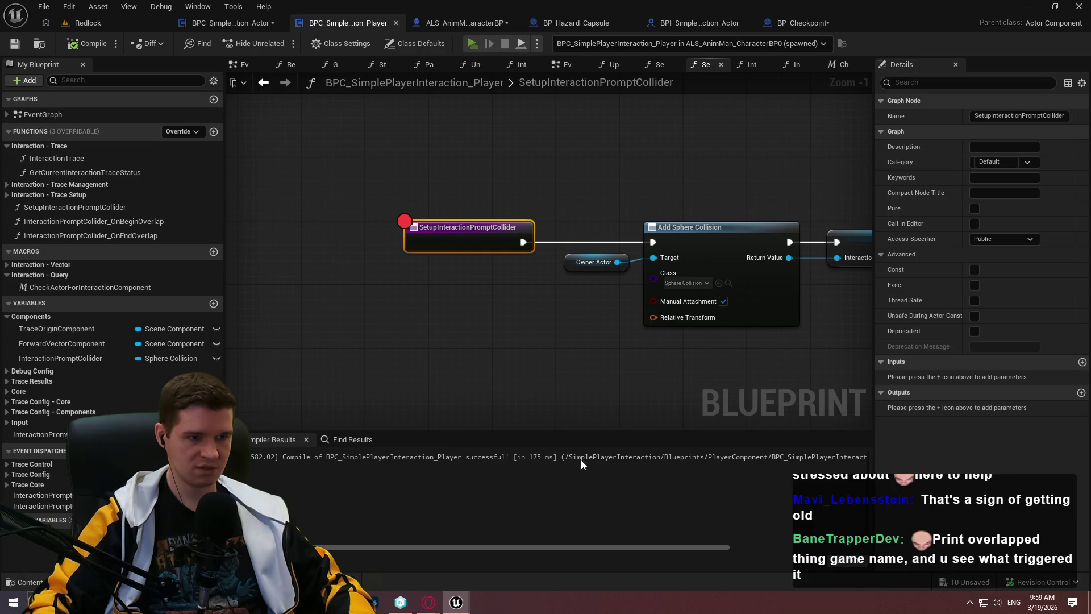
Play-test to the checkpoint and interact with it to see when the setup breakpoint fires
{"action": "key", "text": "alt+p"}
{"action": "left_click", "coordinate": [473, 45]}
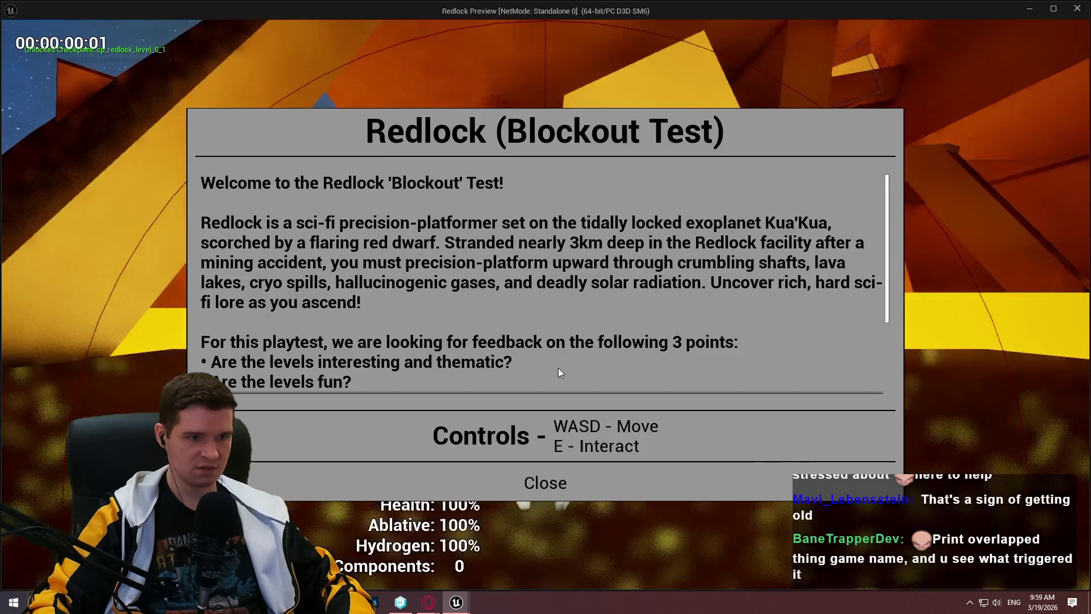
{"action": "left_click", "coordinate": [541, 480]}
{"action": "key", "text": "w"}
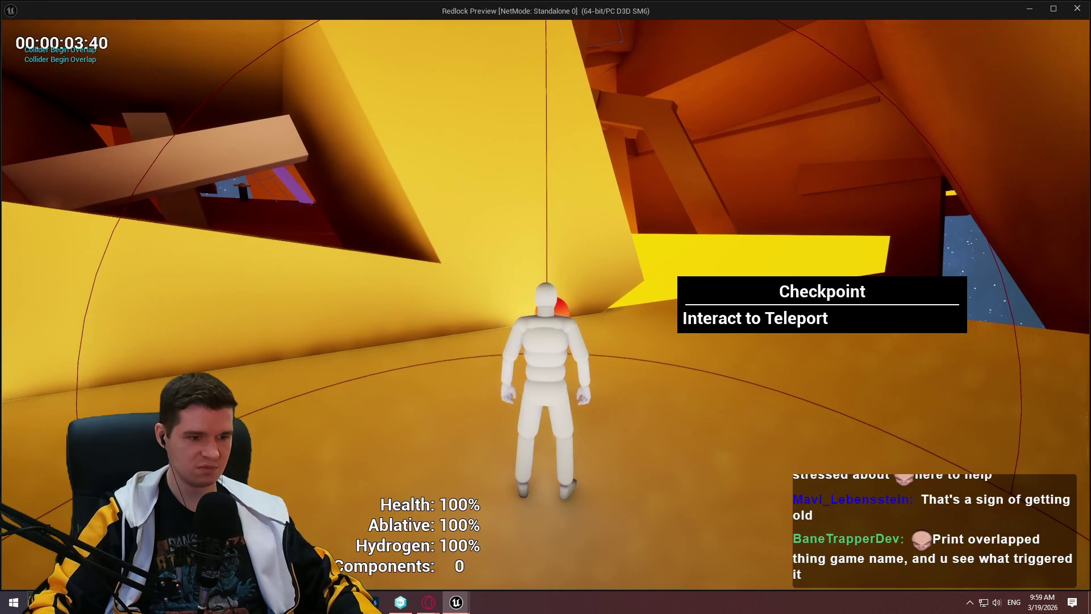
{"action": "key", "text": "e"}
Clear the SetupInteractionPromptCollider breakpoint and reopen the InteractionPromptCollider_OnBeginOverlap graph
{"action": "right_click", "coordinate": [566, 265]}
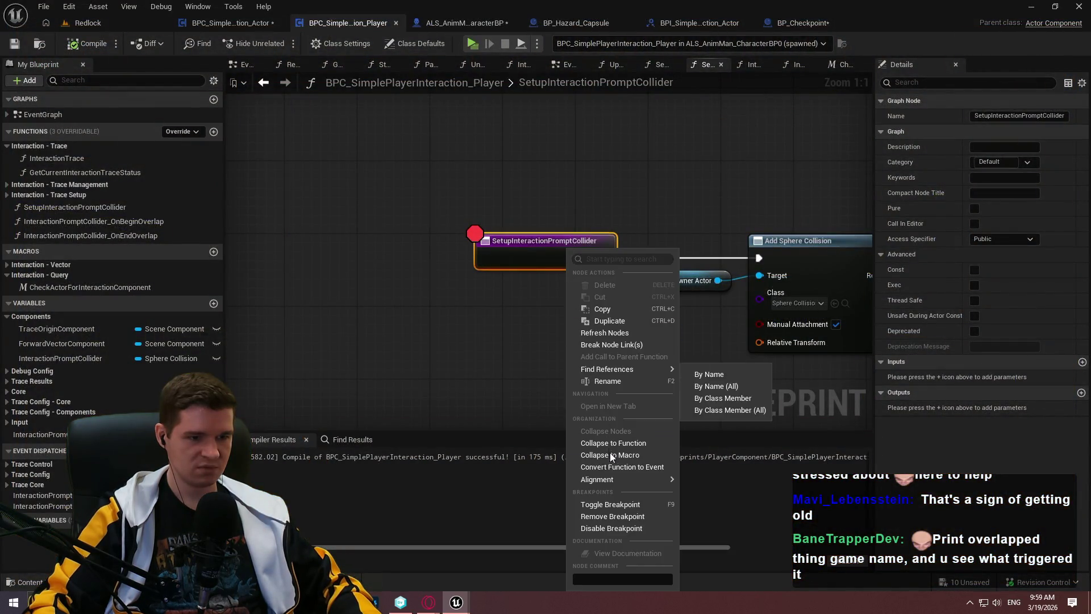
{"action": "left_click", "coordinate": [613, 501]}
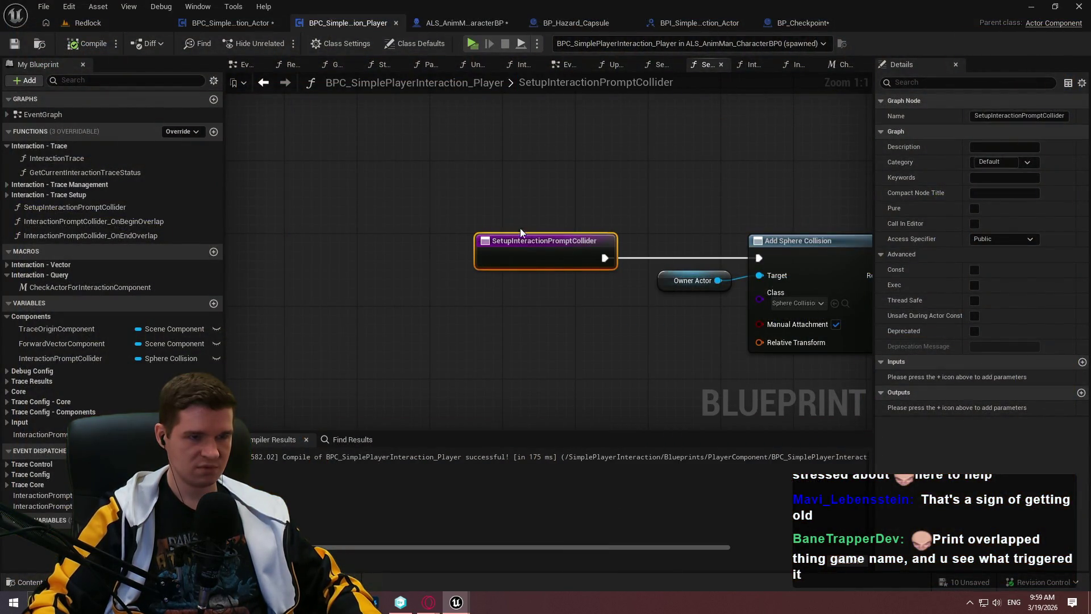
{"action": "left_click", "coordinate": [123, 224]}
{"action": "double_click", "coordinate": [126, 223]}
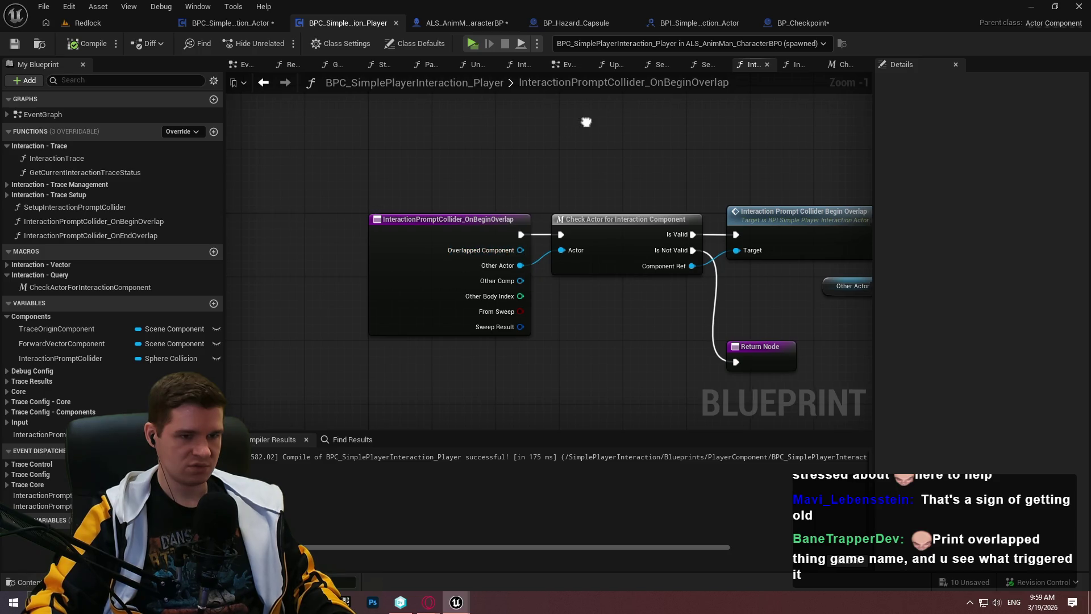
Add a Print String after the OnBeginOverlap entry showing Other Actor's display name, compile, and play-test
{"action": "left_click_drag", "start_coordinate": [588, 121], "coordinate": [236, 101]}
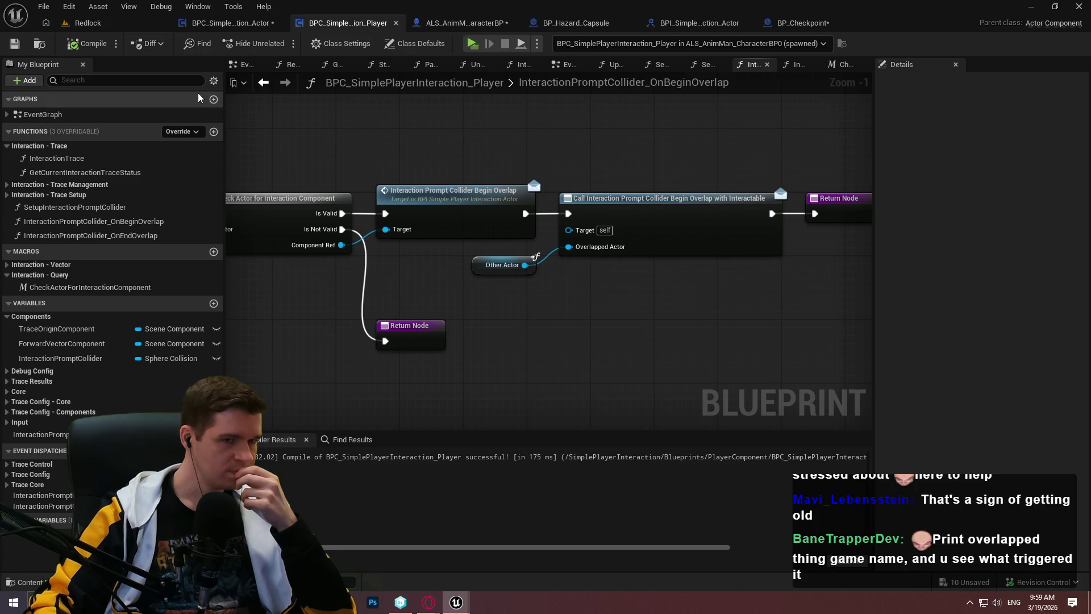
{"action": "left_click_drag", "start_coordinate": [244, 204], "coordinate": [528, 262]}
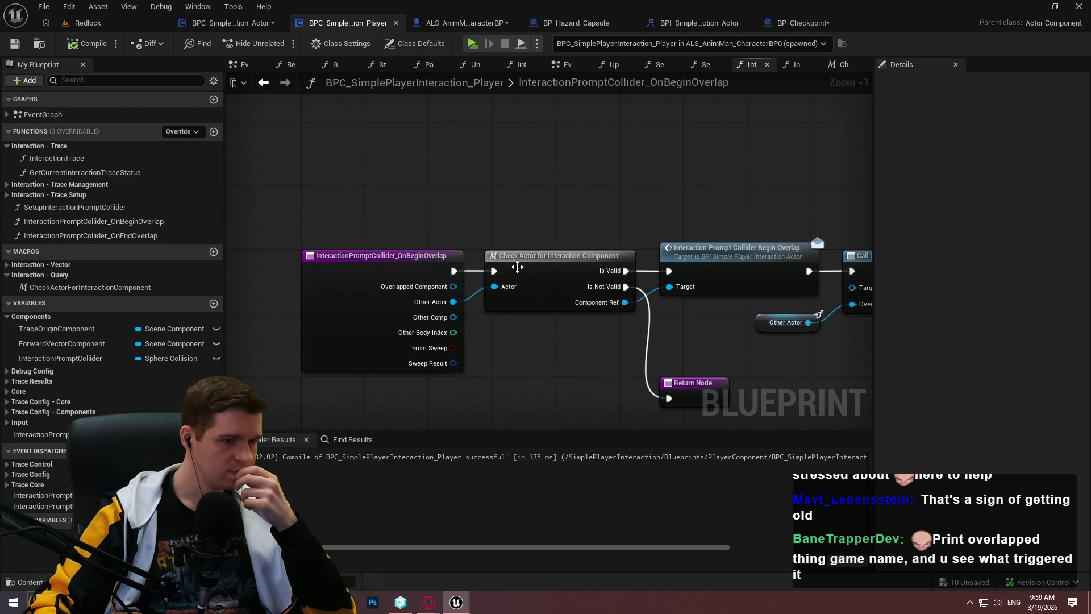
{"action": "left_click_drag", "start_coordinate": [453, 272], "coordinate": [460, 135]}
{"action": "type", "text": "print"}
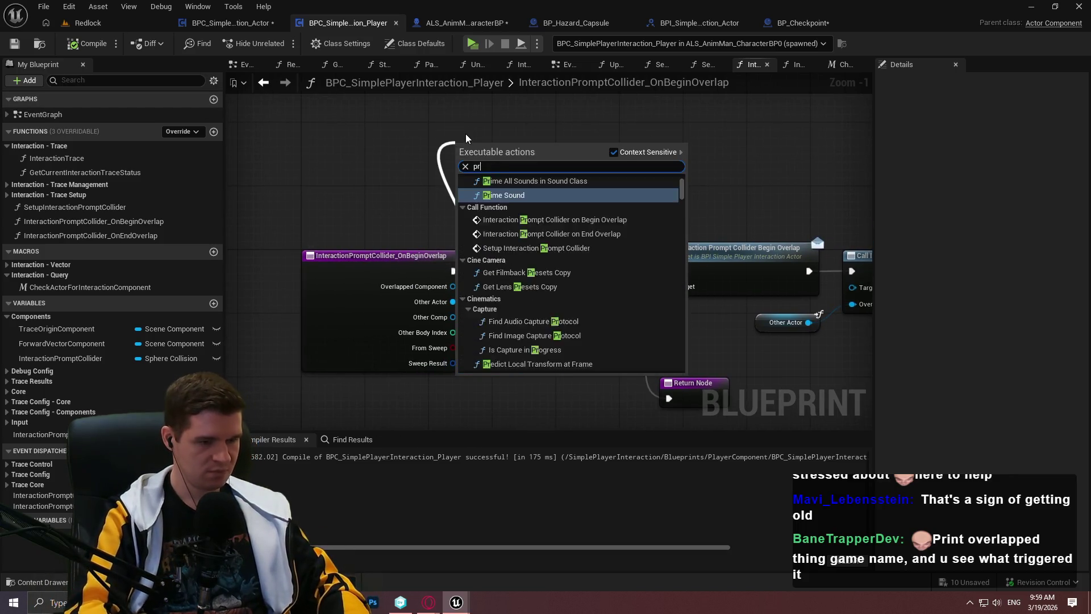
{"action": "key", "text": "Return"}
{"action": "left_click_drag", "start_coordinate": [462, 177], "coordinate": [453, 302]}
{"action": "left_click_drag", "start_coordinate": [414, 198], "coordinate": [367, 160]}
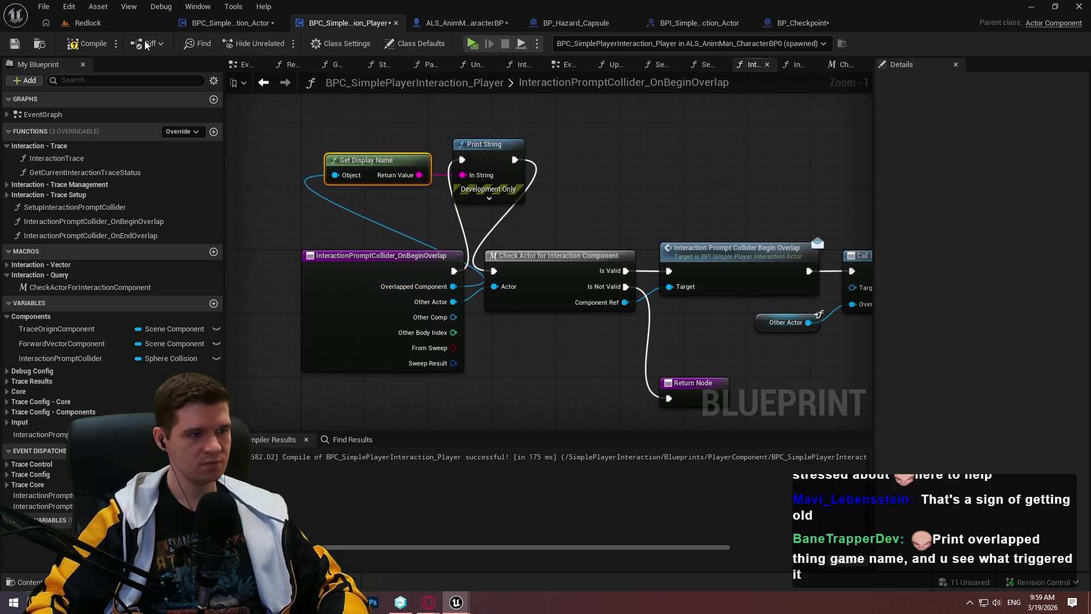
{"action": "key", "text": "F7"}
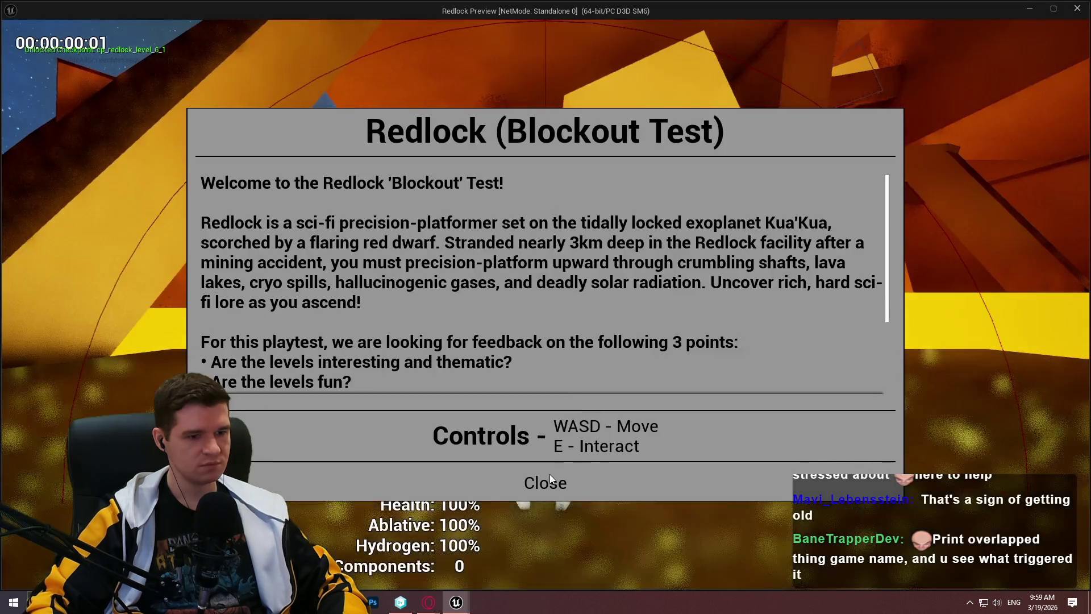
{"action": "left_click", "coordinate": [547, 479]}
{"action": "key", "text": "w"}
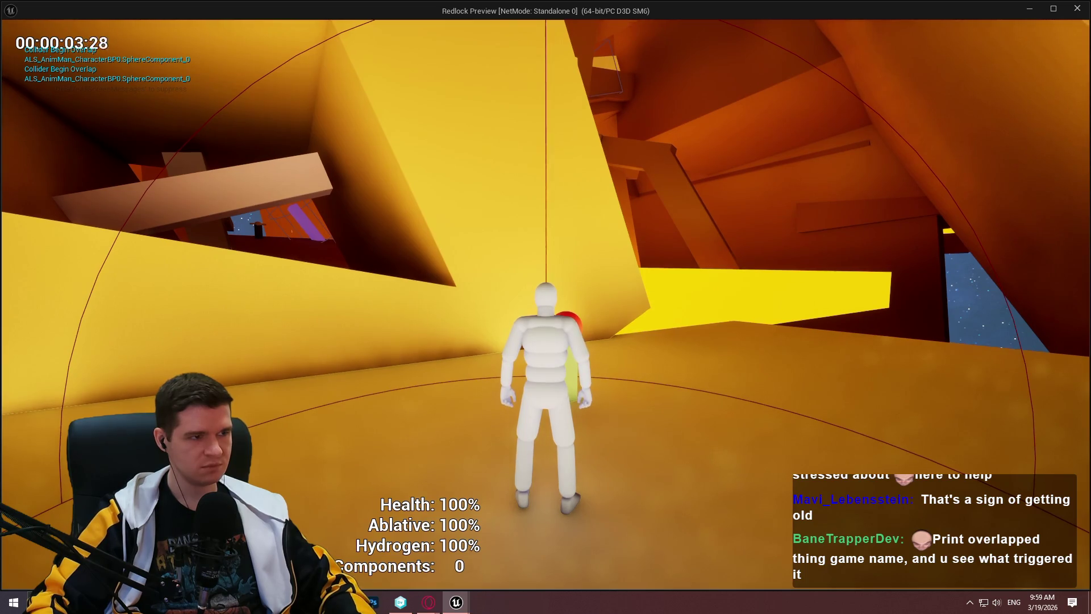
Play-test again near the checkpoint to read which actor names get printed
{"action": "key", "text": "Escape"}
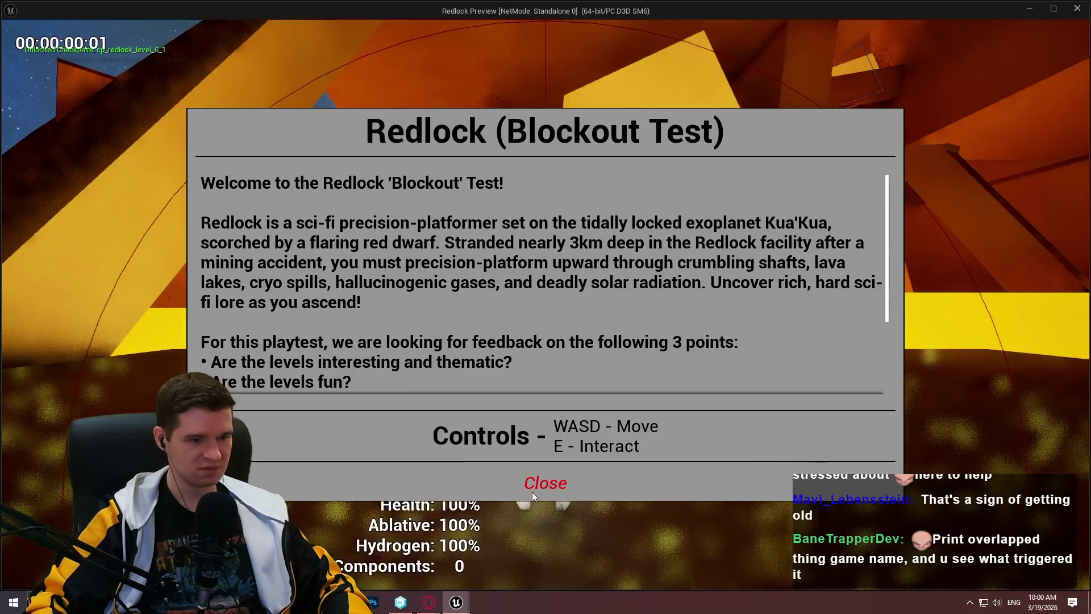
{"action": "left_click", "coordinate": [531, 492]}
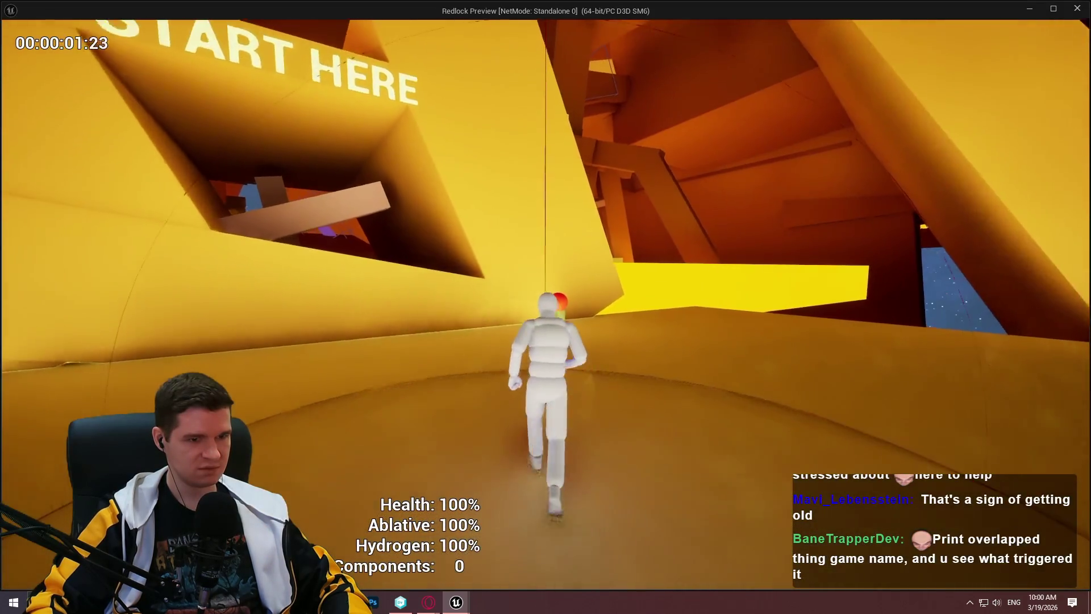
{"action": "key", "text": "w"}
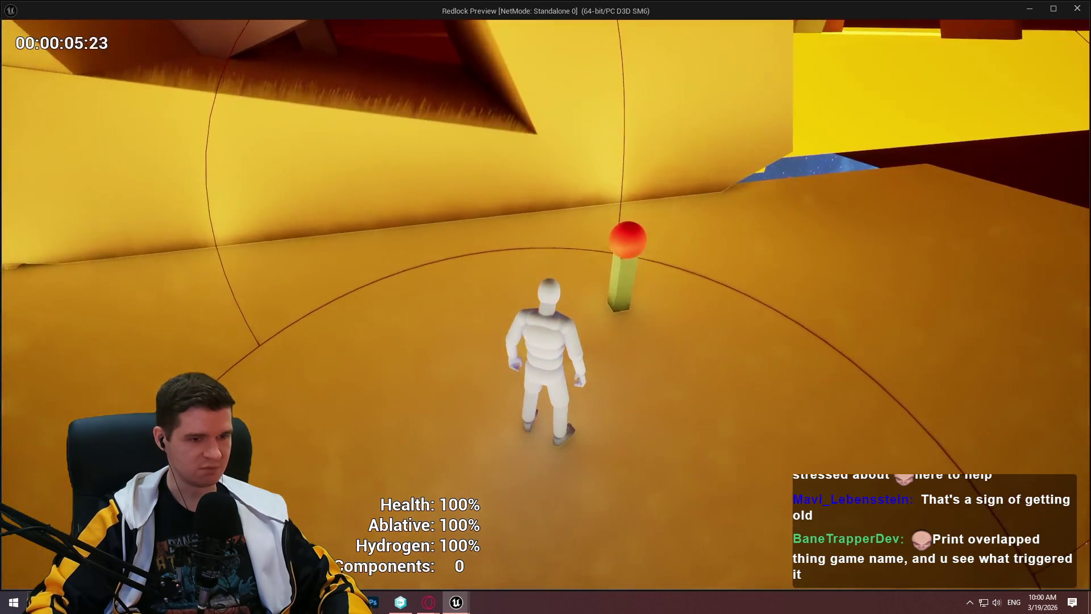
{"action": "key", "text": "w"}
{"action": "key", "text": "Escape"}
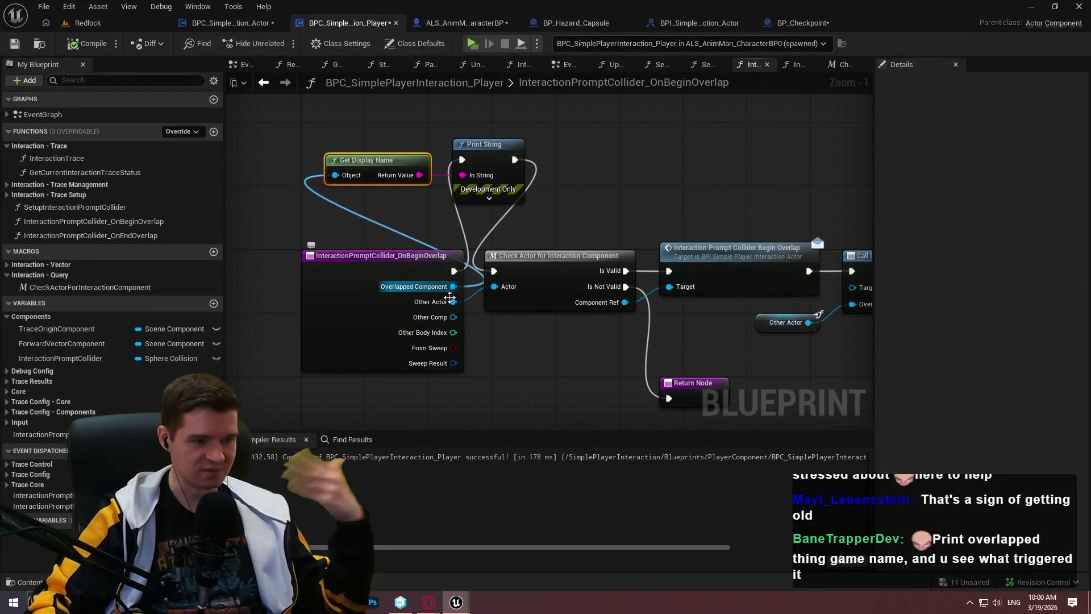
Feed Other Comp into Get Display Name, compile, and play-test to see Sphere and Cube triggering
{"action": "mouse_move", "coordinate": [453, 317]}
{"action": "left_mouse_down"}
{"action": "mouse_move", "coordinate": [413, 170]}
{"action": "mouse_move", "coordinate": [335, 175]}
{"action": "left_mouse_up"}
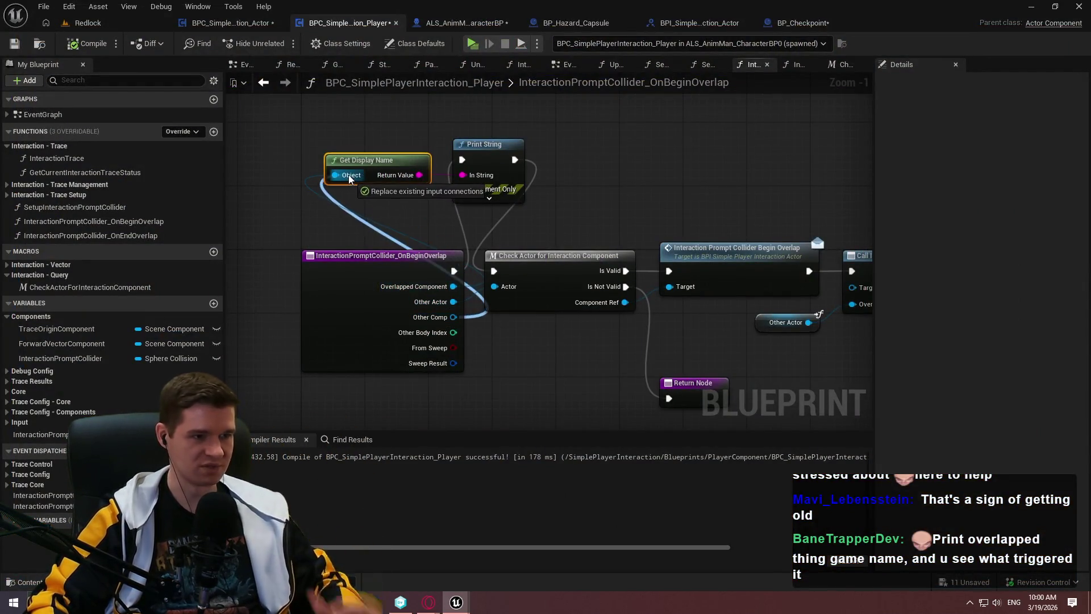
{"action": "left_click", "coordinate": [88, 43]}
{"action": "left_click", "coordinate": [473, 45]}
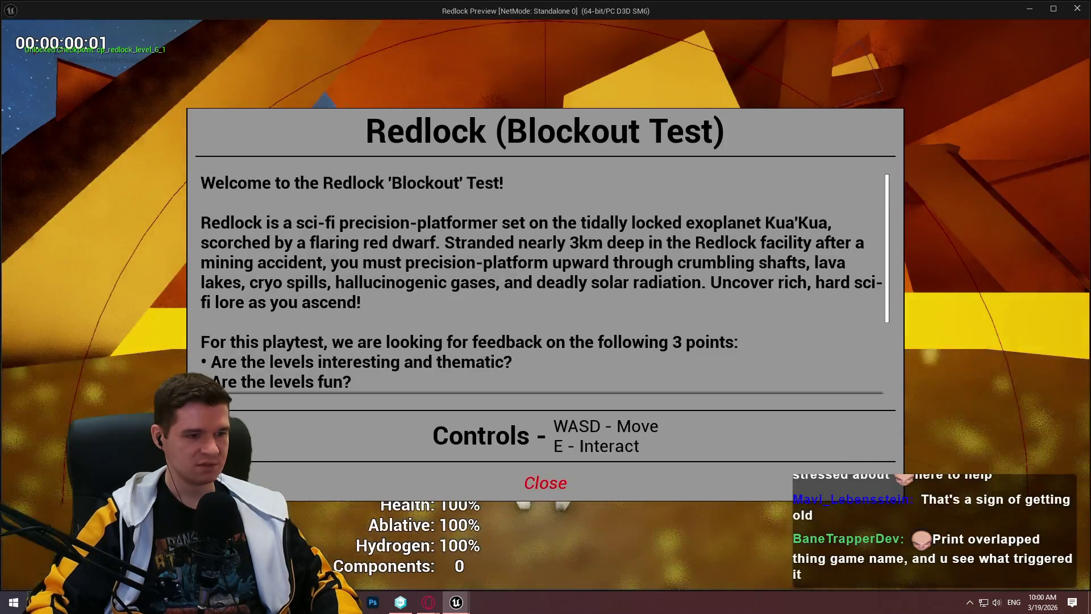
{"action": "left_click", "coordinate": [546, 500]}
{"action": "key", "text": "w"}
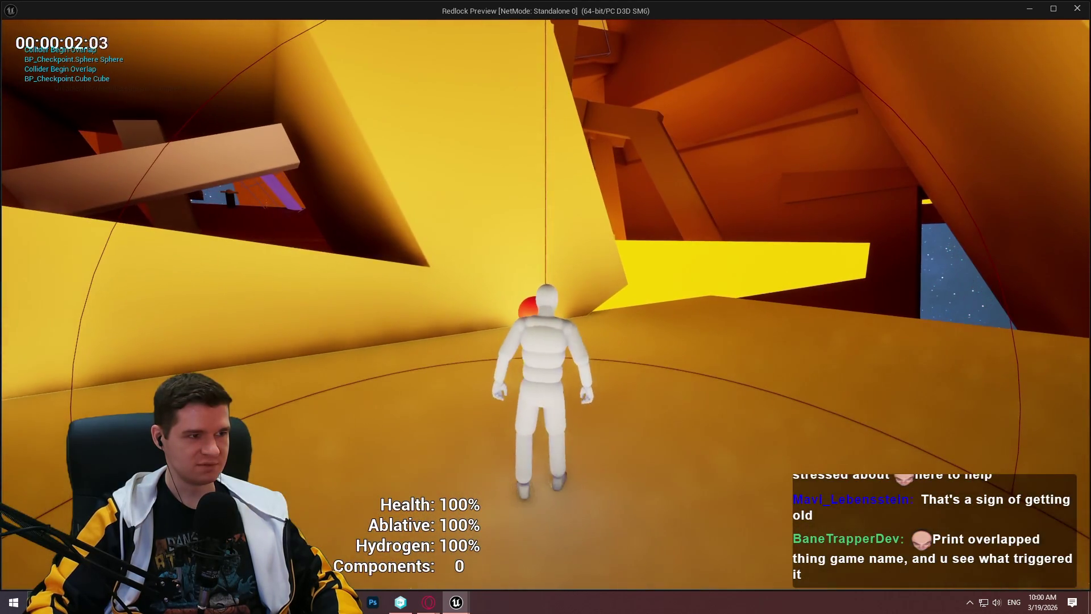
{"action": "key", "text": "Escape"}
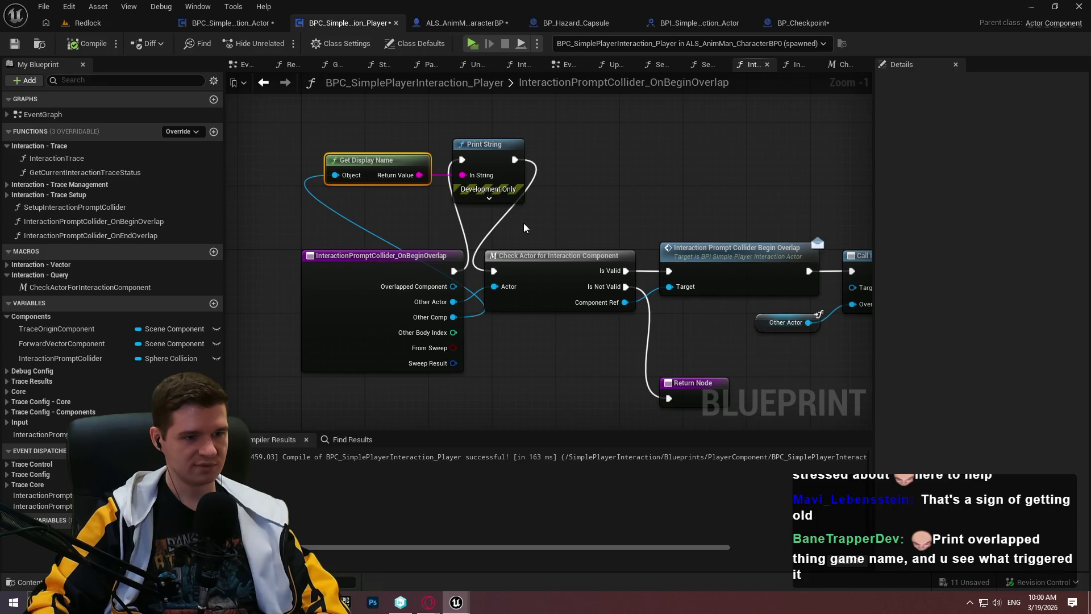
{"action": "left_click_drag", "start_coordinate": [258, 113], "coordinate": [582, 181]}
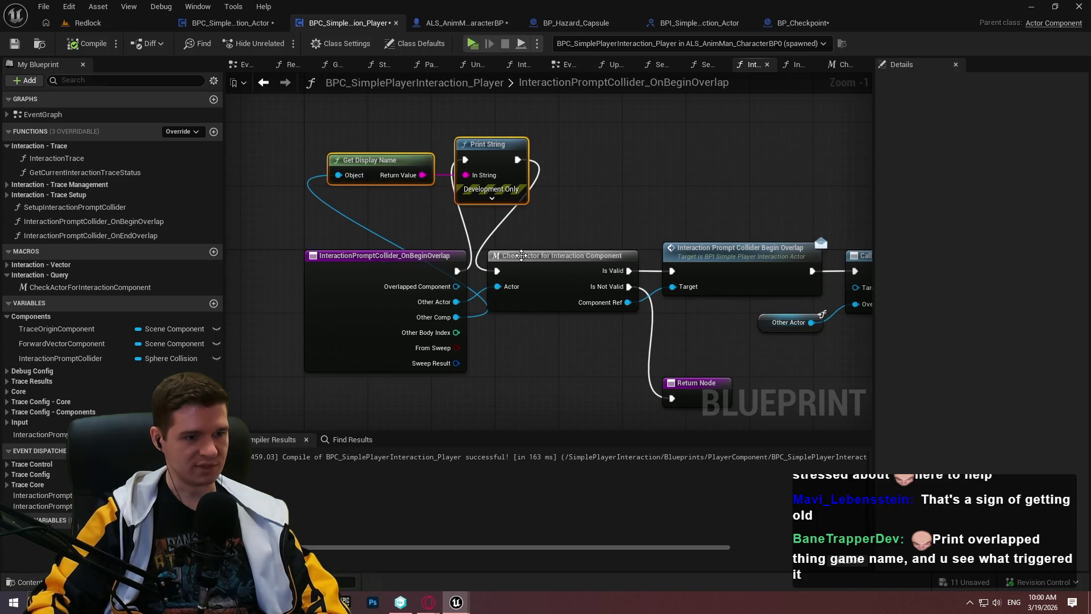
{"action": "key", "text": "Delete"}
{"action": "mouse_move", "coordinate": [497, 270]}
{"action": "left_mouse_down"}
{"action": "mouse_move", "coordinate": [442, 272]}
{"action": "mouse_move", "coordinate": [457, 270]}
{"action": "left_mouse_up"}
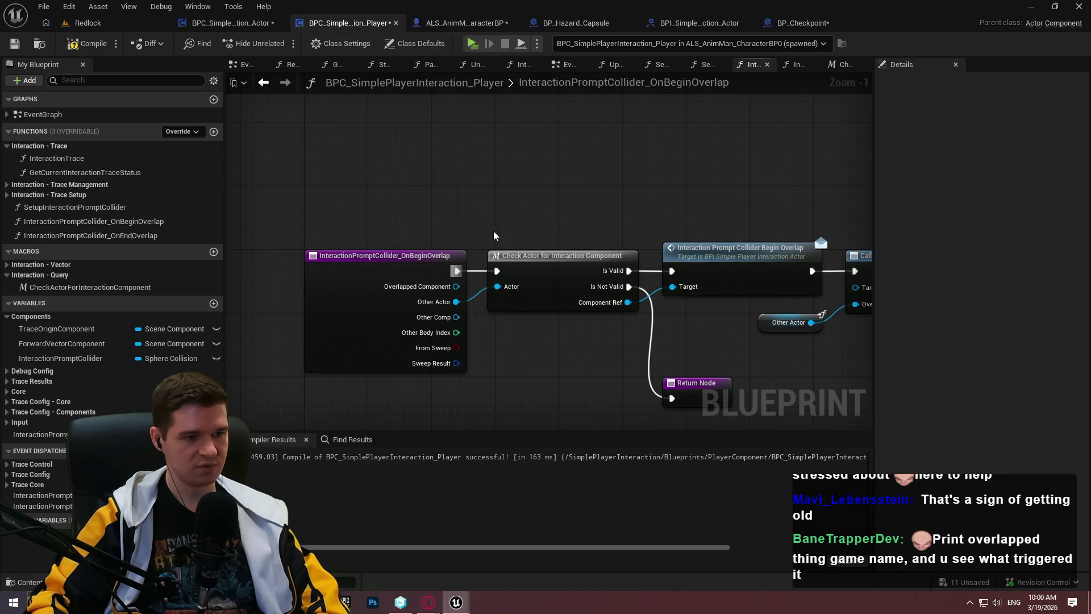
{"action": "left_click", "coordinate": [9, 44]}
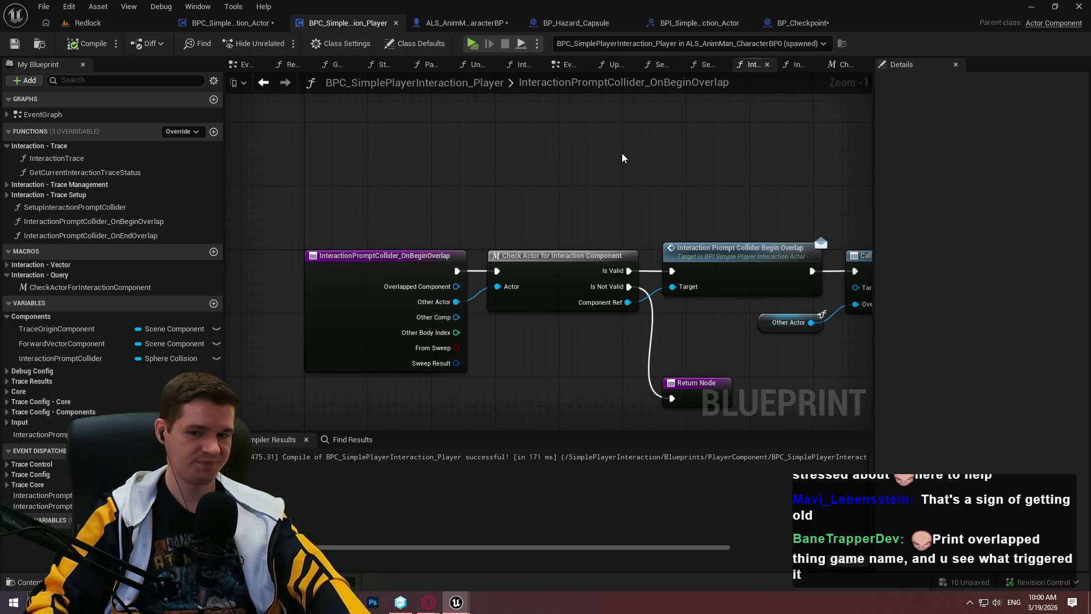
{"action": "mouse_move", "coordinate": [617, 149]}
{"action": "left_mouse_down"}
{"action": "mouse_move", "coordinate": [381, 139]}
{"action": "mouse_move", "coordinate": [698, 143]}
{"action": "mouse_move", "coordinate": [438, 131]}
{"action": "left_mouse_up"}
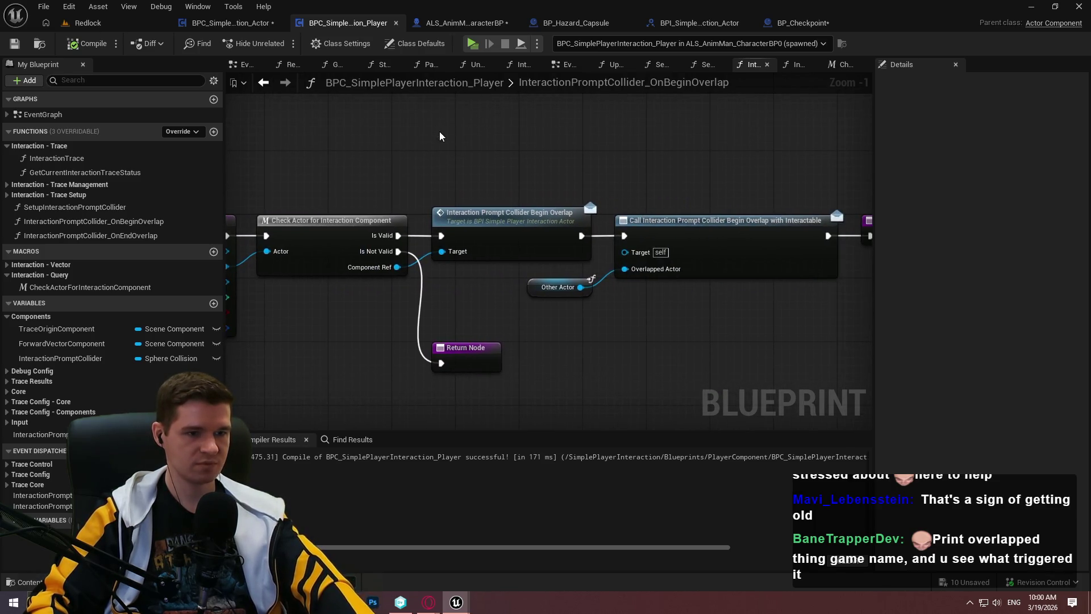
{"action": "scroll", "coordinate": [438, 131], "scroll_direction": "down", "scroll_amount": 2}
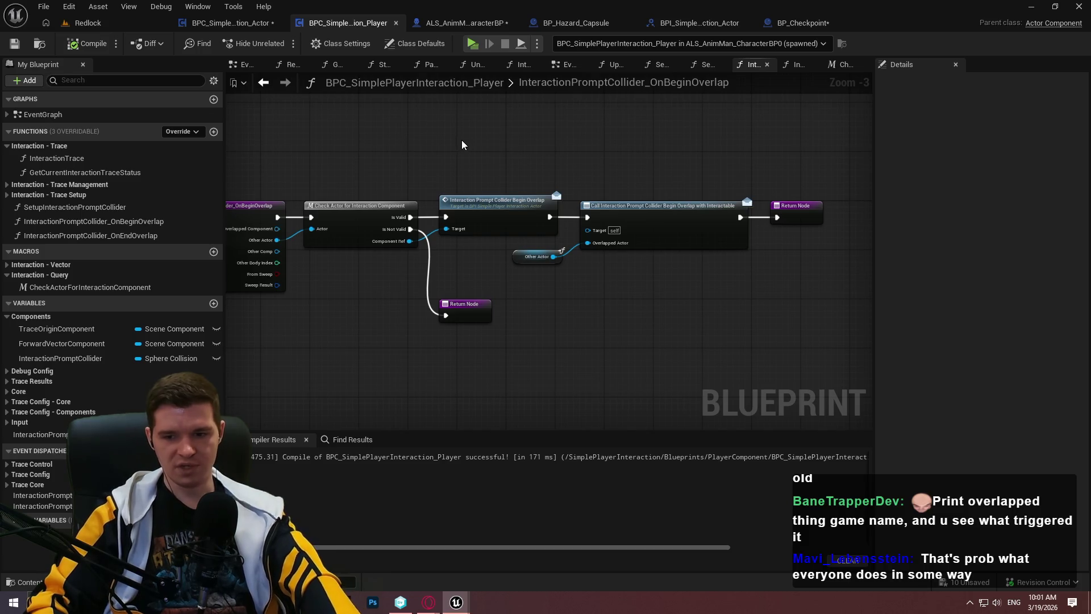
{"action": "left_click_drag", "start_coordinate": [355, 144], "coordinate": [560, 140]}
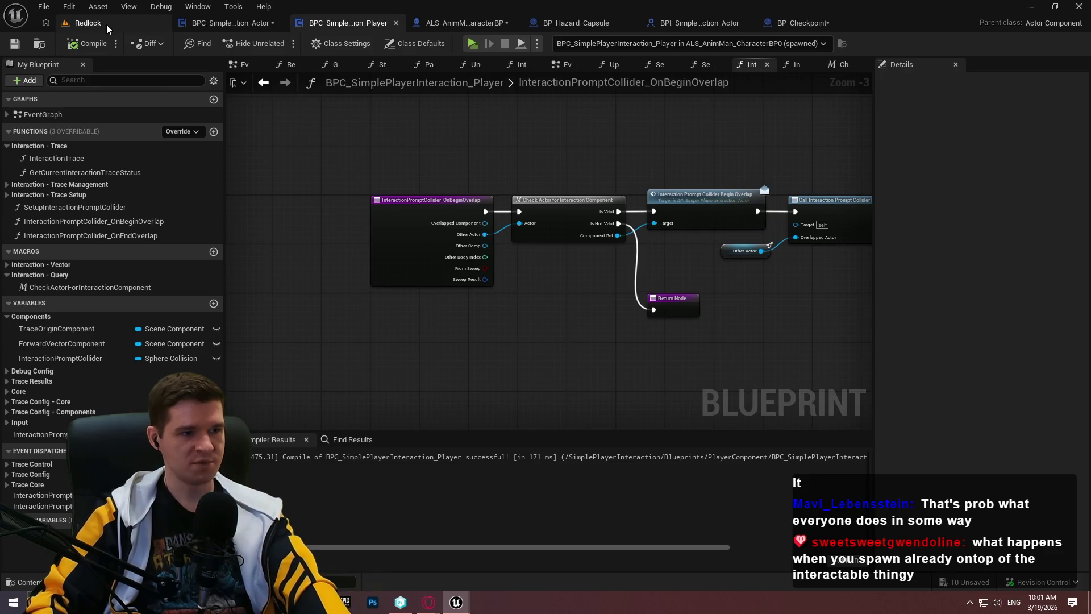
In Redlock, Play From Here on the floor cube near the checkpoint, then stop
{"action": "left_click", "coordinate": [88, 23]}
{"action": "left_click", "coordinate": [519, 199]}
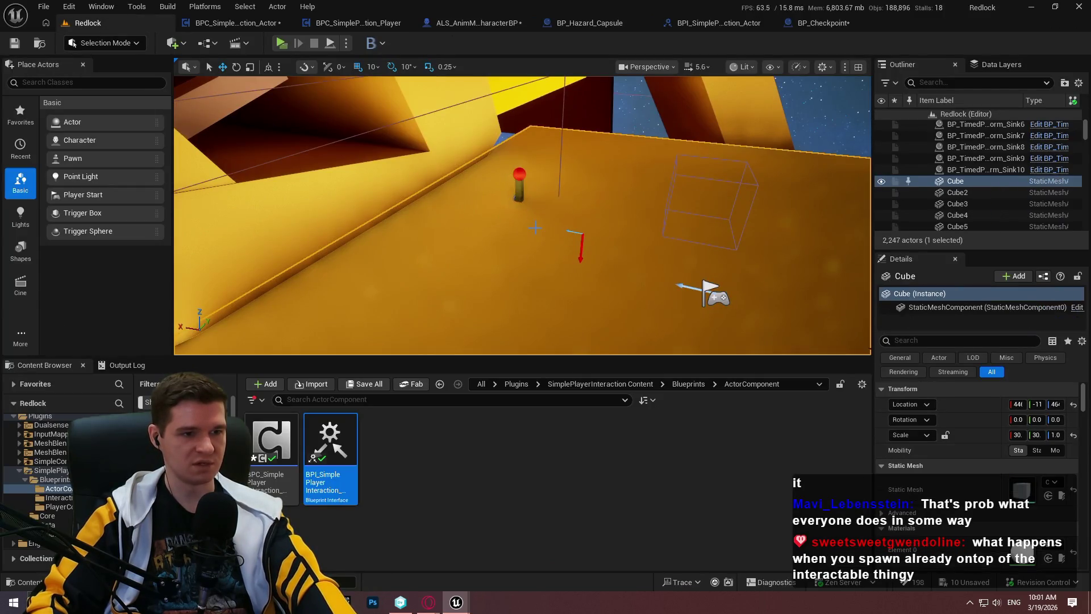
{"action": "right_click", "coordinate": [529, 199]}
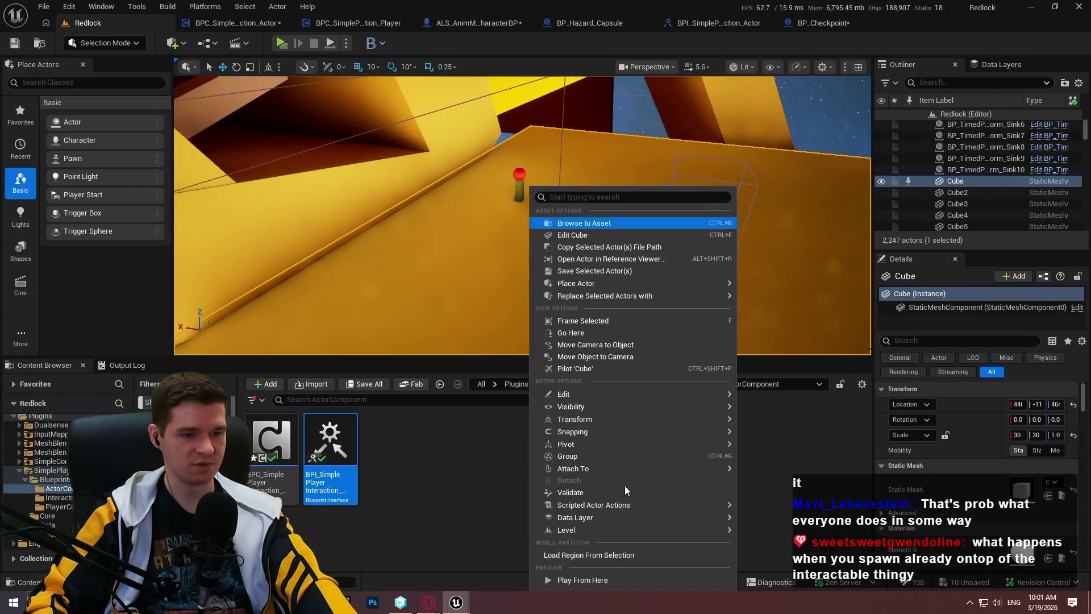
{"action": "left_click", "coordinate": [621, 579]}
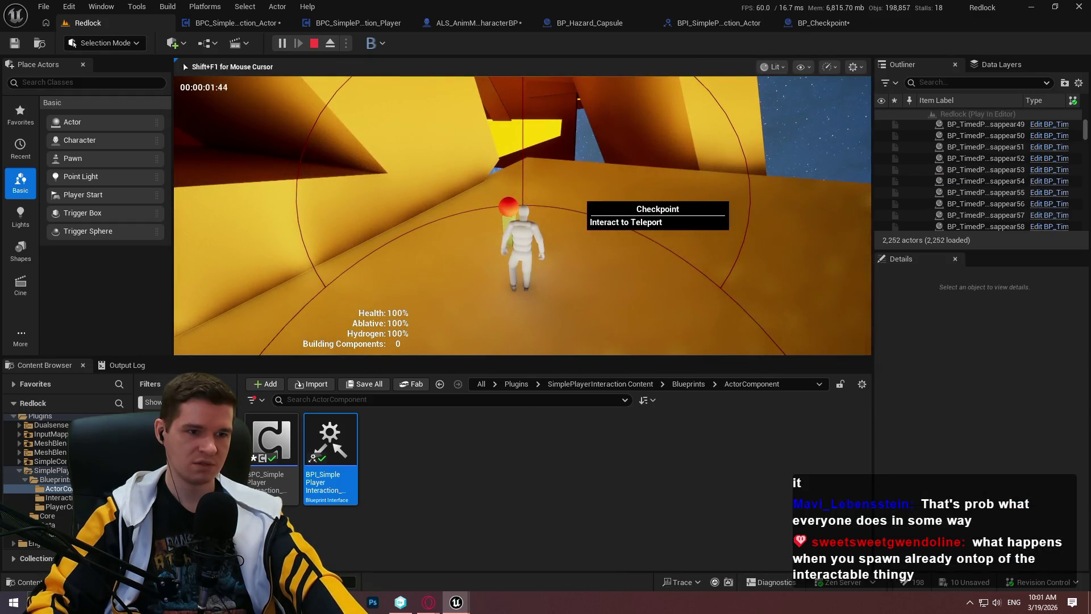
{"action": "key", "text": "Escape"}
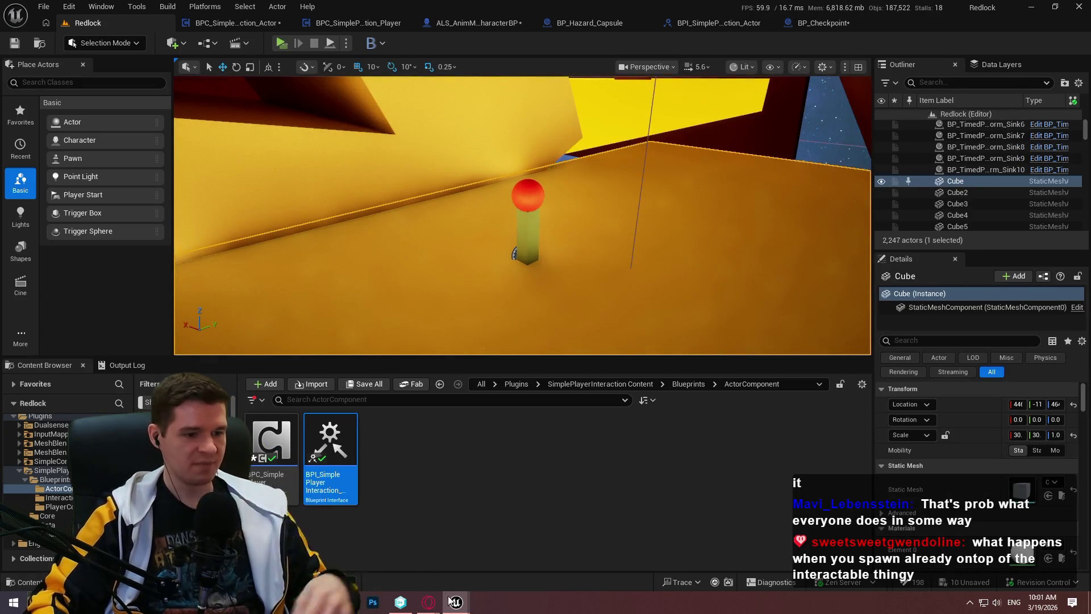
In the ImmersiveSim editor, Play From Here inside the Lvl_FirstPerson level
{"action": "mouse_move", "coordinate": [457, 596]}
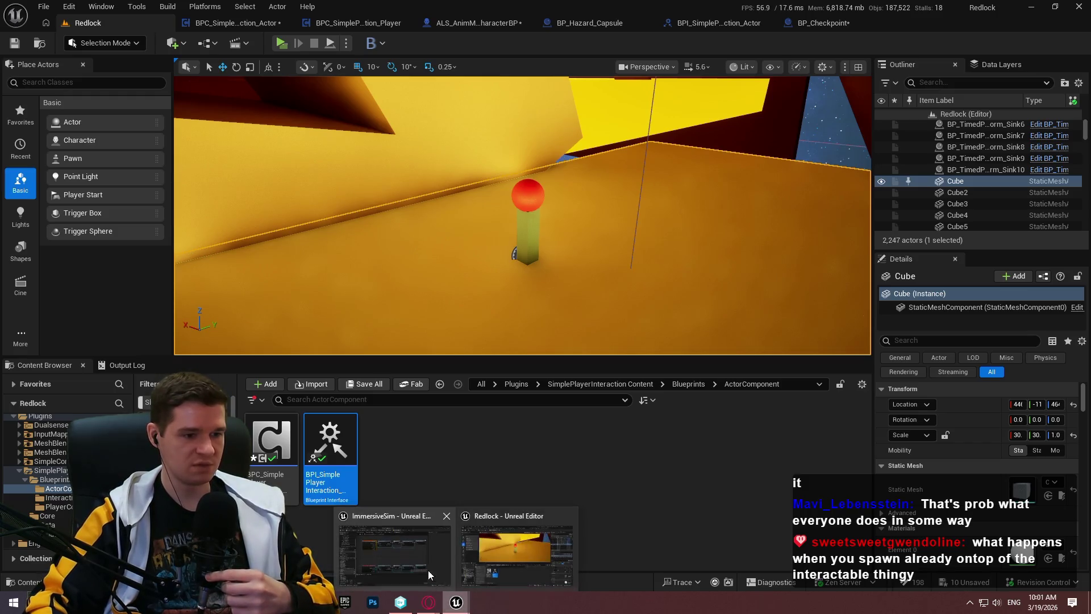
{"action": "left_click", "coordinate": [430, 572]}
{"action": "left_click", "coordinate": [113, 23]}
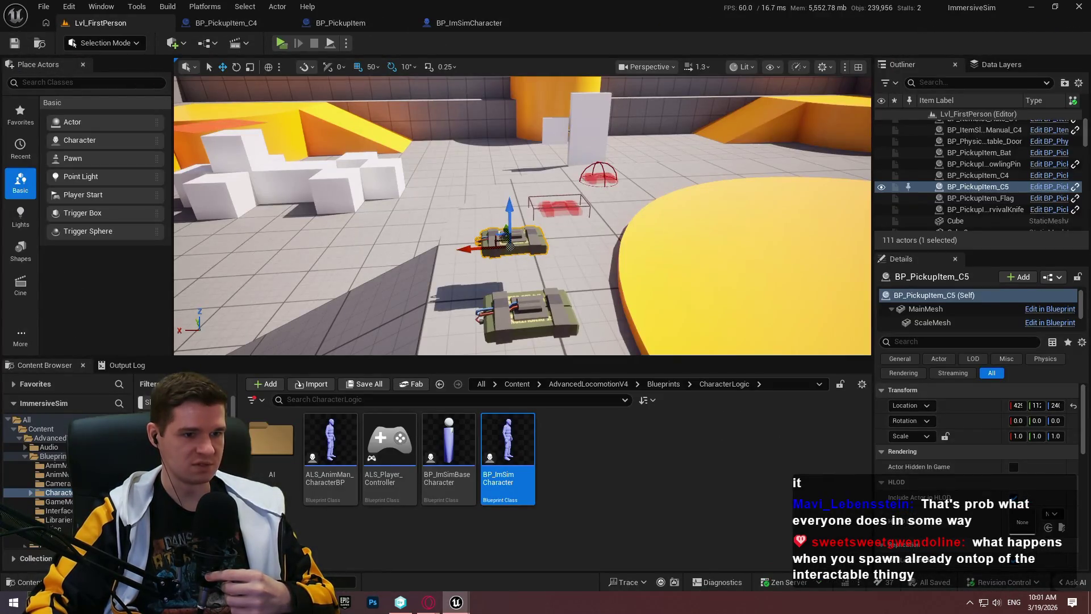
{"action": "right_click", "coordinate": [586, 239]}
{"action": "left_click", "coordinate": [642, 582]}
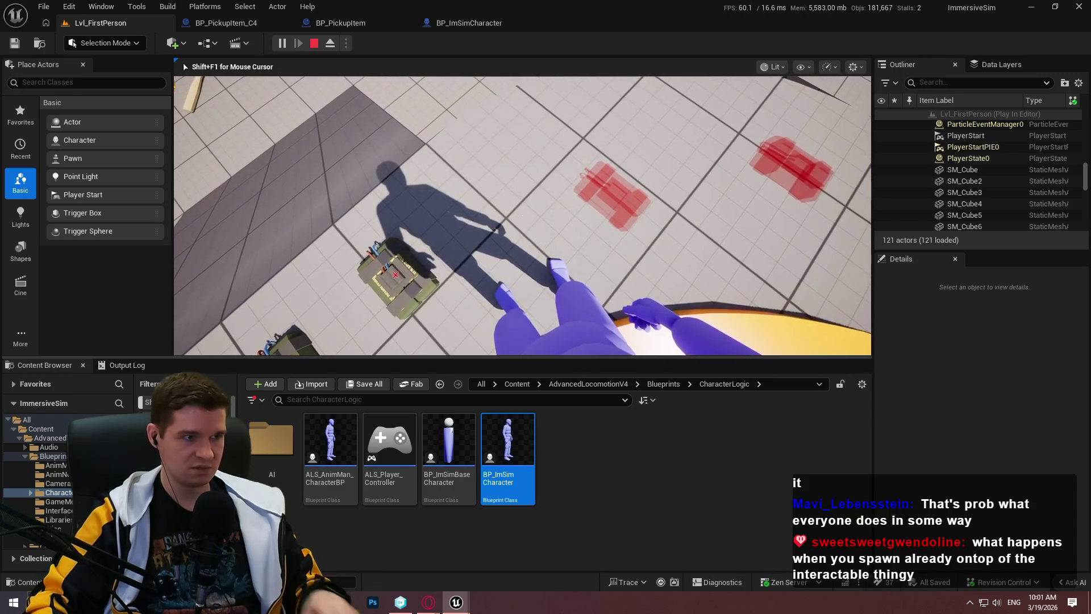
Stop the playtest and view the interact input event in BP_ImSimCharacter's InteractionGraph
{"action": "key", "text": "Escape"}
{"action": "double_click", "coordinate": [520, 482]}
{"action": "scroll", "coordinate": [650, 247], "scroll_direction": "down", "scroll_amount": 4}
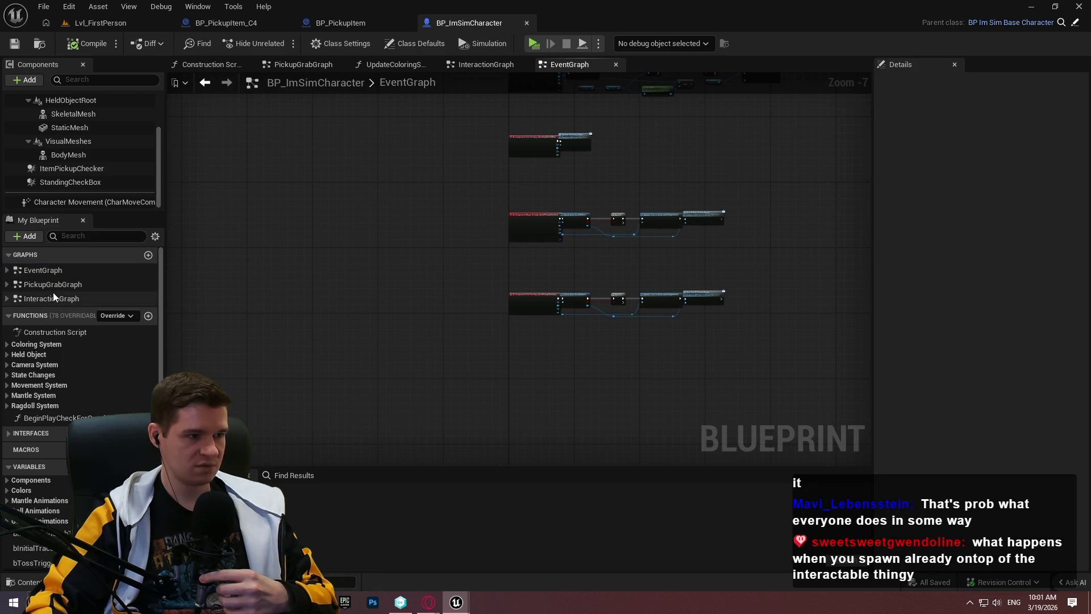
{"action": "double_click", "coordinate": [48, 299]}
{"action": "scroll", "coordinate": [469, 174], "scroll_direction": "up", "scroll_amount": 4}
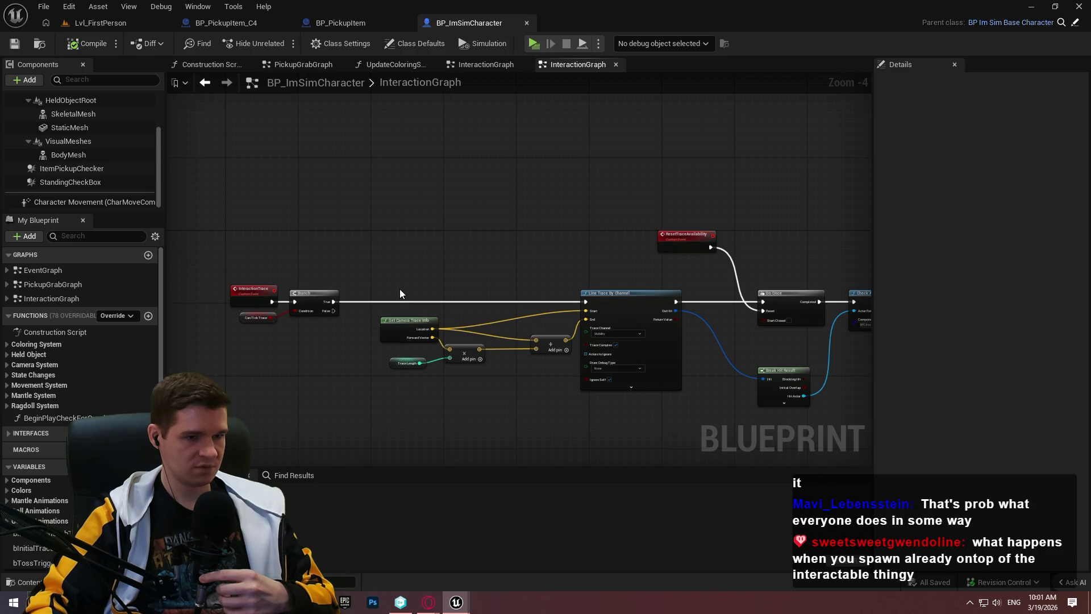
{"action": "mouse_move", "coordinate": [496, 285]}
{"action": "left_mouse_down"}
{"action": "mouse_move", "coordinate": [558, 380]}
{"action": "mouse_move", "coordinate": [529, 275]}
{"action": "left_mouse_up"}
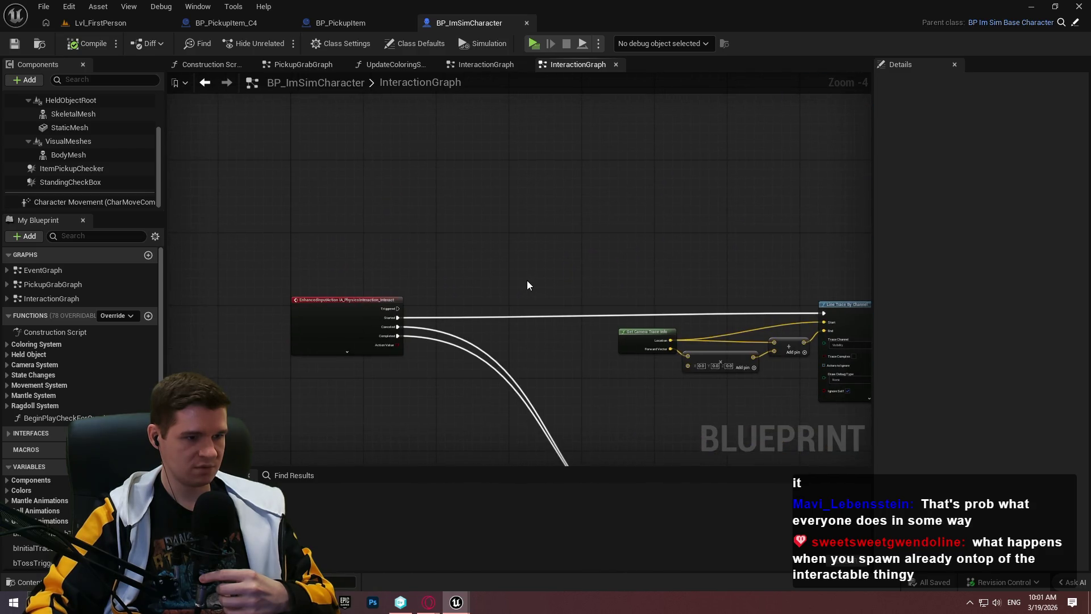
Open BeginPlayCheckForOverlappingItems from the EventGraph and review its nodes, then minimize the window
{"action": "scroll", "coordinate": [527, 285], "scroll_direction": "down", "scroll_amount": 4}
{"action": "double_click", "coordinate": [104, 273]}
{"action": "scroll", "coordinate": [486, 252], "scroll_direction": "up", "scroll_amount": 11}
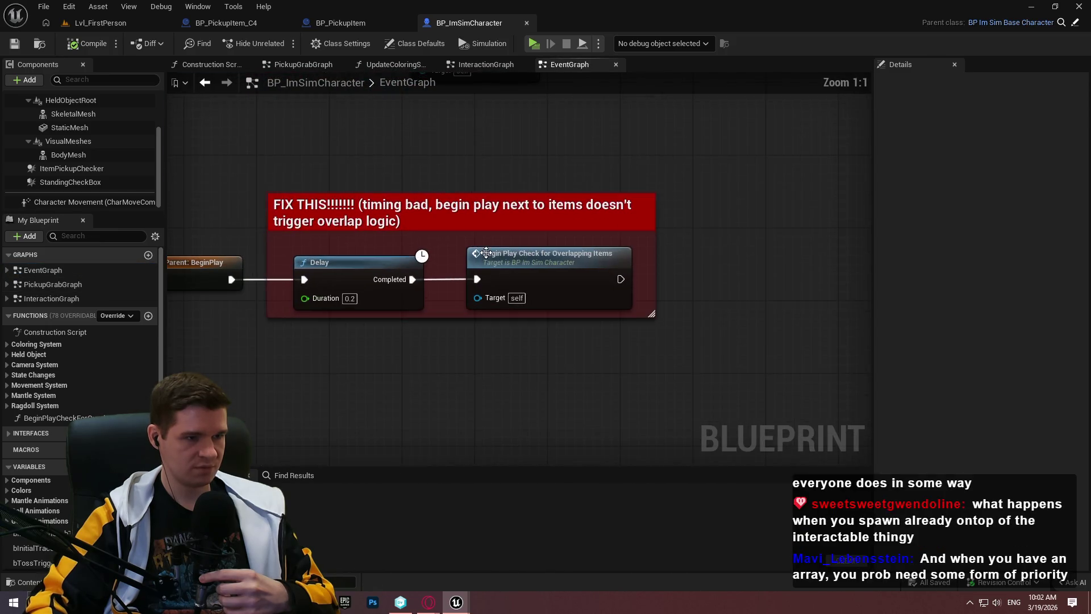
{"action": "left_click", "coordinate": [553, 278]}
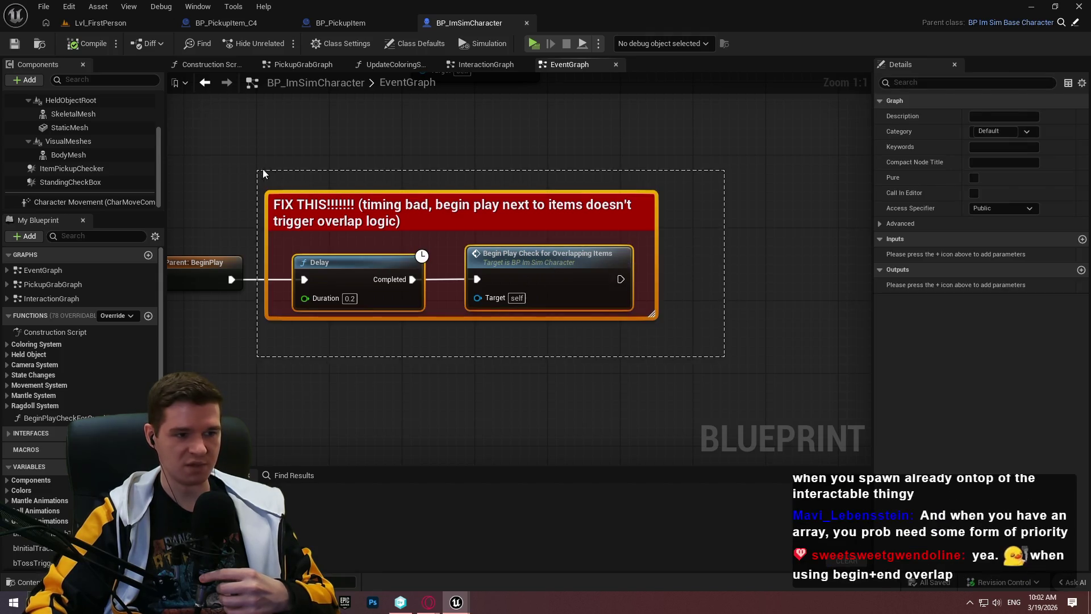
{"action": "left_click", "coordinate": [658, 333]}
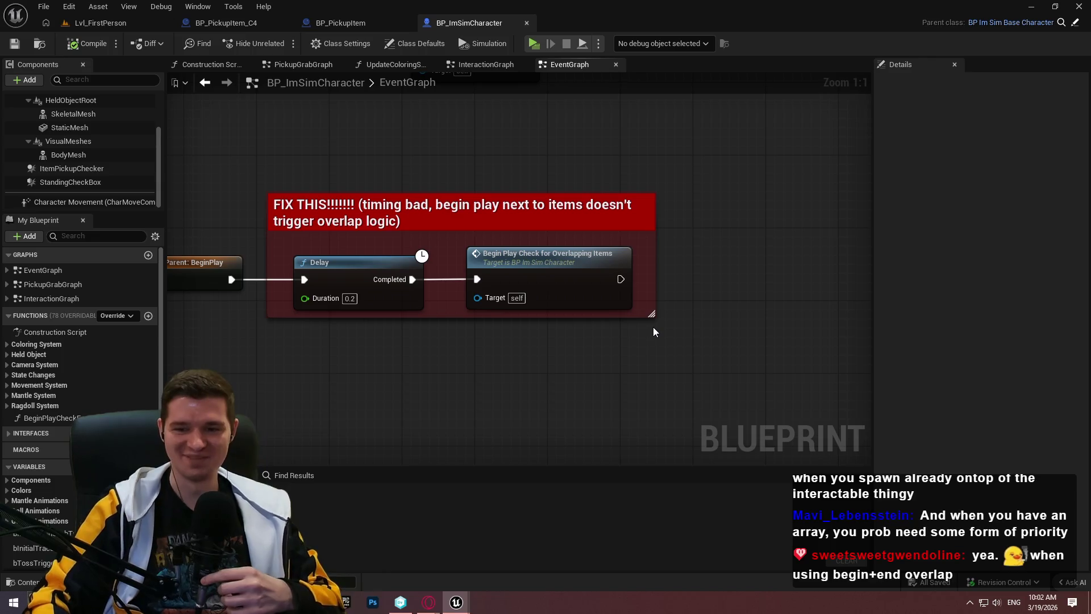
{"action": "double_click", "coordinate": [494, 258]}
{"action": "left_click_drag", "start_coordinate": [818, 318], "coordinate": [199, 134]}
{"action": "left_click", "coordinate": [448, 173]}
{"action": "left_click", "coordinate": [1038, 9]}
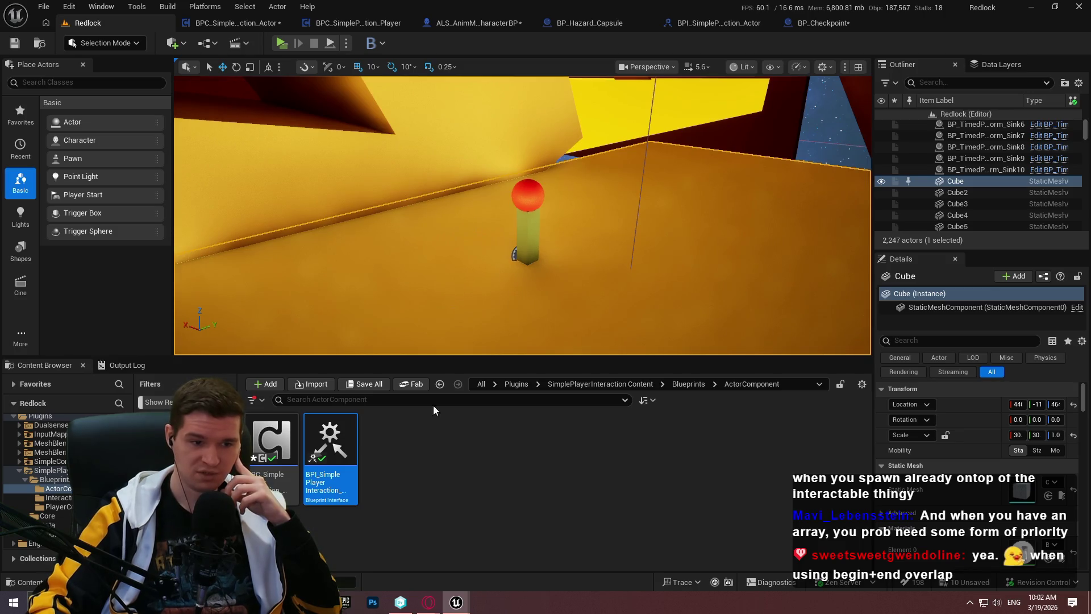
Check the Opera browser, then return to the BPC_SimplePlayerInteraction_Player tab in Unreal
{"action": "mouse_move", "coordinate": [429, 601]}
{"action": "left_click", "coordinate": [458, 563]}
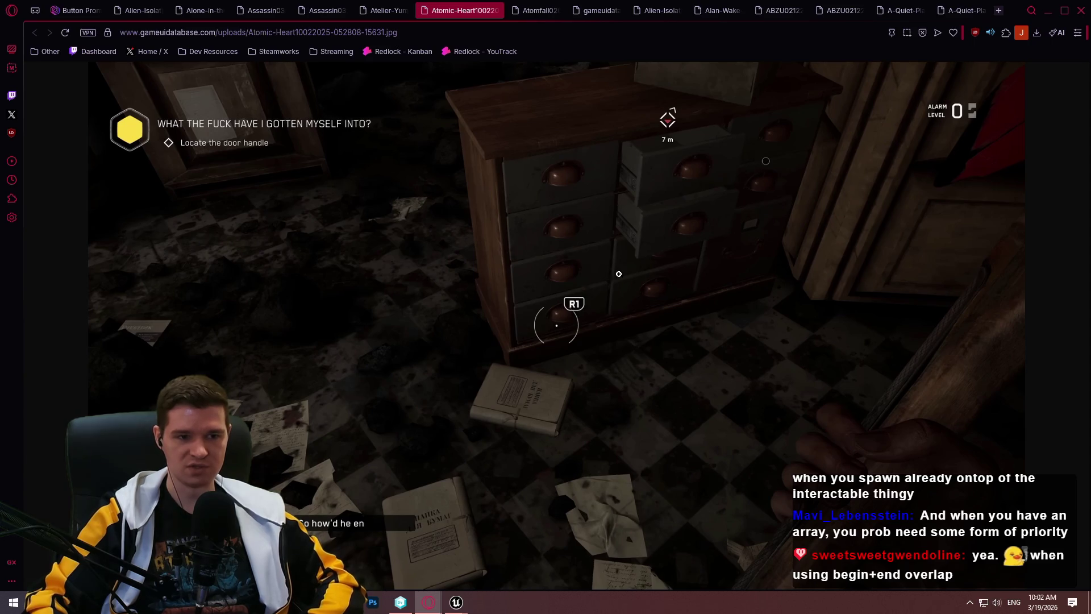
{"action": "left_click", "coordinate": [1047, 11]}
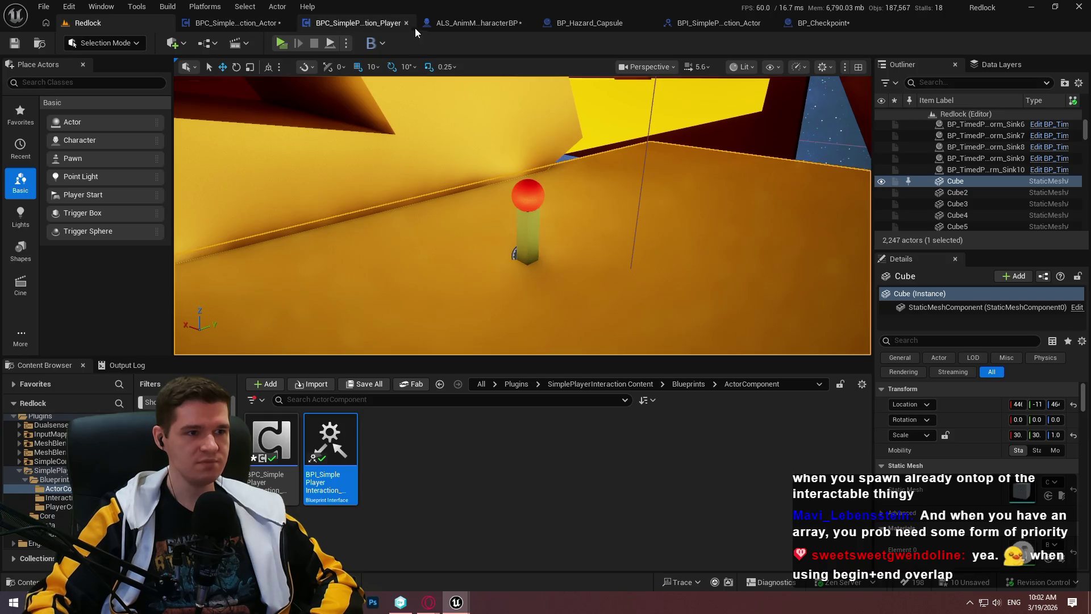
{"action": "left_click", "coordinate": [383, 22]}
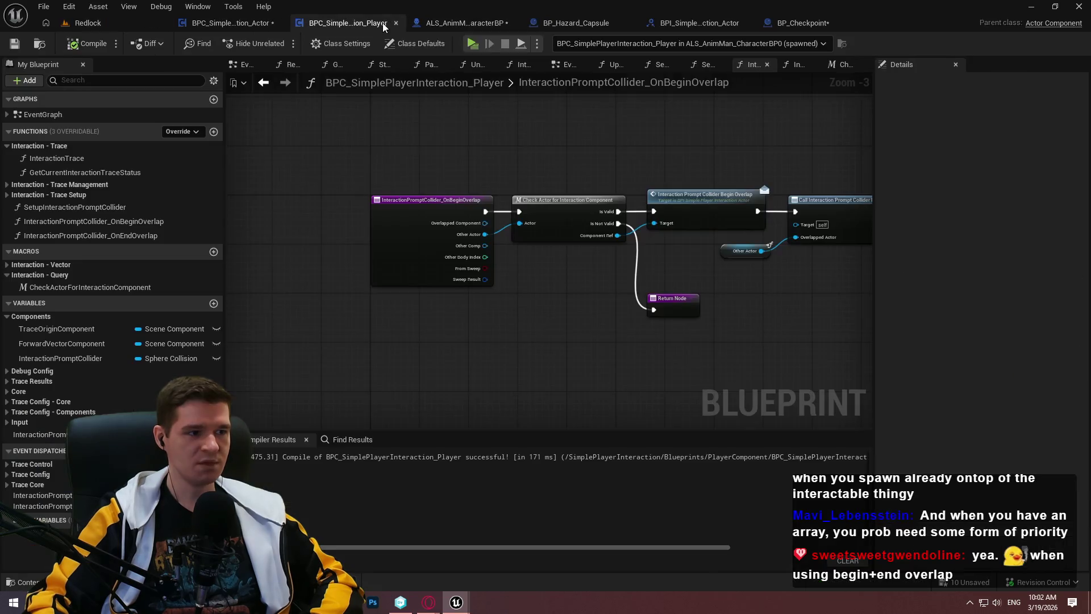
Set the DrawDebugType variable's Draw Debug Type to For One Frame
{"action": "left_click", "coordinate": [7, 381]}
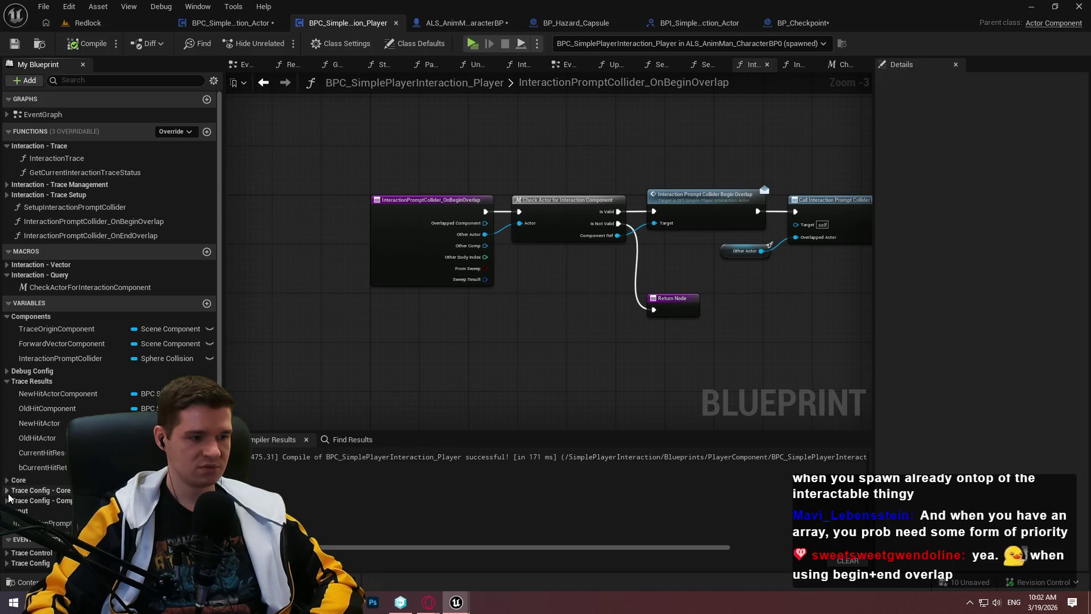
{"action": "left_click", "coordinate": [62, 385]}
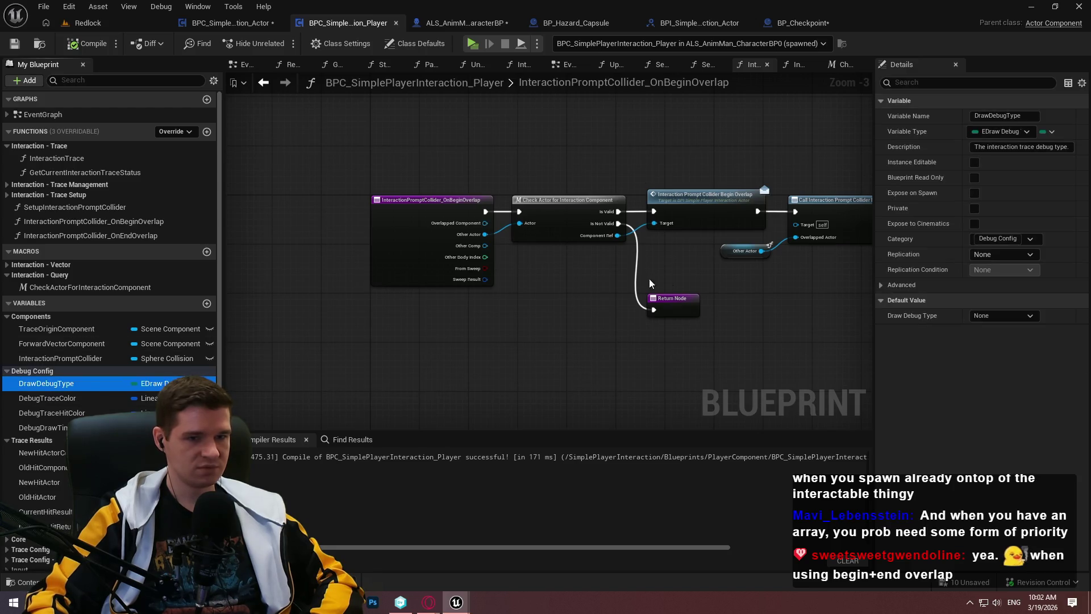
{"action": "left_click", "coordinate": [1001, 316]}
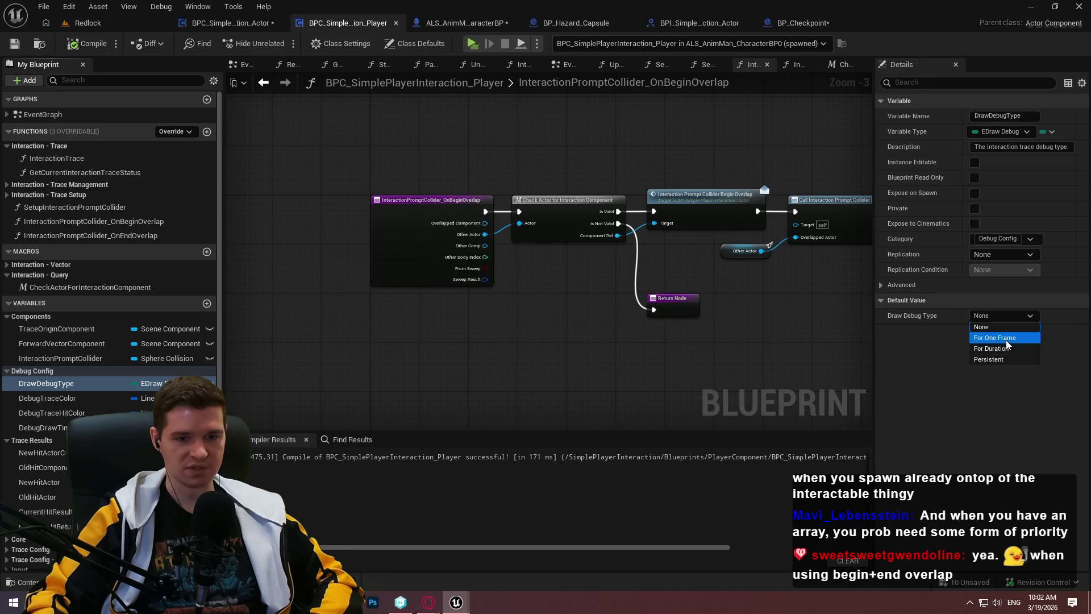
{"action": "left_click", "coordinate": [477, 46]}
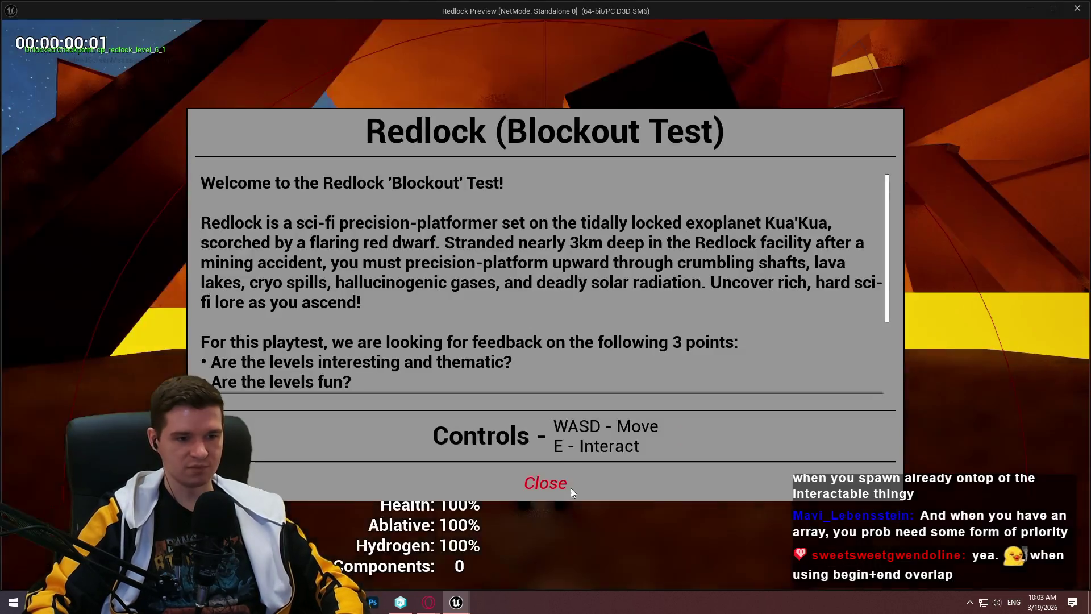
Play-test, walking to the checkpoint until 'Interact to Teleport' appears, then stop
{"action": "left_click", "coordinate": [568, 484]}
{"action": "key", "text": "w"}
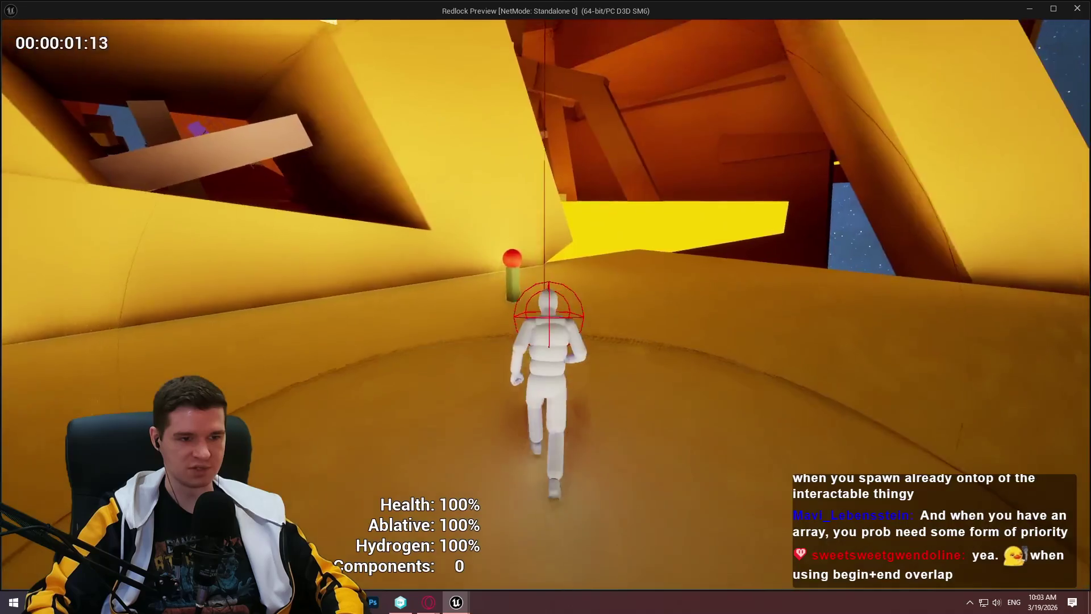
{"action": "key", "text": "w"}
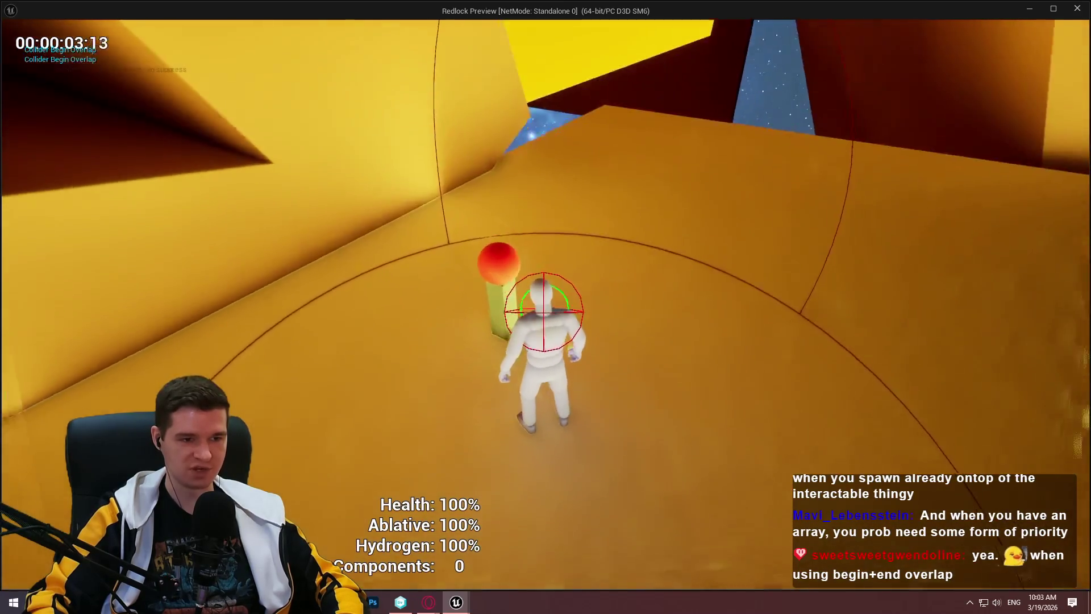
{"action": "key", "text": "w"}
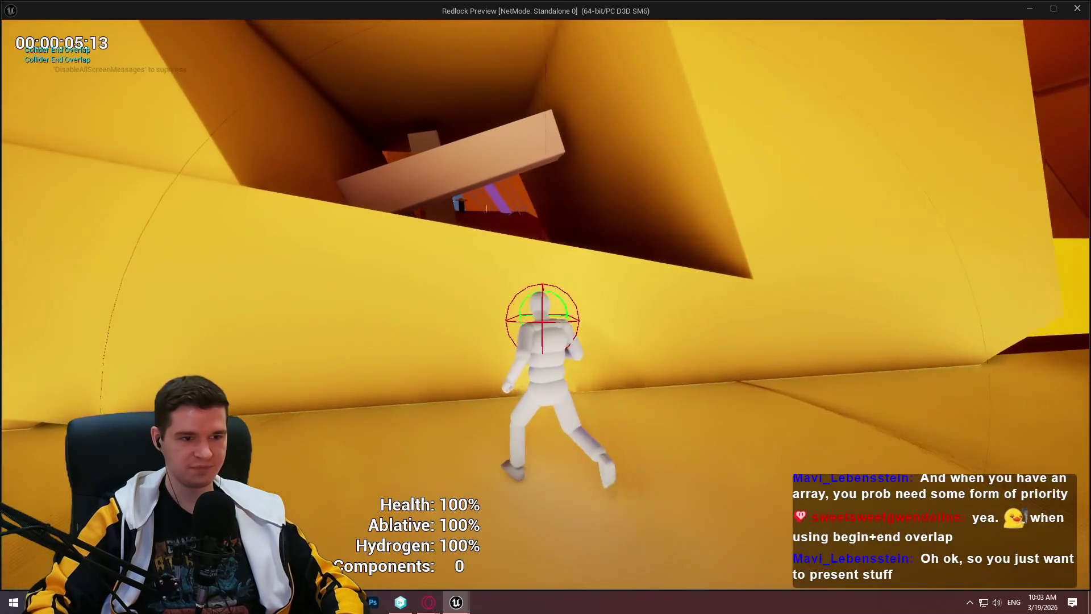
{"action": "key", "text": "w"}
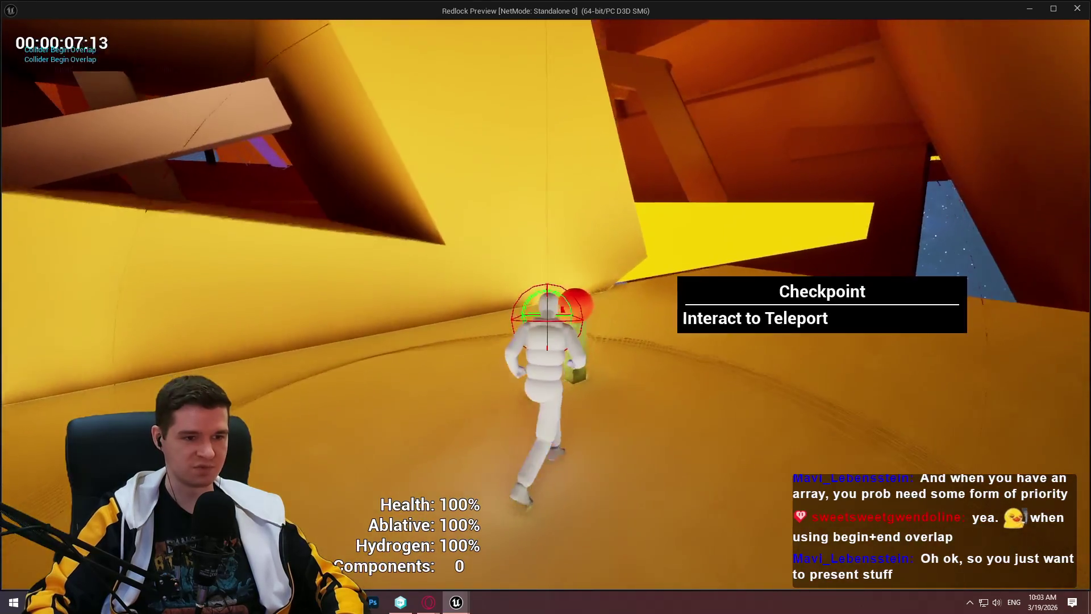
{"action": "key", "text": "w"}
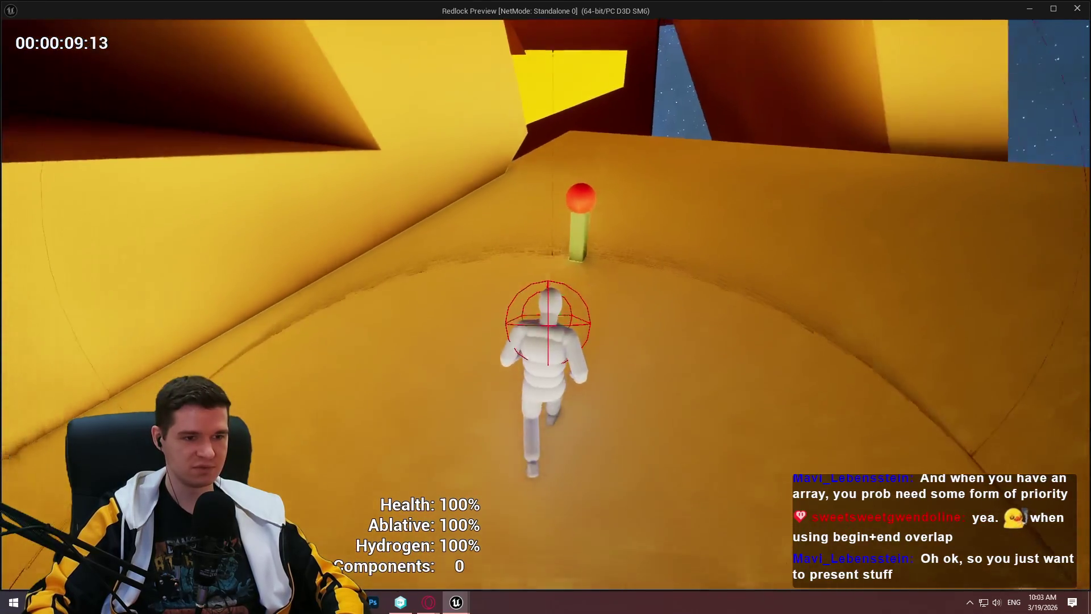
{"action": "key", "text": "w"}
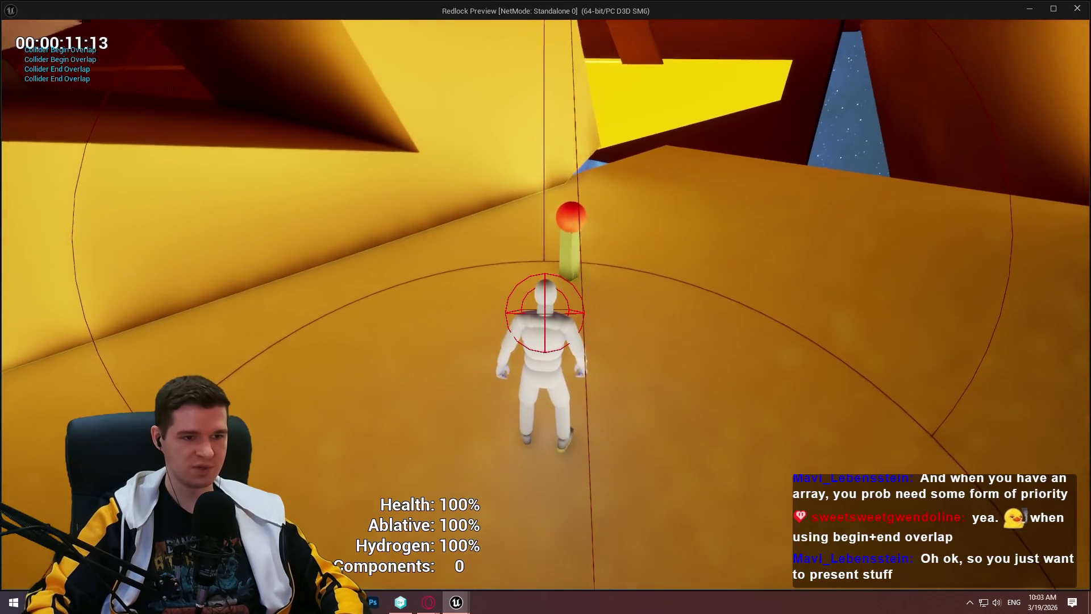
{"action": "key", "text": "w"}
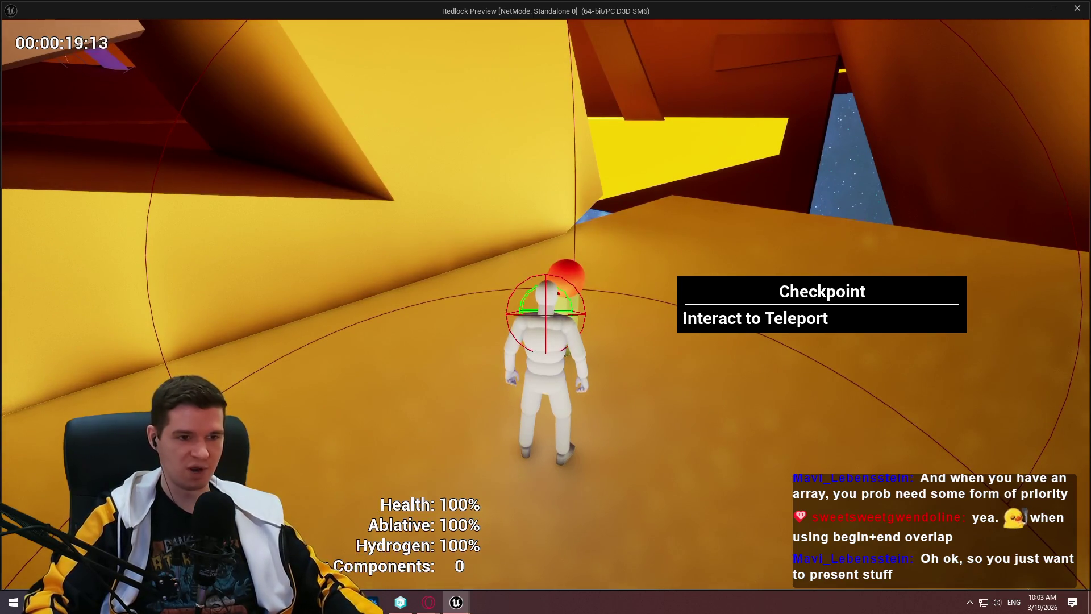
{"action": "key", "text": "Escape"}
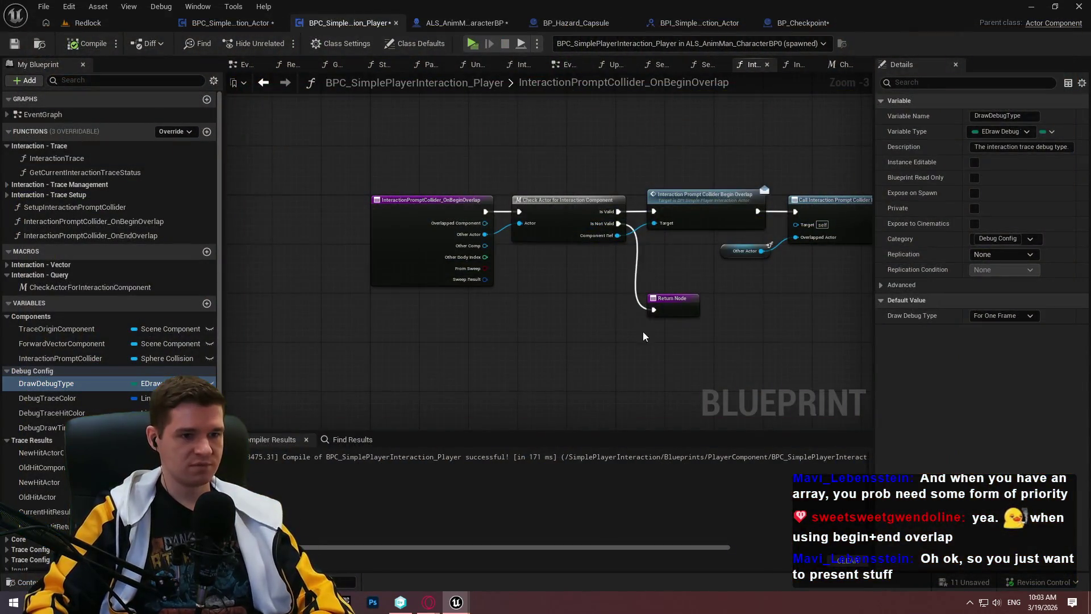
Set the Draw Debug Type default to None, then compile and save the component
{"action": "mouse_move", "coordinate": [740, 356]}
{"action": "left_mouse_down"}
{"action": "mouse_move", "coordinate": [494, 309]}
{"action": "mouse_move", "coordinate": [714, 175]}
{"action": "mouse_move", "coordinate": [581, 192]}
{"action": "left_mouse_up"}
{"action": "mouse_move", "coordinate": [539, 150]}
{"action": "left_mouse_down"}
{"action": "mouse_move", "coordinate": [617, 162]}
{"action": "mouse_move", "coordinate": [596, 186]}
{"action": "left_mouse_up"}
{"action": "left_click", "coordinate": [1024, 317]}
{"action": "left_click", "coordinate": [1000, 332]}
{"action": "left_click", "coordinate": [91, 43]}
{"action": "left_click", "coordinate": [16, 45]}
Review the character and actor component graphs, then add a new variable to the player component
{"action": "mouse_move", "coordinate": [576, 157]}
{"action": "left_mouse_down"}
{"action": "mouse_move", "coordinate": [605, 163]}
{"action": "mouse_move", "coordinate": [489, 172]}
{"action": "left_mouse_up"}
{"action": "scroll", "coordinate": [545, 256], "scroll_direction": "up", "scroll_amount": 2}
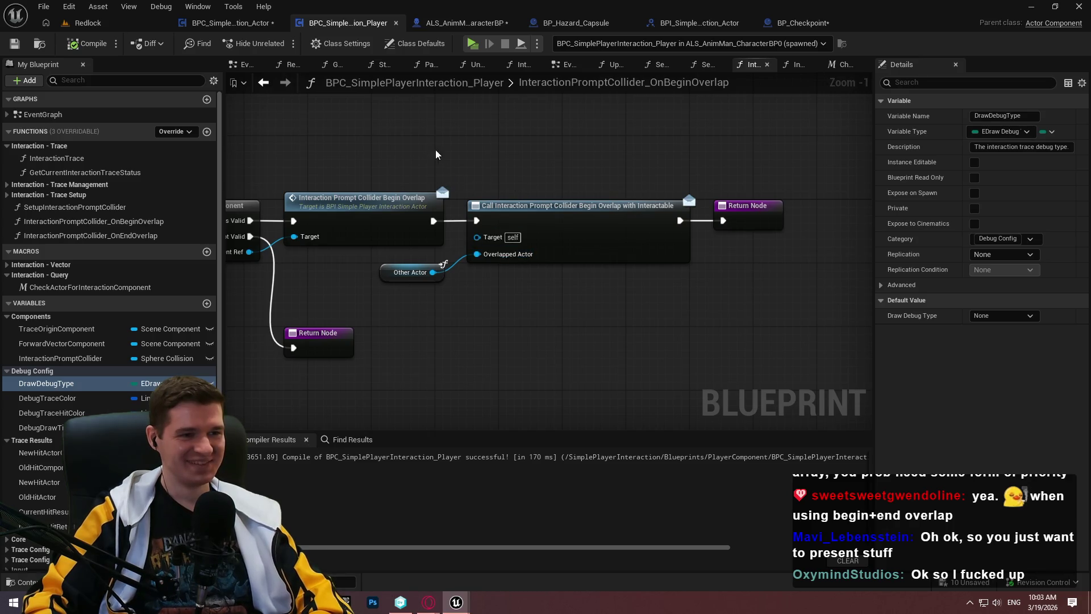
{"action": "left_click", "coordinate": [478, 24]}
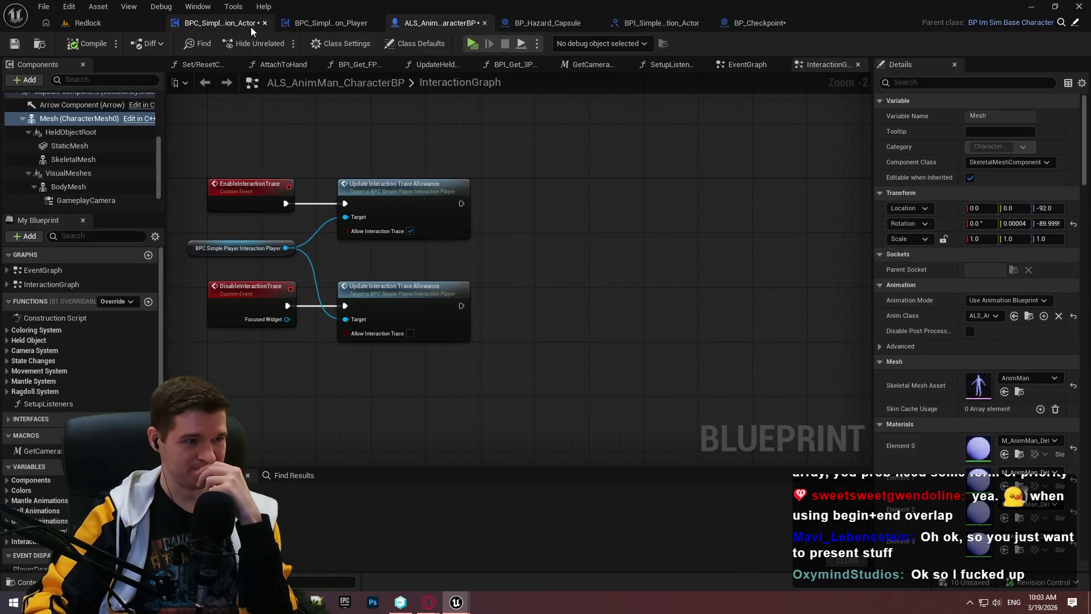
{"action": "left_click", "coordinate": [221, 26]}
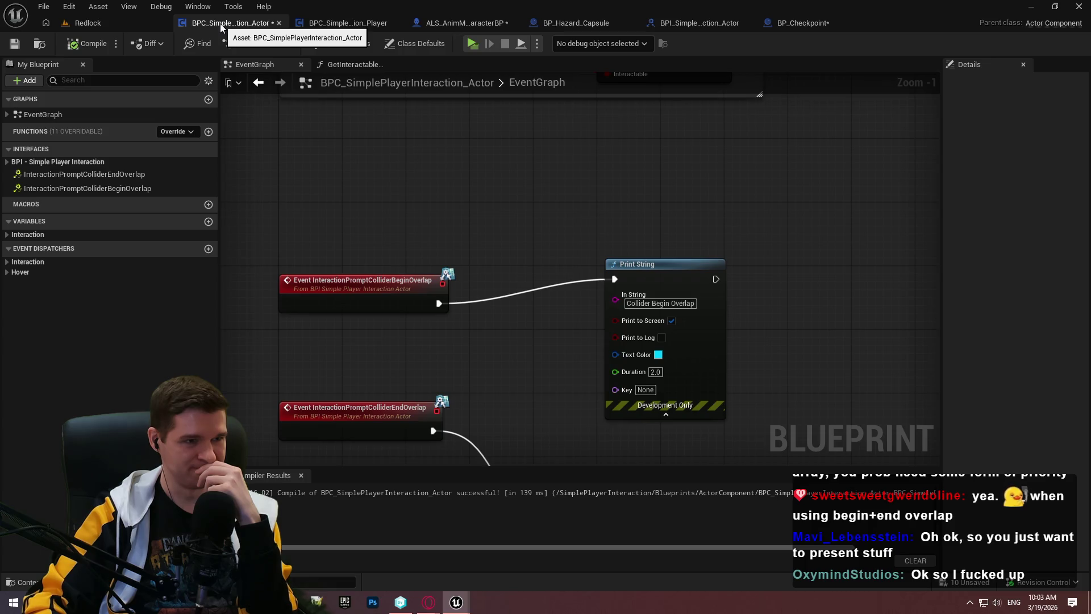
{"action": "left_click", "coordinate": [338, 26]}
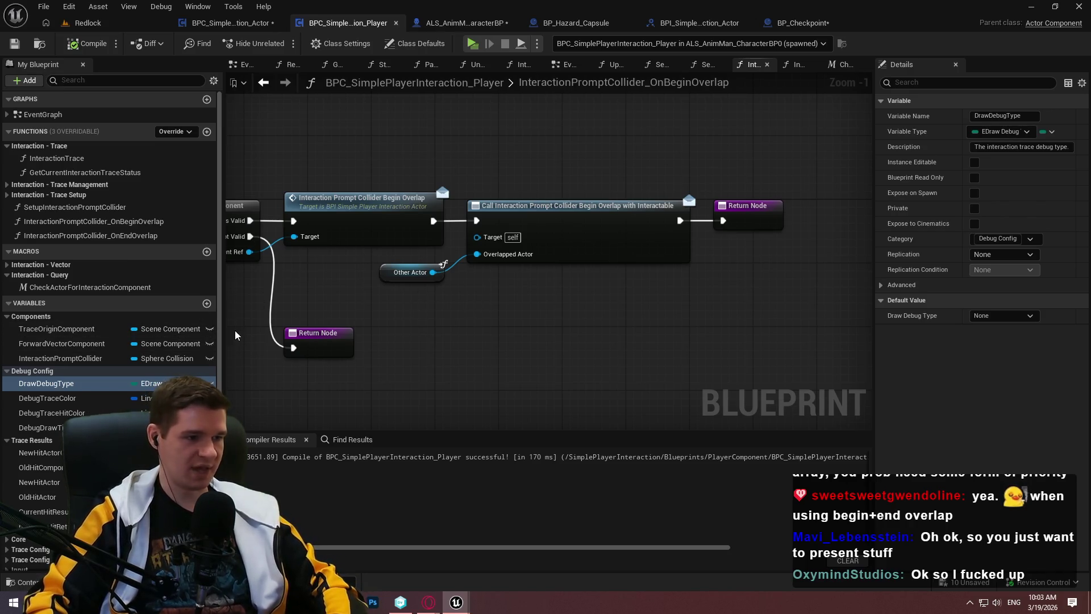
{"action": "scroll", "coordinate": [207, 309], "scroll_direction": "down", "scroll_amount": 3}
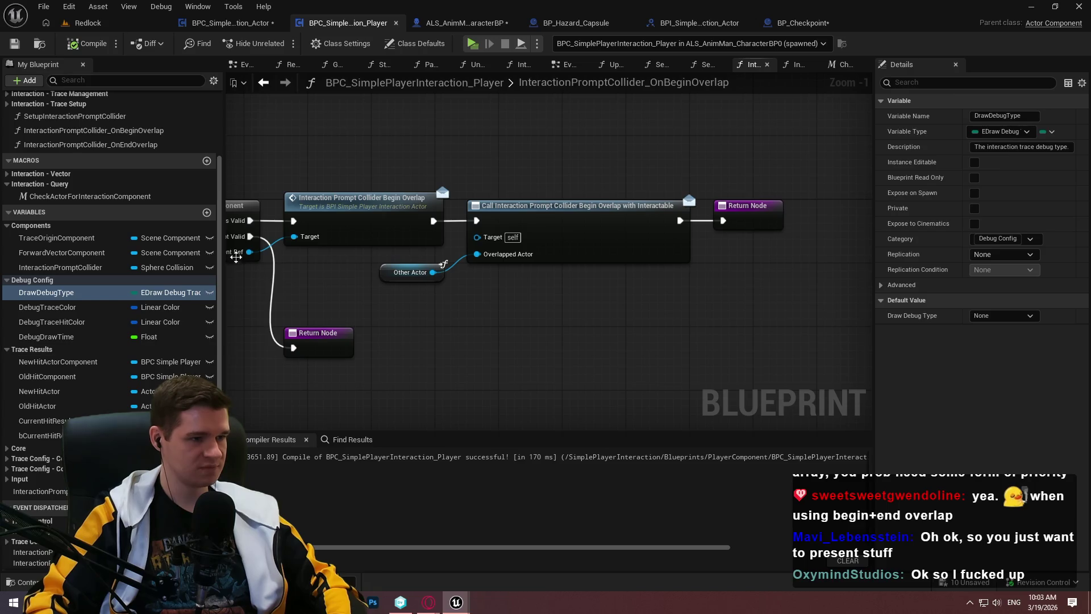
{"action": "left_click", "coordinate": [207, 212]}
Name the new variable InteractionPromptColliderOverlap
{"action": "type", "text": "Cur"}
{"action": "key", "text": "BackSpace"}
{"action": "key", "text": "BackSpace"}
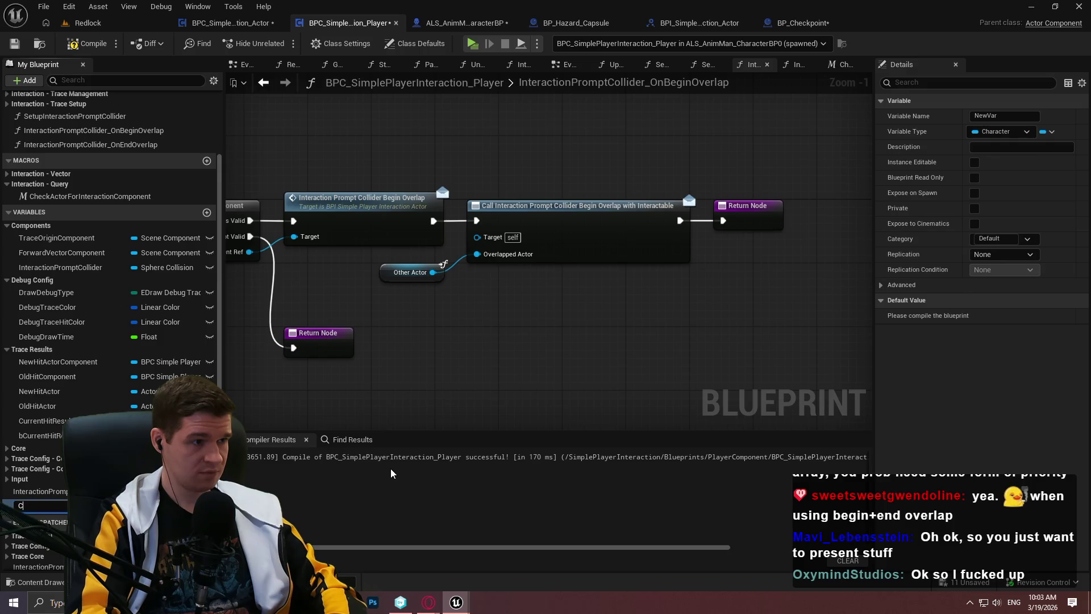
{"action": "key", "text": "BackSpace"}
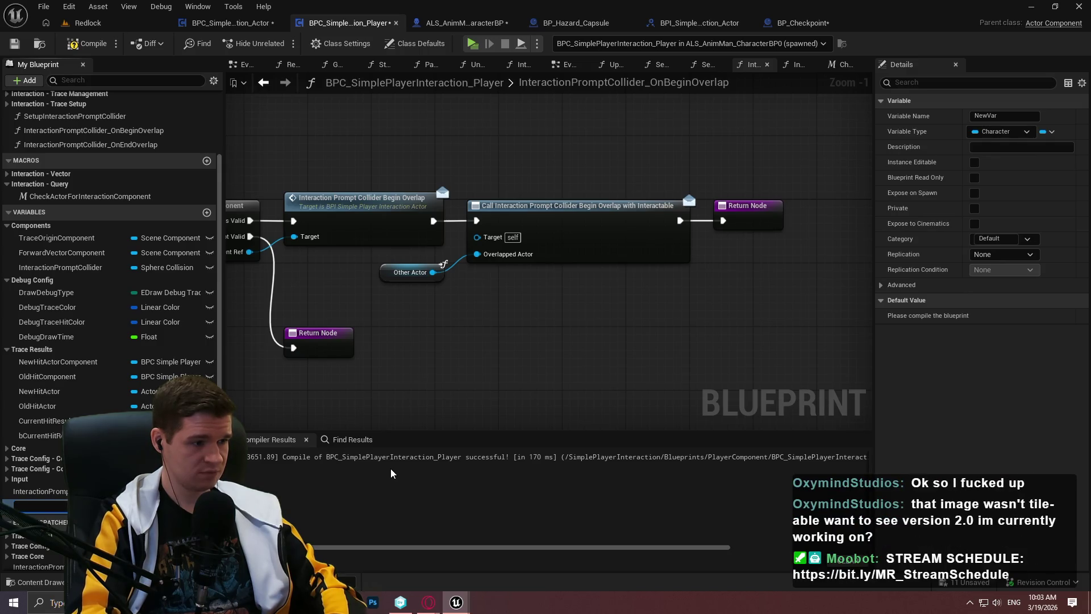
{"action": "key", "text": "BackSpace"}
{"action": "type", "text": "Interaction"}
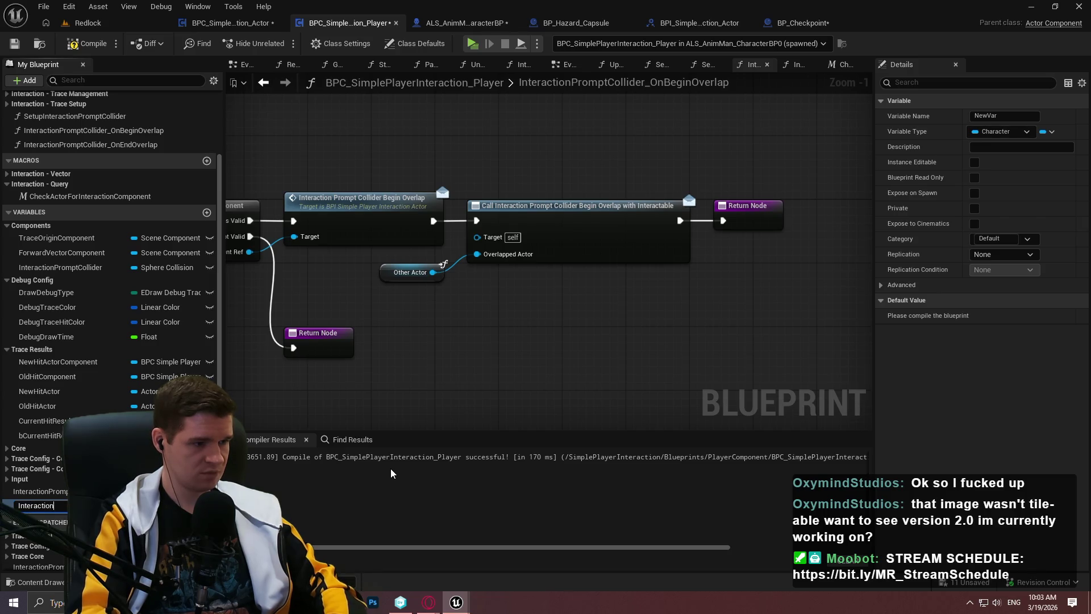
{"action": "type", "text": "Prom"}
{"action": "type", "text": "ptCollider"}
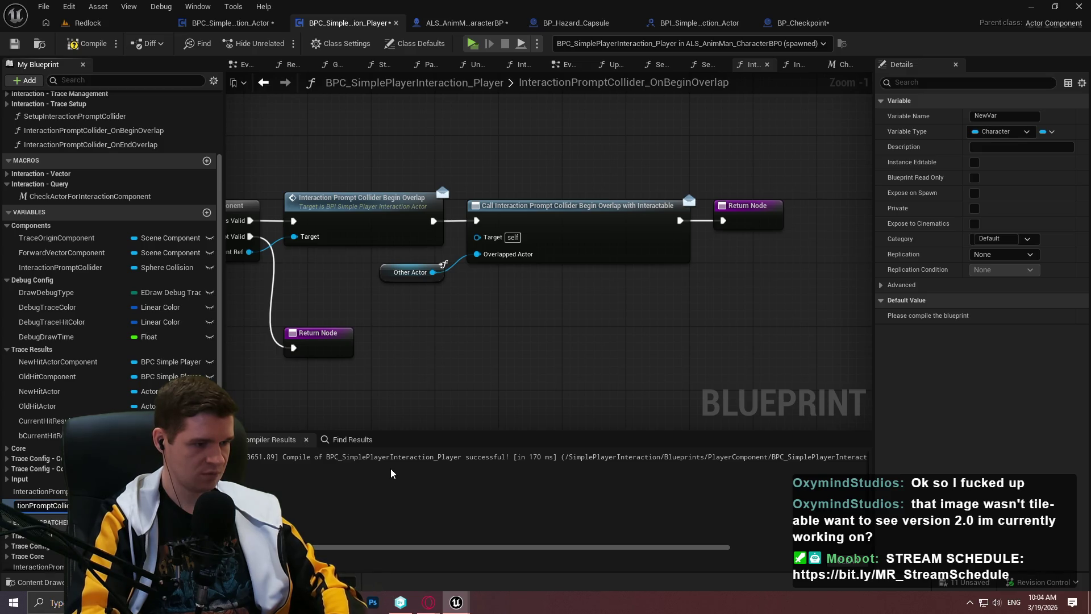
{"action": "type", "text": "Overlap"}
{"action": "key", "text": "Return"}
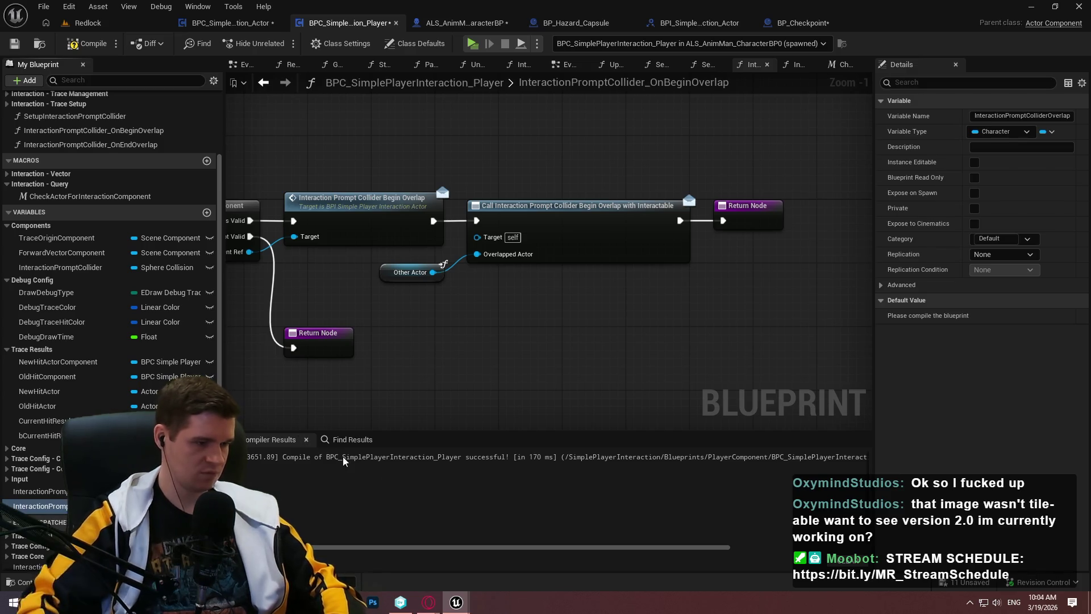
Make it an Actor object reference array, then compile and save
{"action": "left_click", "coordinate": [139, 506]}
{"action": "type", "text": "act"}
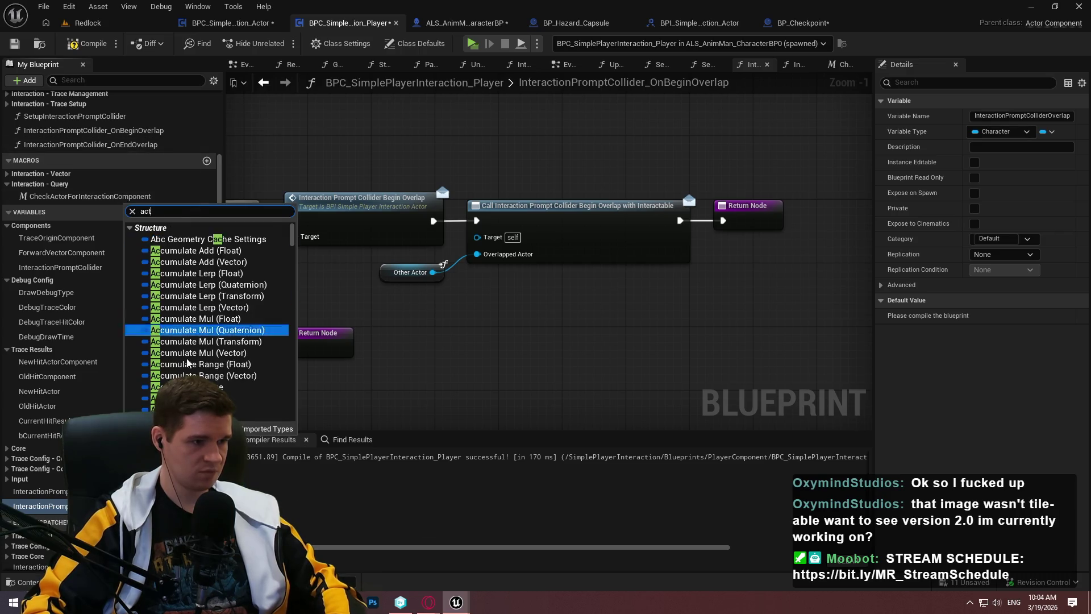
{"action": "mouse_move", "coordinate": [193, 327]}
{"action": "left_click", "coordinate": [309, 328]}
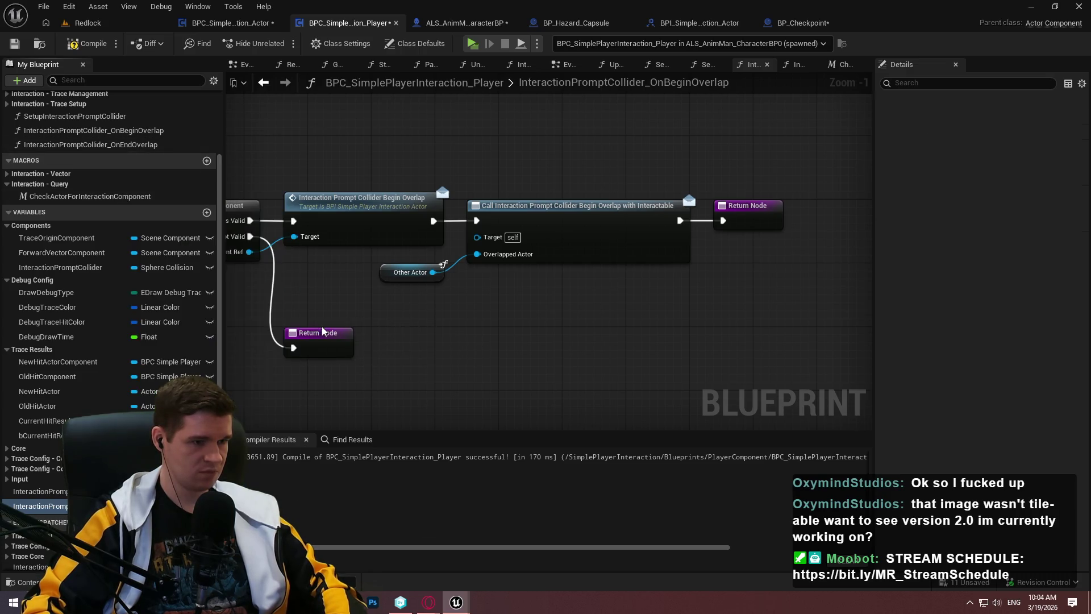
{"action": "left_click", "coordinate": [1047, 131]}
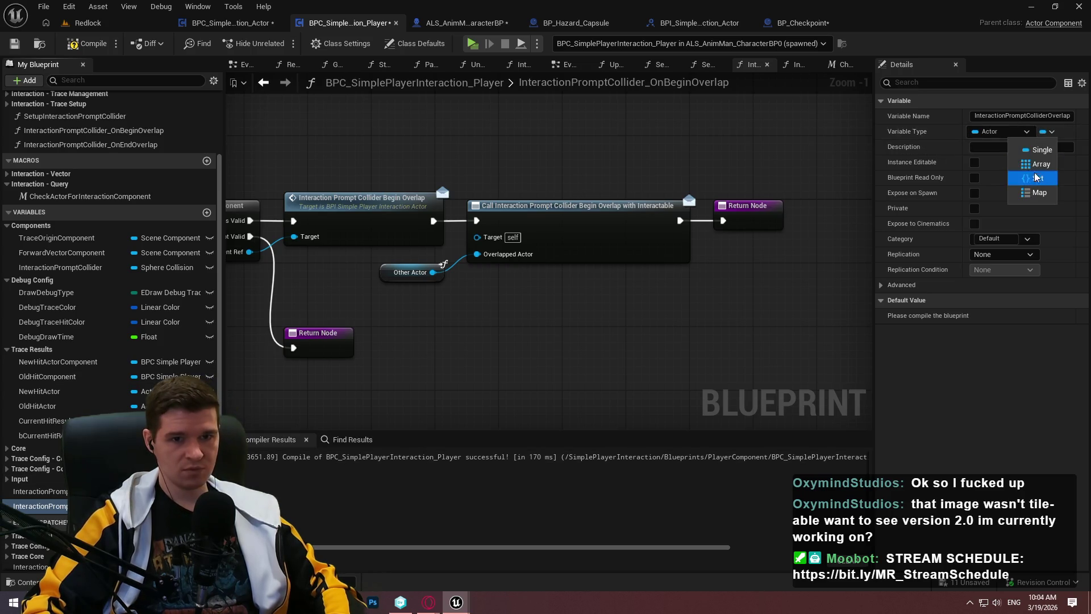
{"action": "left_click", "coordinate": [1040, 164]}
{"action": "left_click", "coordinate": [89, 43]}
{"action": "left_click", "coordinate": [14, 43]}
{"action": "left_click_drag", "start_coordinate": [381, 359], "coordinate": [542, 371]}
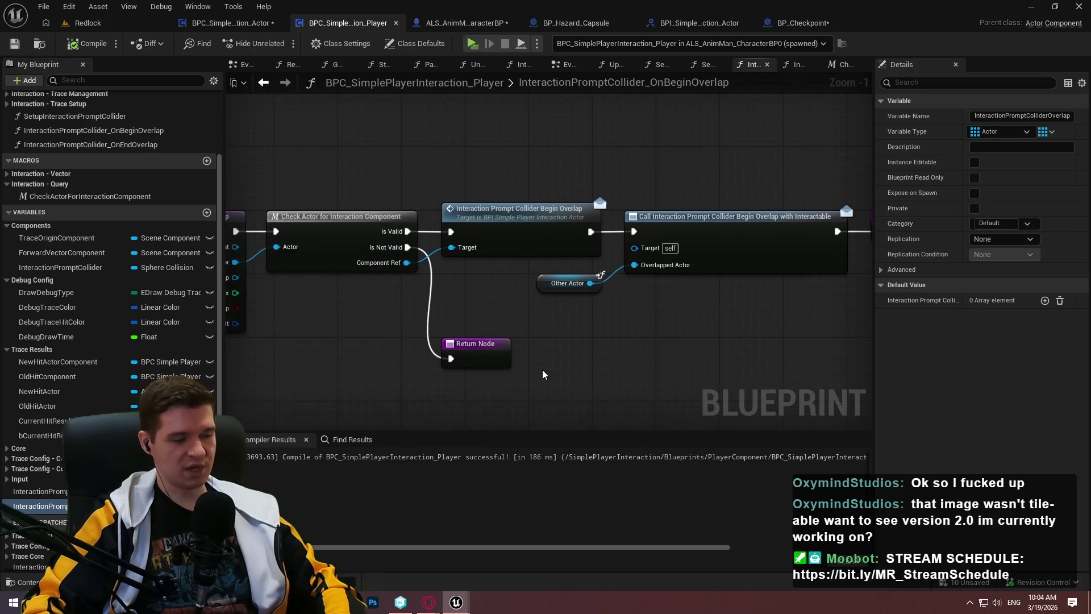
{"action": "scroll", "coordinate": [542, 370], "scroll_direction": "down", "scroll_amount": 2}
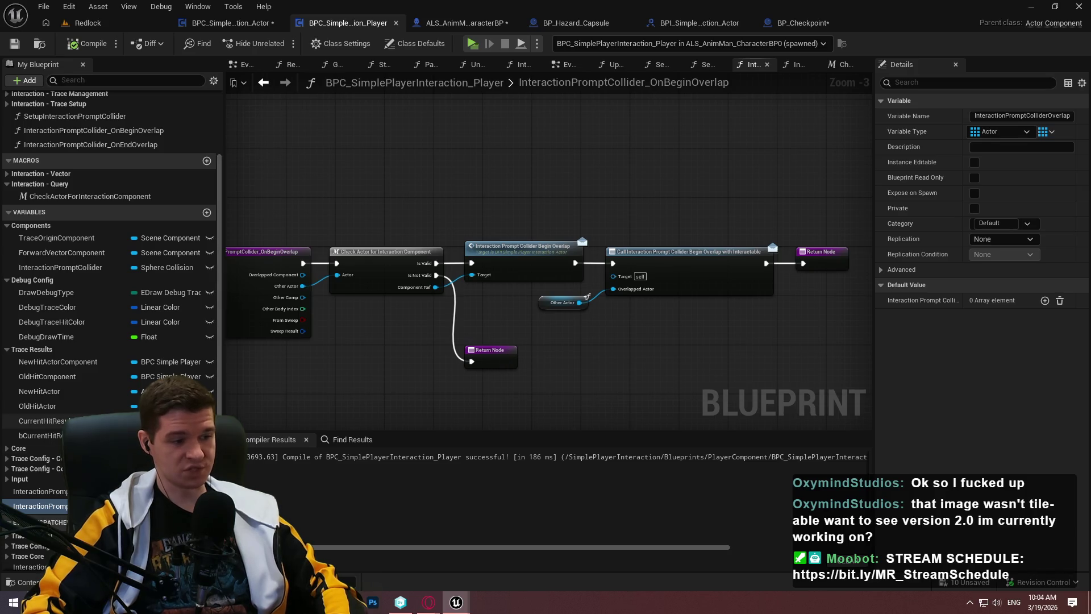
{"action": "mouse_move", "coordinate": [393, 379]}
{"action": "left_mouse_down"}
{"action": "mouse_move", "coordinate": [494, 375]}
{"action": "mouse_move", "coordinate": [584, 406]}
{"action": "mouse_move", "coordinate": [436, 432]}
{"action": "left_mouse_up"}
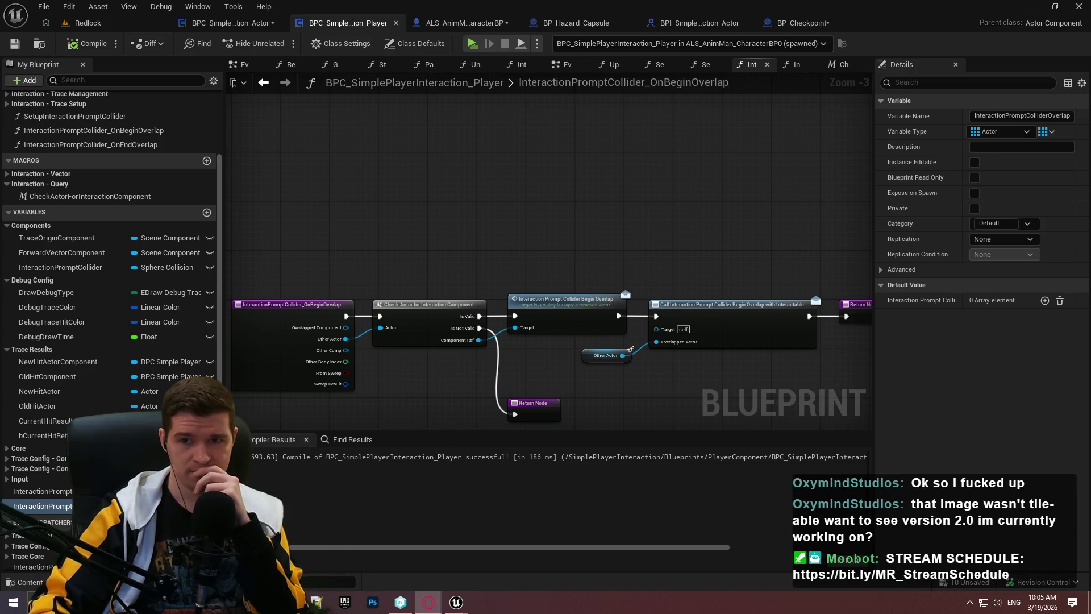
{"action": "key", "text": "alt+Tab"}
Search Google for 'ue5 map invalid actor', skim the results, then close Opera
{"action": "scroll", "coordinate": [307, 436], "scroll_direction": "down", "scroll_amount": 5}
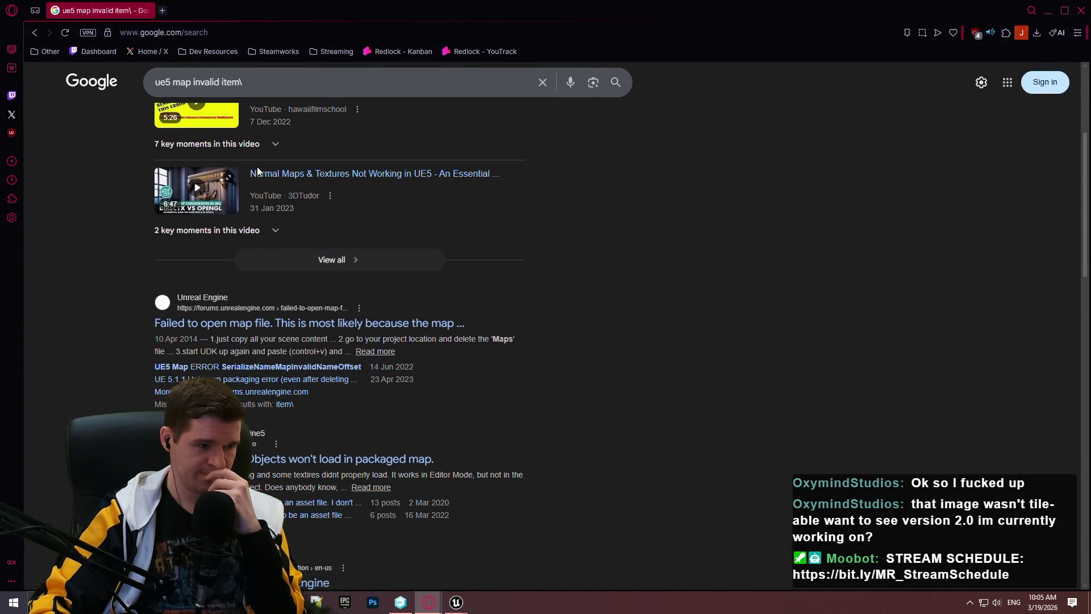
{"action": "double_click", "coordinate": [268, 85]}
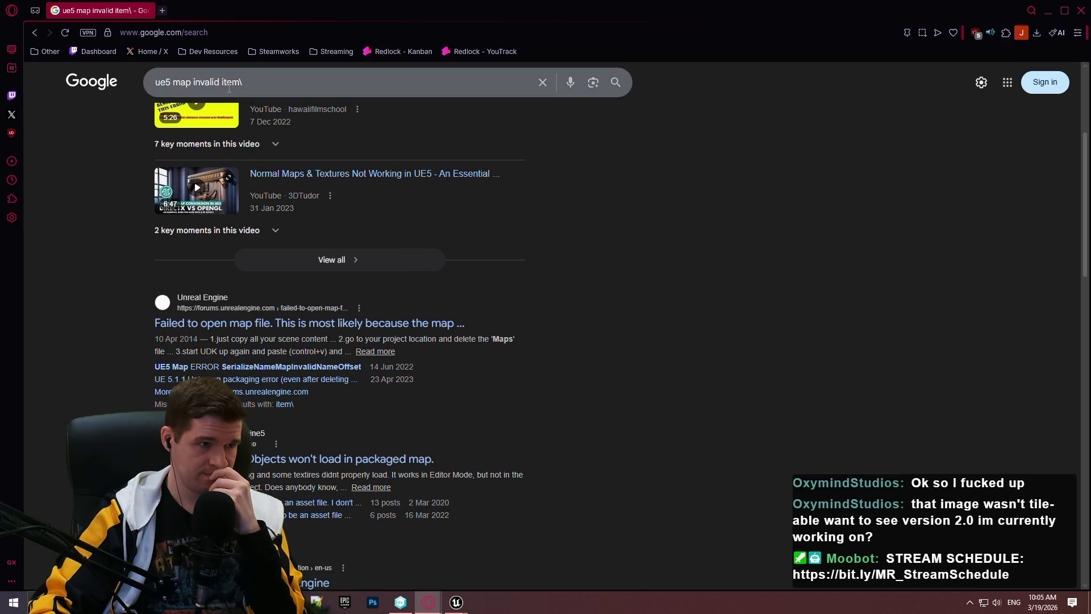
{"action": "key", "text": "BackSpace"}
{"action": "type", "text": "actor"}
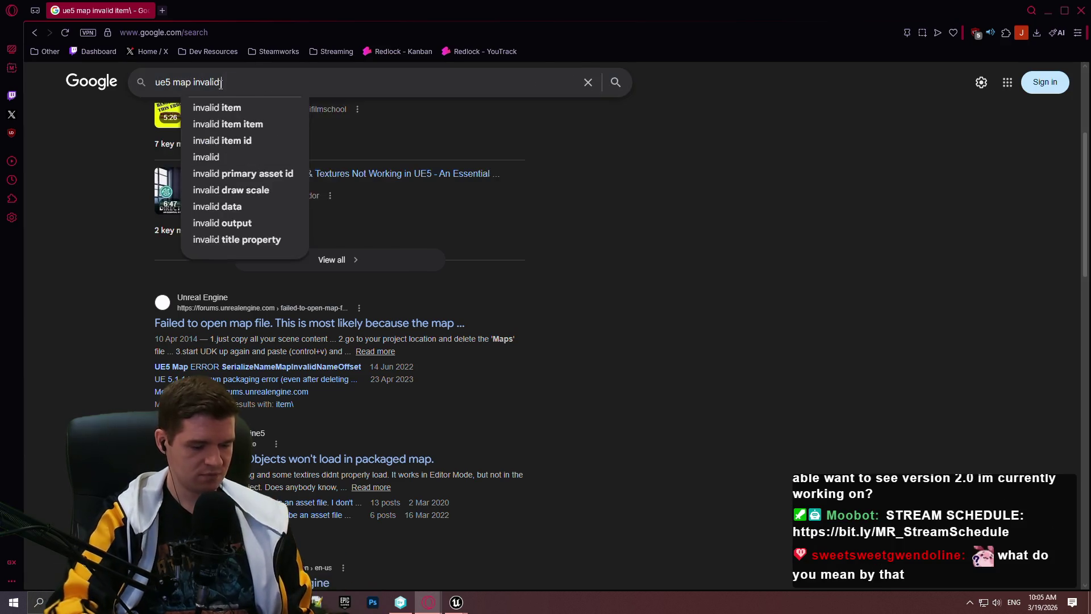
{"action": "key", "text": "Return"}
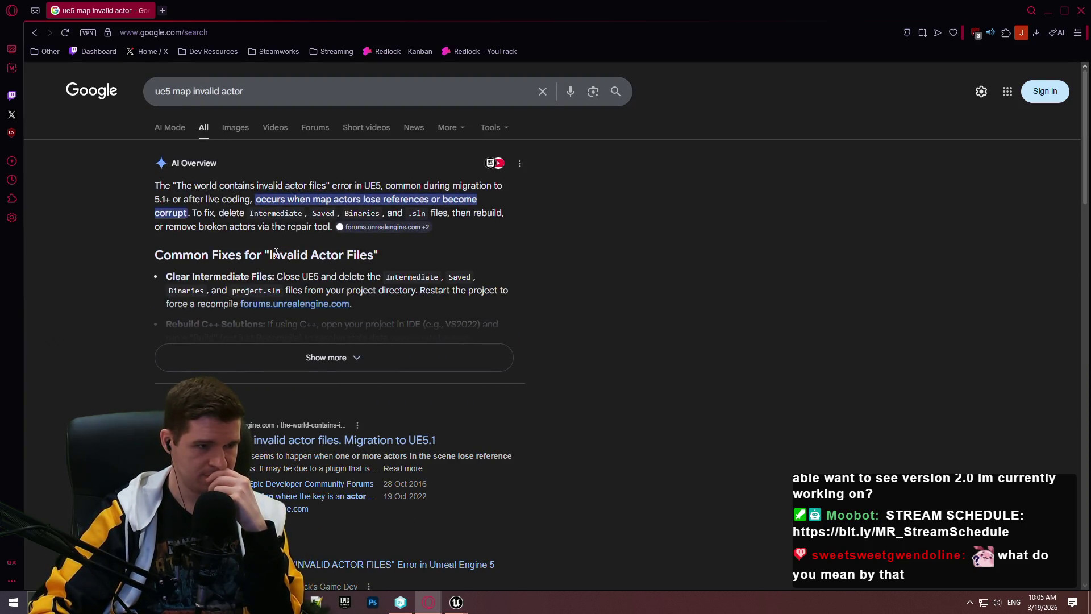
{"action": "scroll", "coordinate": [616, 254], "scroll_direction": "down", "scroll_amount": 3}
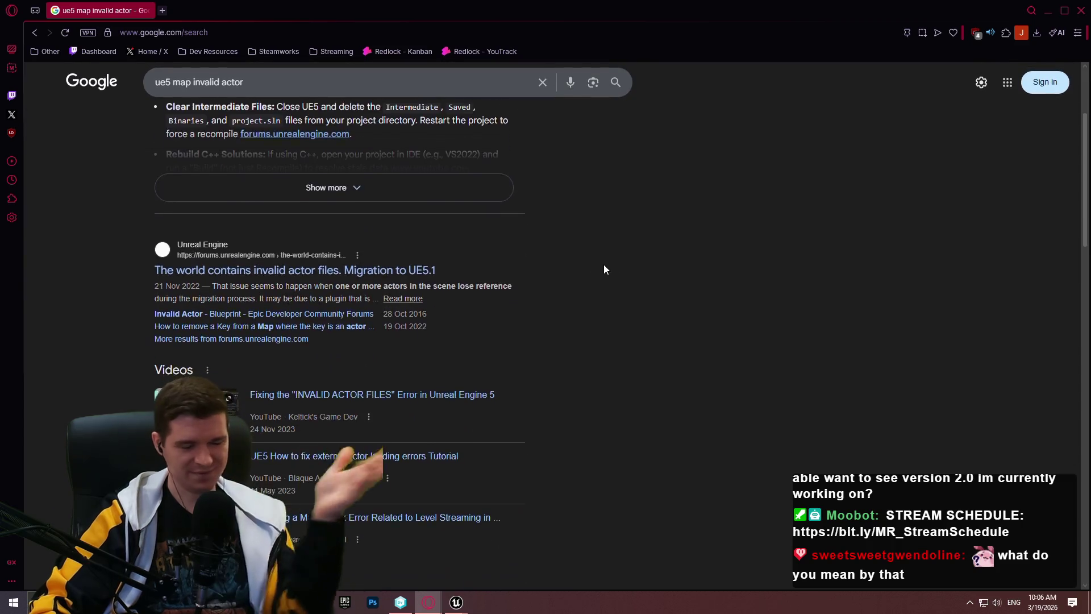
{"action": "scroll", "coordinate": [603, 258], "scroll_direction": "down", "scroll_amount": 4}
{"action": "left_click", "coordinate": [1076, 18]}
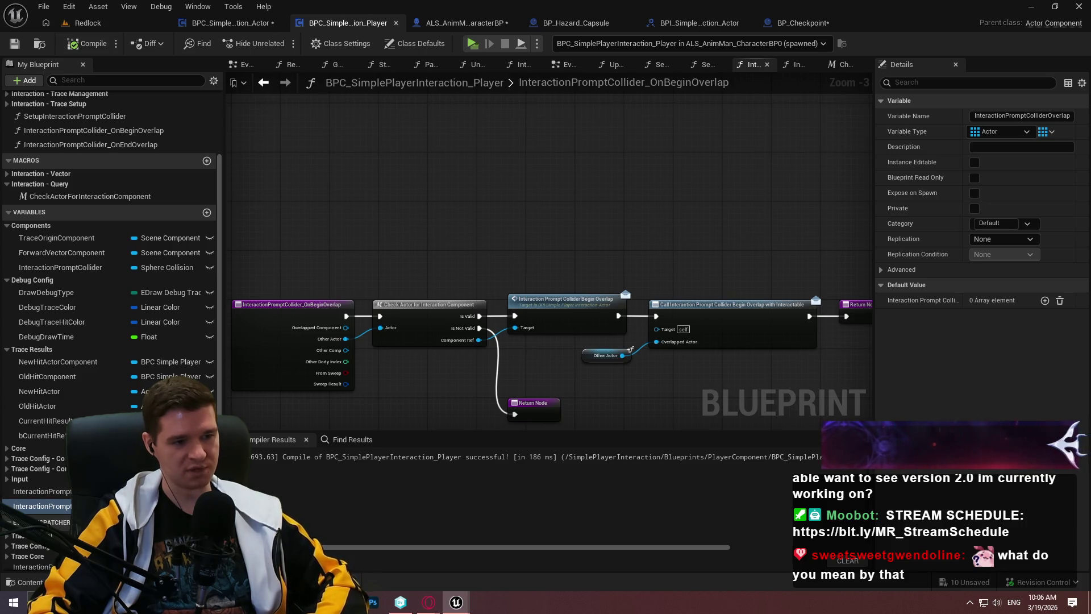
Test a wire from Component Ref, cancel it, and delete the InteractionPromptColliderOverlap variable
{"action": "scroll", "coordinate": [613, 290], "scroll_direction": "up", "scroll_amount": 3}
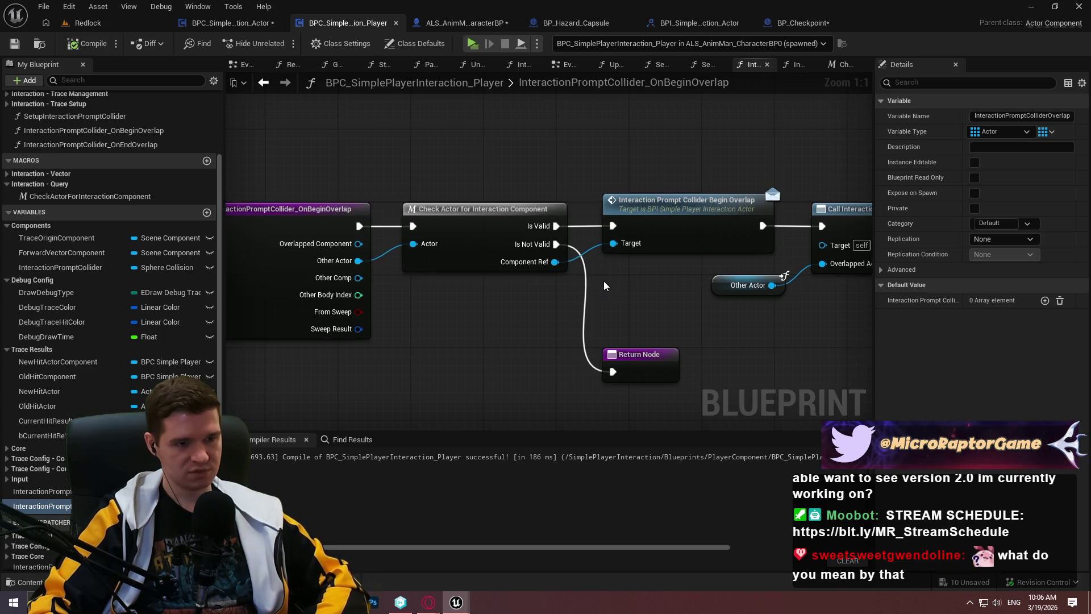
{"action": "mouse_move", "coordinate": [464, 278]}
{"action": "left_mouse_down"}
{"action": "mouse_move", "coordinate": [512, 111]}
{"action": "mouse_move", "coordinate": [519, 122]}
{"action": "mouse_move", "coordinate": [506, 134]}
{"action": "mouse_move", "coordinate": [463, 134]}
{"action": "mouse_move", "coordinate": [523, 144]}
{"action": "mouse_move", "coordinate": [520, 132]}
{"action": "left_mouse_up"}
{"action": "left_click", "coordinate": [662, 126]}
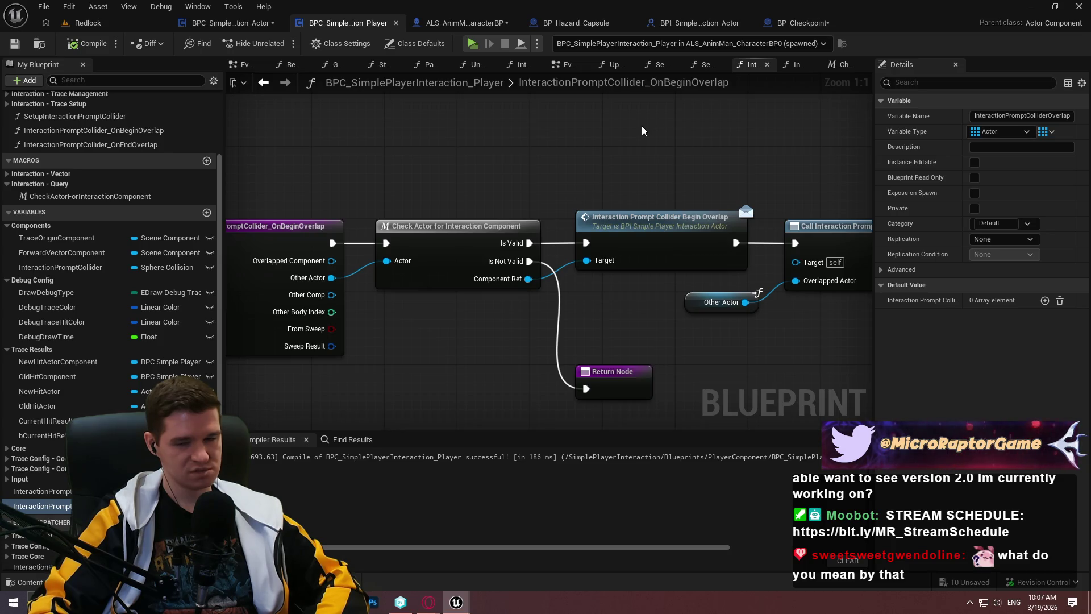
{"action": "key", "text": "Delete"}
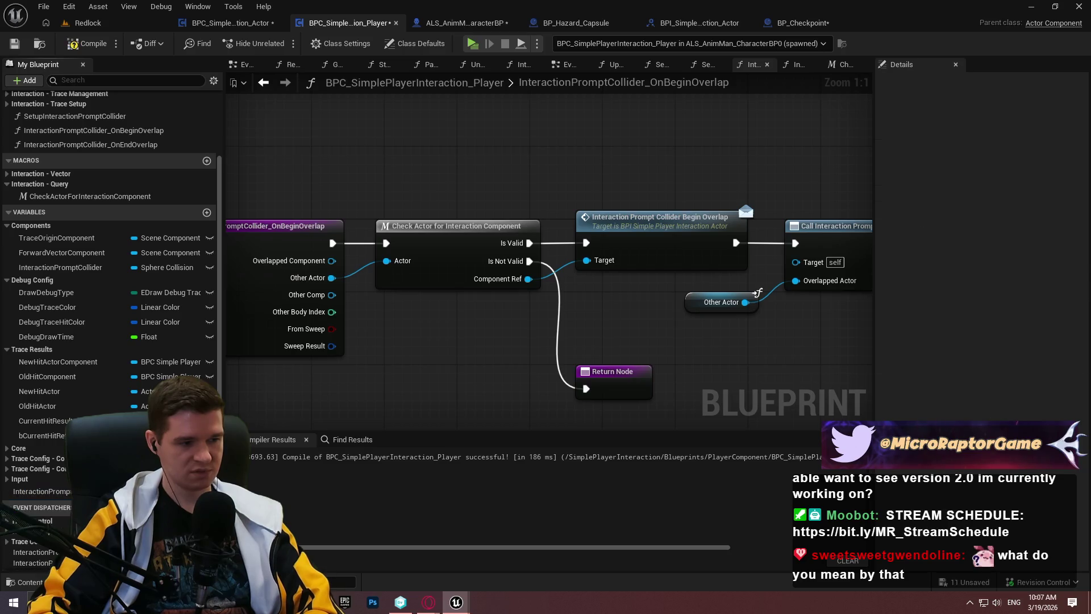
Duplicate bInteractable as bIsWithinInteractablePromptRange and compile the actor component
{"action": "left_click", "coordinate": [230, 23]}
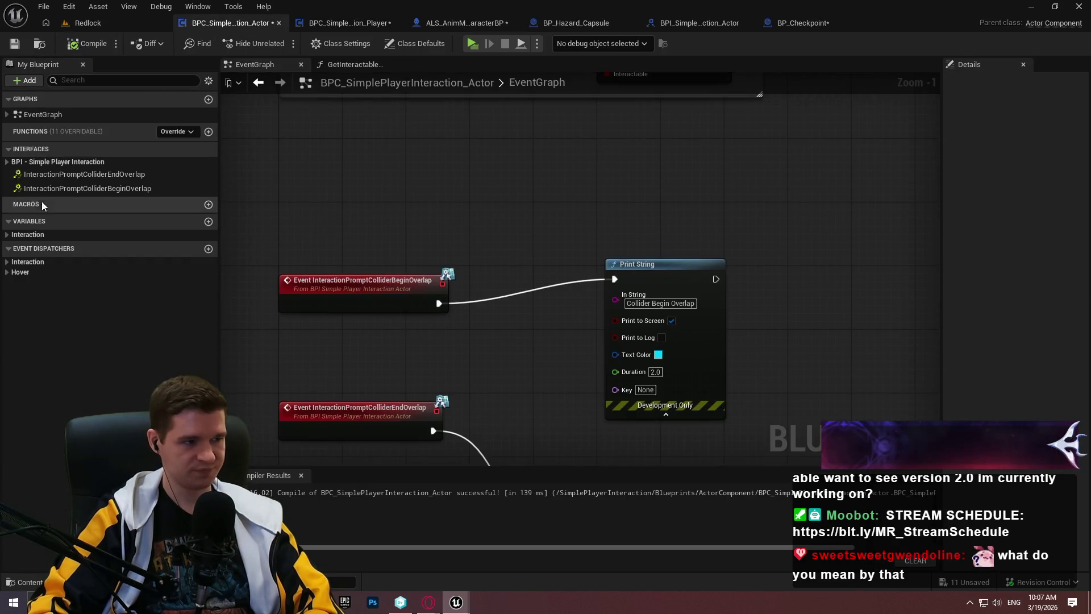
{"action": "left_click", "coordinate": [11, 234]}
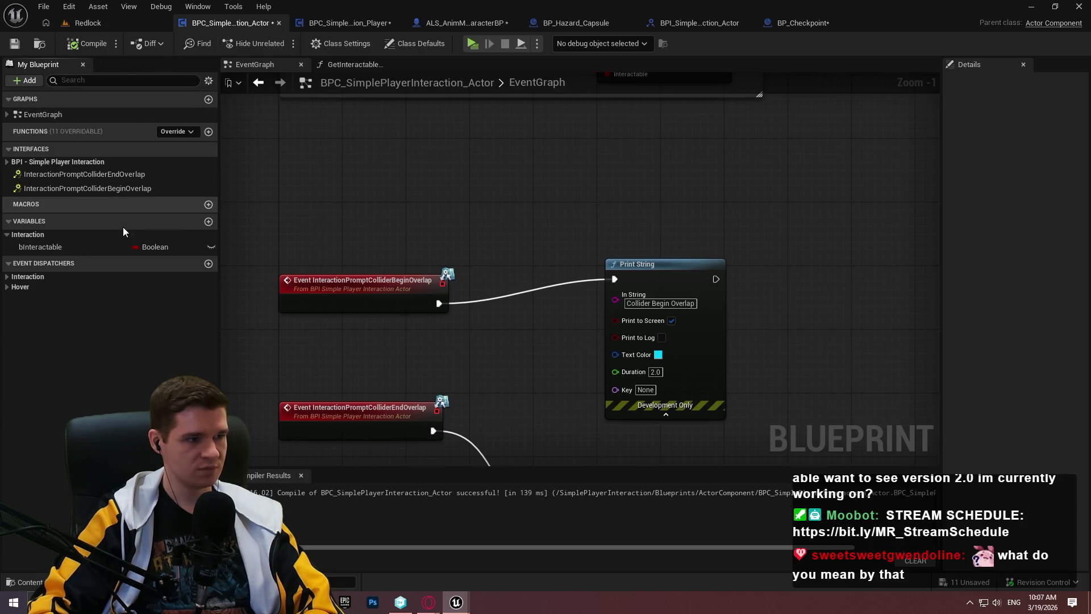
{"action": "left_click", "coordinate": [116, 247]}
{"action": "key", "text": "ctrl+w"}
{"action": "type", "text": "bIsWithinInteractionRang"}
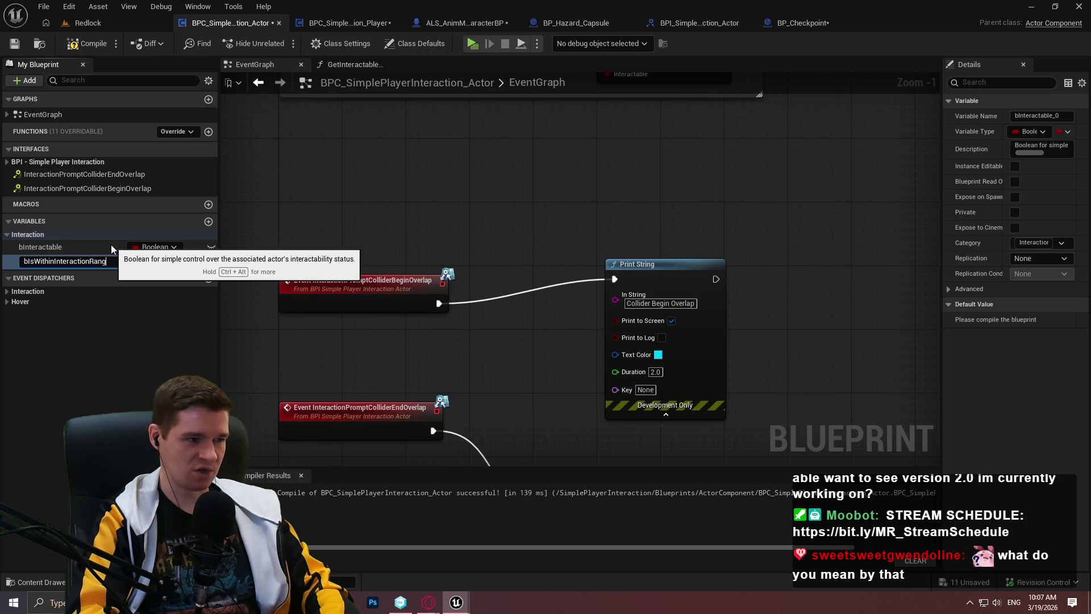
{"action": "key", "text": "BackSpace"}
{"action": "key", "text": "BackSpace"}
{"action": "key", "text": "BackSpace"}
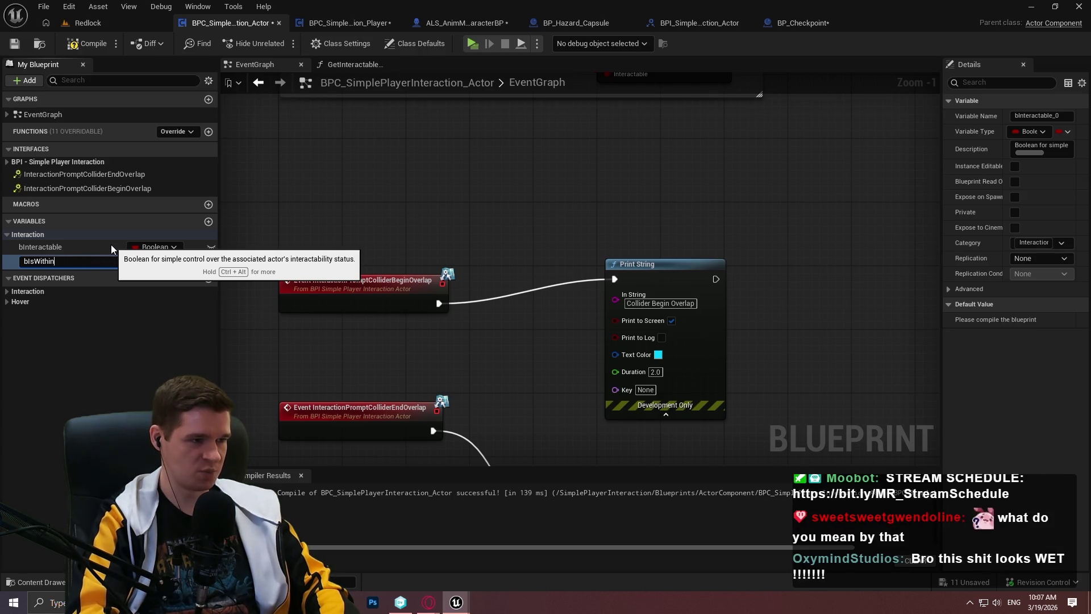
{"action": "type", "text": "InteractableP"}
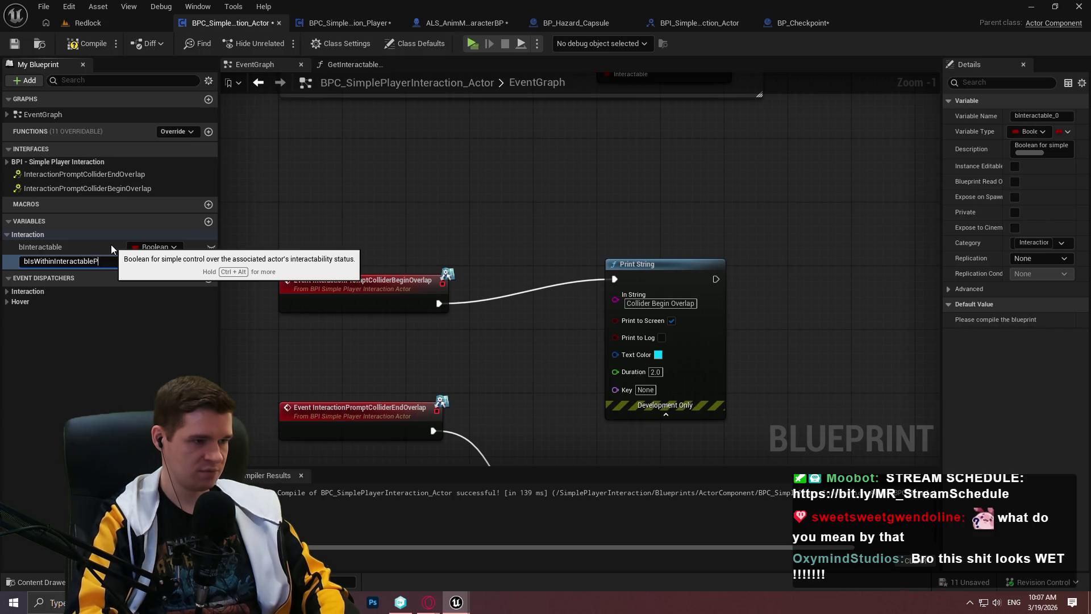
{"action": "type", "text": "Range"}
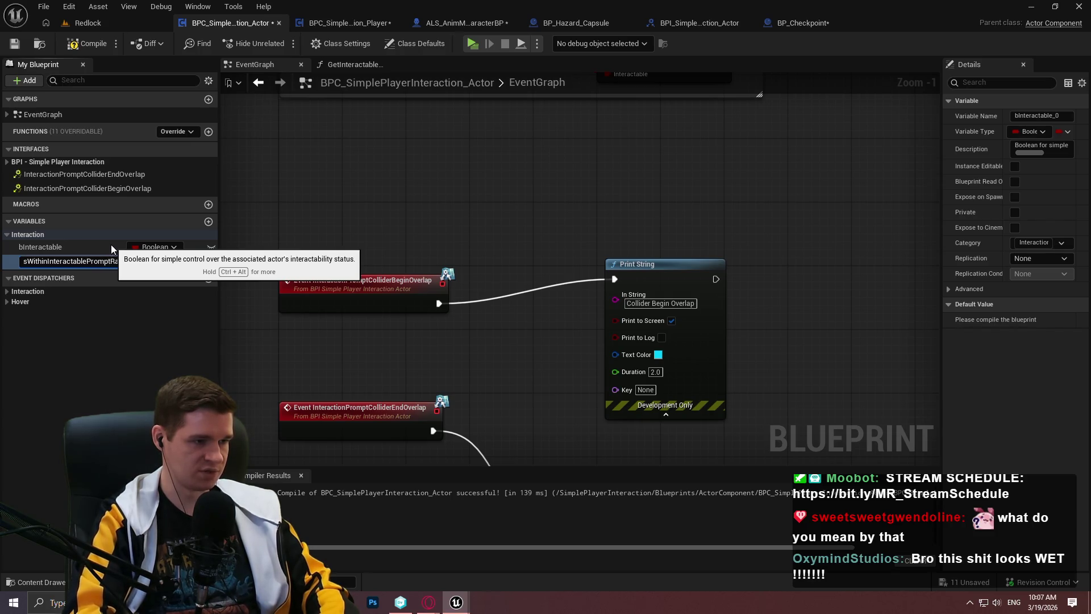
{"action": "key", "text": "Return"}
{"action": "left_click", "coordinate": [93, 49]}
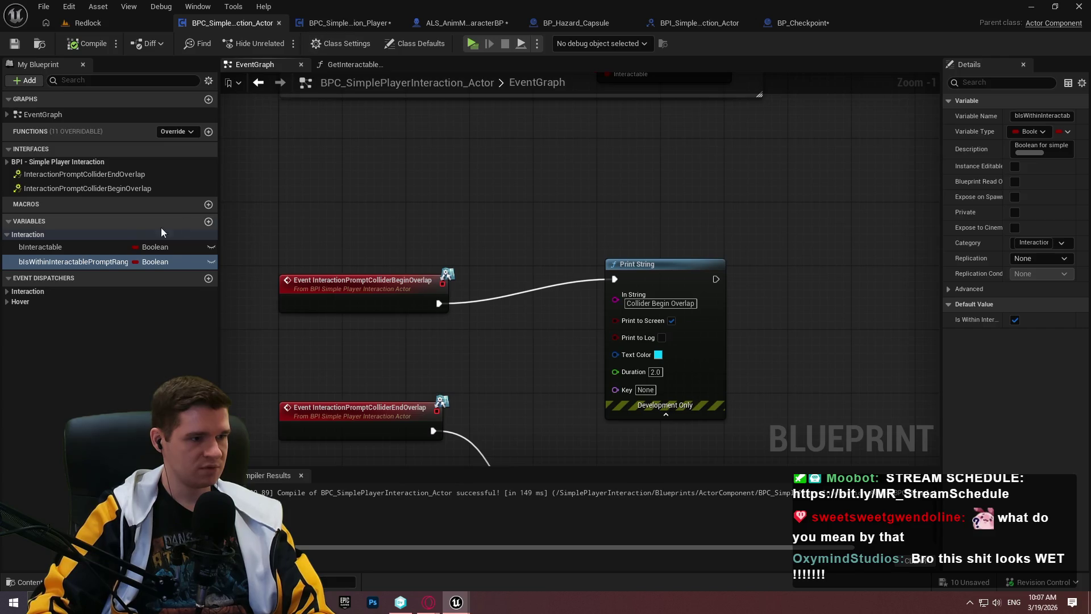
{"action": "left_click", "coordinate": [347, 22]}
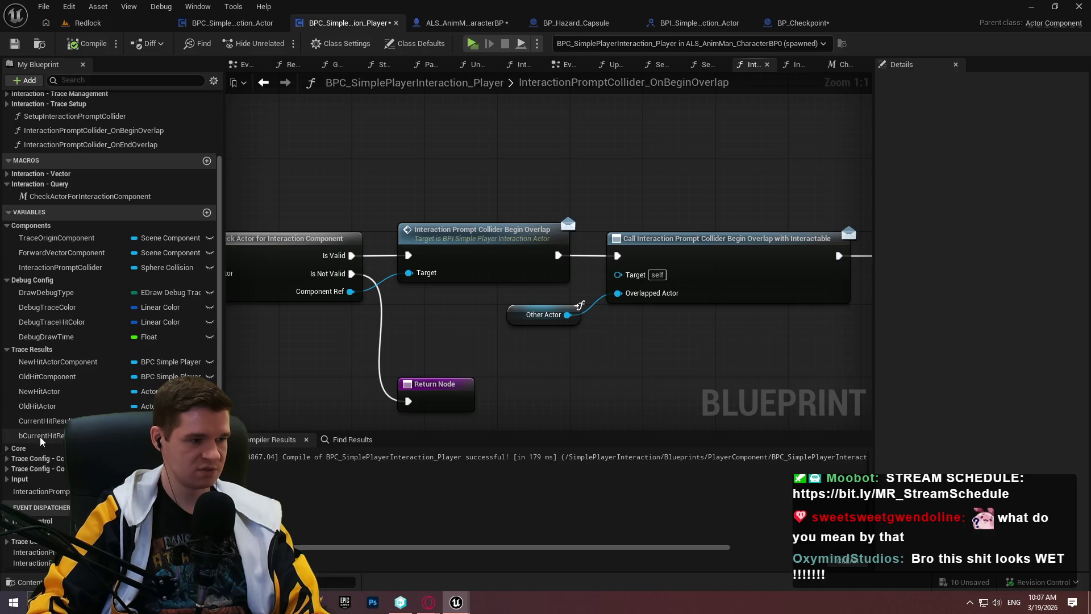
From Component Ref, add a Set Is Within Interactable Prompt Range node set to true
{"action": "left_click_drag", "start_coordinate": [455, 330], "coordinate": [483, 190]}
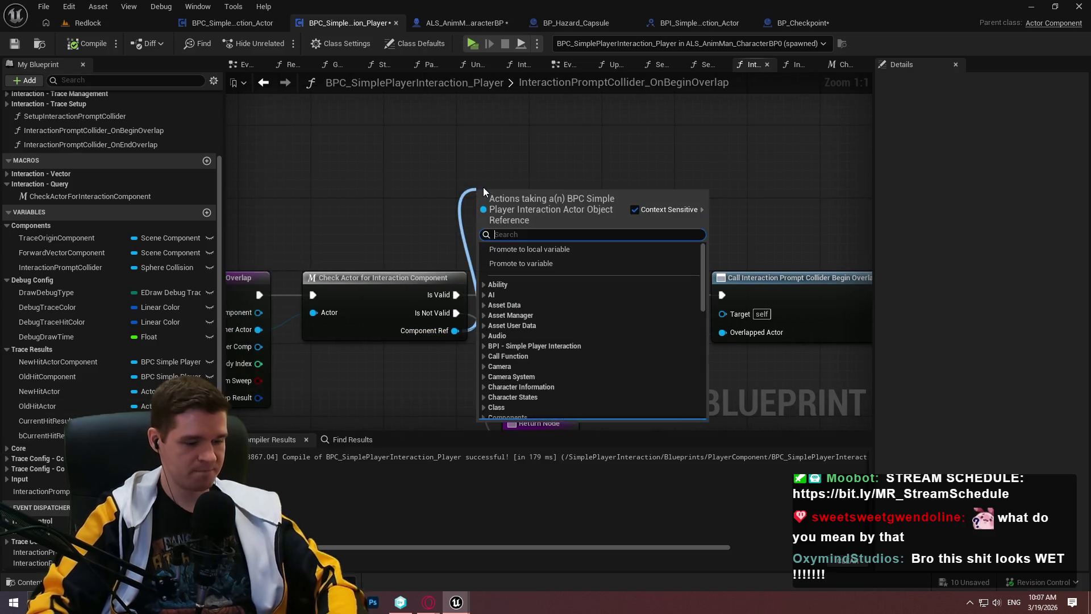
{"action": "type", "text": "interactable"}
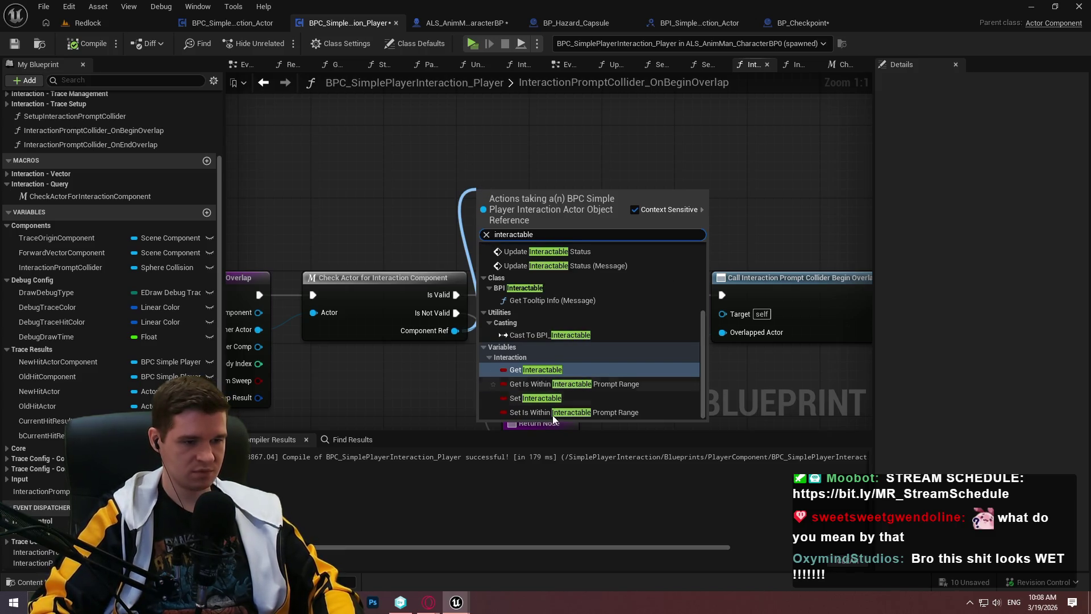
{"action": "left_click", "coordinate": [554, 411]}
{"action": "left_click", "coordinate": [503, 231]}
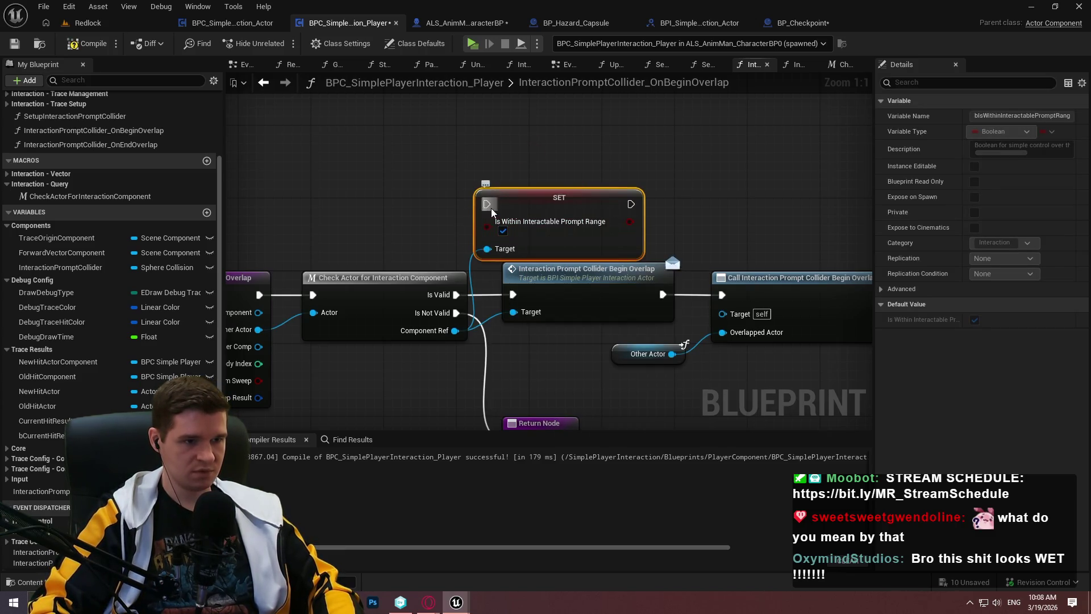
{"action": "left_click_drag", "start_coordinate": [571, 196], "coordinate": [662, 79]}
Add a getter for Is Within Interactable Prompt Range driving a new Branch
{"action": "left_click_drag", "start_coordinate": [455, 330], "coordinate": [441, 178]}
{"action": "type", "text": "wit"}
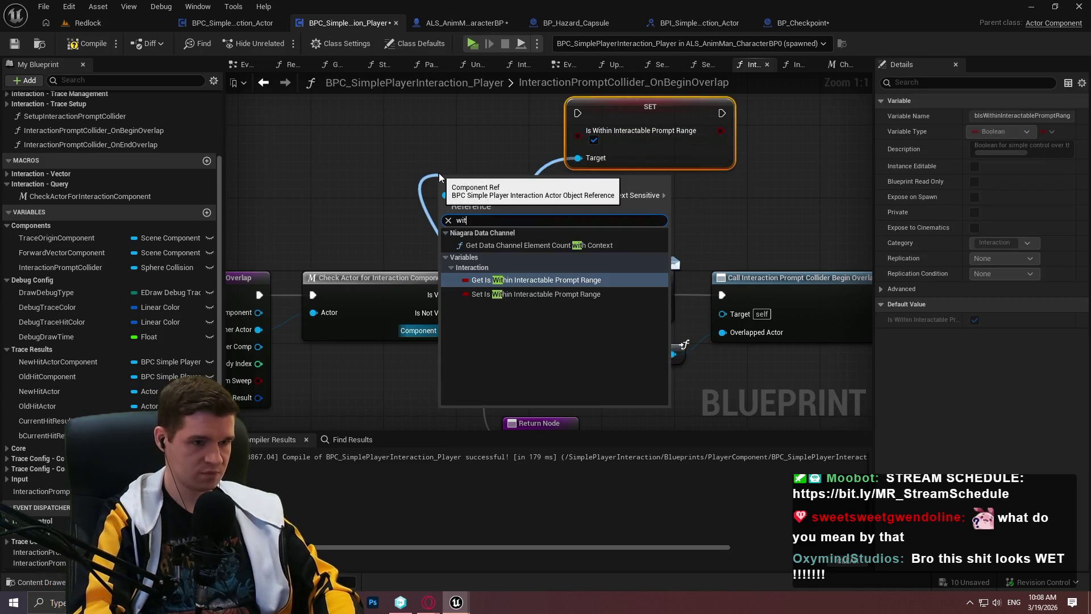
{"action": "key", "text": "Return"}
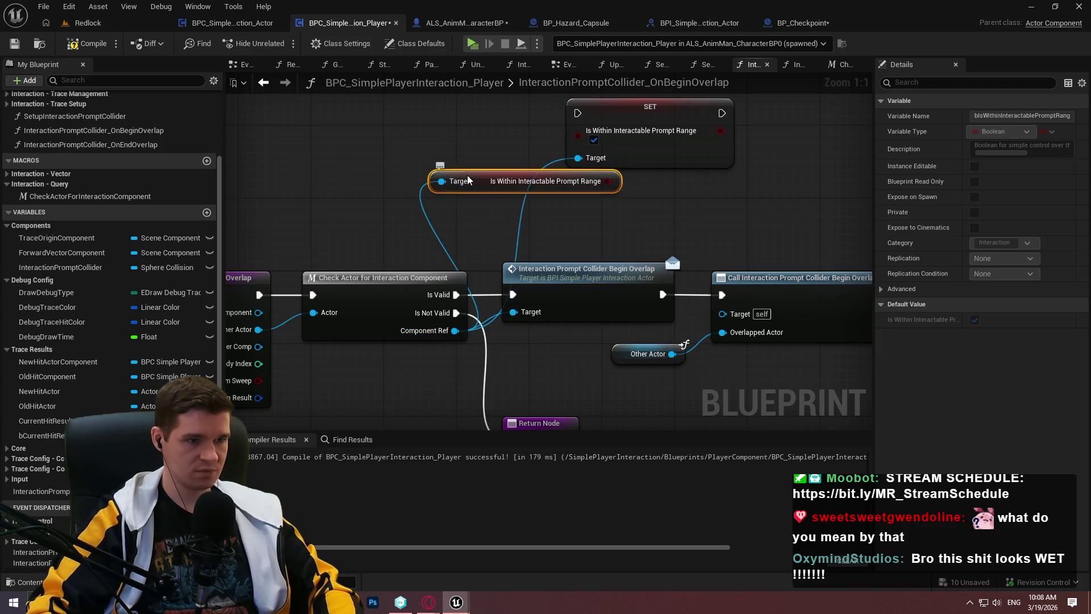
{"action": "left_click_drag", "start_coordinate": [478, 181], "coordinate": [287, 162]}
{"action": "mouse_move", "coordinate": [416, 162]}
{"action": "left_mouse_down"}
{"action": "mouse_move", "coordinate": [421, 148]}
{"action": "mouse_move", "coordinate": [486, 127]}
{"action": "mouse_move", "coordinate": [453, 295]}
{"action": "left_mouse_up"}
{"action": "type", "text": "branch"}
{"action": "key", "text": "Return"}
Wire the Branch's False output through the setter into the Begin Overlap call, then compile
{"action": "mouse_move", "coordinate": [483, 251]}
{"action": "left_mouse_down"}
{"action": "mouse_move", "coordinate": [495, 278]}
{"action": "mouse_move", "coordinate": [547, 226]}
{"action": "mouse_move", "coordinate": [519, 222]}
{"action": "left_mouse_up"}
{"action": "mouse_move", "coordinate": [646, 229]}
{"action": "left_mouse_down"}
{"action": "mouse_move", "coordinate": [665, 243]}
{"action": "mouse_move", "coordinate": [627, 254]}
{"action": "left_mouse_up"}
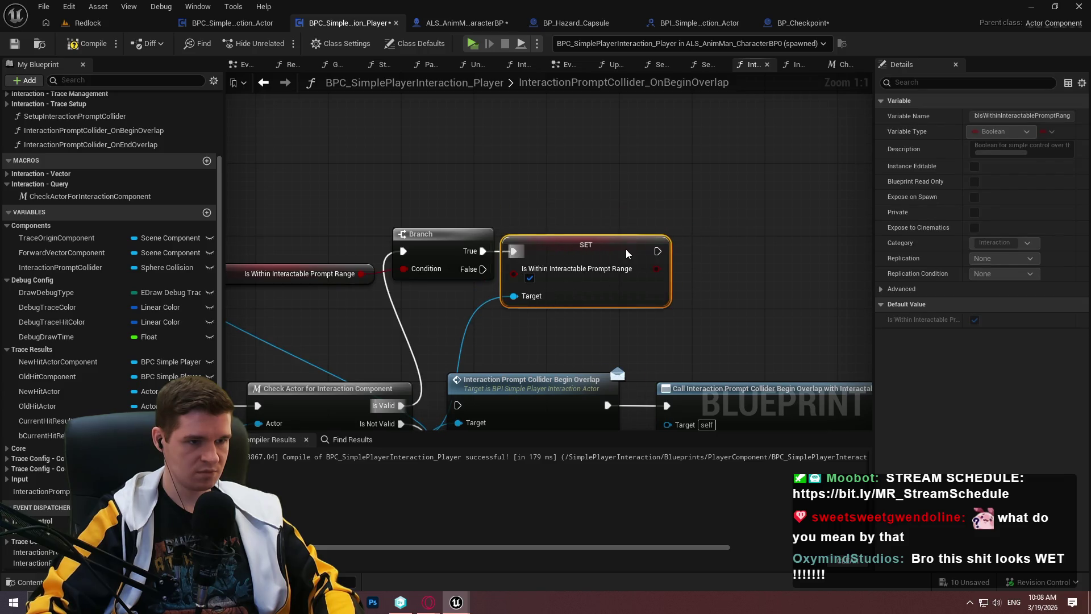
{"action": "left_click", "coordinate": [693, 262]}
{"action": "mouse_move", "coordinate": [722, 211]}
{"action": "left_mouse_down"}
{"action": "mouse_move", "coordinate": [778, 196]}
{"action": "mouse_move", "coordinate": [572, 170]}
{"action": "left_mouse_up"}
{"action": "left_click_drag", "start_coordinate": [469, 173], "coordinate": [469, 191]}
{"action": "mouse_move", "coordinate": [672, 174]}
{"action": "left_mouse_down"}
{"action": "mouse_move", "coordinate": [439, 335]}
{"action": "mouse_move", "coordinate": [449, 335]}
{"action": "mouse_move", "coordinate": [511, 193]}
{"action": "mouse_move", "coordinate": [446, 148]}
{"action": "left_mouse_up"}
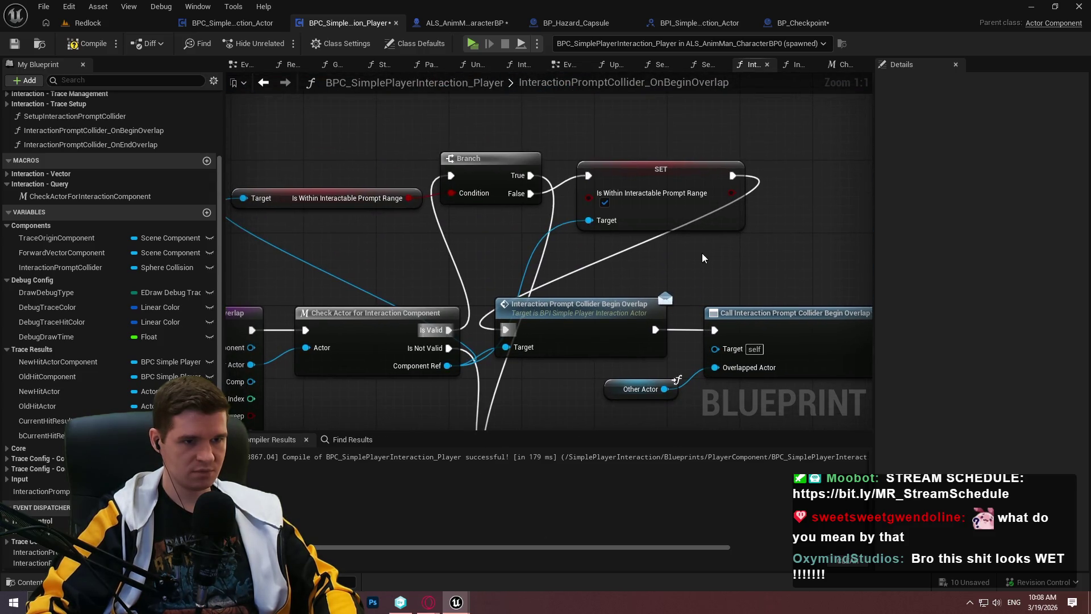
{"action": "left_click", "coordinate": [90, 44]}
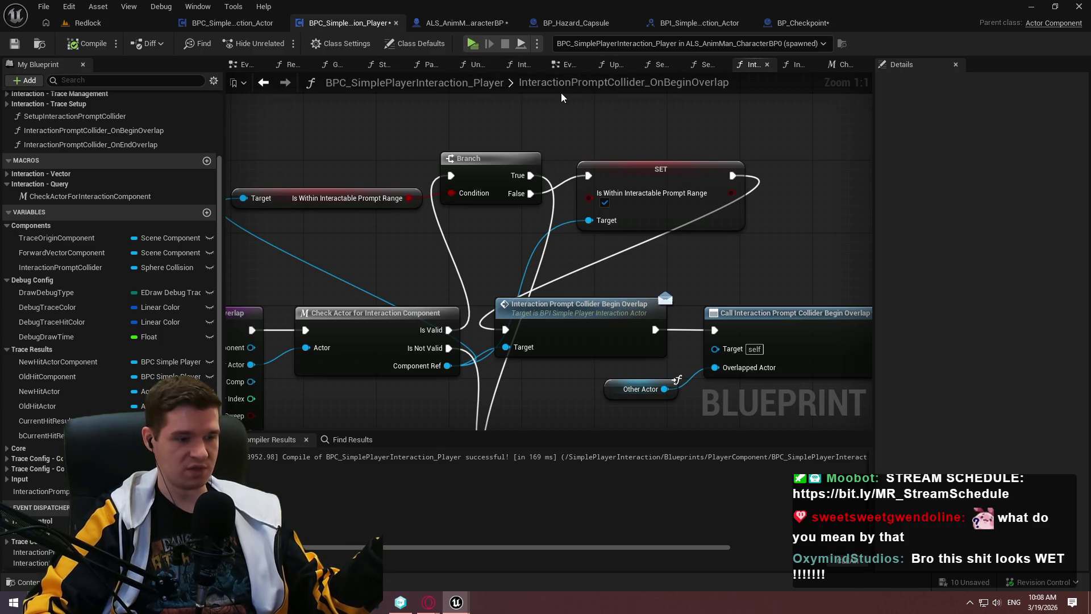
{"action": "left_click", "coordinate": [474, 47]}
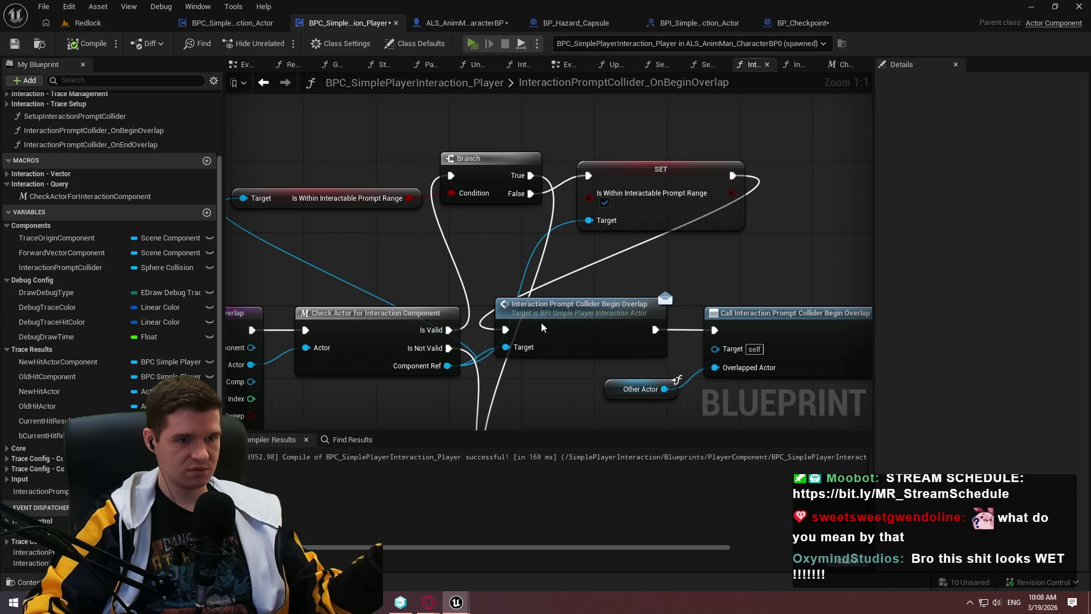
Play-test by walking onto, away from, and back onto the checkpoint
{"action": "key", "text": "w"}
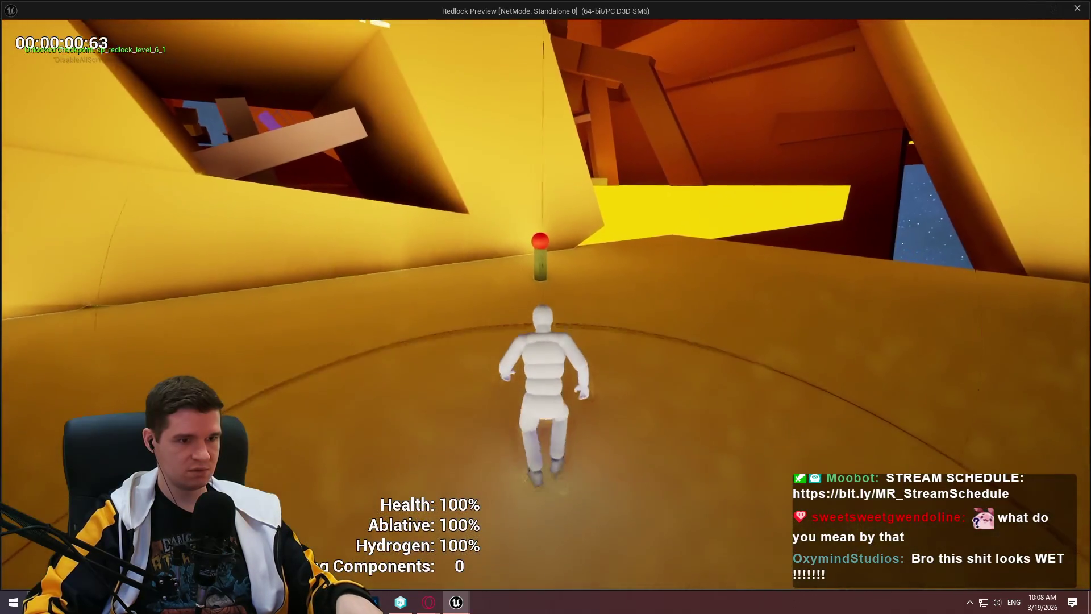
{"action": "key", "text": "s"}
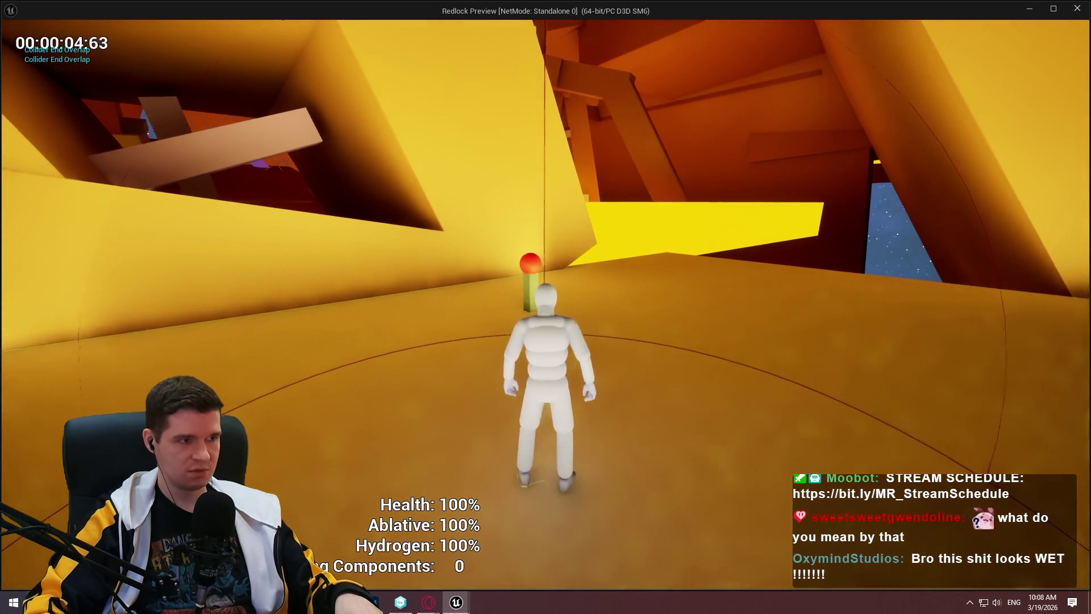
{"action": "key", "text": "w"}
{"action": "key", "text": "Escape"}
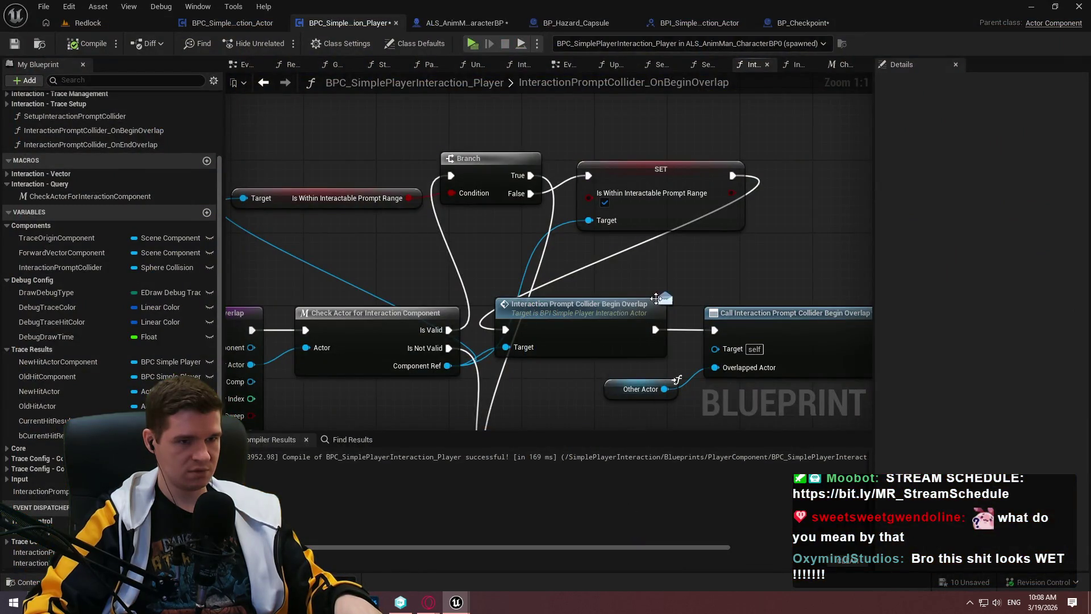
Recompile the actor component and play-test the checkpoint again
{"action": "scroll", "coordinate": [554, 275], "scroll_direction": "down", "scroll_amount": 1}
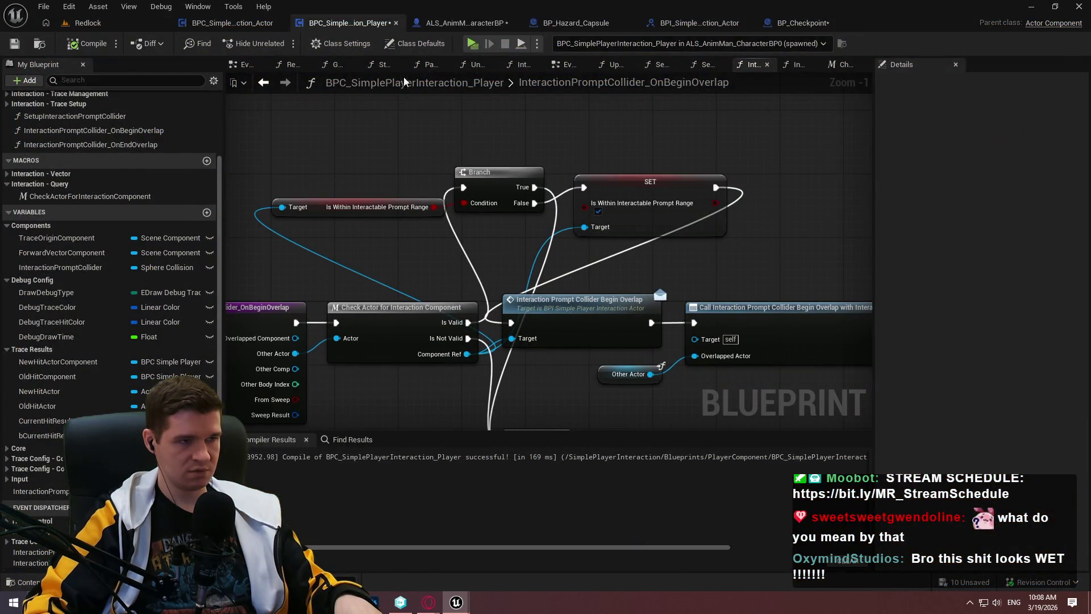
{"action": "left_click", "coordinate": [243, 18]}
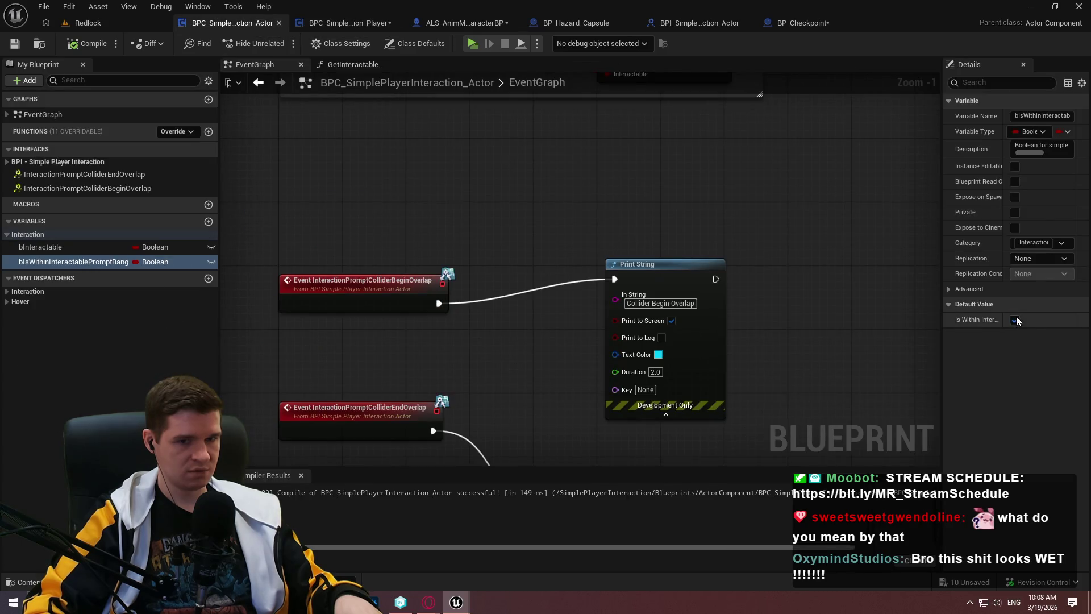
{"action": "left_click", "coordinate": [86, 44]}
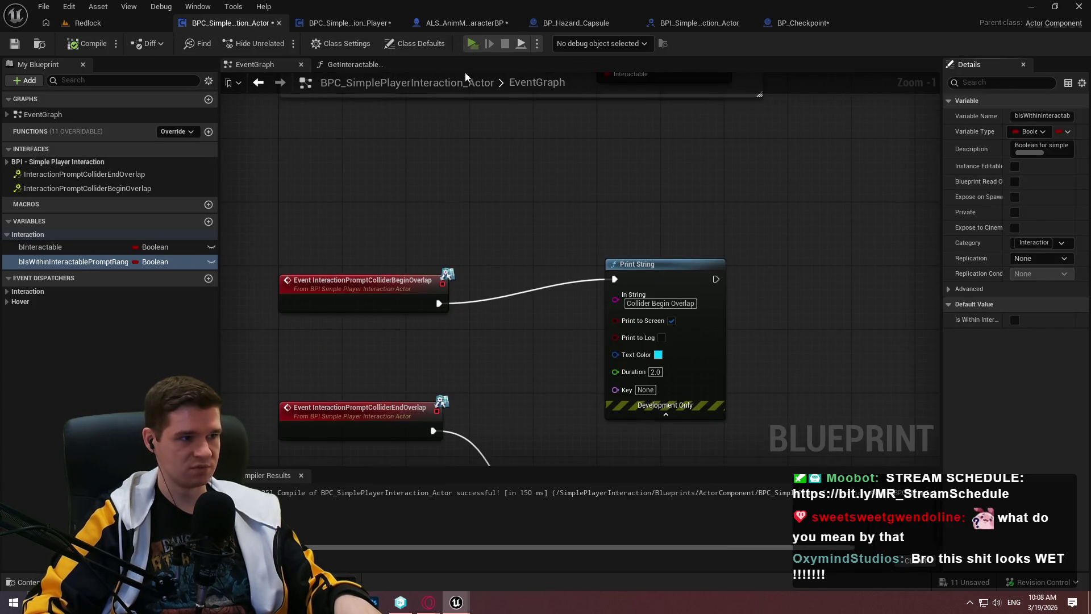
{"action": "key", "text": "alt+p"}
{"action": "left_click", "coordinate": [545, 480]}
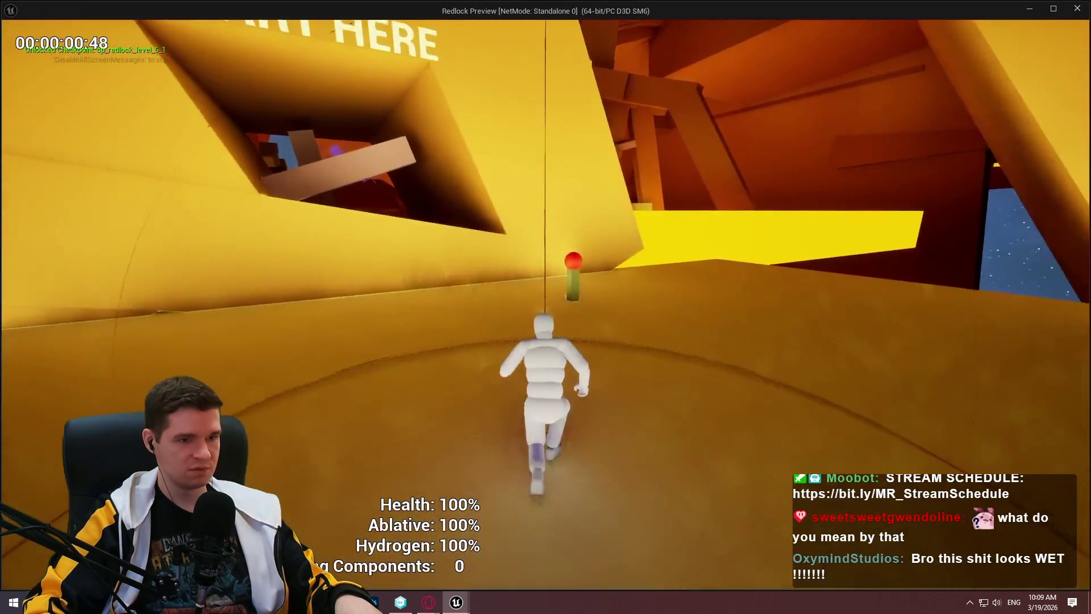
{"action": "key", "text": "w"}
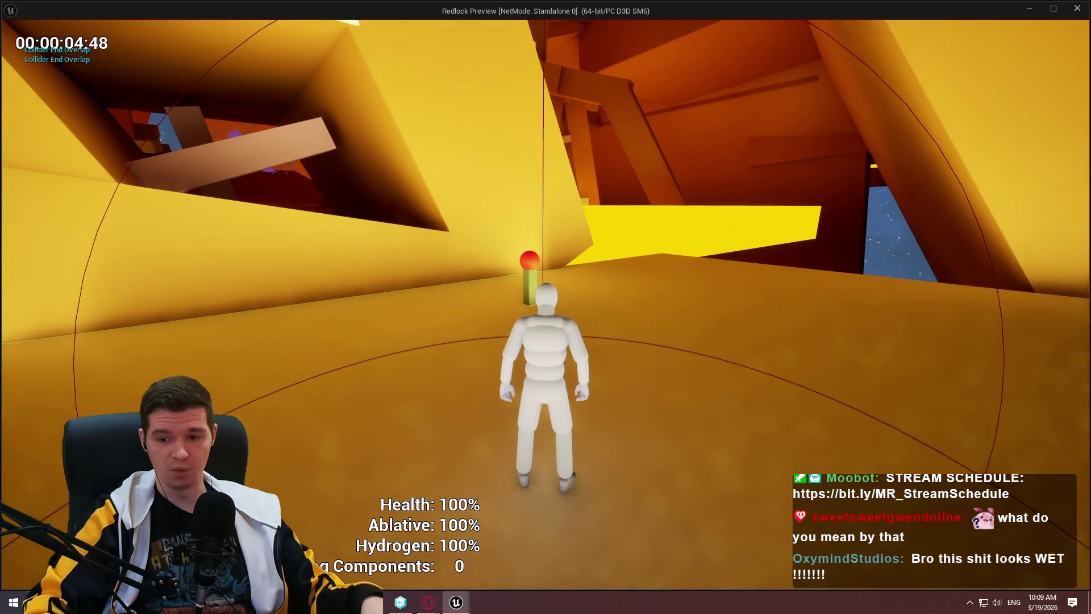
{"action": "key", "text": "Escape"}
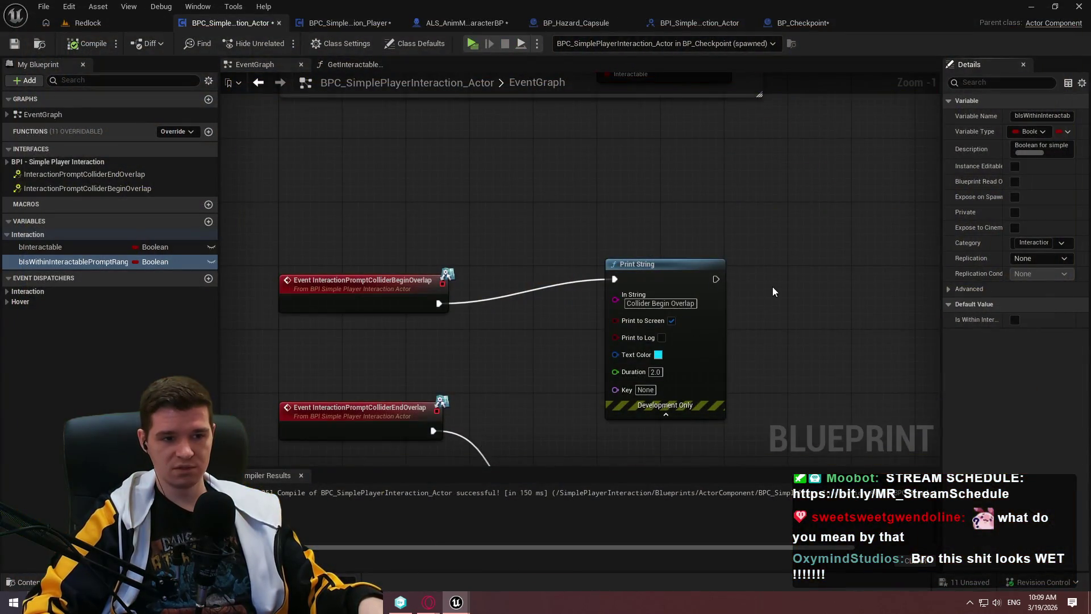
Select the getter, Branch and setter nodes together and move them upward
{"action": "left_click", "coordinate": [329, 22]}
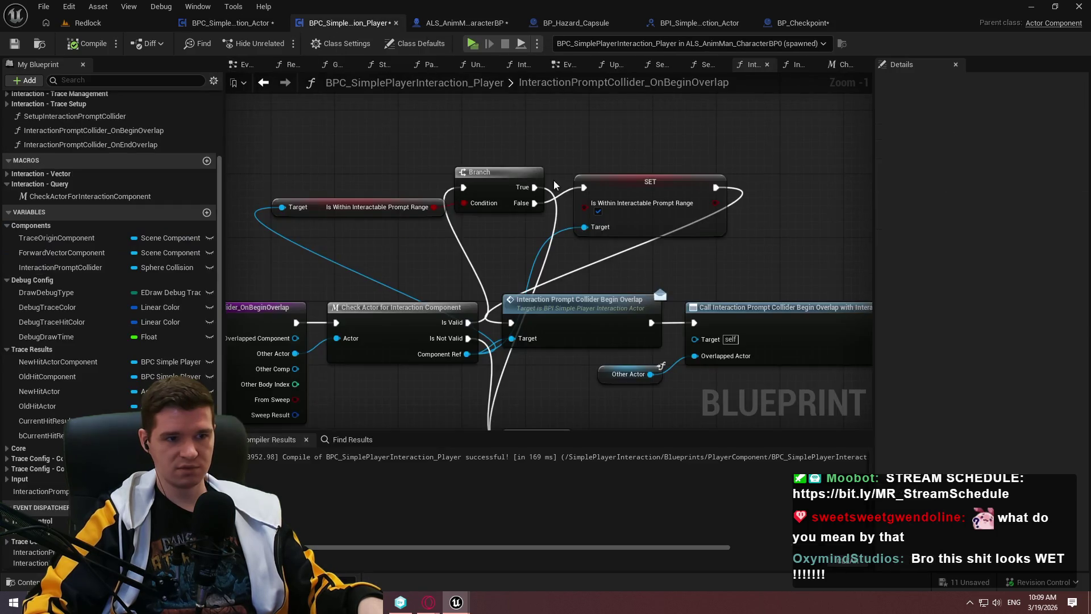
{"action": "left_click", "coordinate": [624, 206]}
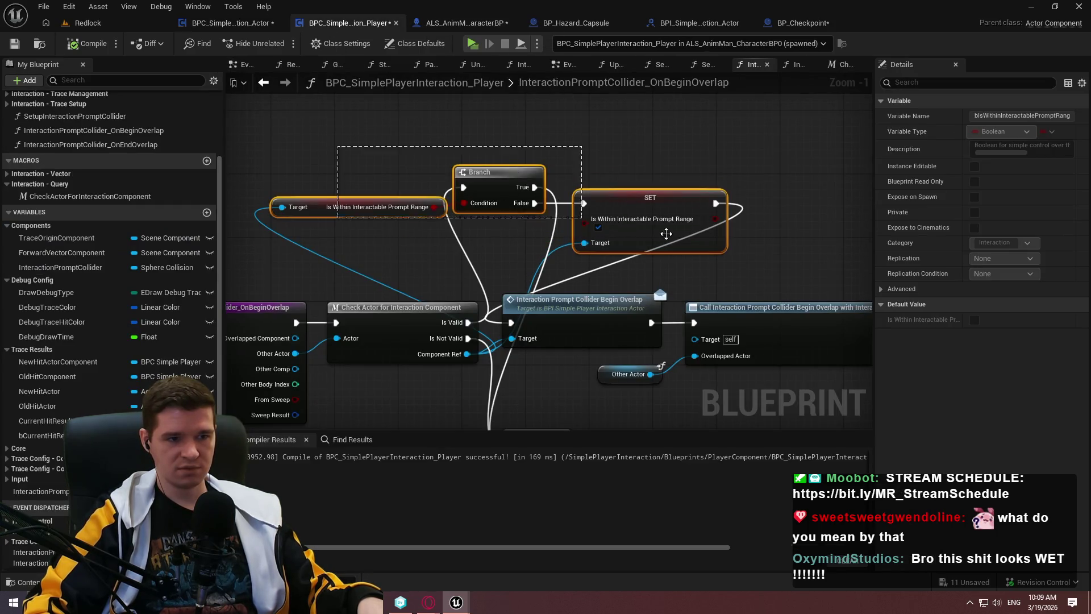
{"action": "left_click_drag", "start_coordinate": [264, 145], "coordinate": [666, 234]}
{"action": "left_click_drag", "start_coordinate": [518, 195], "coordinate": [511, 122]}
{"action": "left_click_drag", "start_coordinate": [506, 204], "coordinate": [577, 299]}
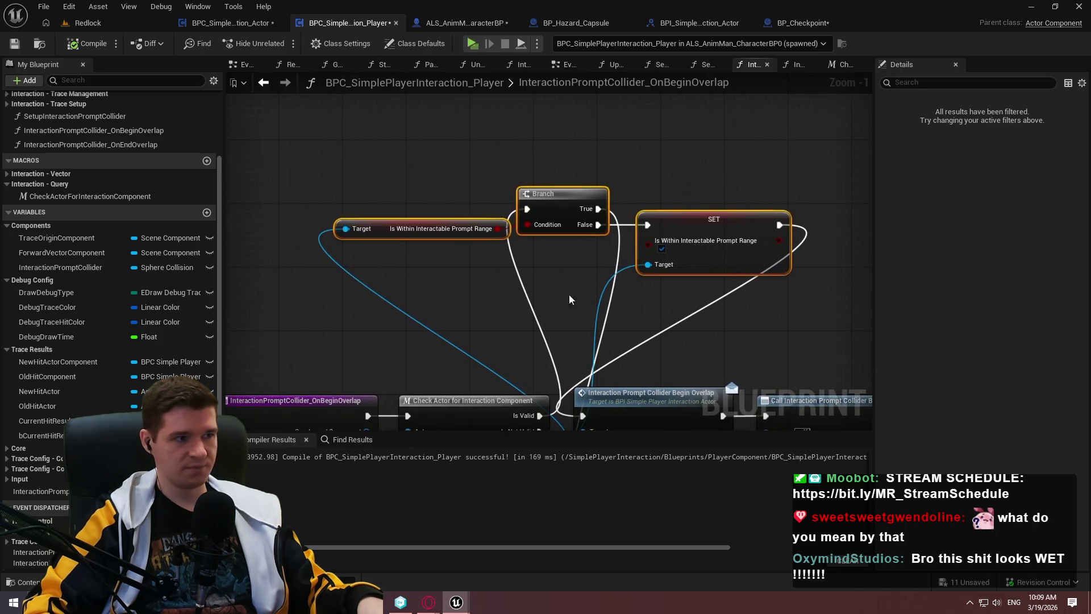